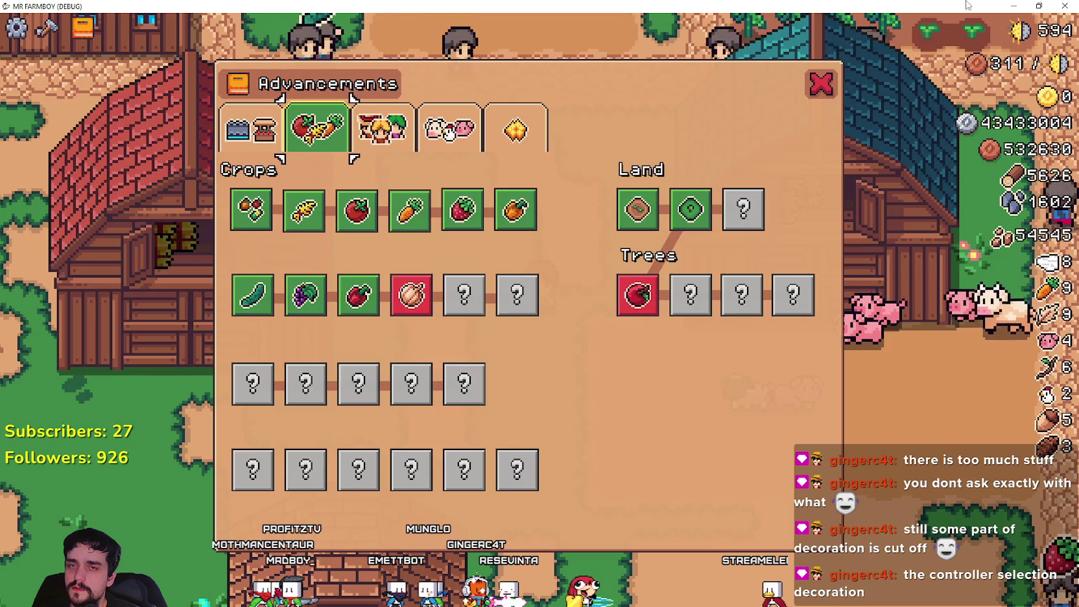
Step: Close the Advancements window, then open and dismiss the Barn's animals and upgrades window
key(q)
click(821, 83)
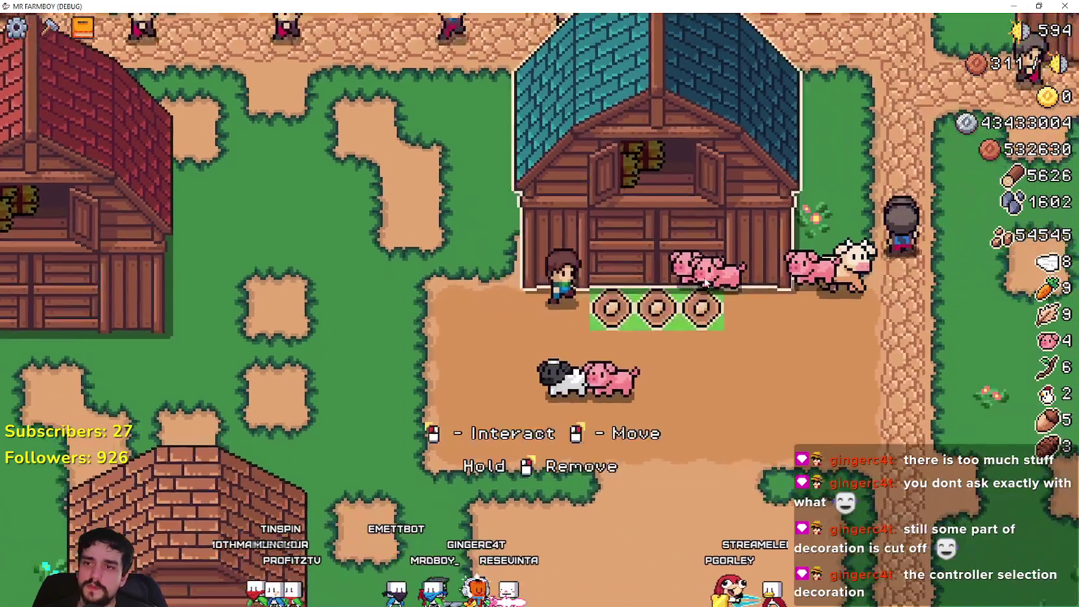
click(706, 280)
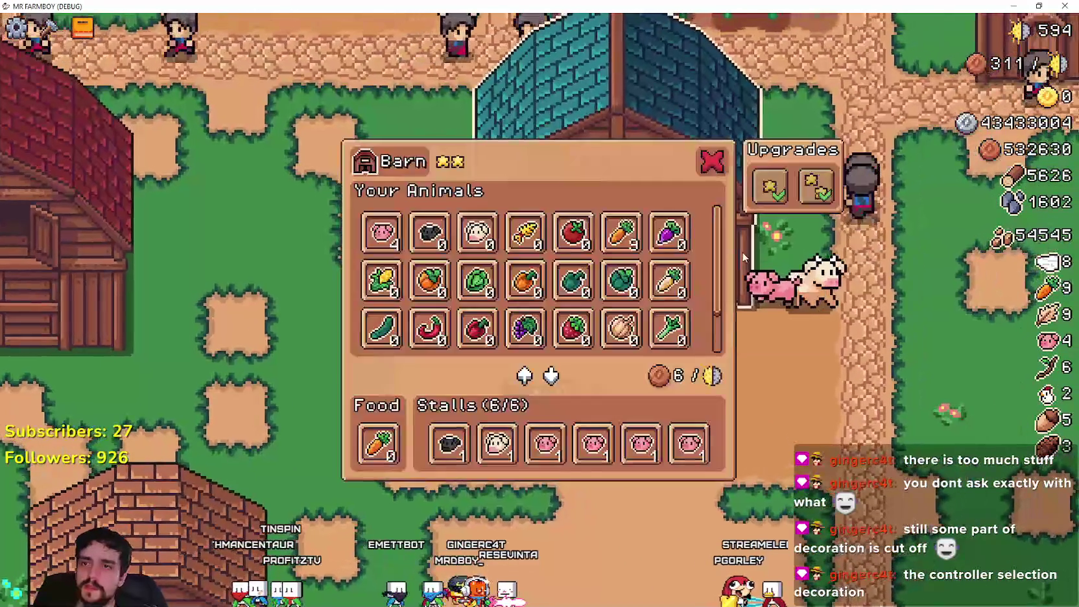
mouse_move(815, 188)
key(Escape)
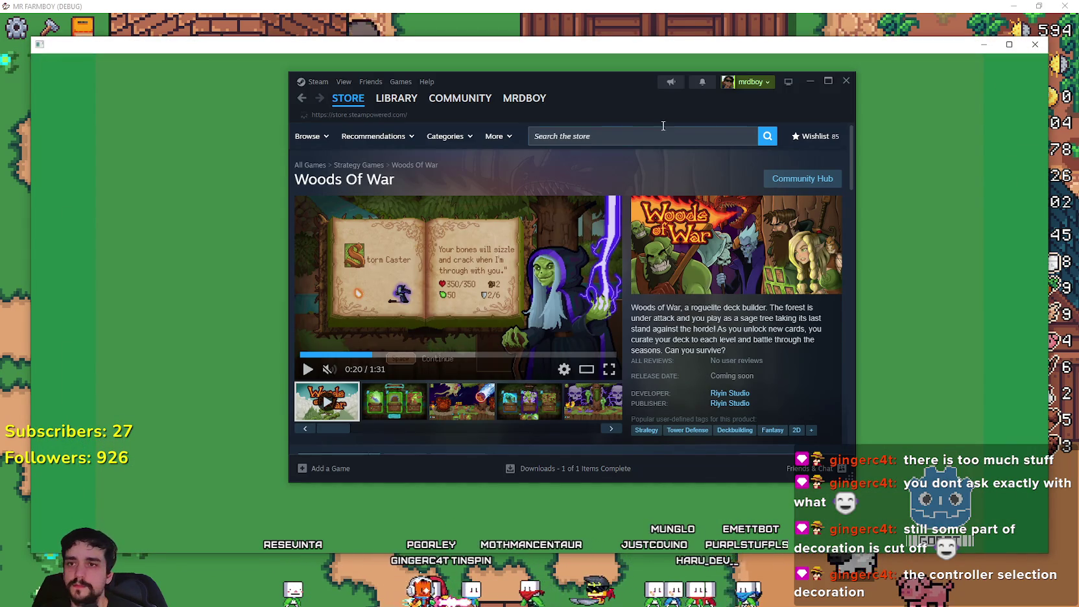
Step: Search the Steam store for 'MR FARM', open MR FARMBOY, and maximize Steam full screen
click(689, 137)
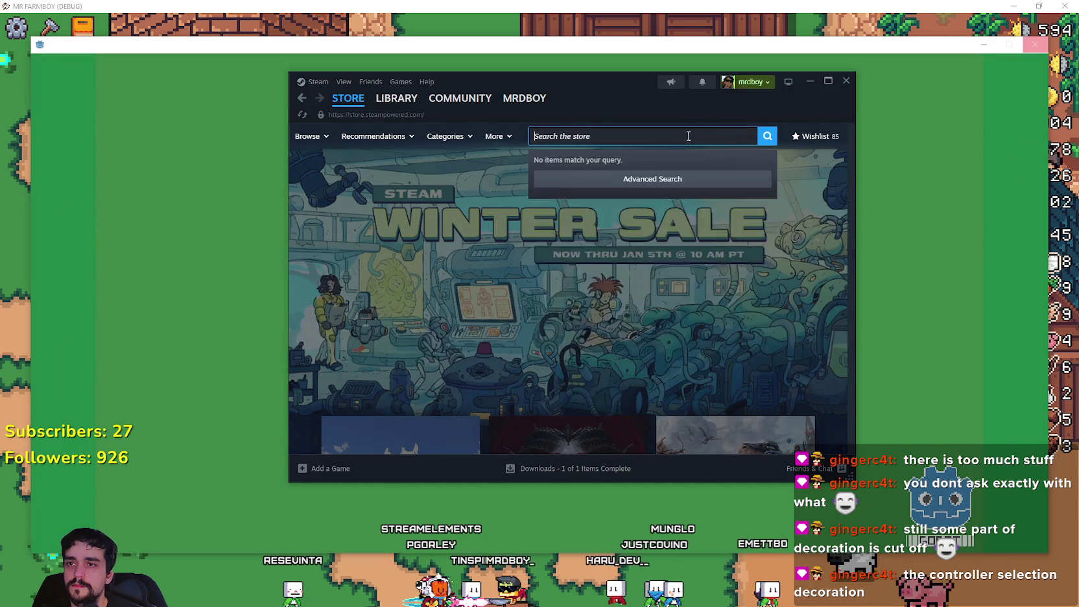
text(MR FARM)
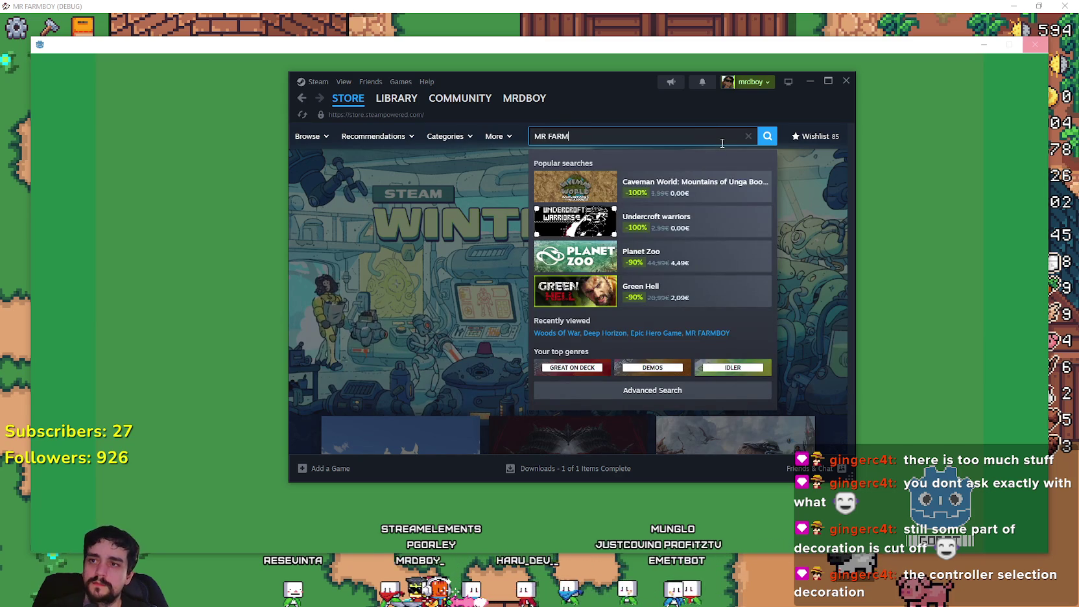
click(680, 189)
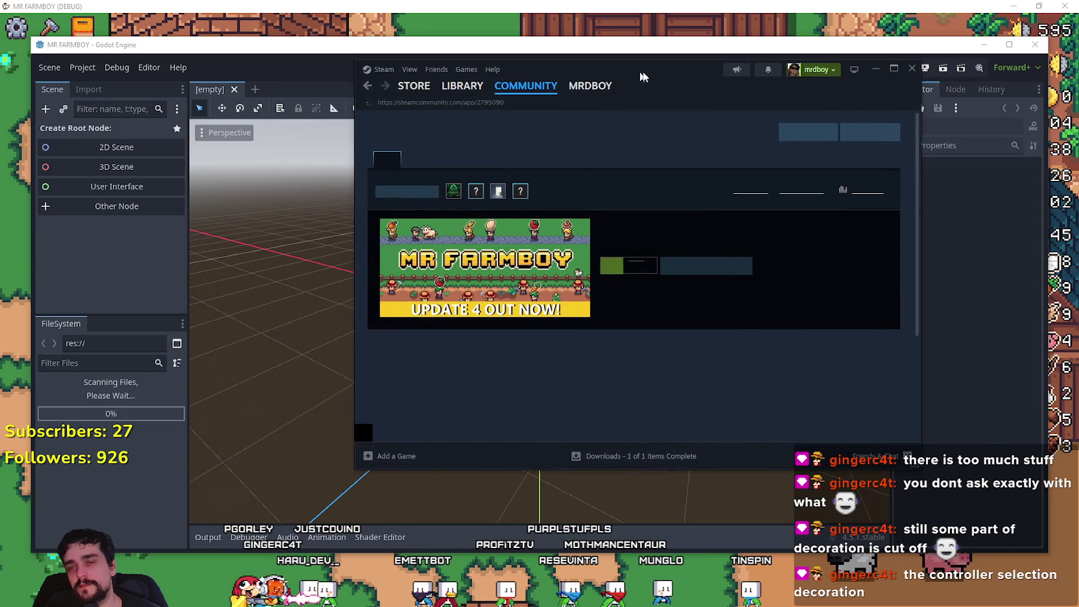
click(887, 70)
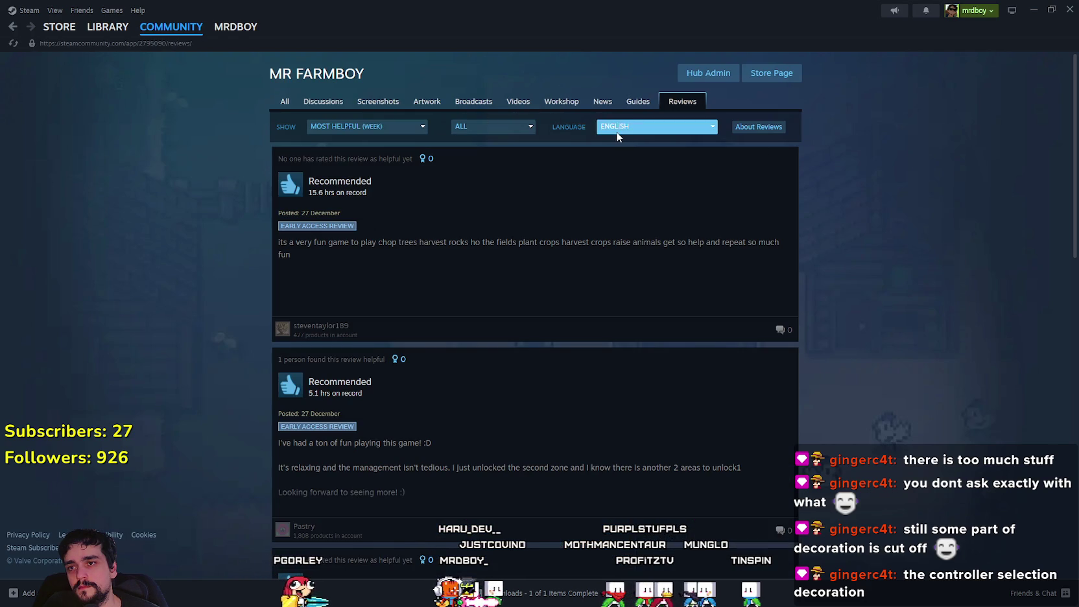
click(616, 129)
click(613, 142)
click(363, 127)
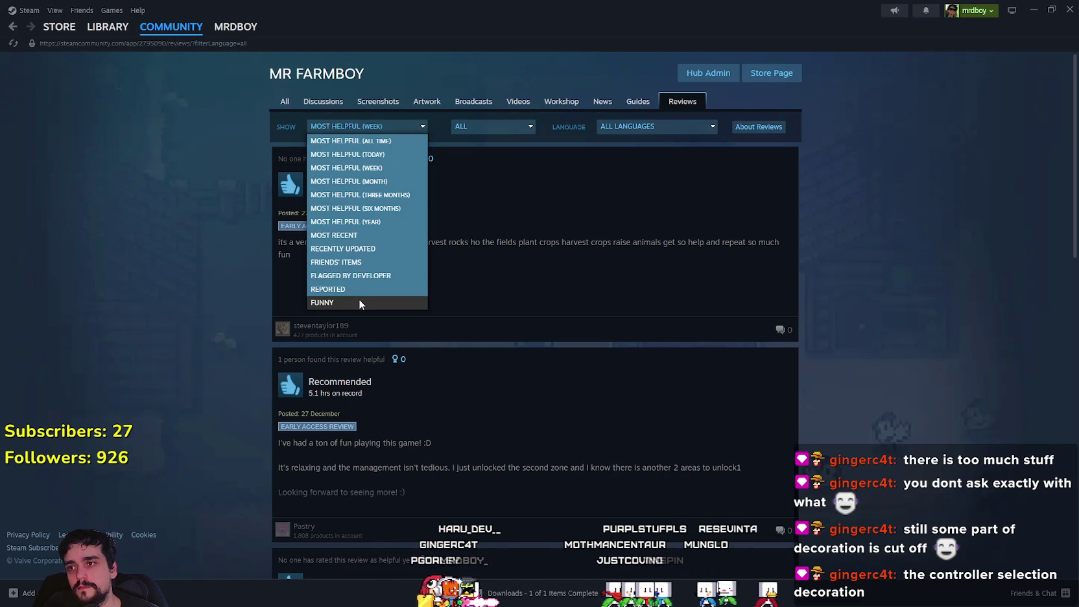
click(348, 237)
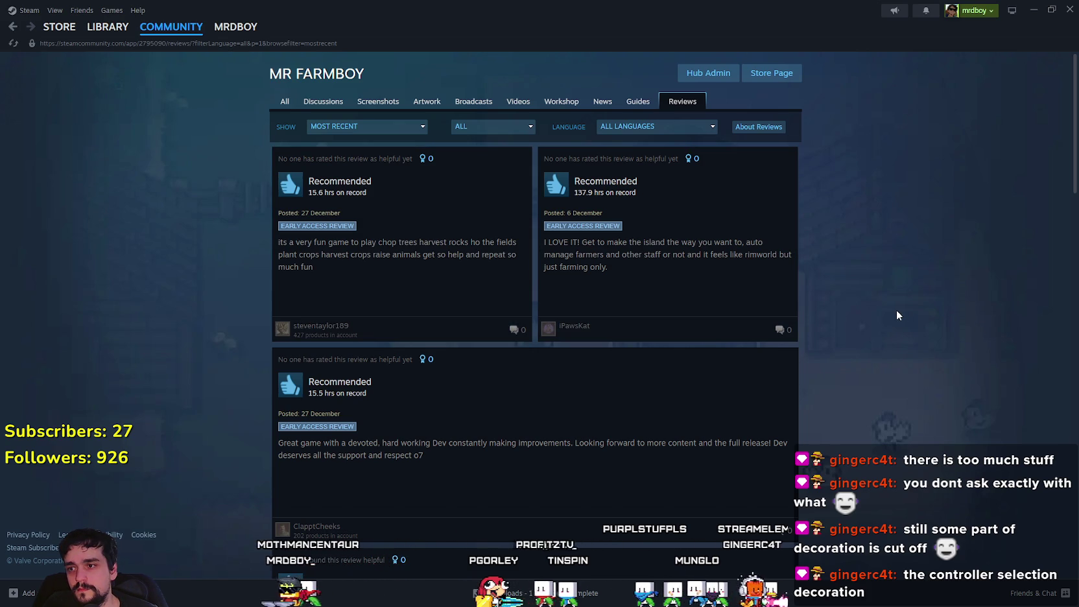
scroll(897, 315, down, 2)
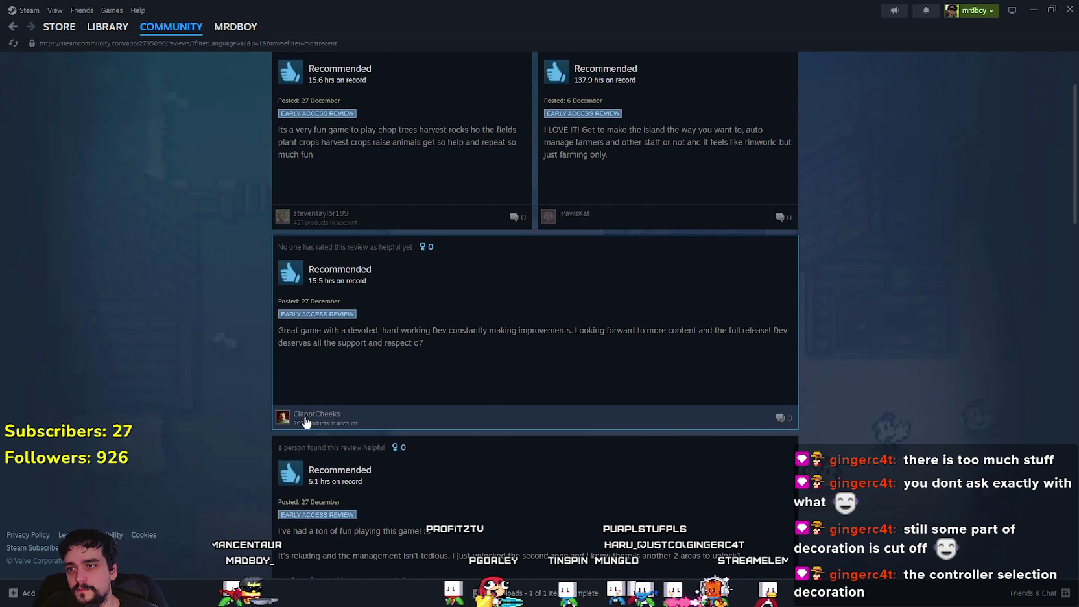
scroll(288, 236, down, 3)
mouse_move(290, 250)
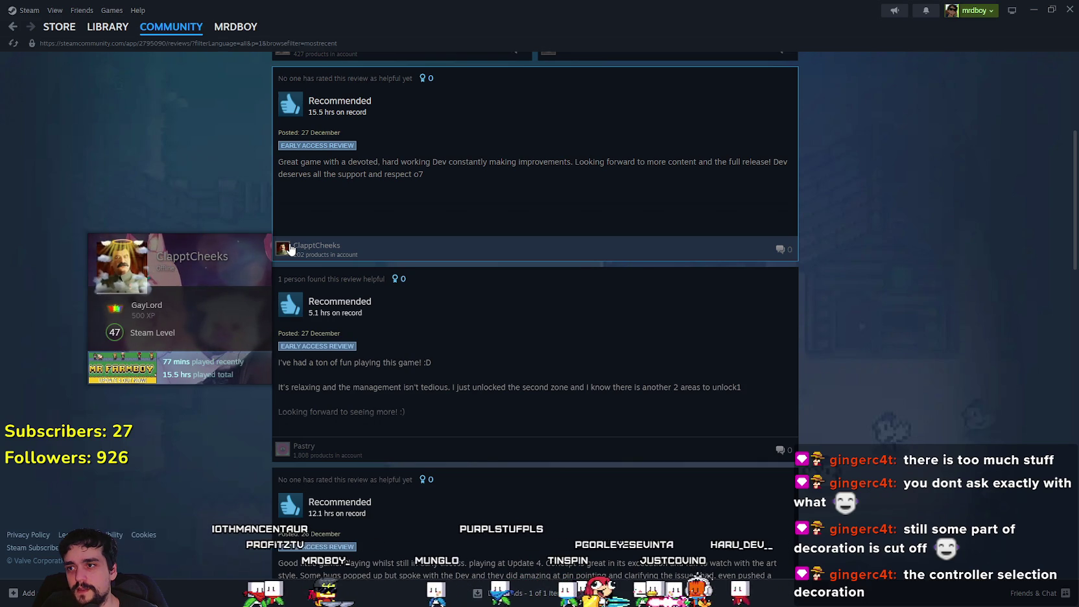
scroll(185, 205, up, 3)
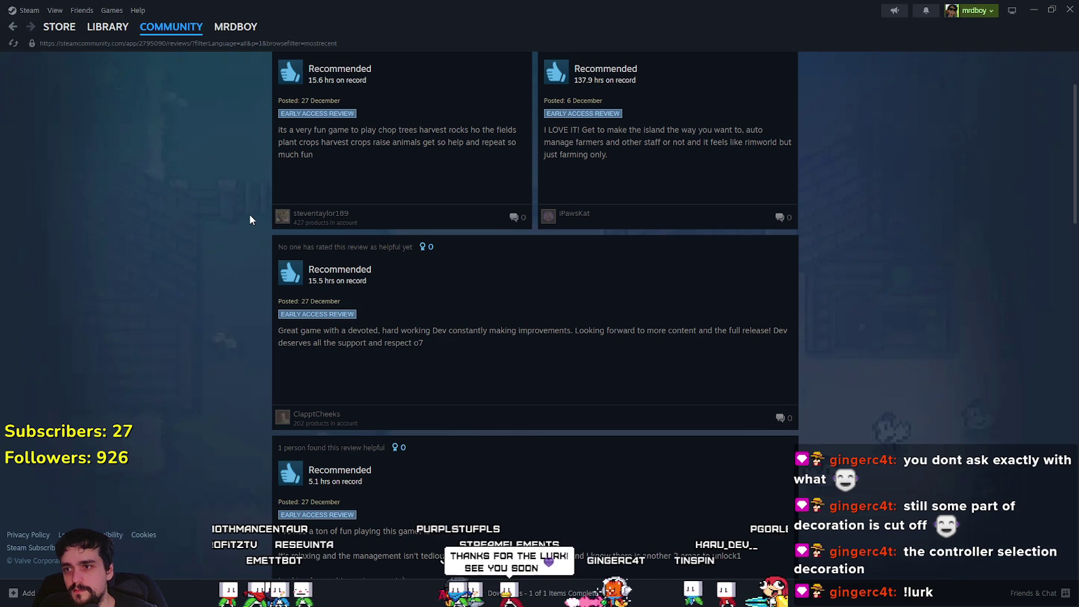
scroll(571, 227, down, 2)
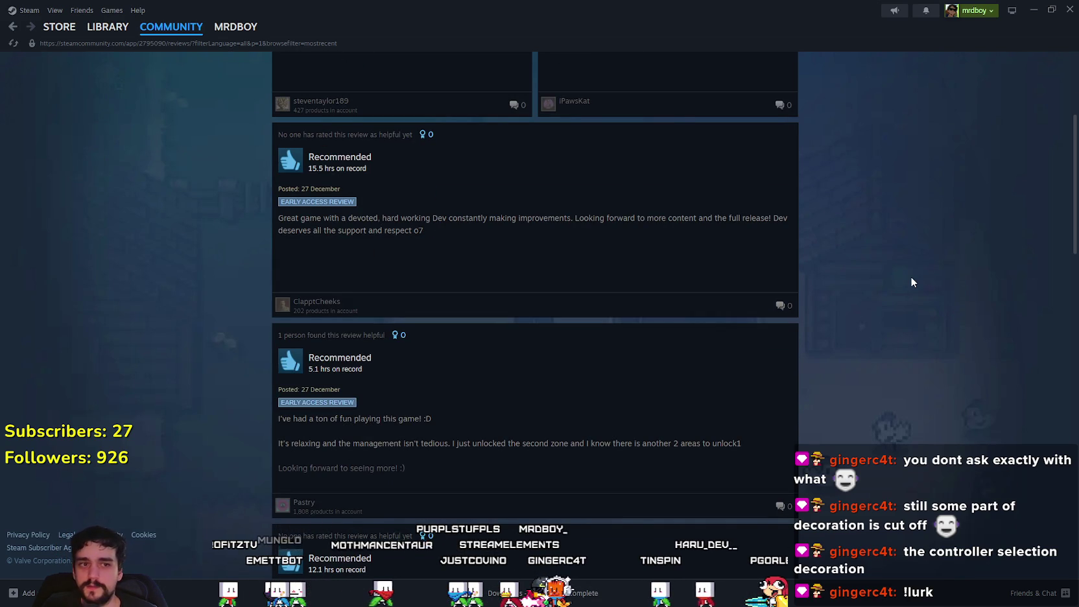
scroll(907, 278, down, 4)
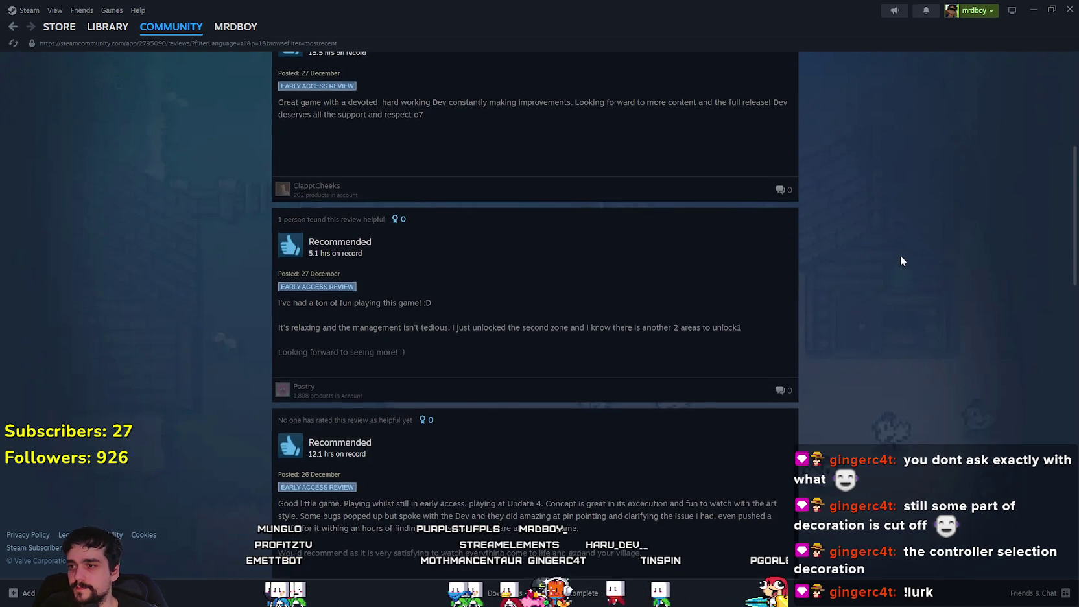
scroll(896, 251, down, 2)
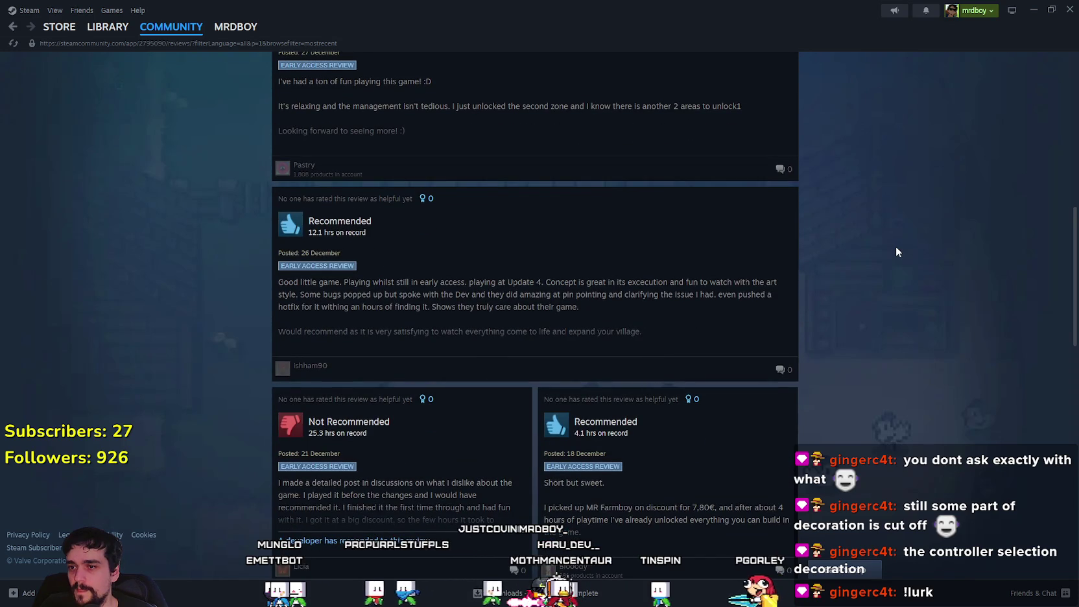
scroll(896, 251, up, 4)
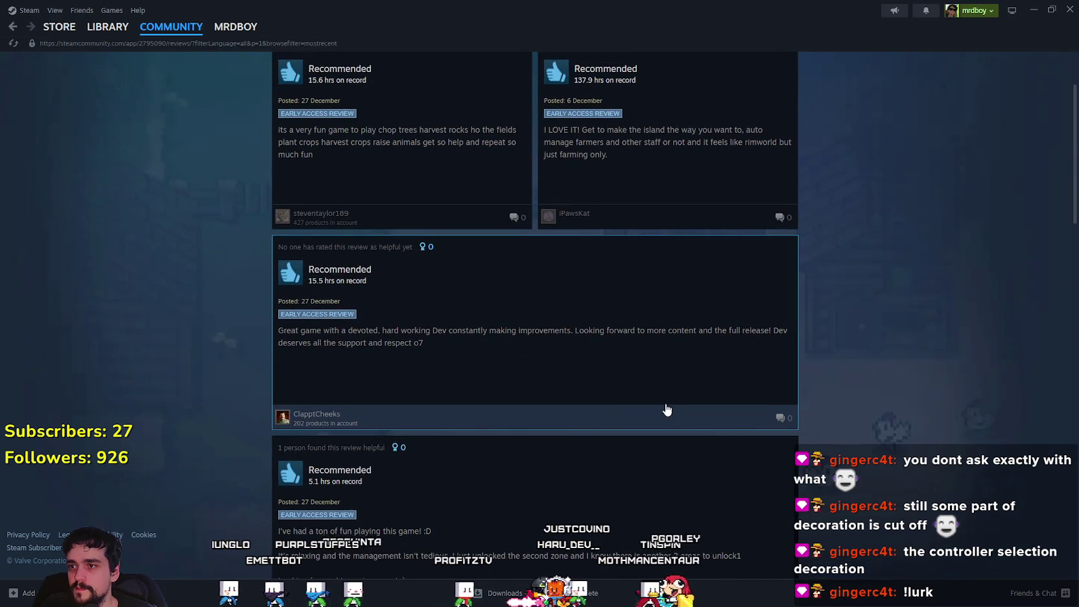
mouse_move(283, 420)
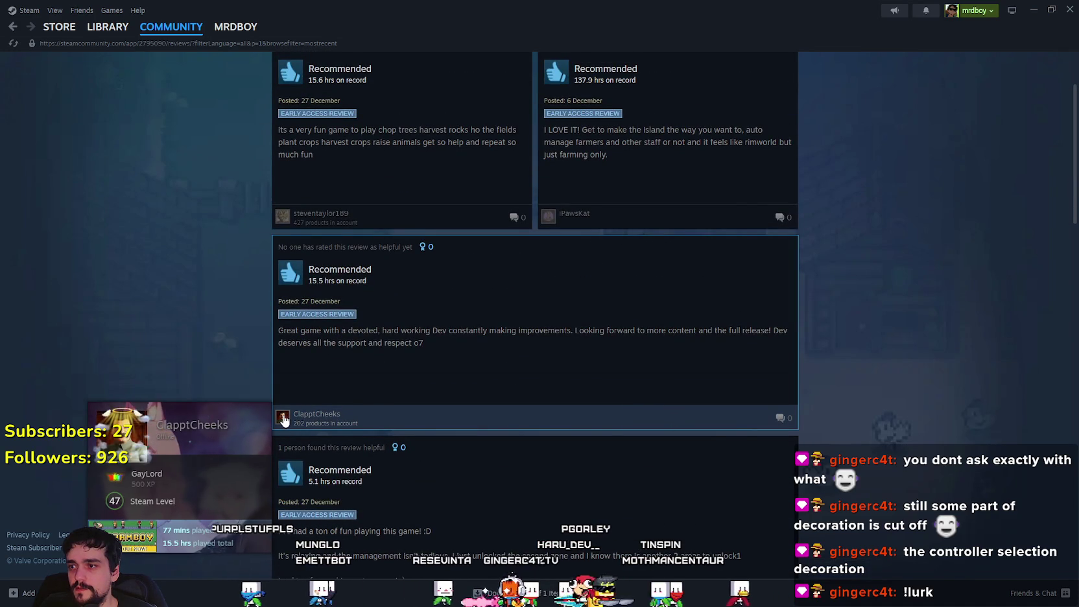
scroll(152, 318, up, 2)
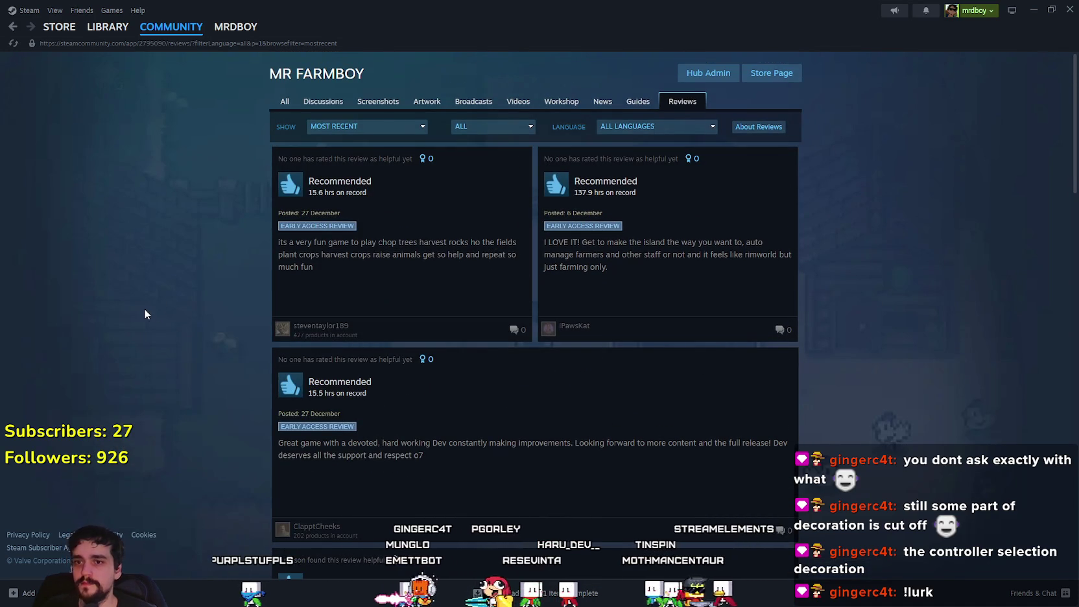
scroll(144, 314, down, 1)
scroll(849, 407, up, 1)
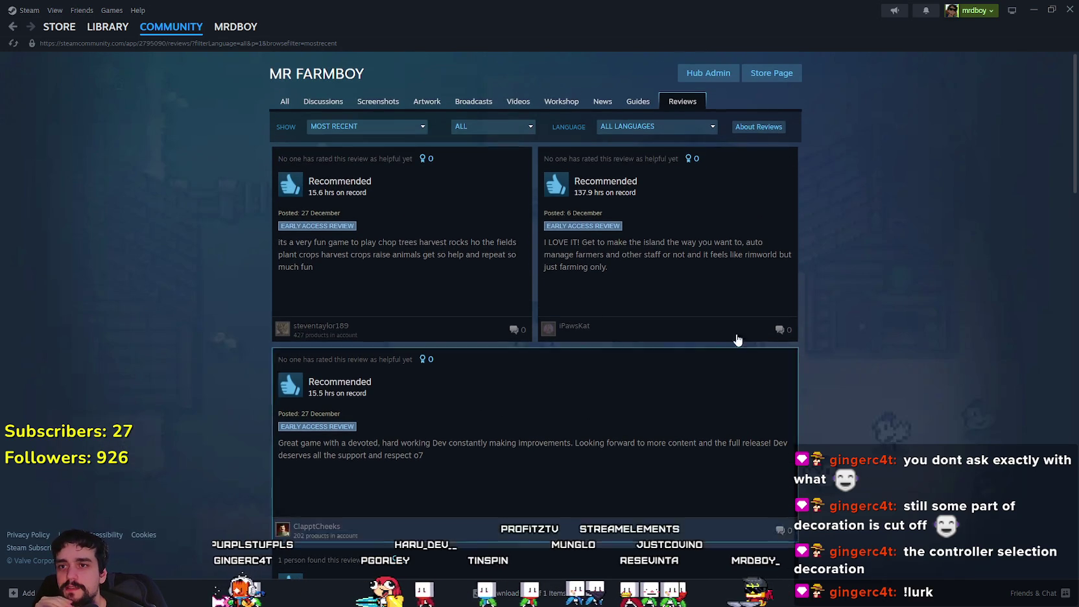
scroll(773, 366, down, 4)
scroll(705, 451, up, 4)
scroll(705, 450, up, 1)
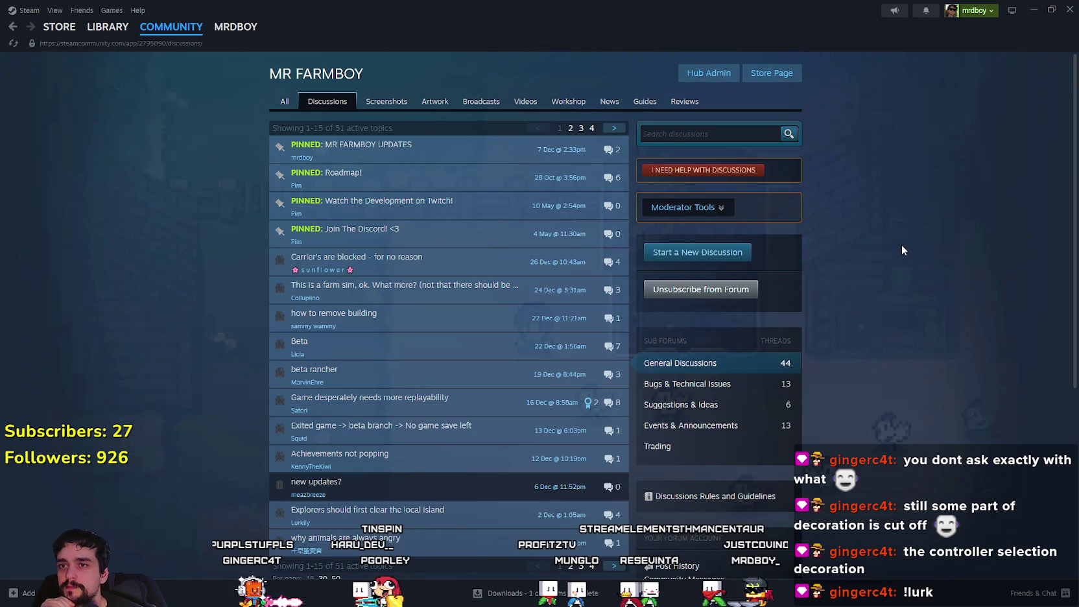
scroll(918, 326, down, 3)
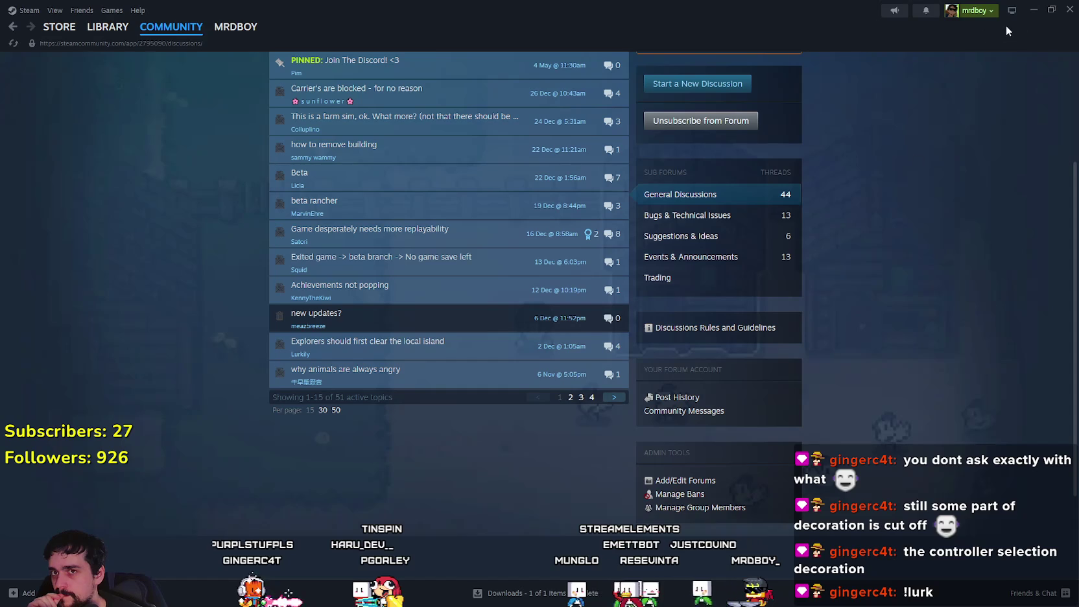
click(1034, 10)
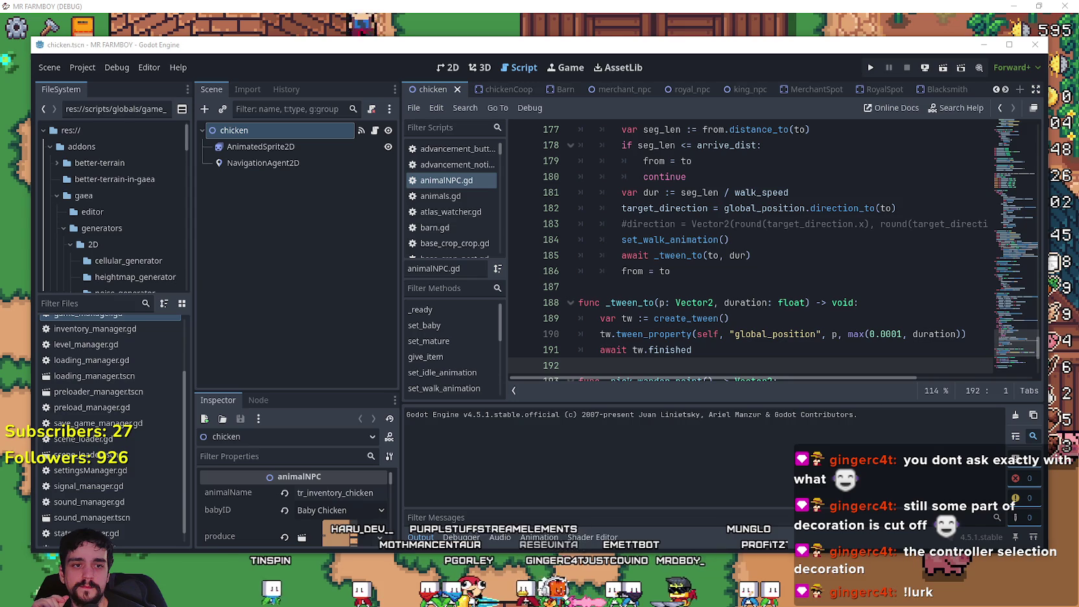
Step: Filter the project files for 'Barn' and open the Barn scene
click(655, 283)
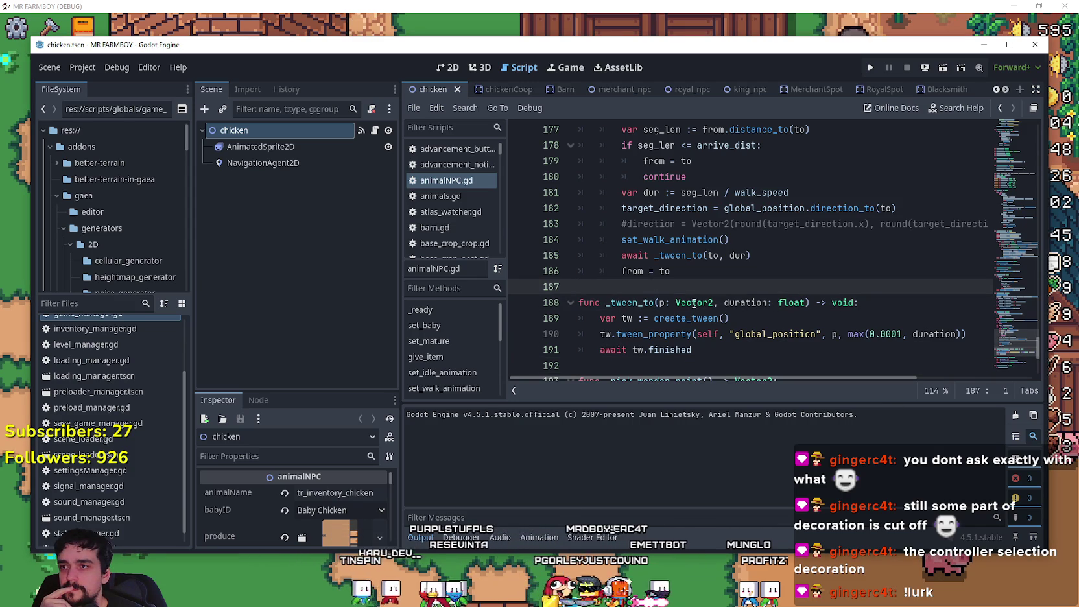
mouse_move(686, 299)
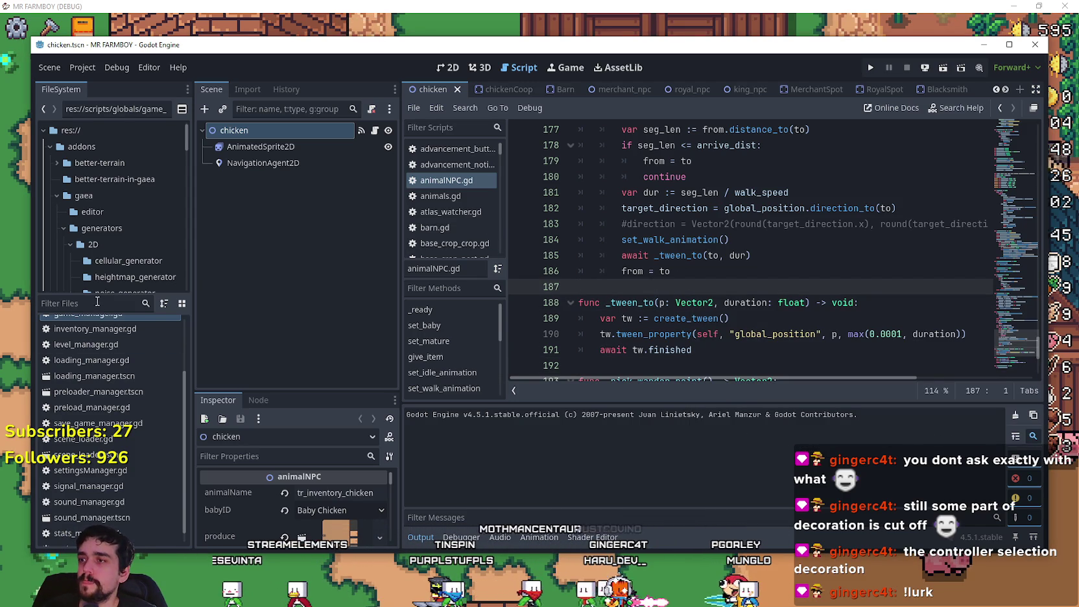
text(Barn)
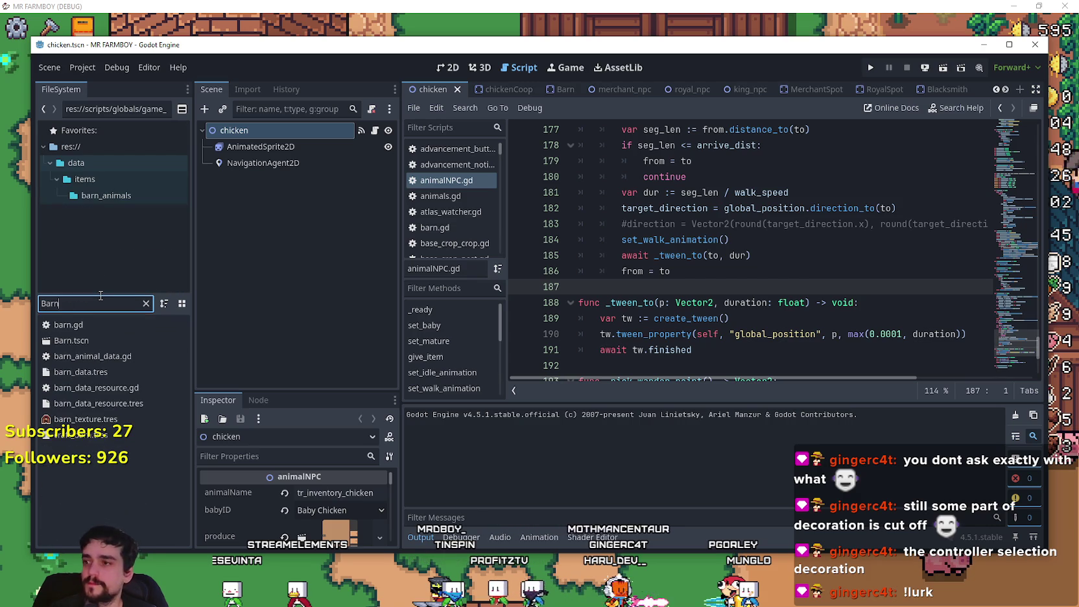
double_click(87, 343)
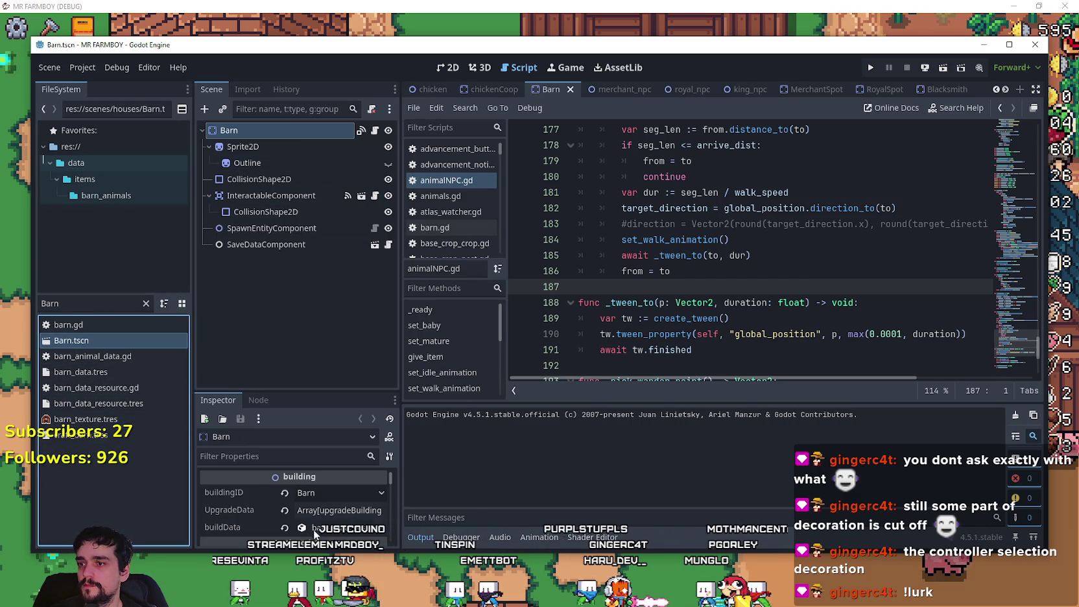
Step: Paste the upgrade's tr_barn_upgrade key into the Barn's description and save the scene
click(304, 510)
scroll(271, 505, down, 2)
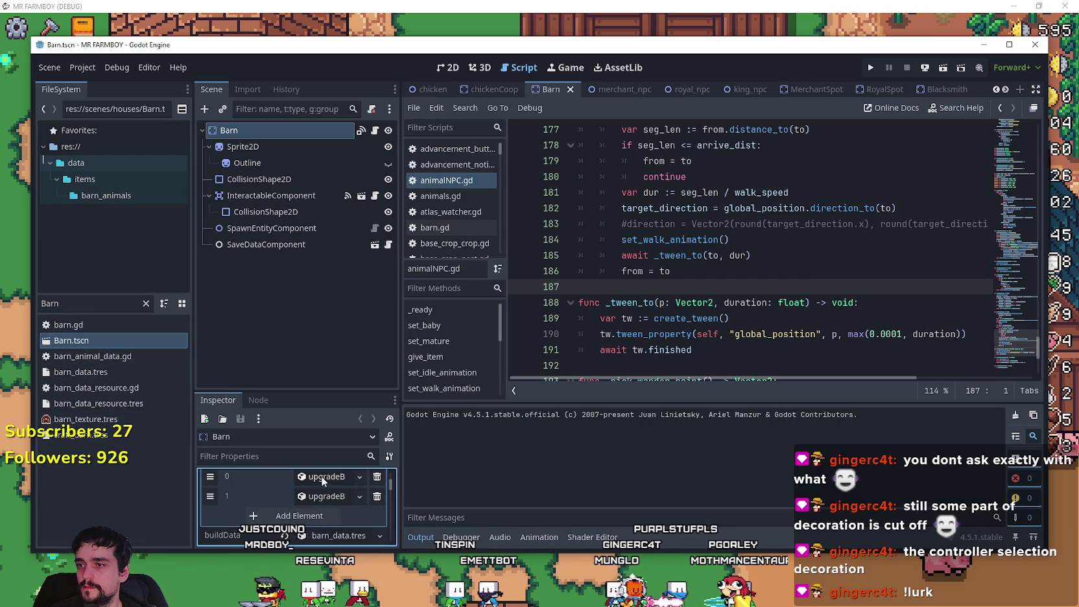
click(322, 480)
scroll(288, 512, down, 5)
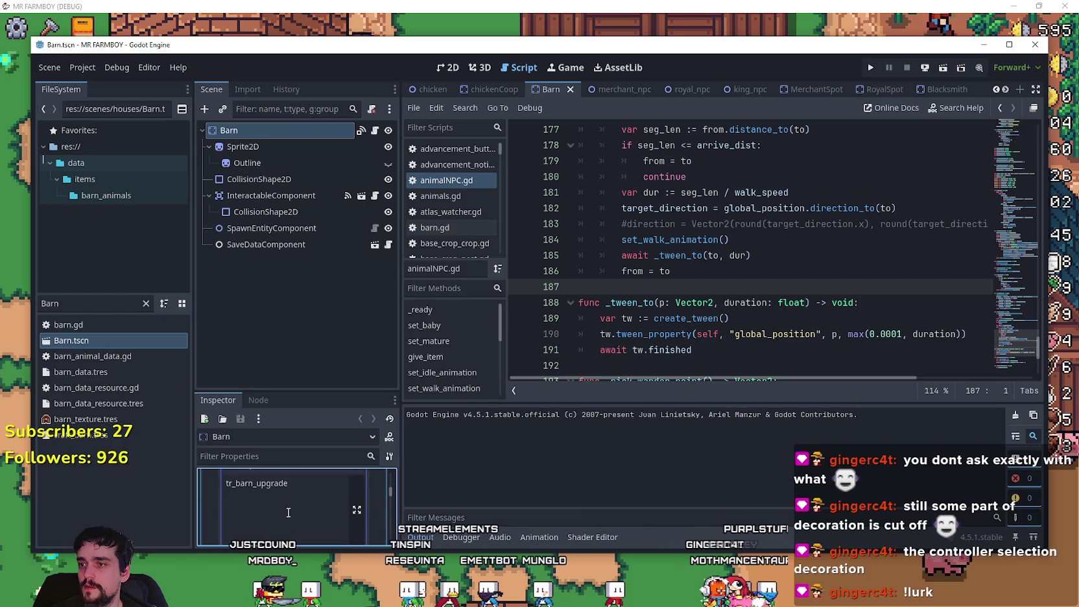
click(293, 491)
double_click(293, 491)
key(ctrl+c)
scroll(293, 493, up, 5)
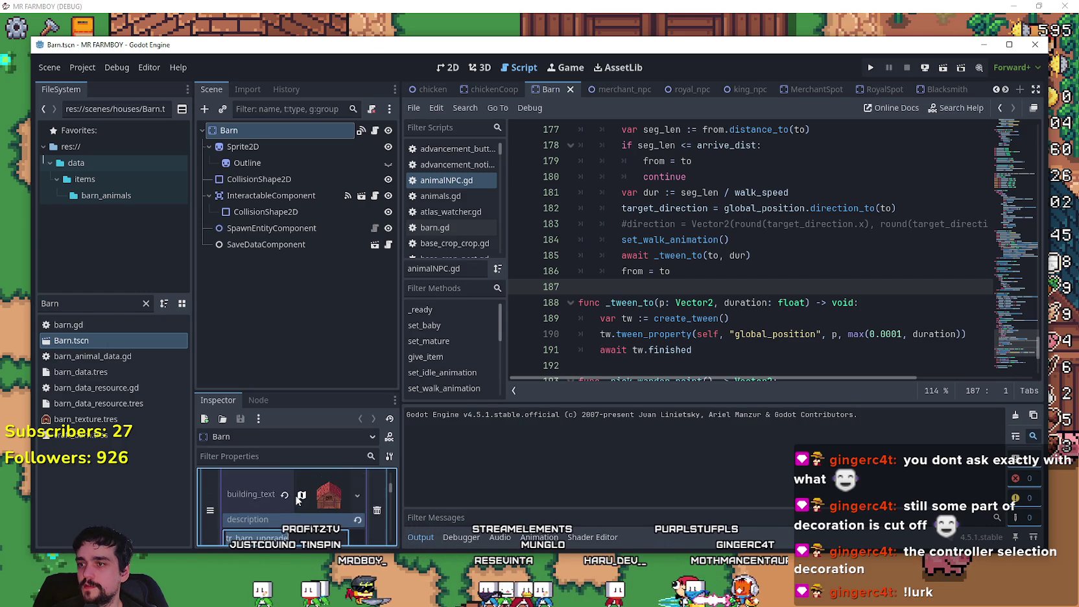
scroll(292, 504, down, 5)
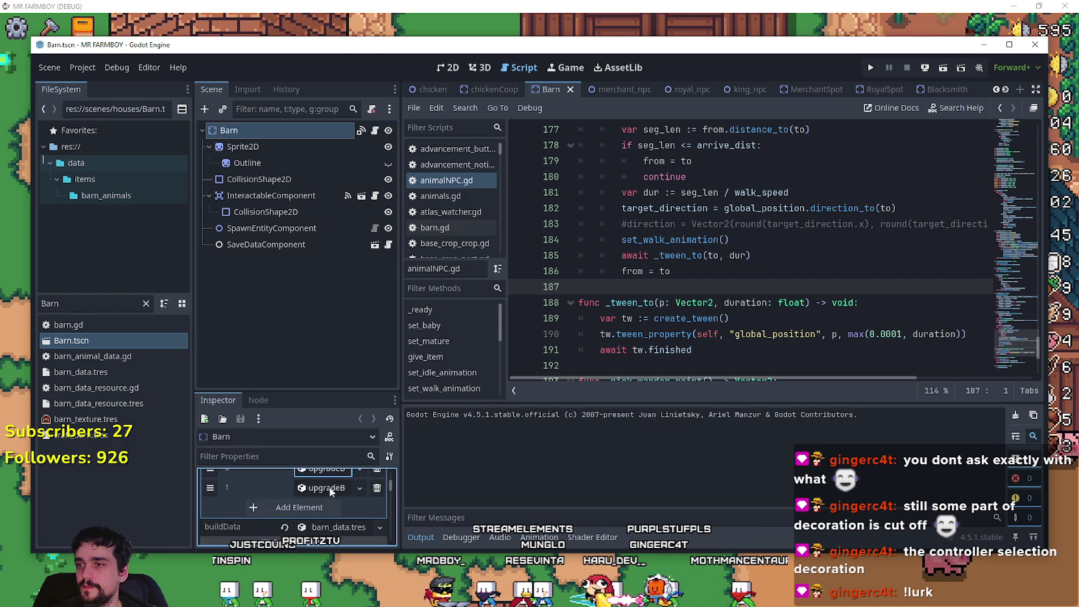
double_click(258, 498)
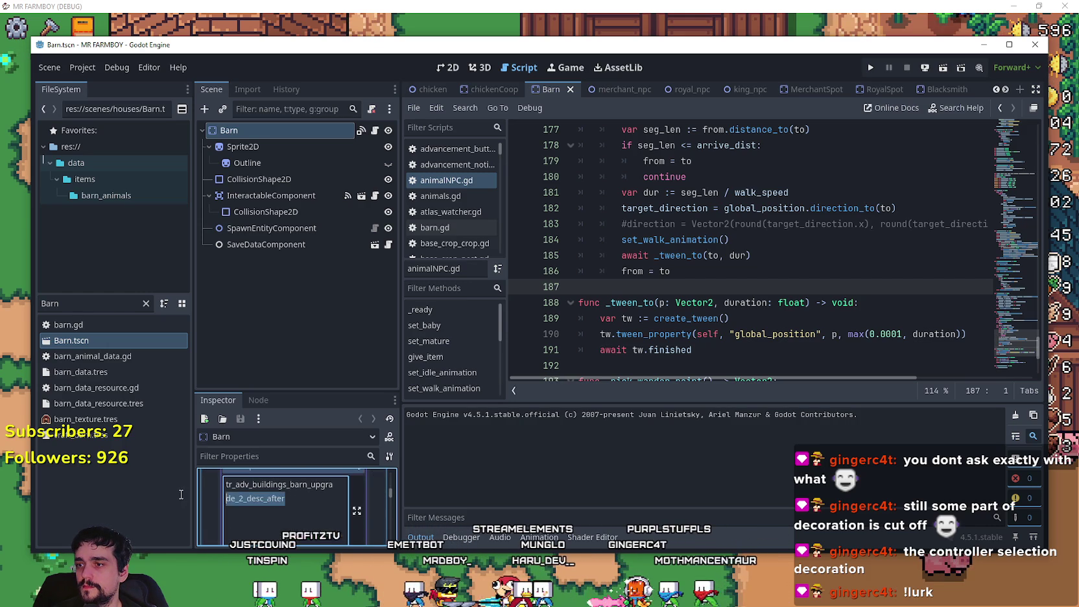
key(ctrl+v)
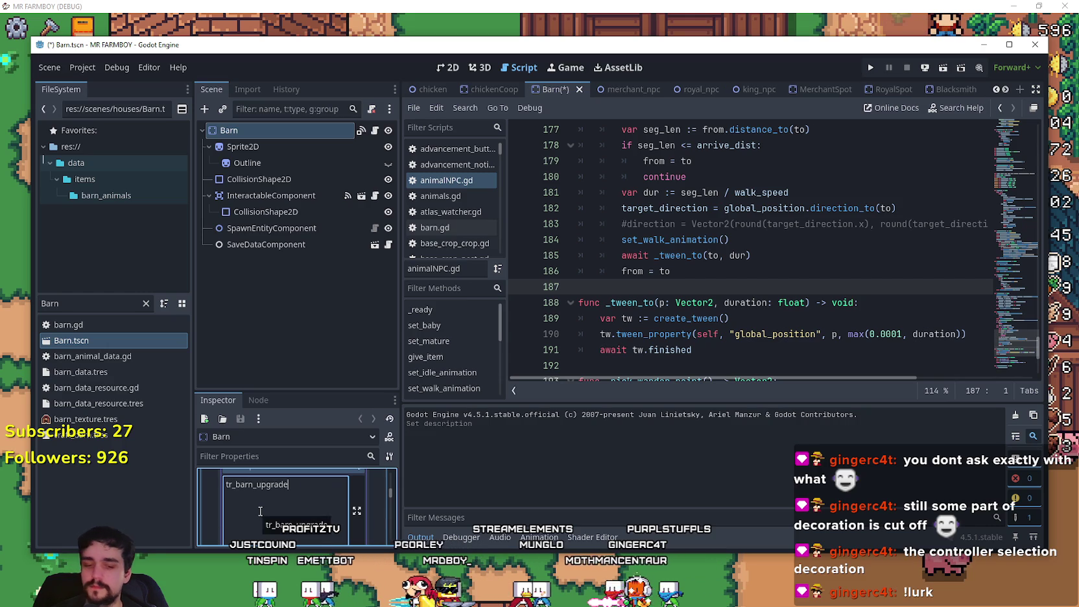
key(ctrl+s)
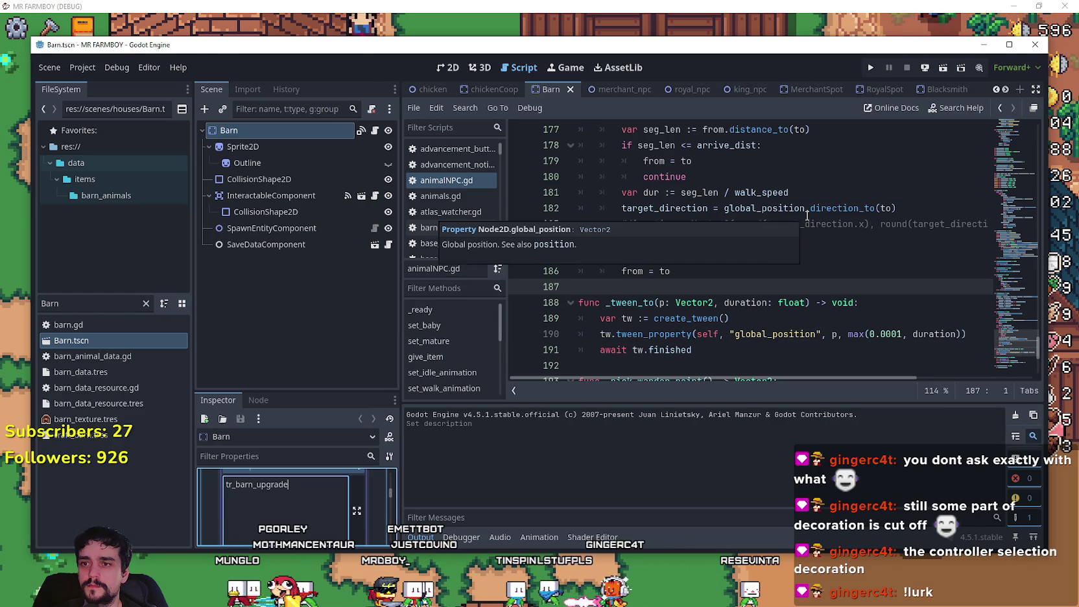
Step: Look over lines 165–184 of animalNPC.gd, then close the editor, confirming the prompt
click(829, 242)
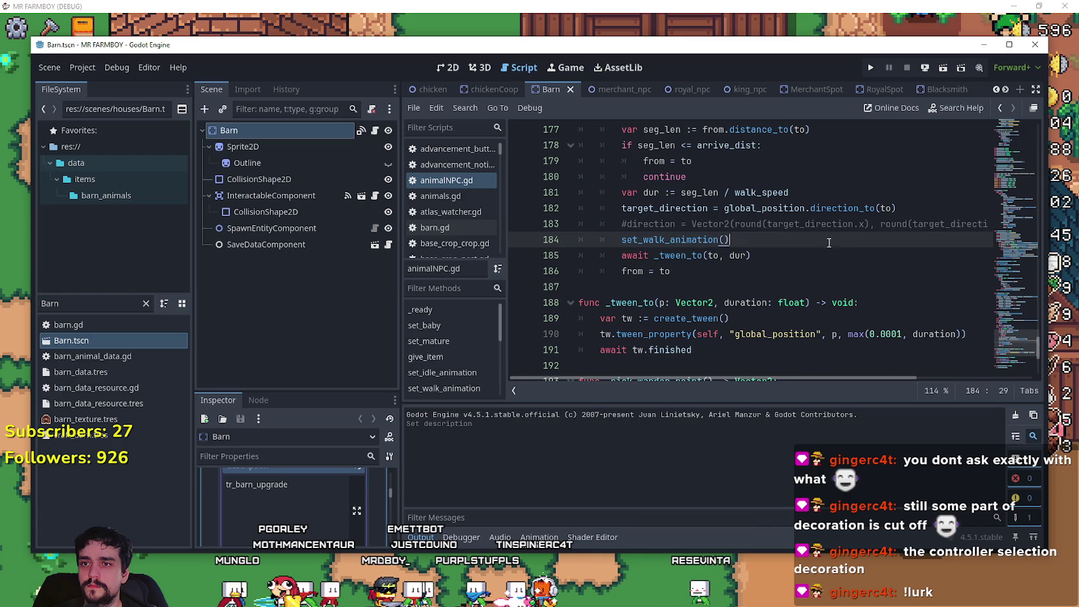
scroll(843, 254, up, 4)
click(765, 255)
click(758, 271)
click(752, 192)
click(753, 177)
scroll(752, 188, up, 2)
click(752, 223)
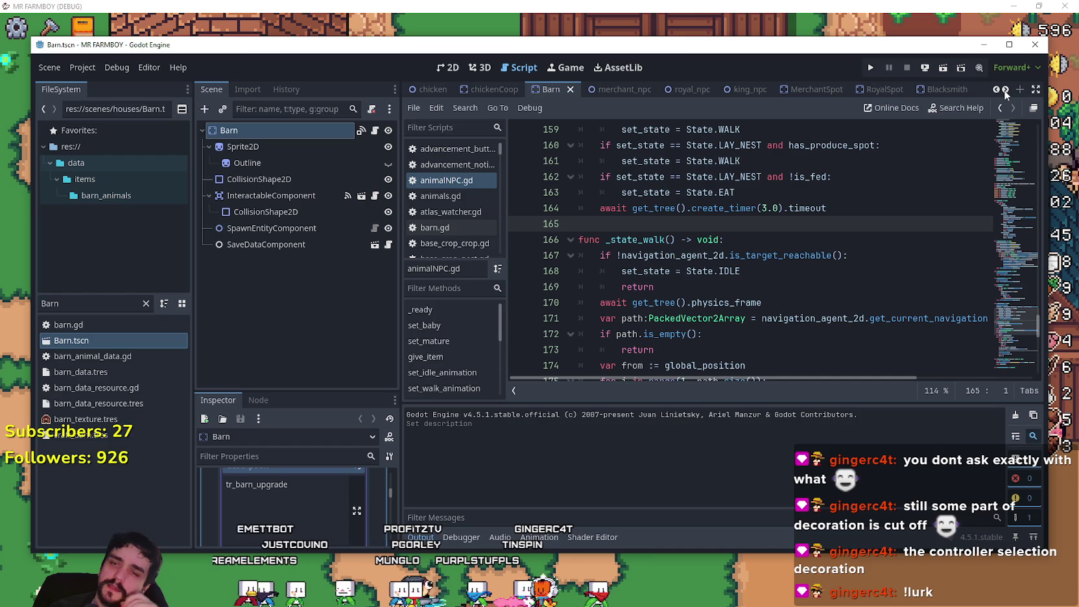
click(1032, 50)
click(741, 5)
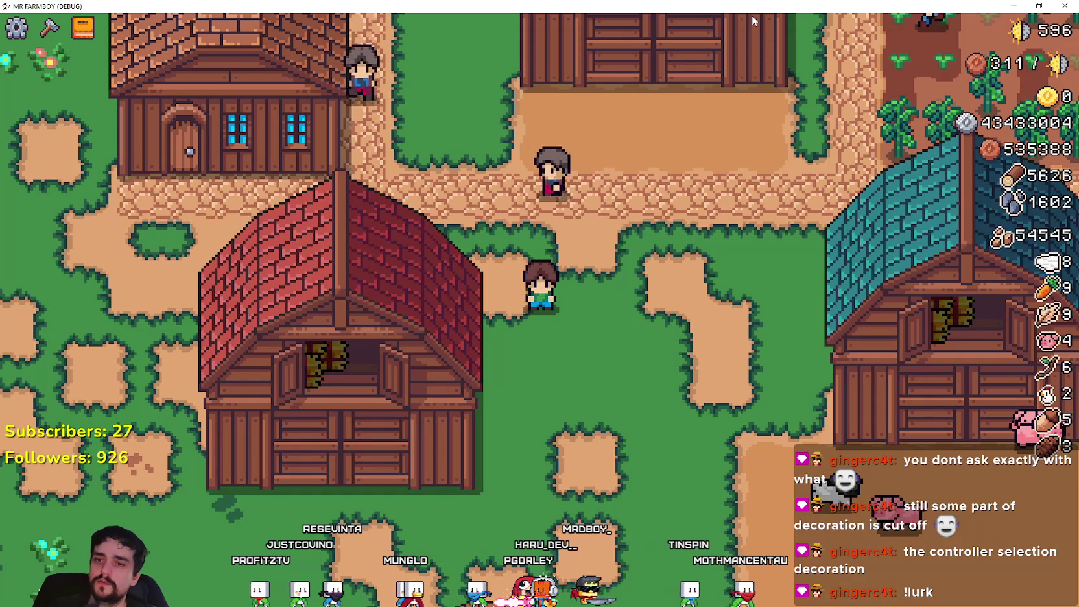
Step: Walk the farmer to the teal barn and open its animal menu
key(Right)
key(Down)
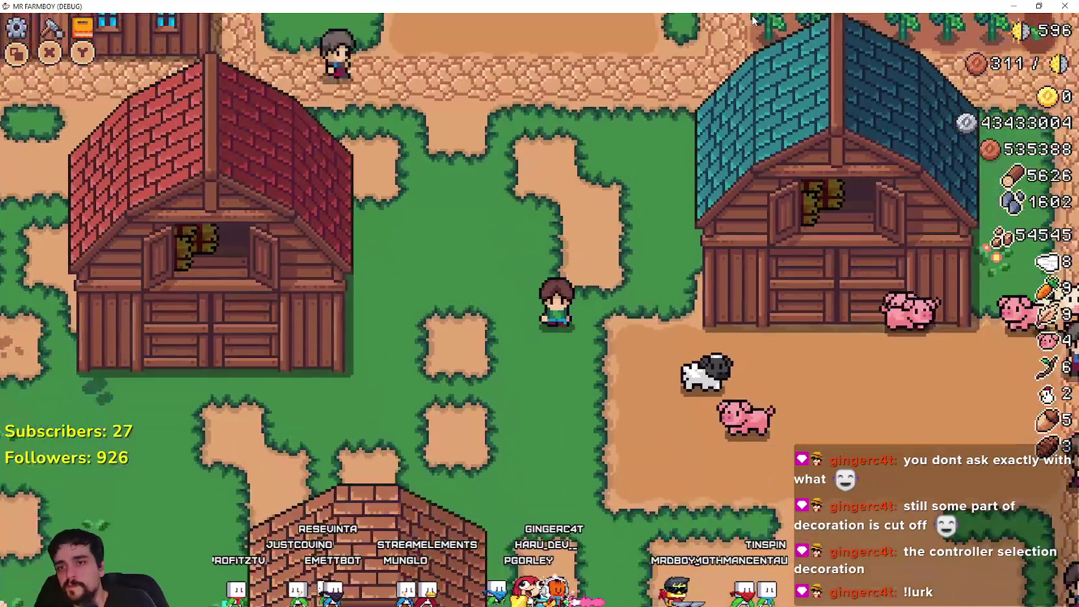
key(e)
key(Right)
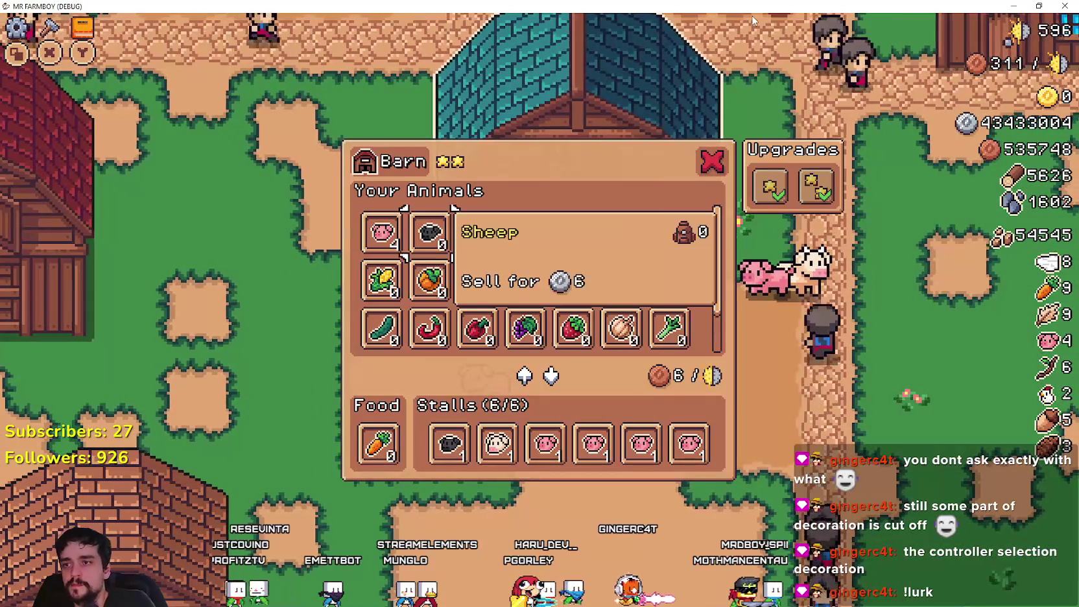
key(Right)
key(Right)
key(Right)
key(Down)
key(Down)
key(Down)
key(Down)
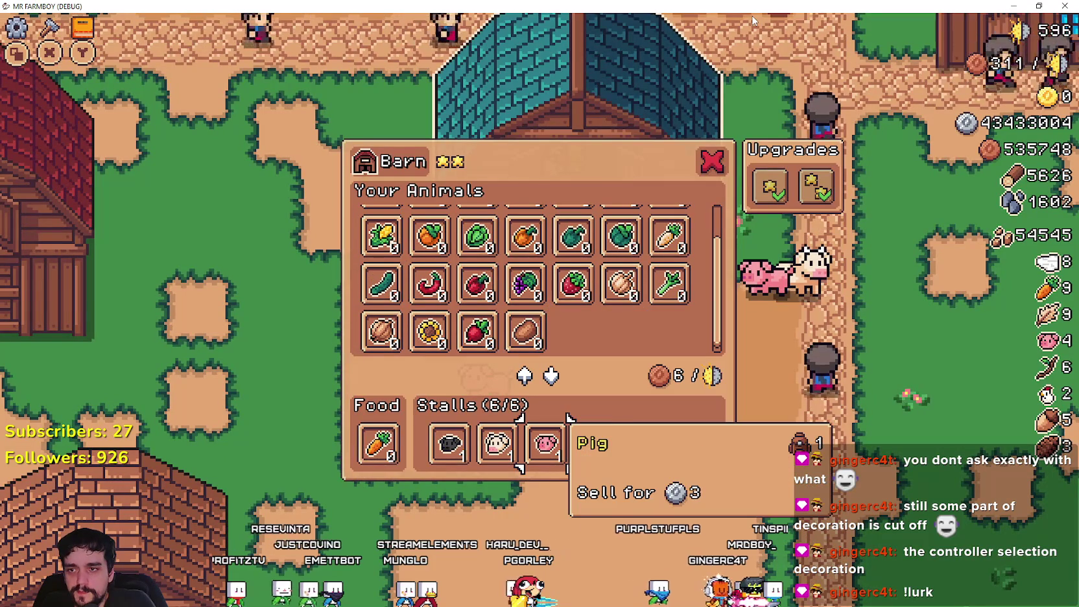
key(Right)
key(Right)
Step: Take pigs, the sheep and the cow out of the barn's stalls
key(e)
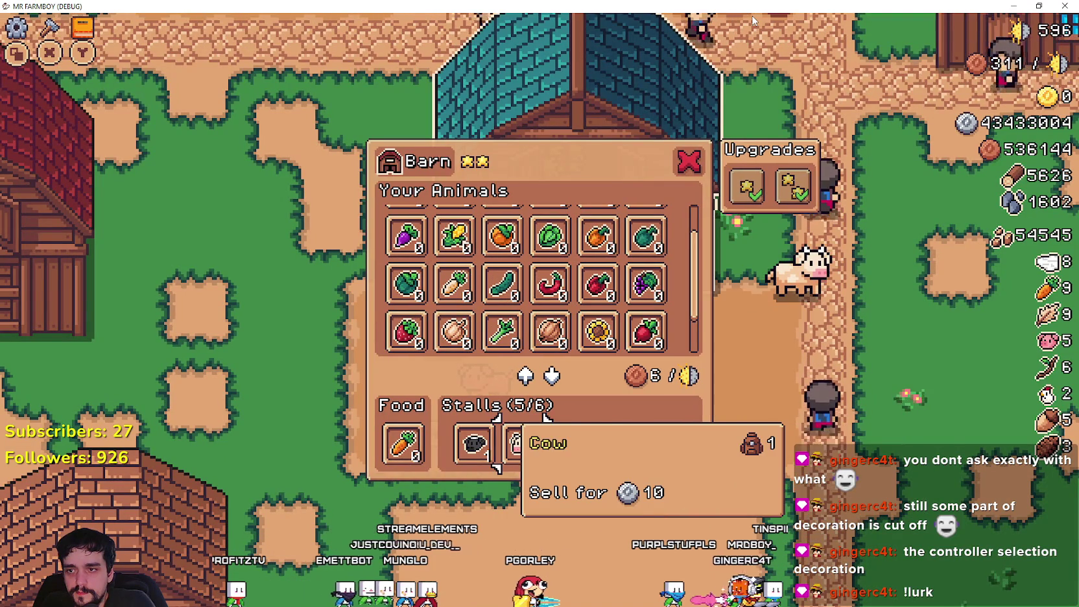
key(Right)
key(Right)
key(Right)
key(Right)
key(e)
key(Right)
key(Right)
key(Right)
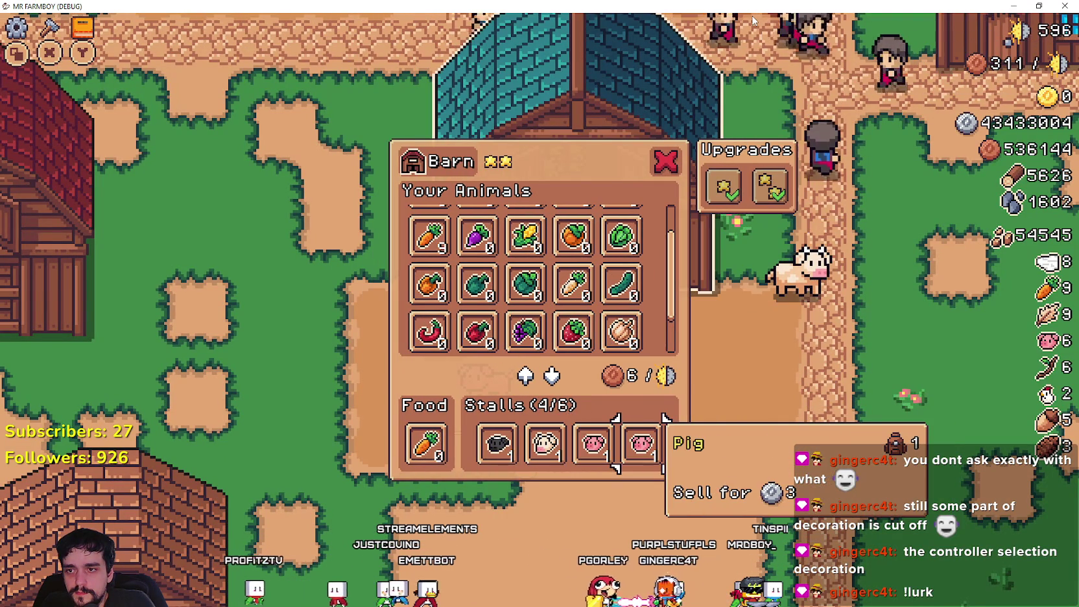
key(e)
key(Up)
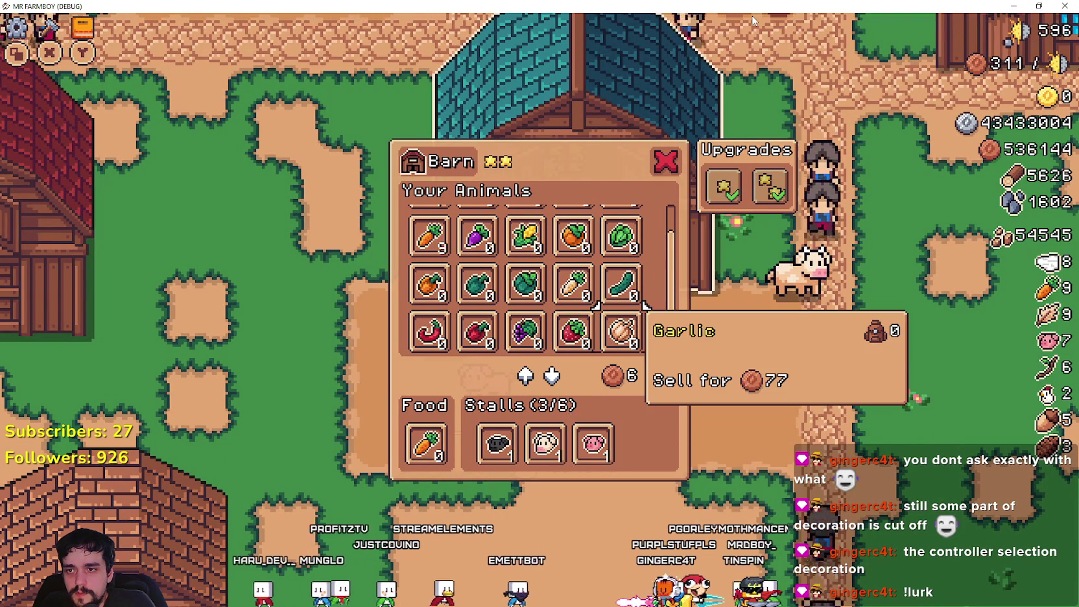
key(Down)
key(Down)
key(Left)
key(Left)
key(e)
key(Left)
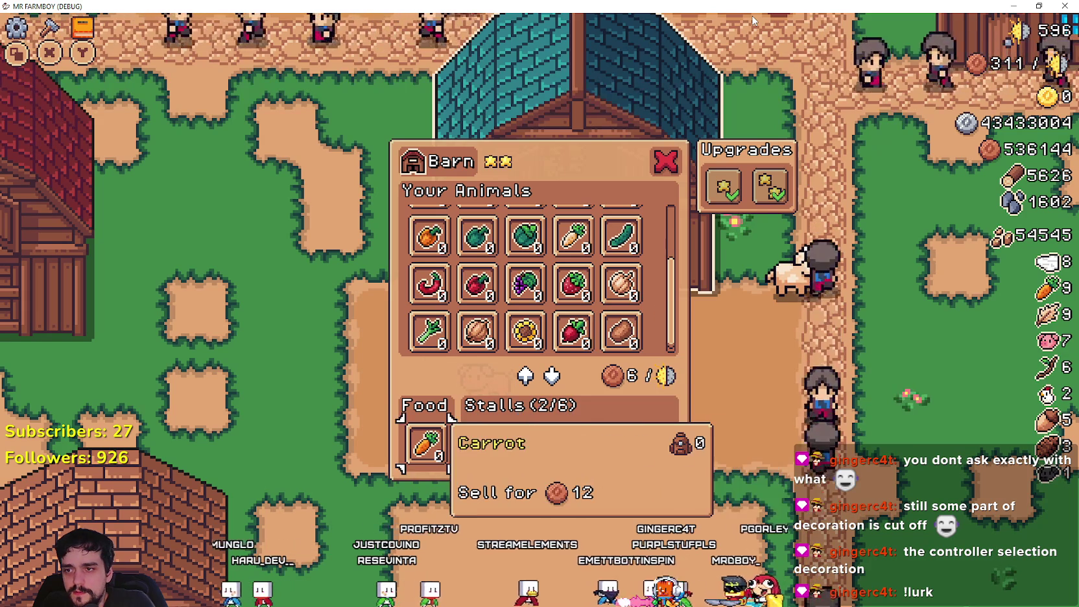
key(Right)
key(Right)
key(e)
key(e)
key(Up)
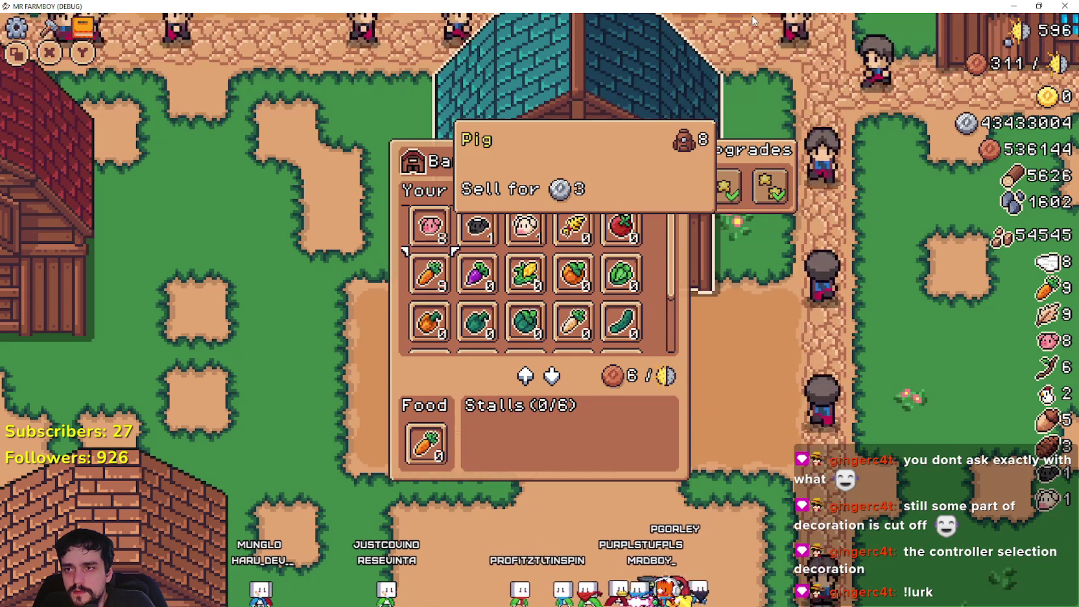
key(e)
key(e)
key(e)
key(e)
key(e)
Step: Reshuffle the pigs in the stalls until the barn holds 3/6 pigs
key(Down)
key(Down)
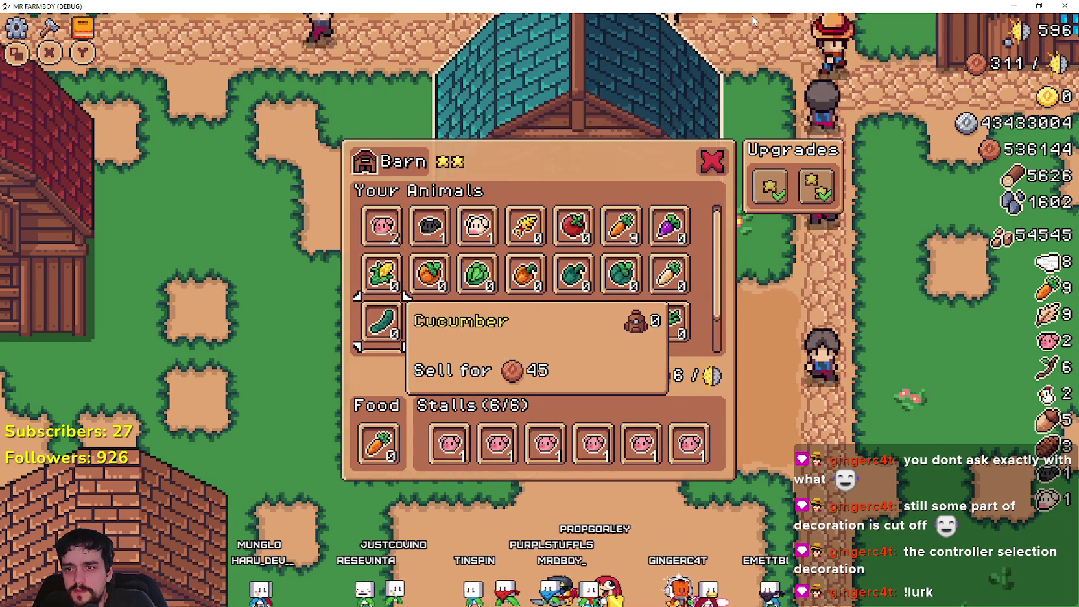
key(Down)
key(Right)
key(Right)
key(Right)
key(Down)
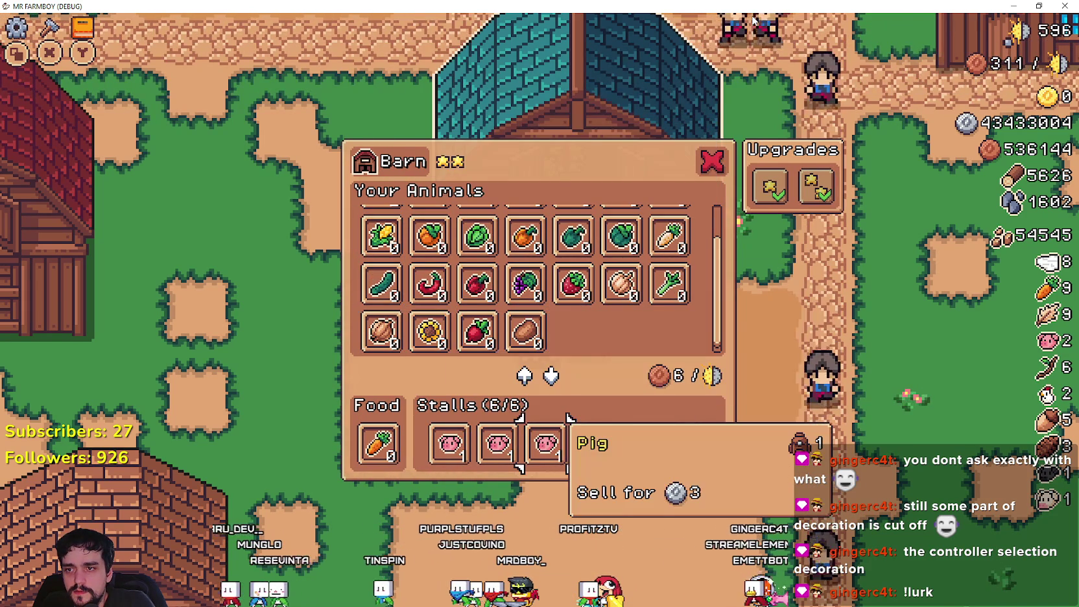
key(Right)
key(Right)
key(Right)
key(Left)
key(e)
key(Right)
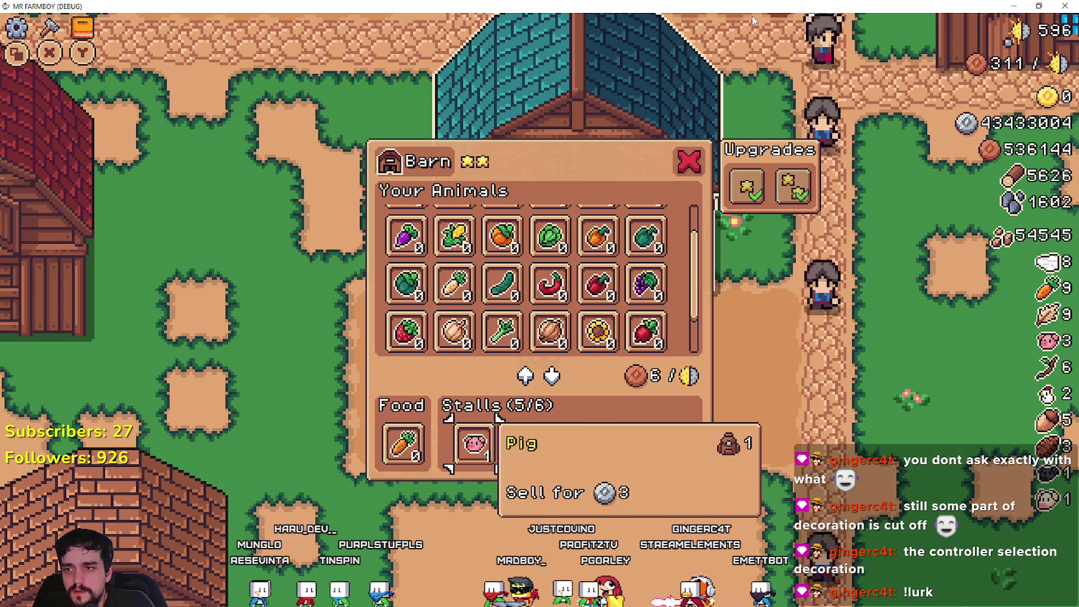
key(Right)
key(Right)
key(Right)
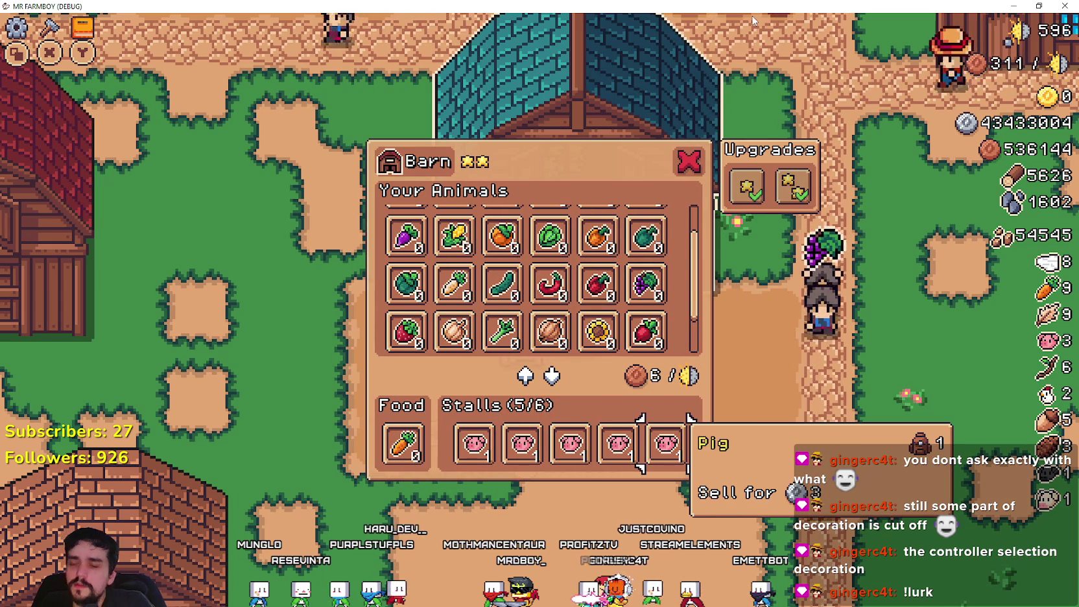
key(e)
key(Right)
key(Right)
key(Right)
key(Right)
key(e)
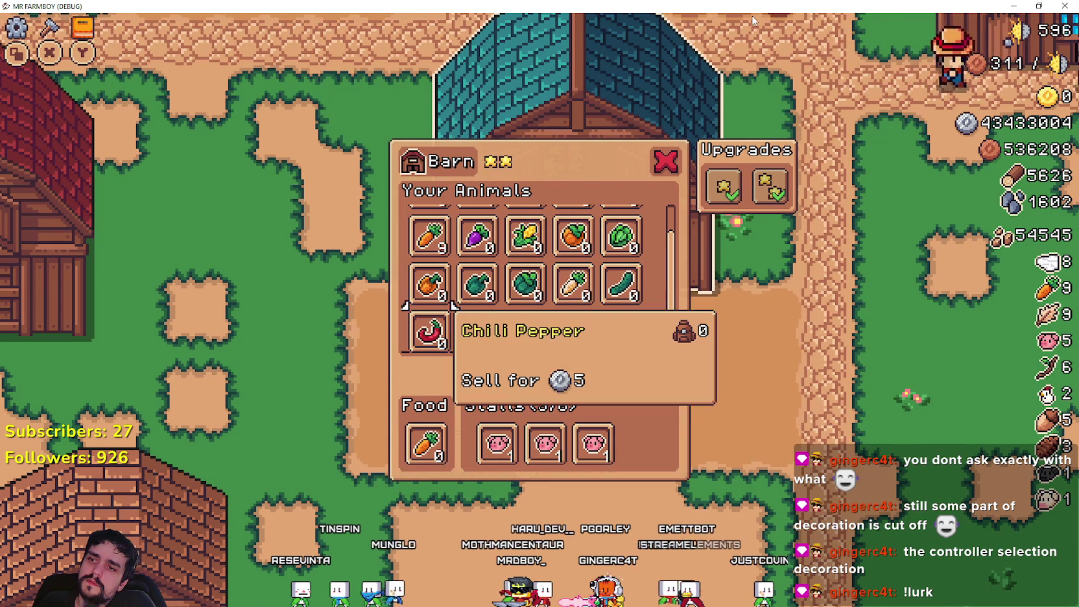
key(Up)
key(Up)
key(Up)
Step: Walk to the house and buy its first upgrade, raising the beds to four
key(e)
key(d)
key(w)
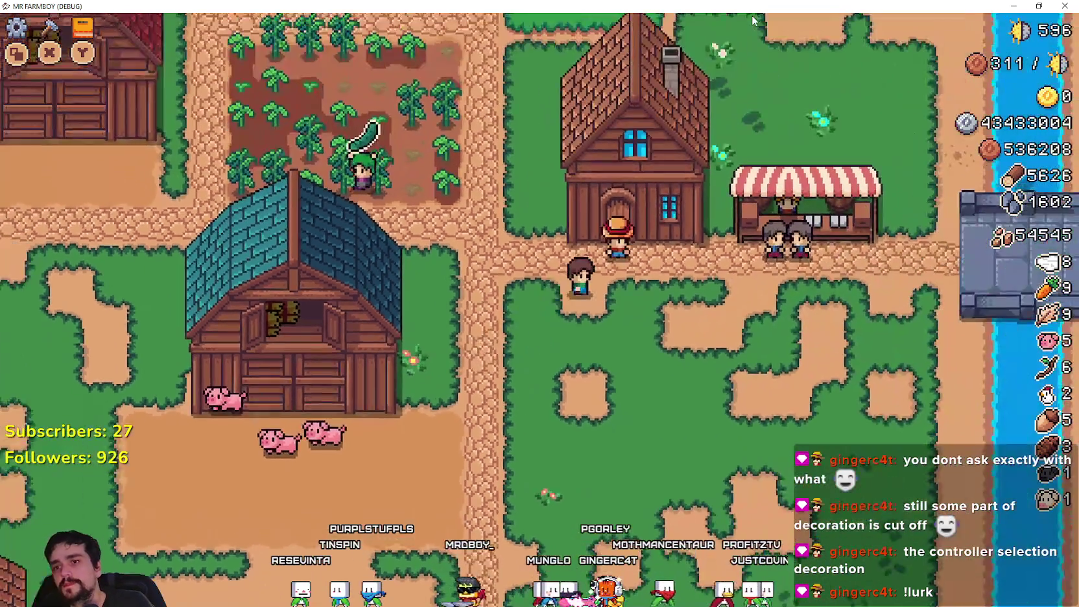
key(e)
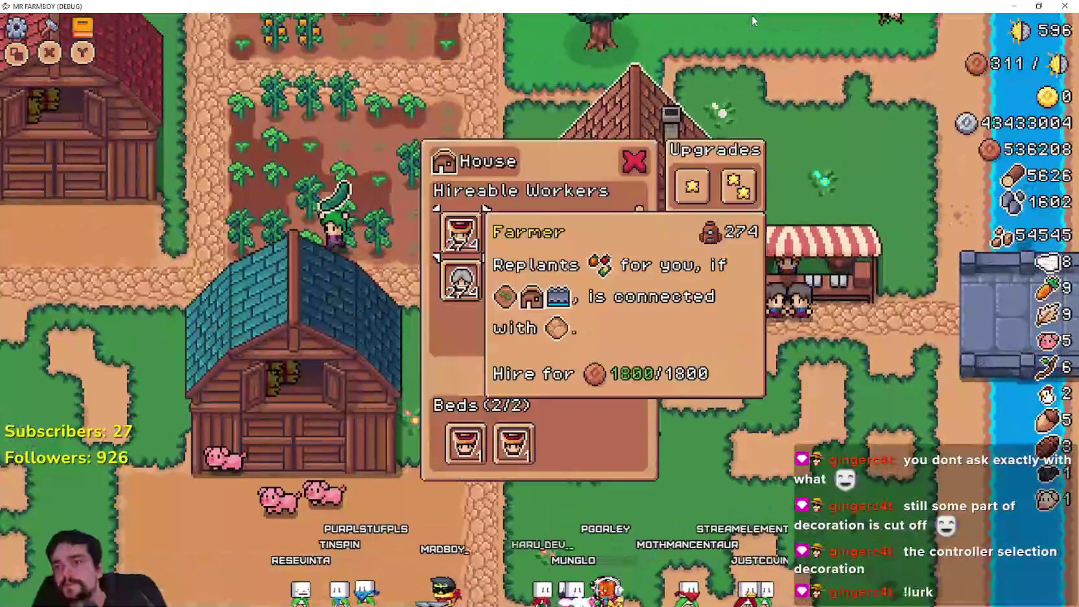
key(Right)
key(Right)
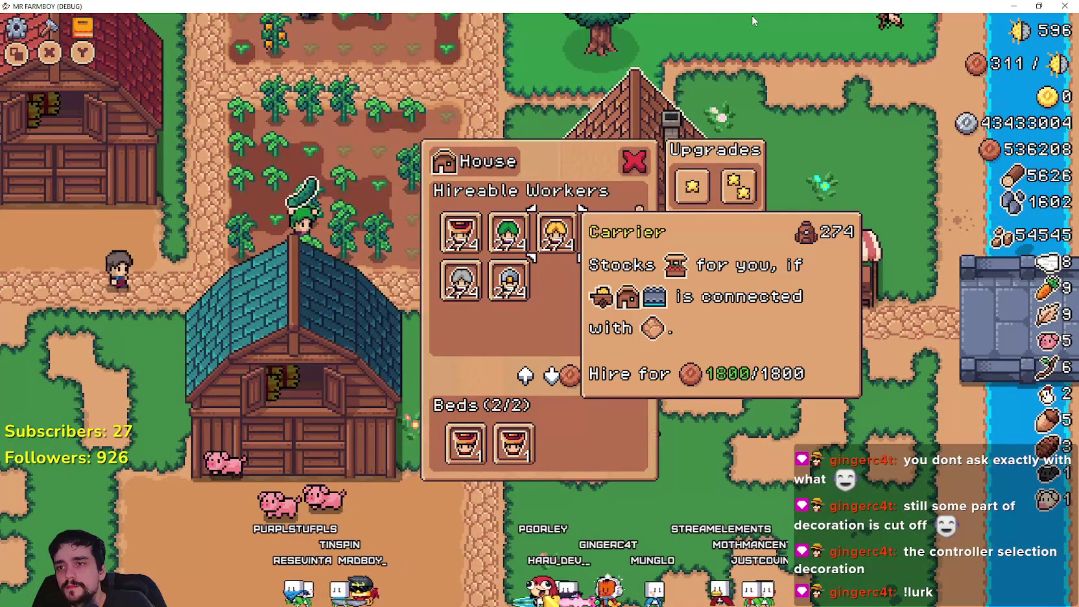
key(Down)
key(Down)
key(Up)
key(Up)
key(Right)
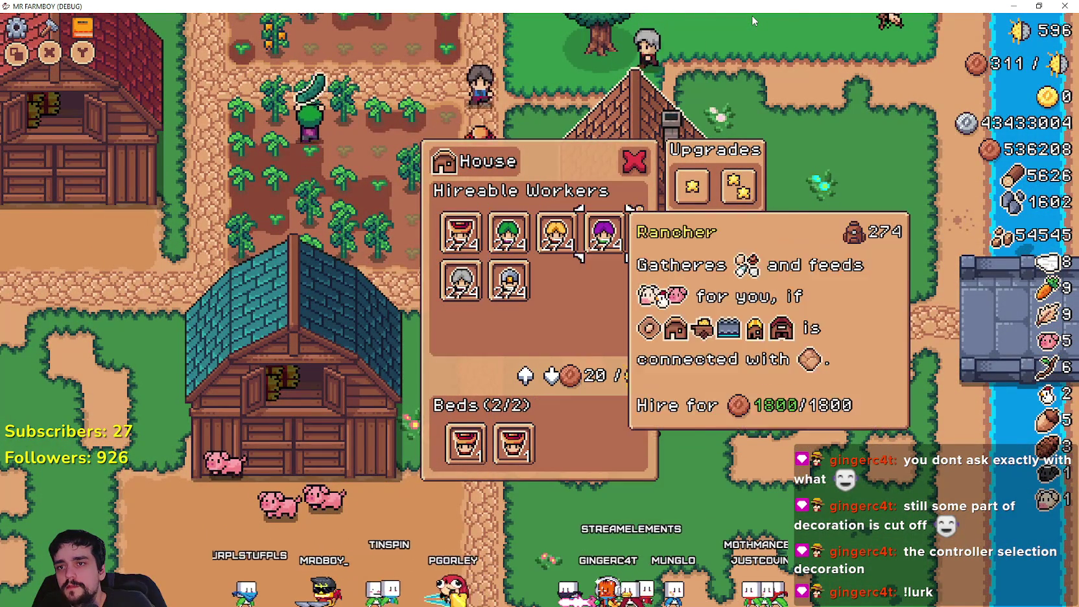
key(Right)
key(e)
Step: Hire a Rancher and another worker, dismiss two from the beds, then hire a Farmer
key(Left)
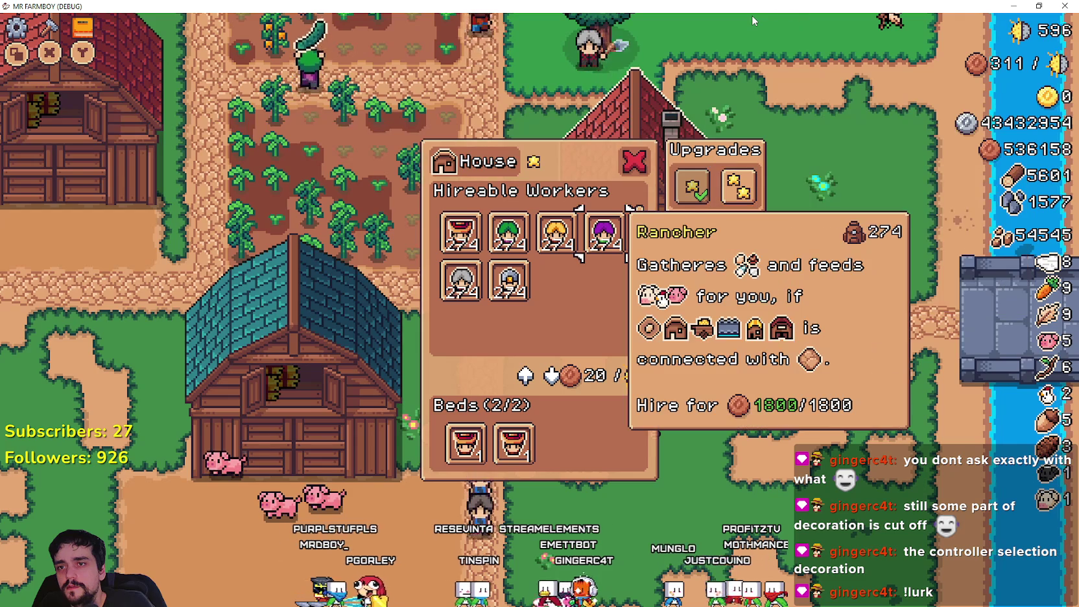
key(Return)
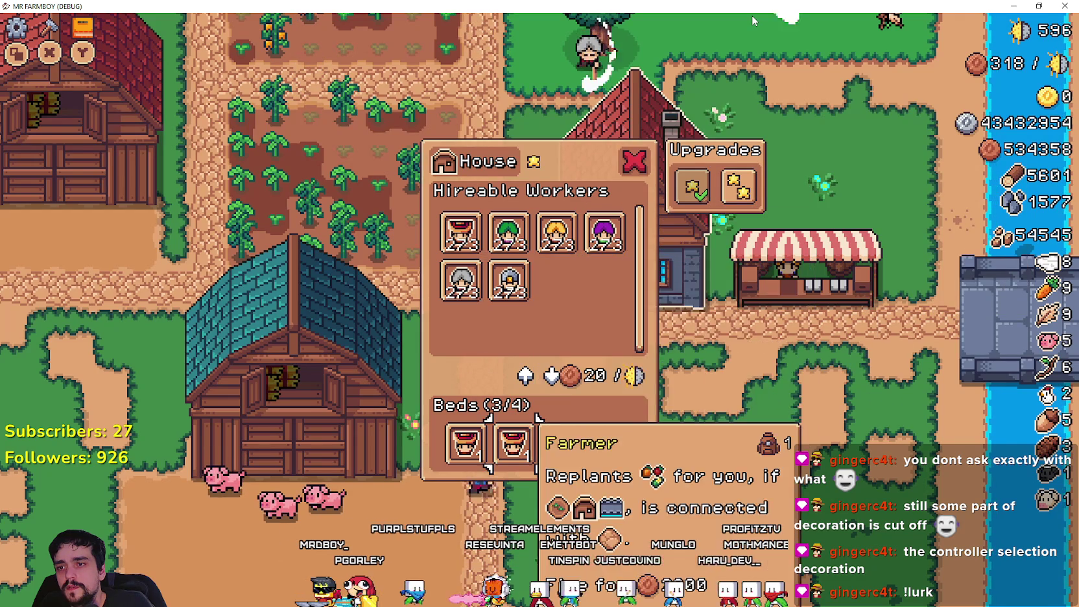
key(Up)
key(Return)
key(Right)
key(Return)
key(Right)
key(Return)
key(Up)
key(Down)
key(Up)
Step: Compare the workers in the beds with the Farmer, Forester and Rancher listings
key(Up)
key(Return)
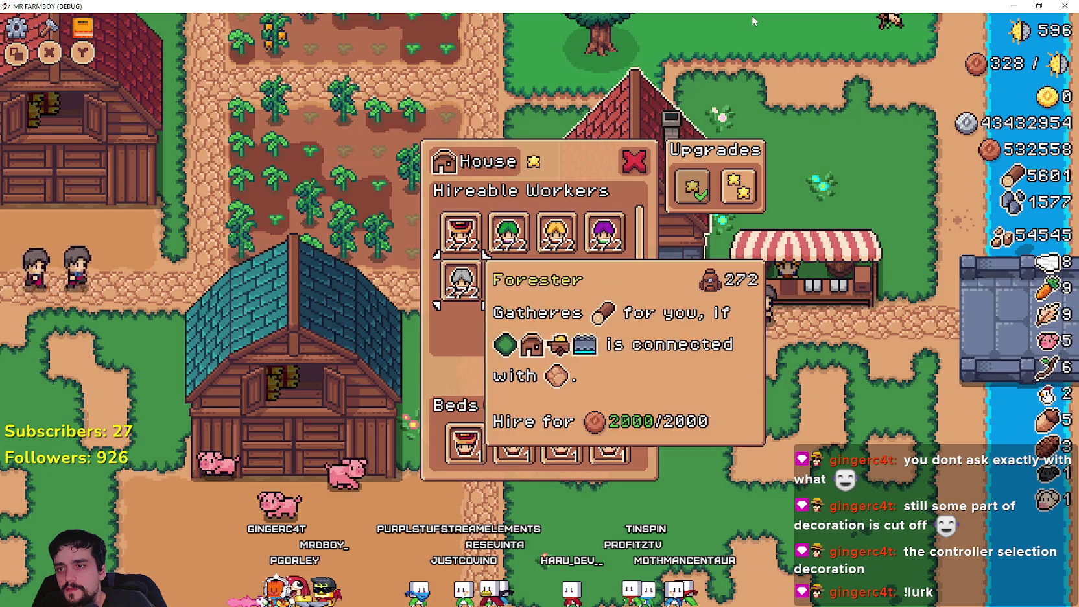
key(Down)
key(Right)
key(Up)
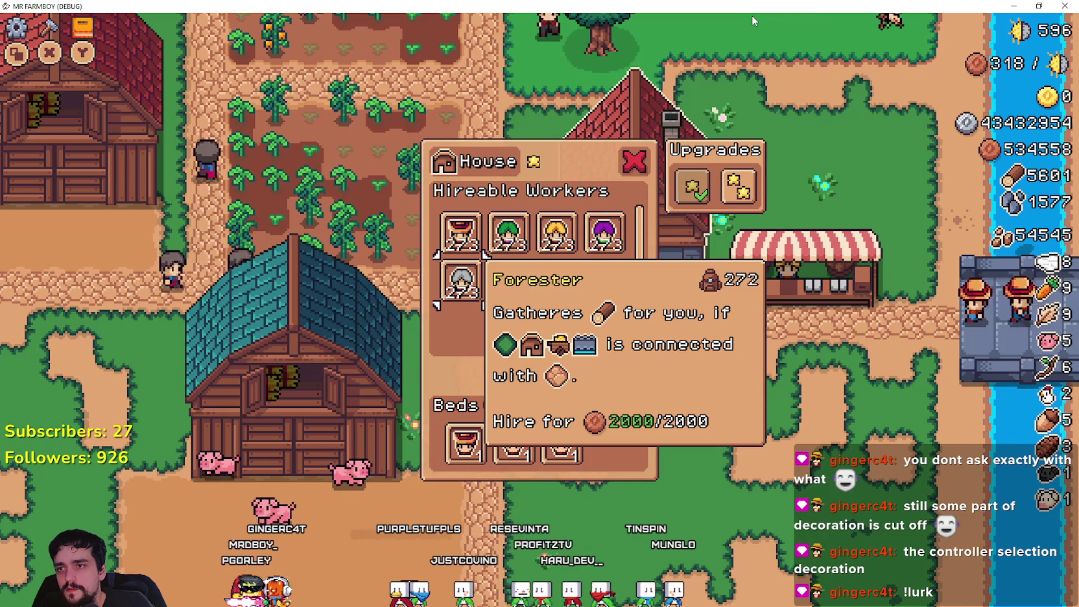
key(Down)
key(Up)
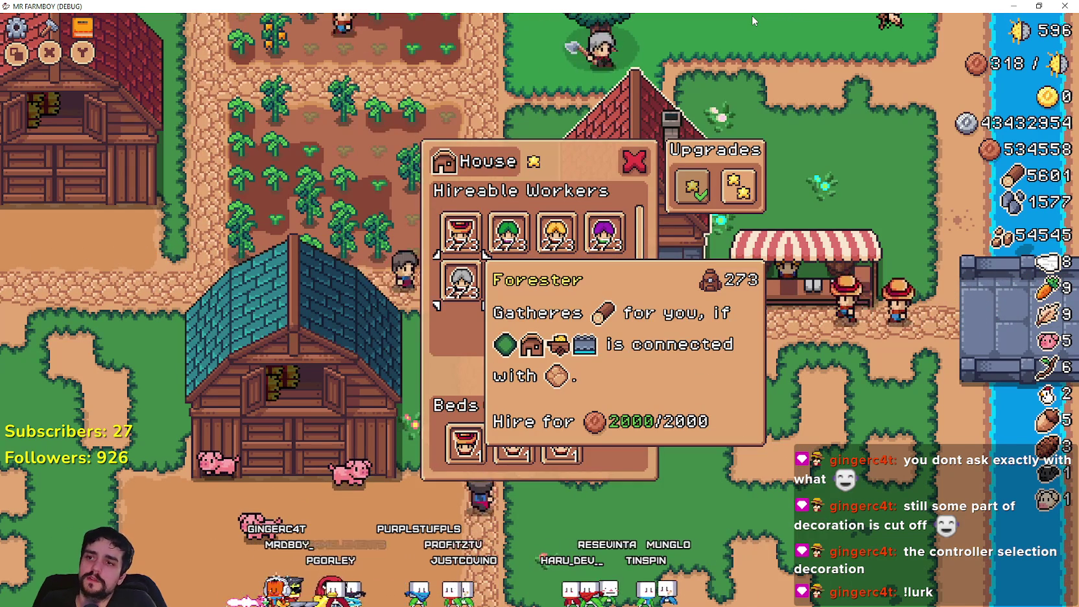
key(Down)
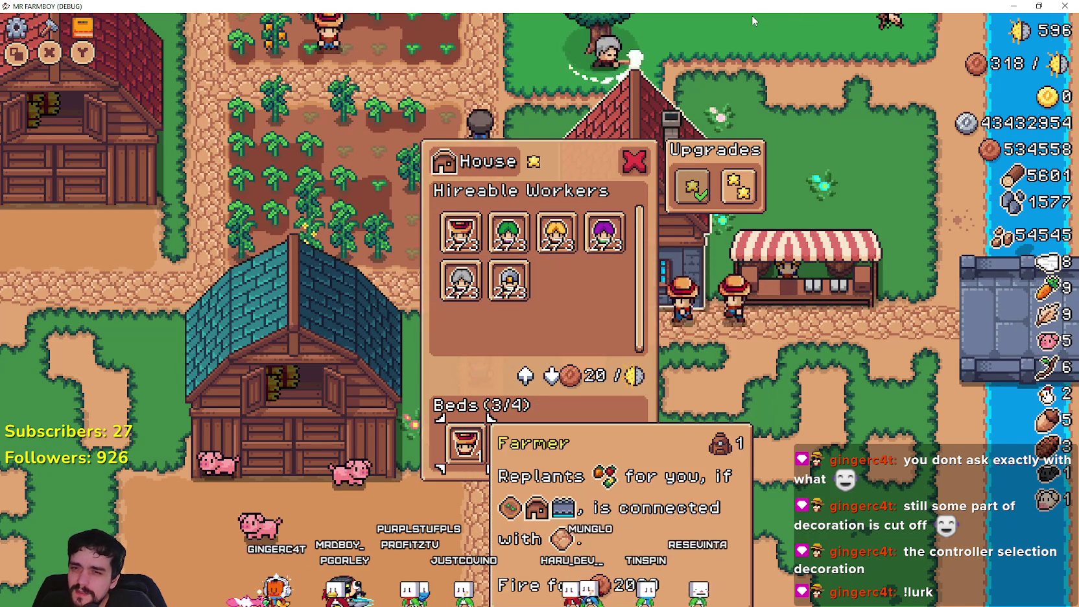
key(Right)
key(Right)
key(Up)
key(Down)
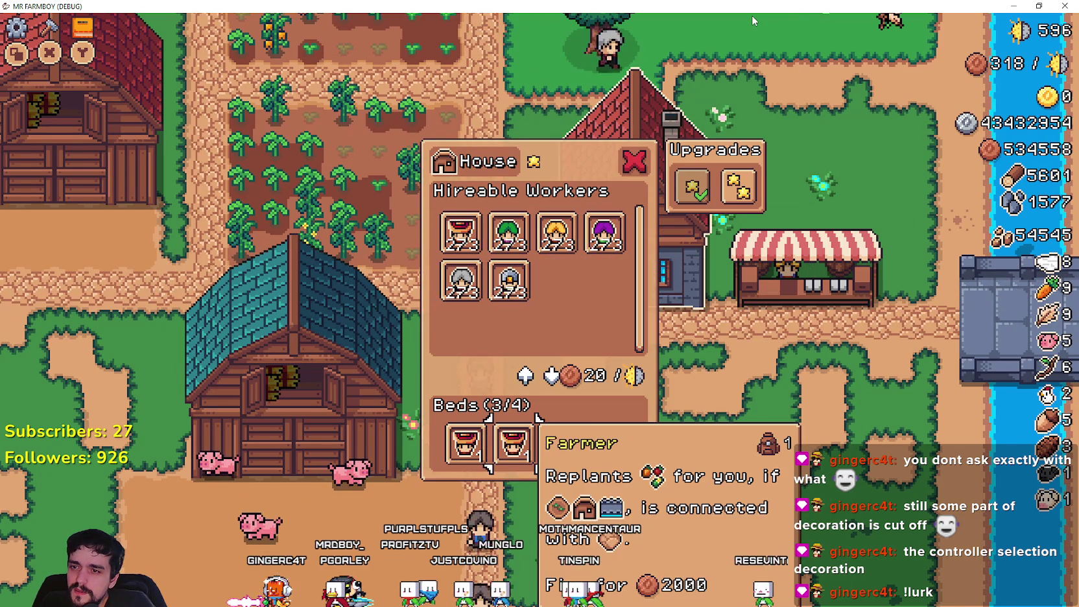
Step: Dismiss the remaining workers so the beds read 0/4, then close the House menu
key(Return)
key(Up)
key(Down)
key(Return)
key(Up)
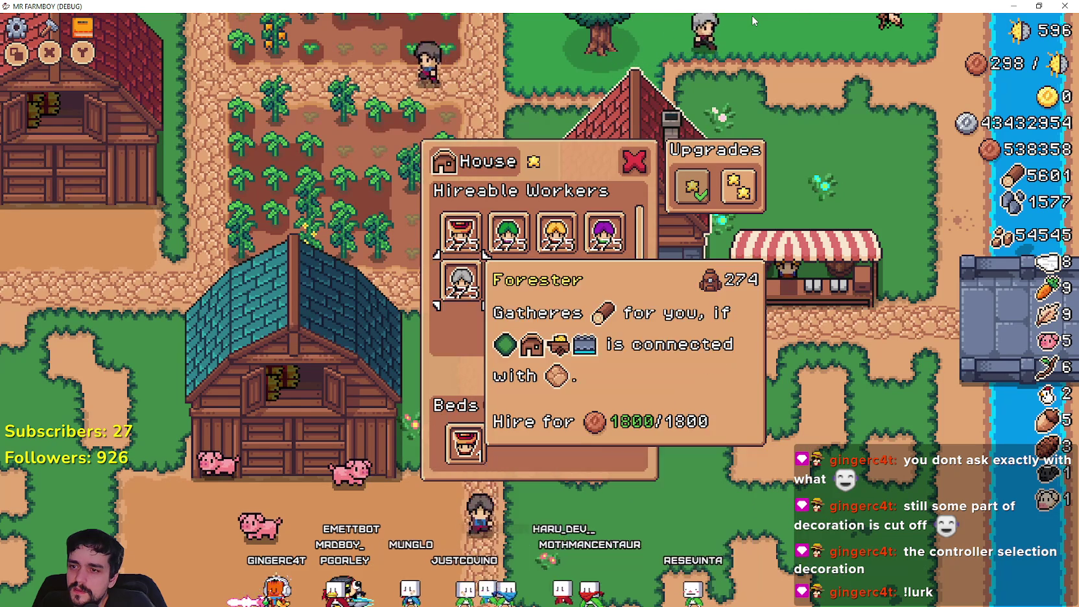
key(Down)
key(Return)
key(Up)
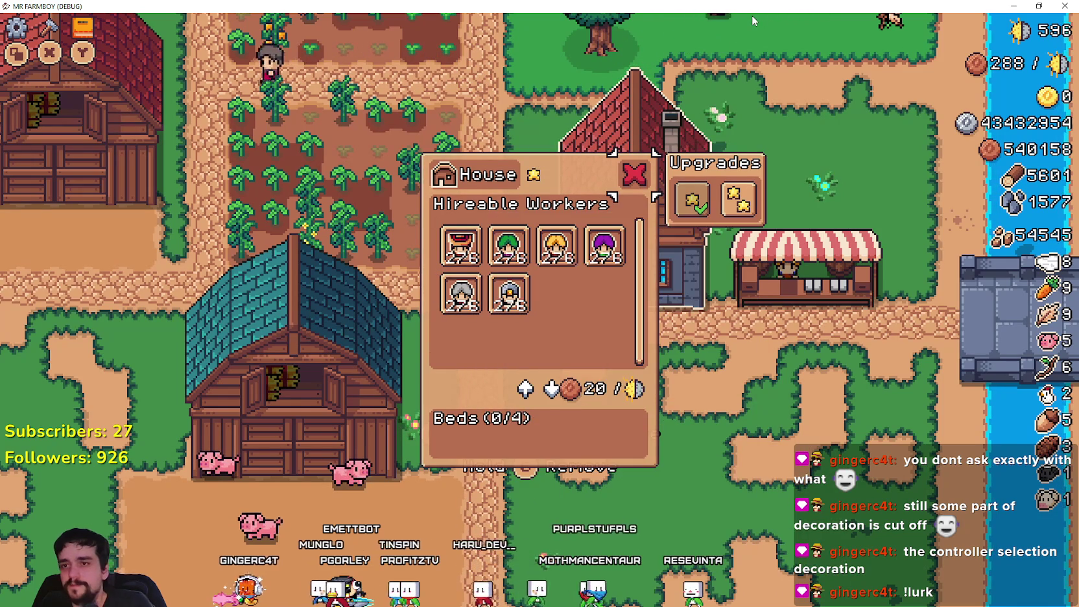
key(Escape)
Step: Walk up through the farm and browse the warehouse stock to the Copper Nugget
key(Up)
key(Left)
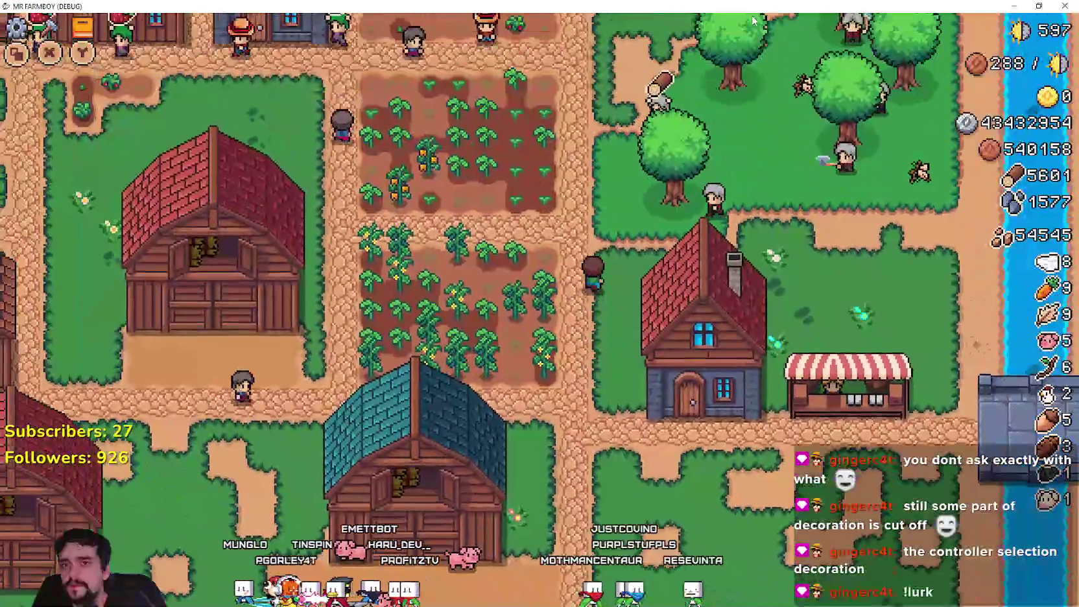
scroll(751, 21, down, 2)
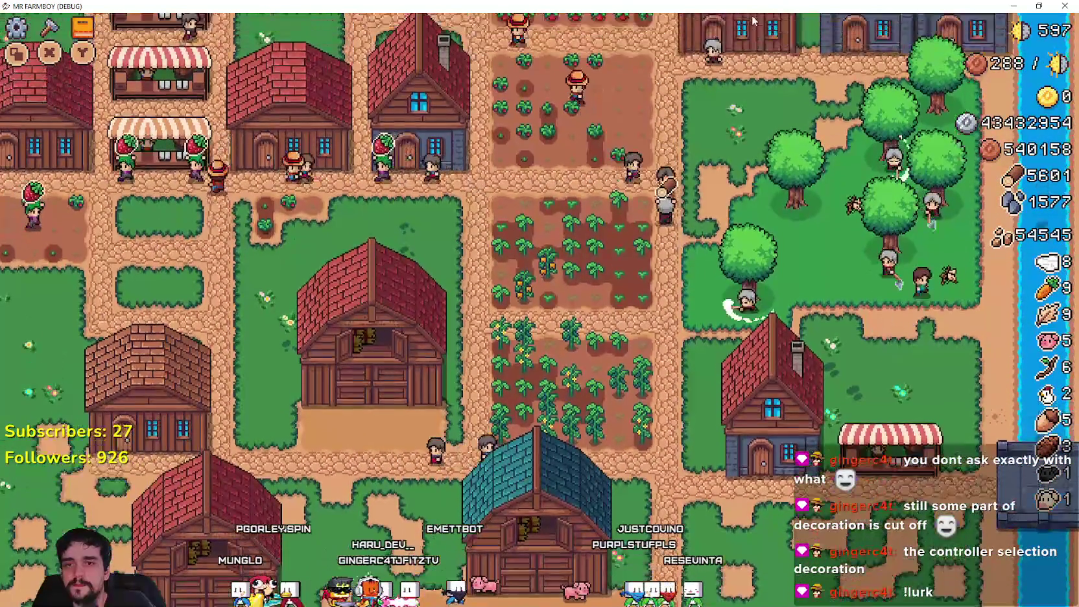
key(Up)
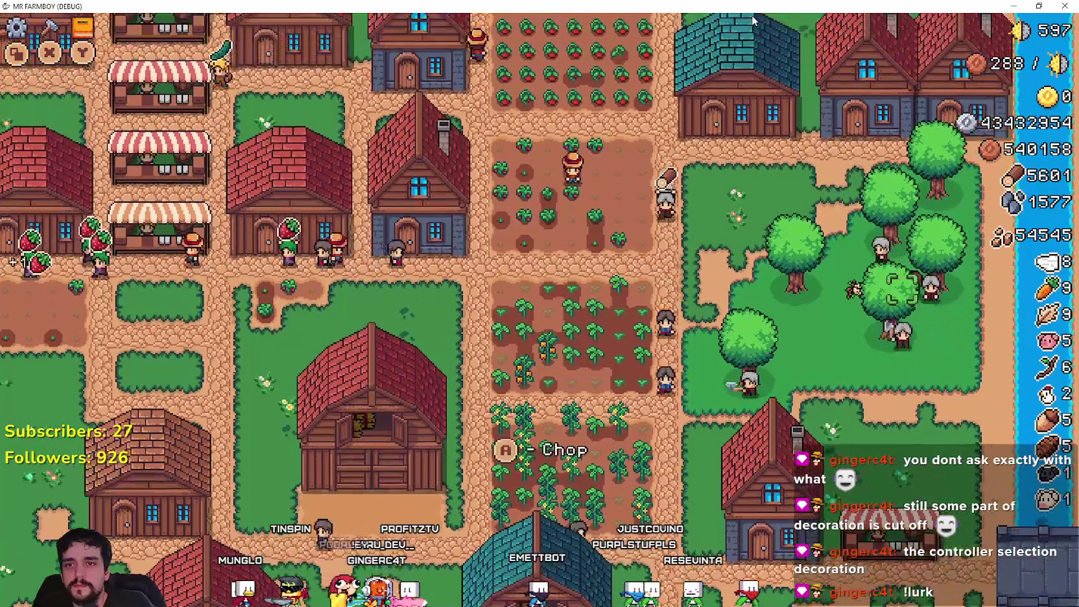
key(Up)
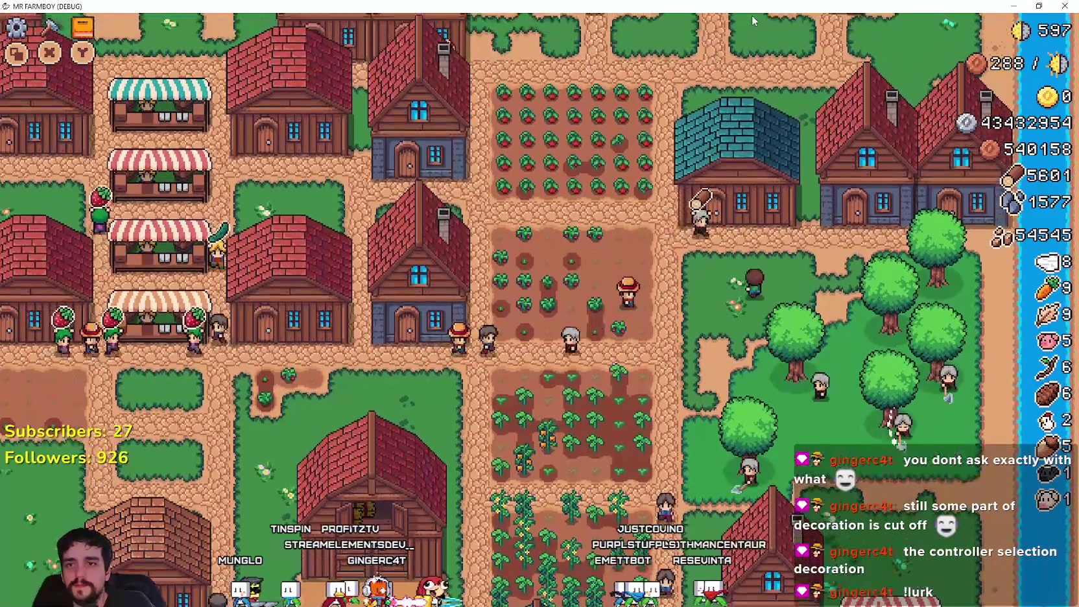
key(Return)
key(Right)
key(Right)
key(Down)
key(Down)
key(Left)
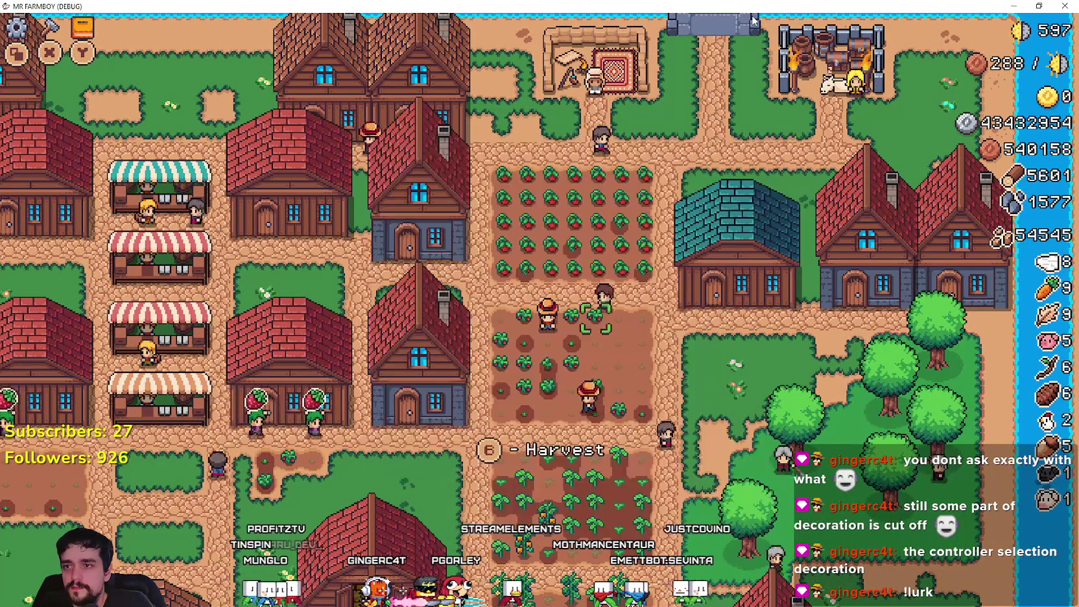
Step: View two houses' hireable workers and second upgrade details, then close the panel
key(Left)
key(Return)
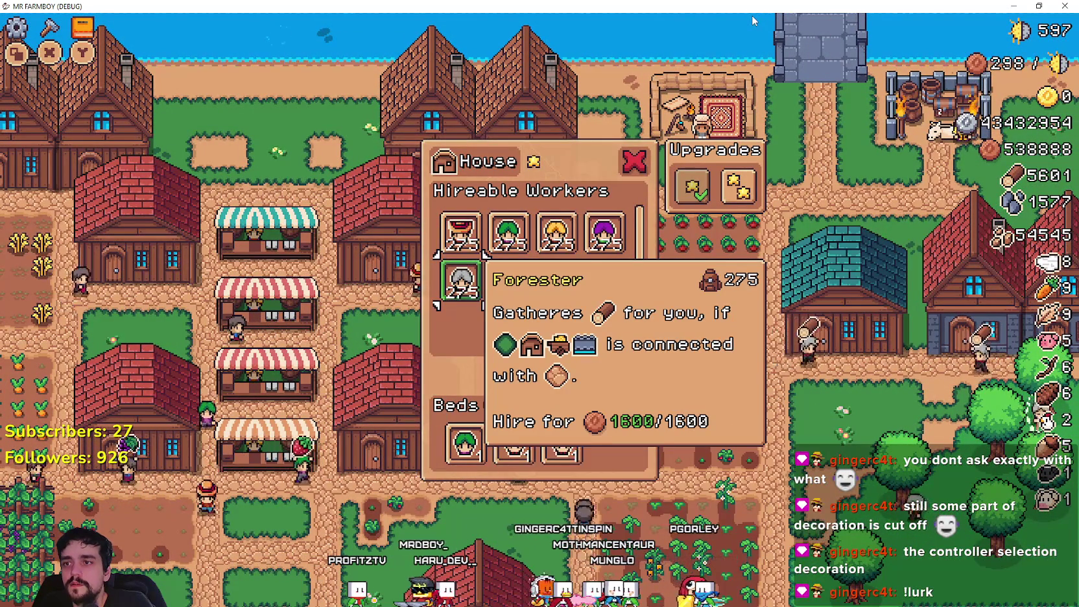
key(Escape)
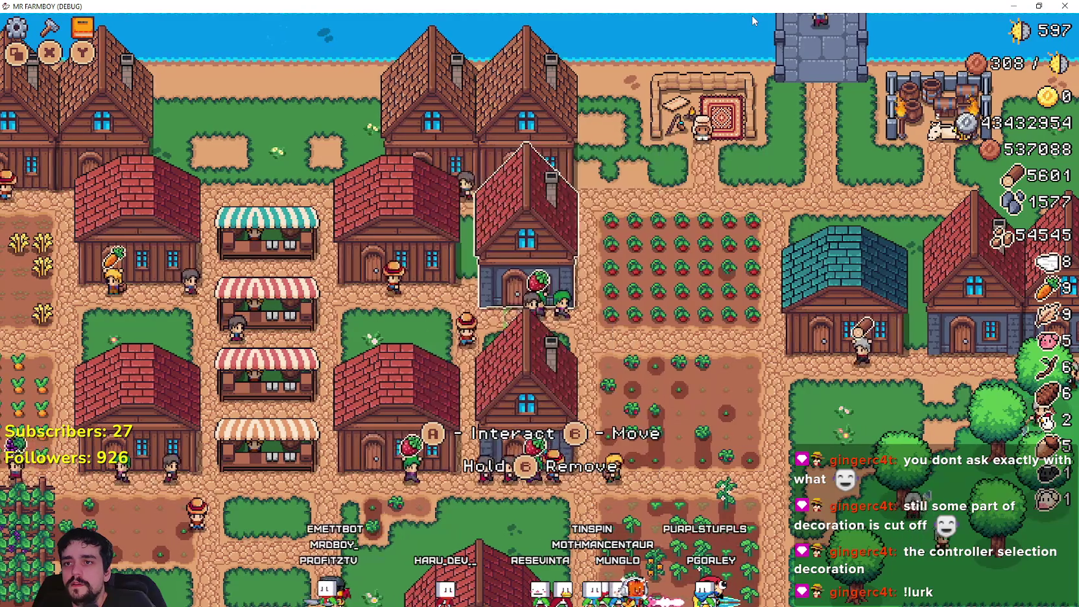
key(Left)
key(Return)
key(Right)
key(Right)
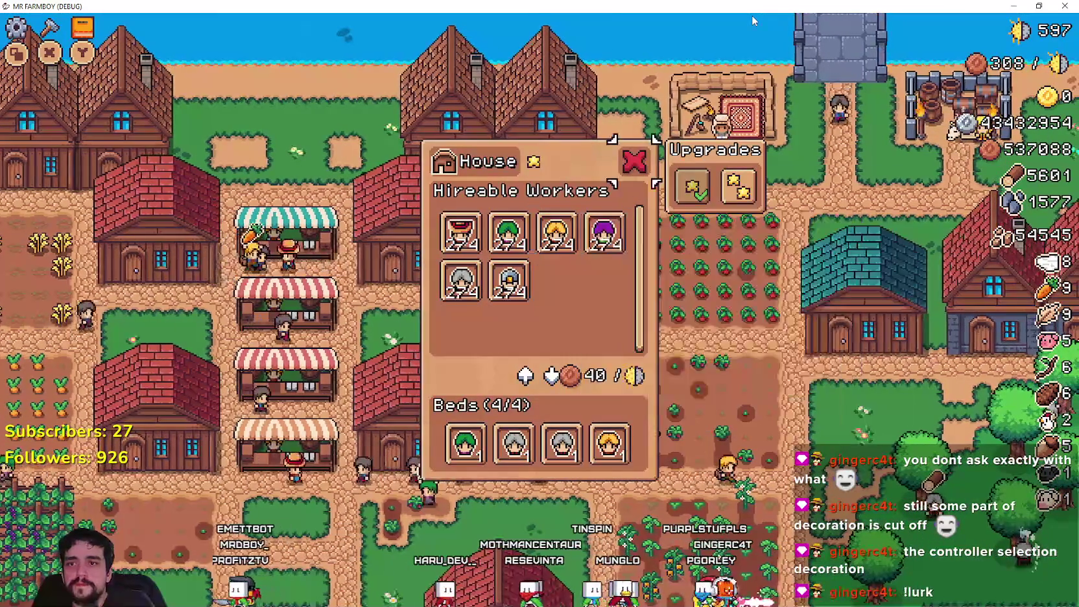
key(Right)
key(Escape)
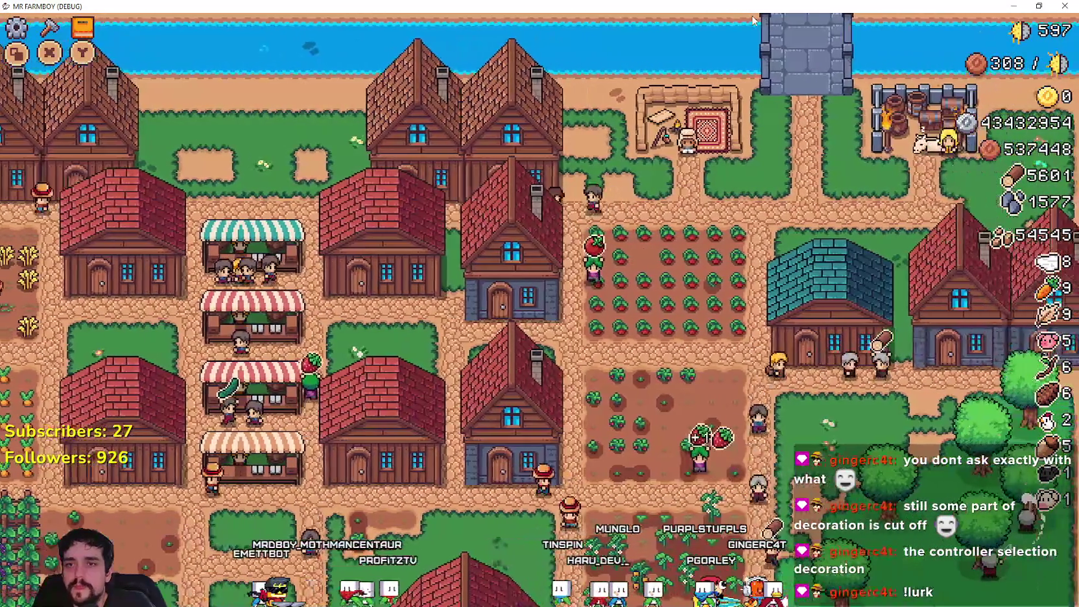
Step: Browse the Merchant Seller's Stone and Gold Coin offers, then close the panel
key(Return)
key(Right)
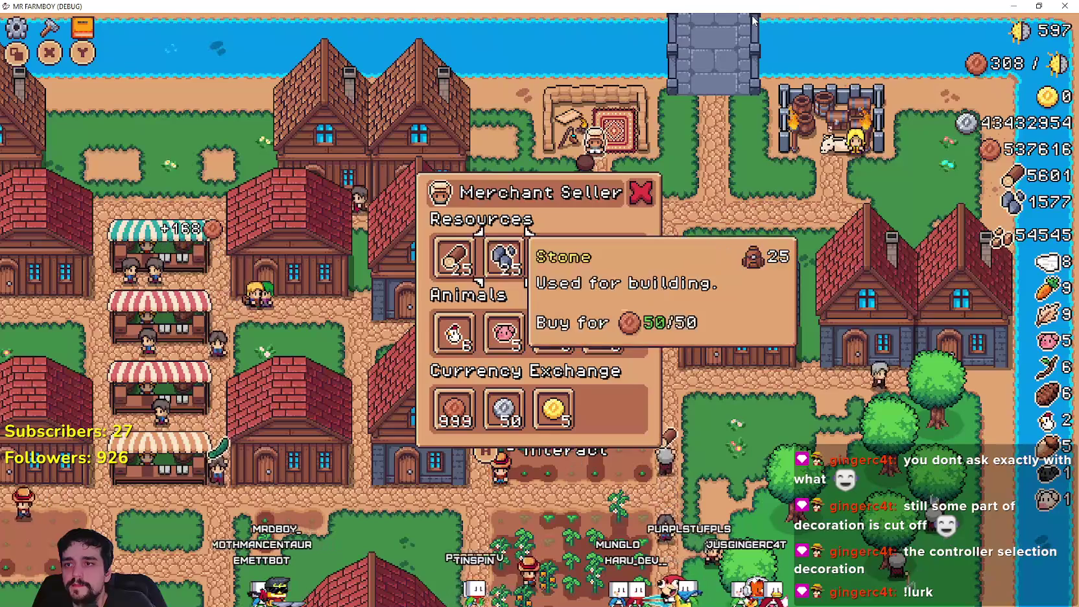
key(Down)
key(Down)
key(Right)
key(Escape)
key(Escape)
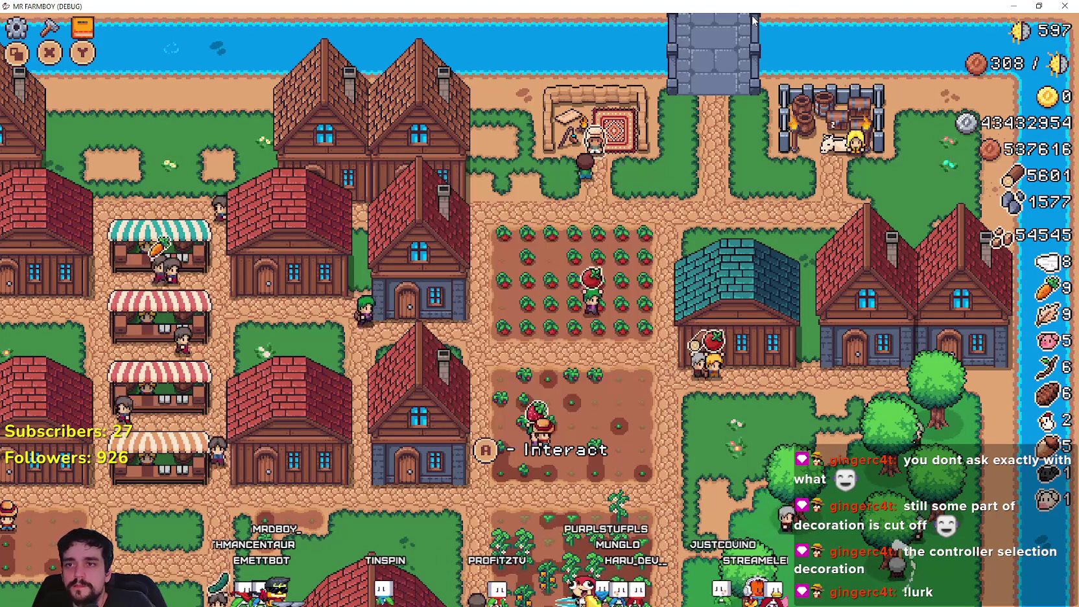
Step: Review the King's Envoy task requirements through Strawberry, then switch to Spotify
key(Return)
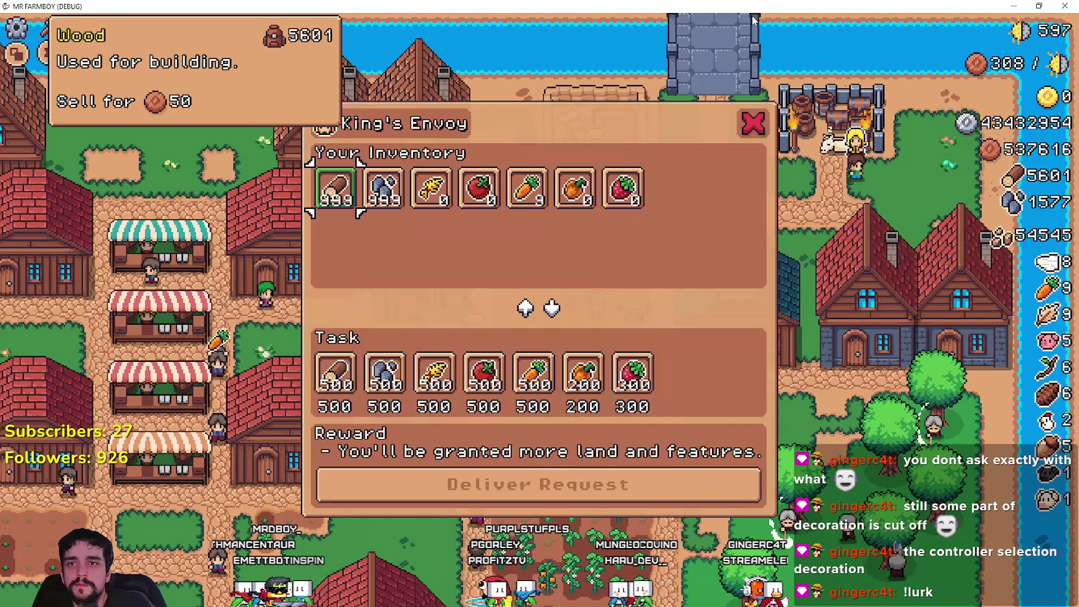
key(Right)
key(Right)
key(Right)
key(Right)
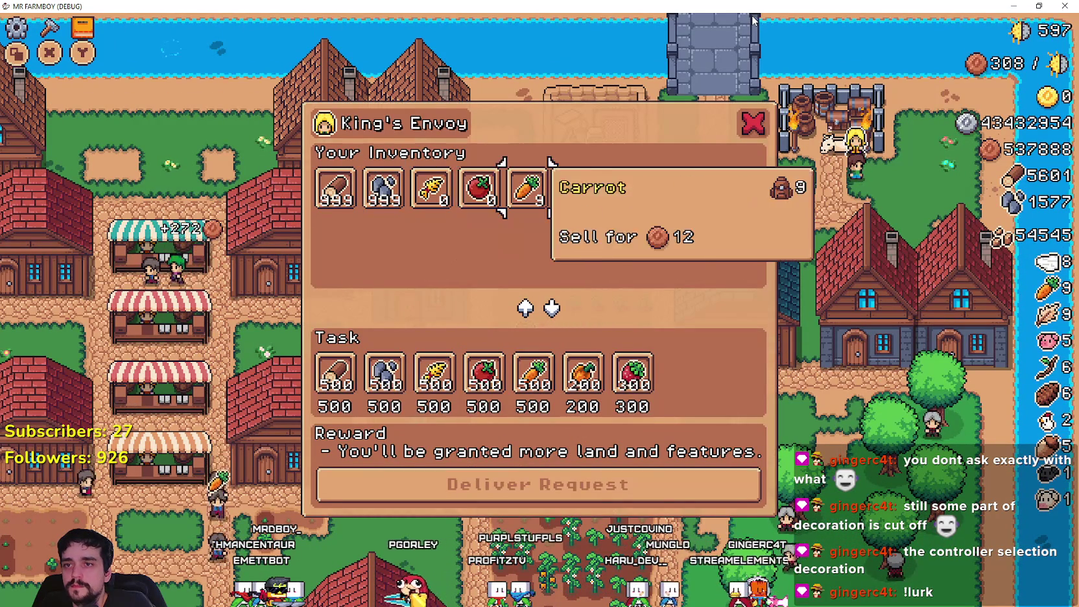
key(Right)
key(Down)
key(Left)
key(Right)
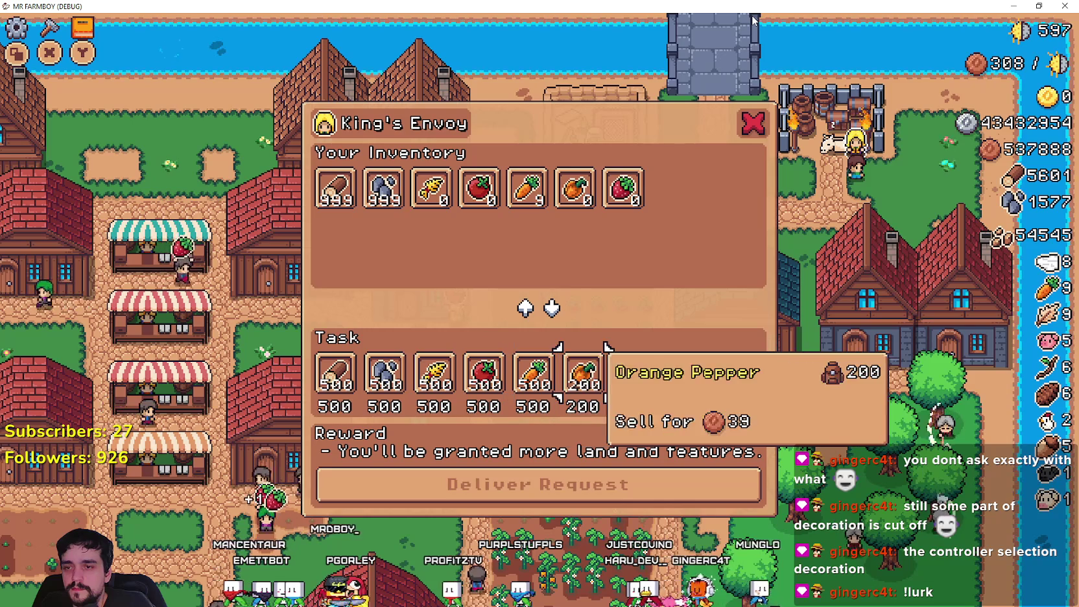
key(Right)
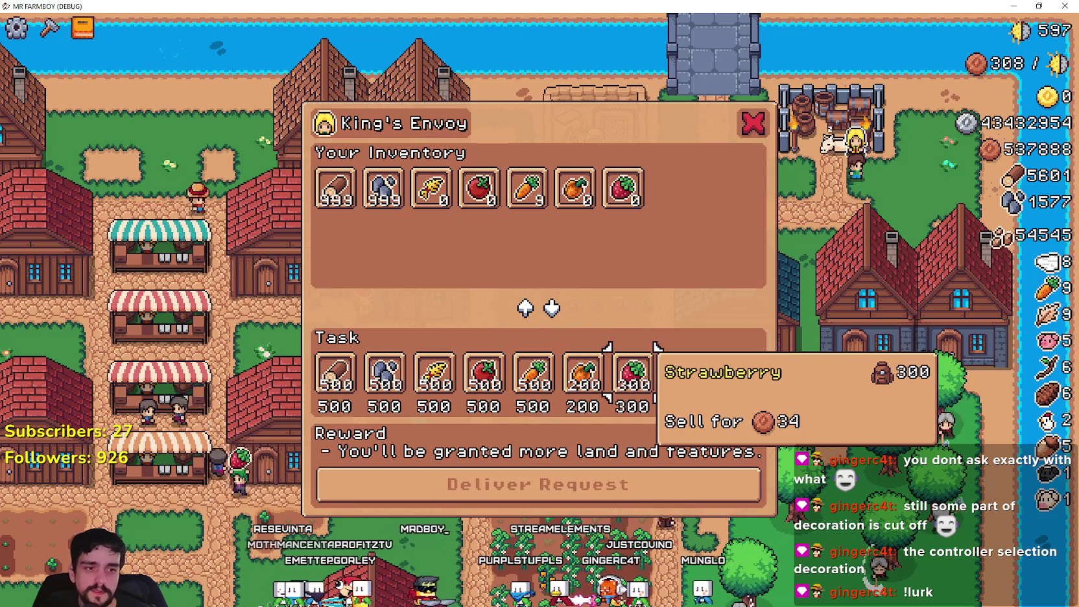
key(alt+Tab)
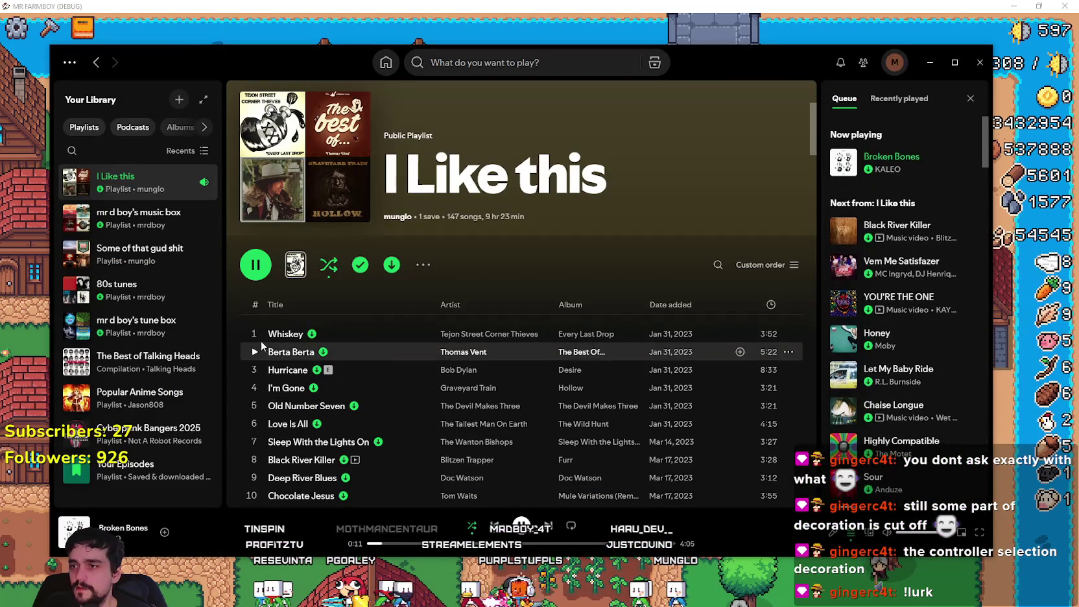
Step: Play Whiskey from the I Like this playlist with shuffle turned on
click(255, 333)
click(471, 525)
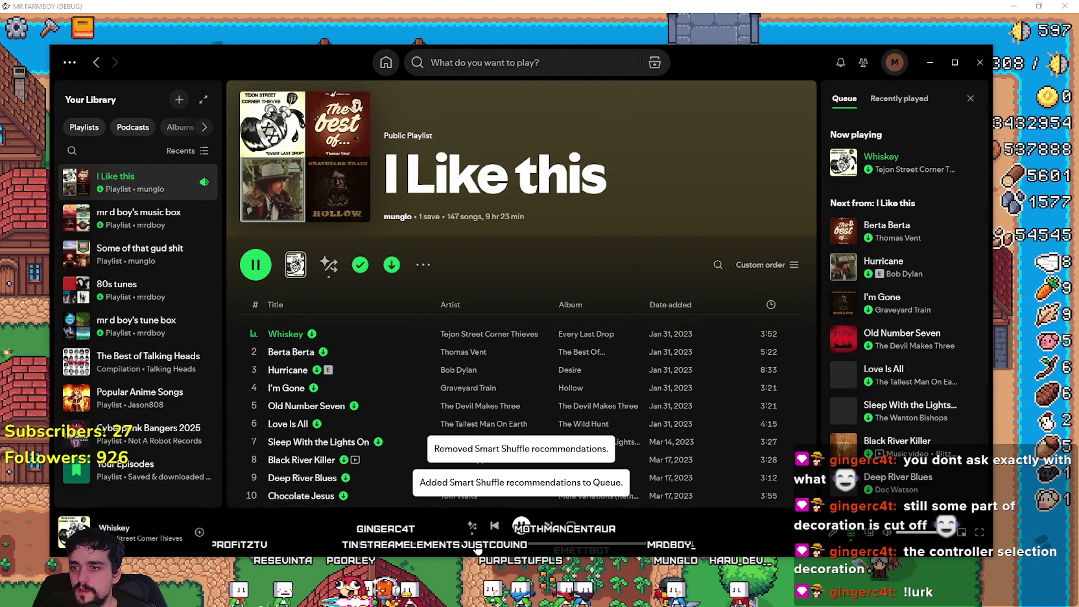
click(473, 526)
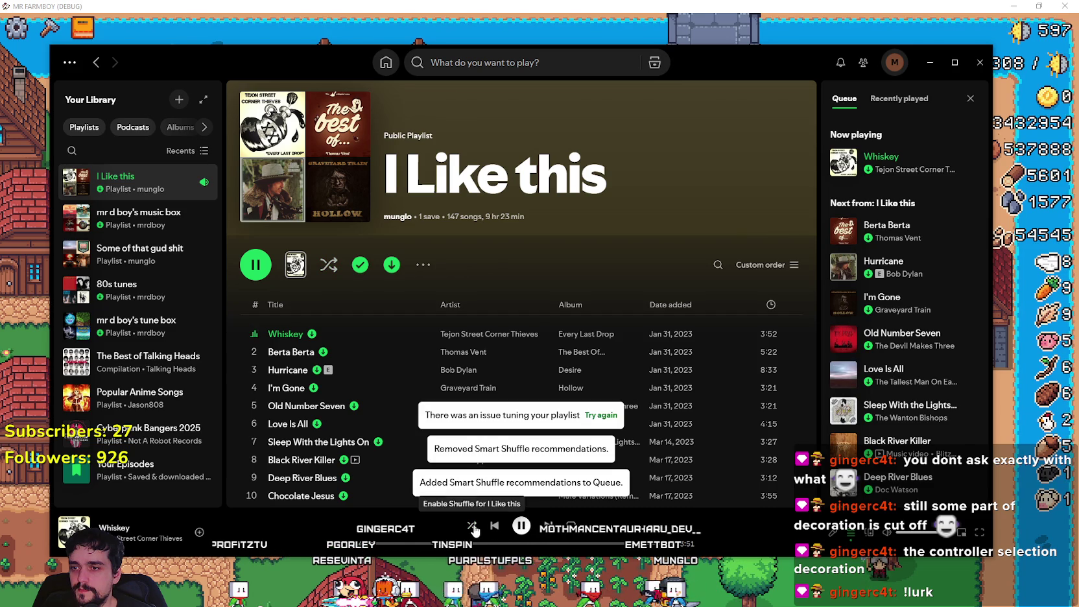
click(472, 527)
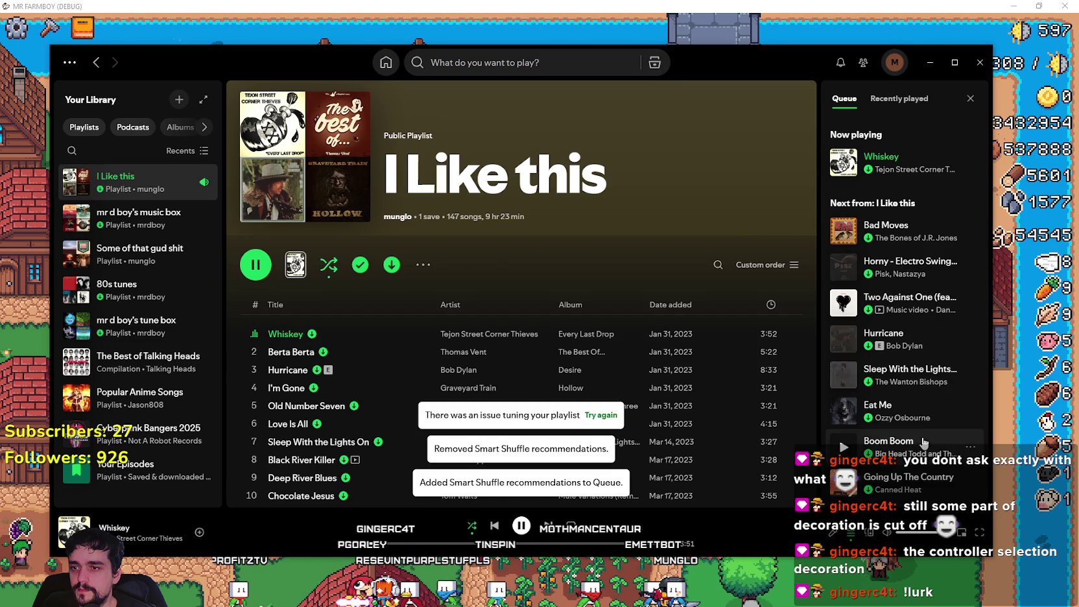
Step: Minimize Spotify, check the Carrot sell price, and close the King's Envoy dialog
click(929, 64)
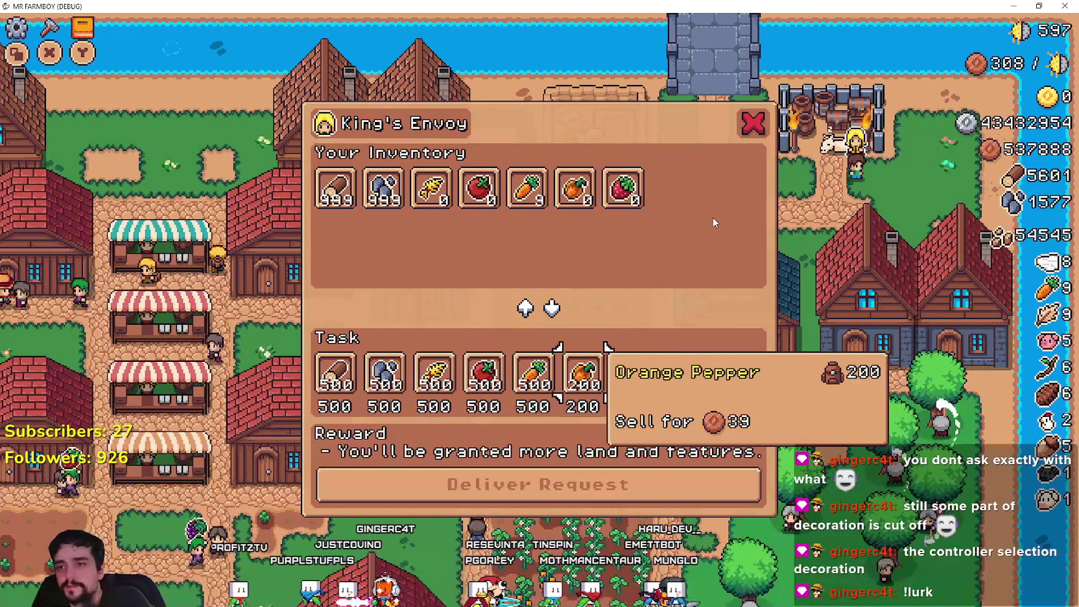
key(Up)
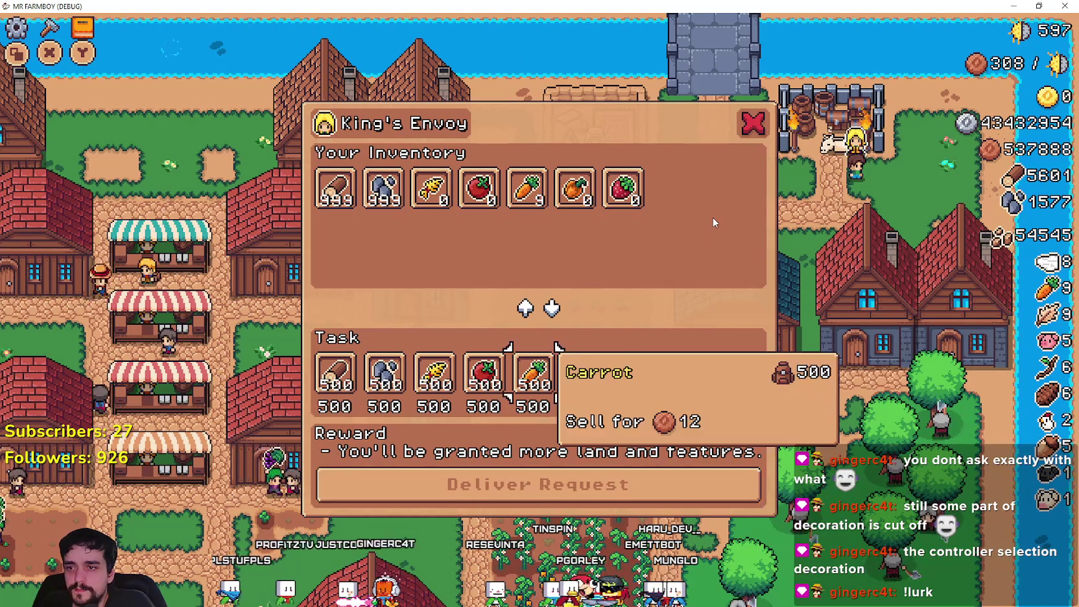
key(Down)
key(Up)
key(Up)
key(Up)
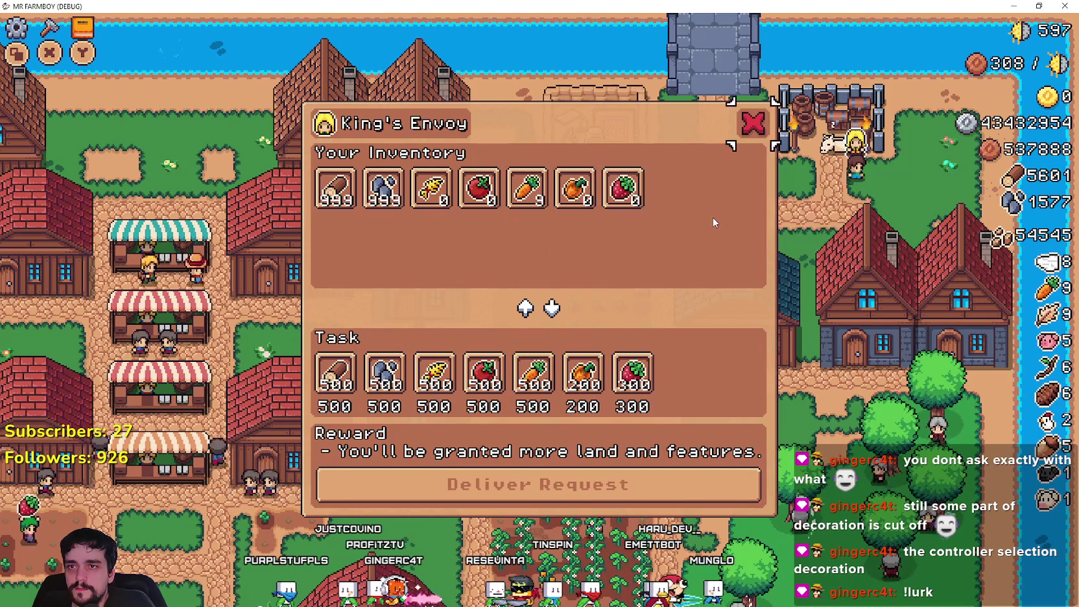
key(Return)
key(Left)
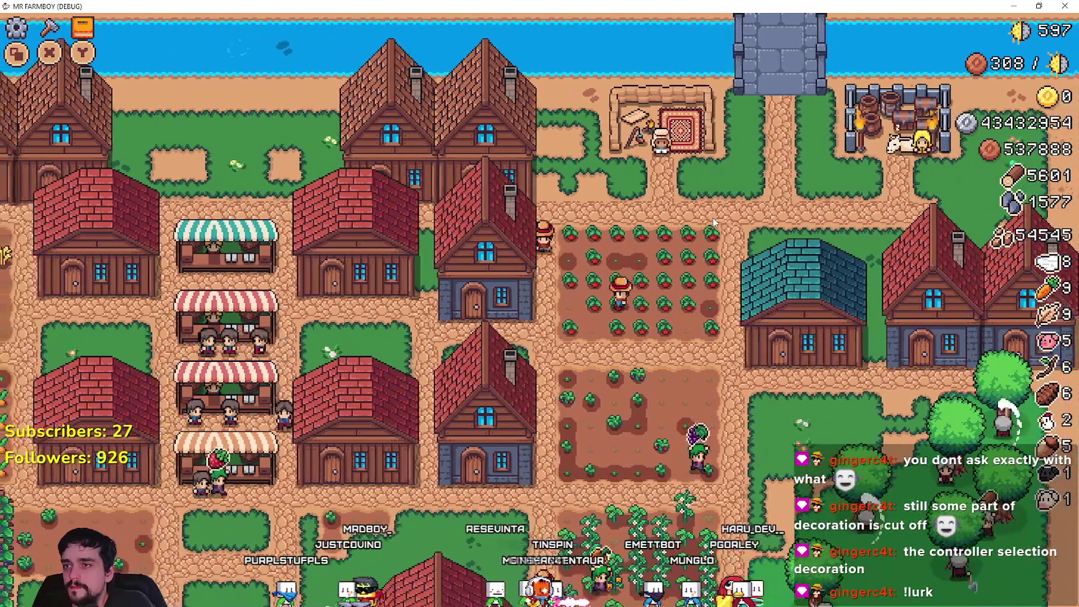
Step: Walk the farmer left through the village up to the chicken coop
key(Left)
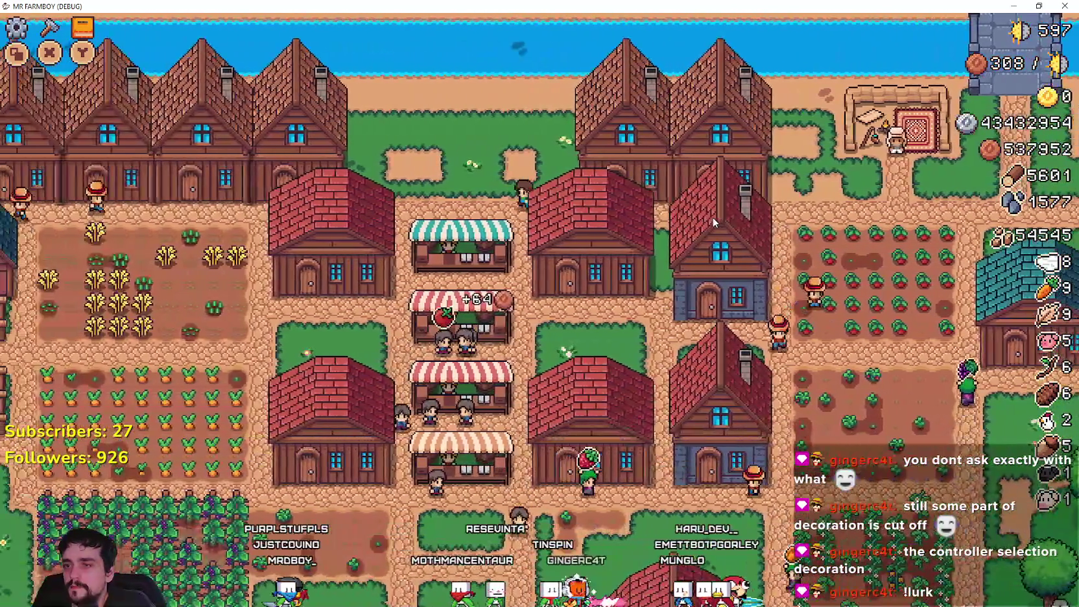
key(Left)
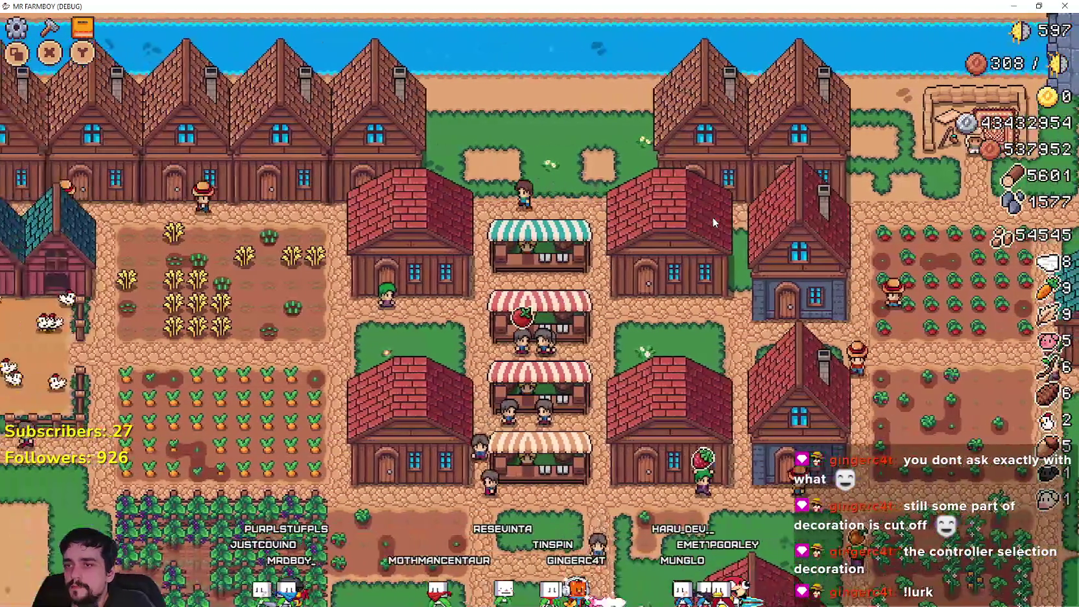
key(Left)
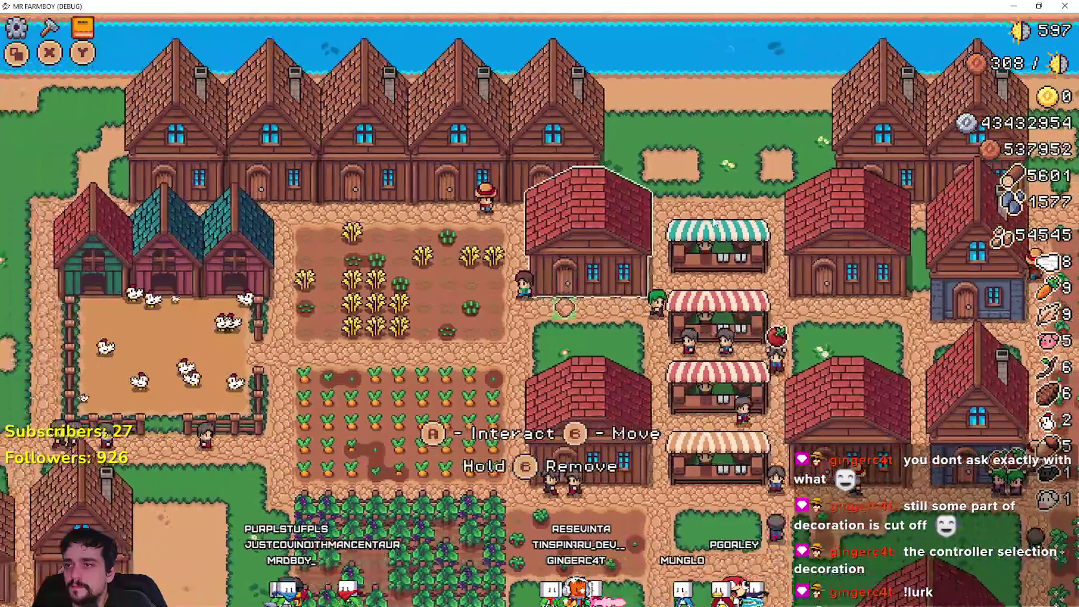
key(Down)
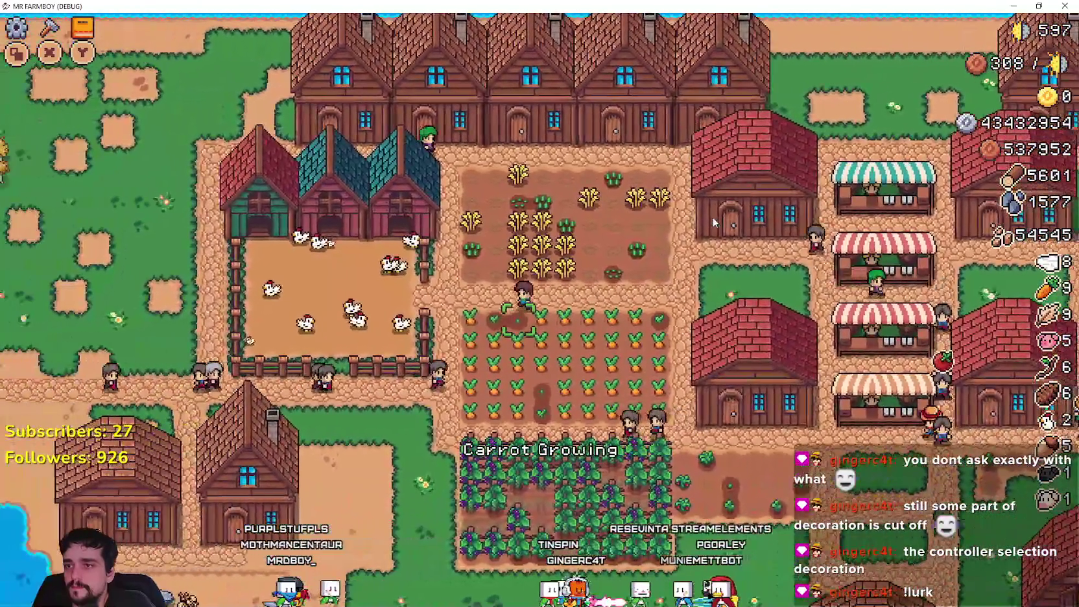
key(Left)
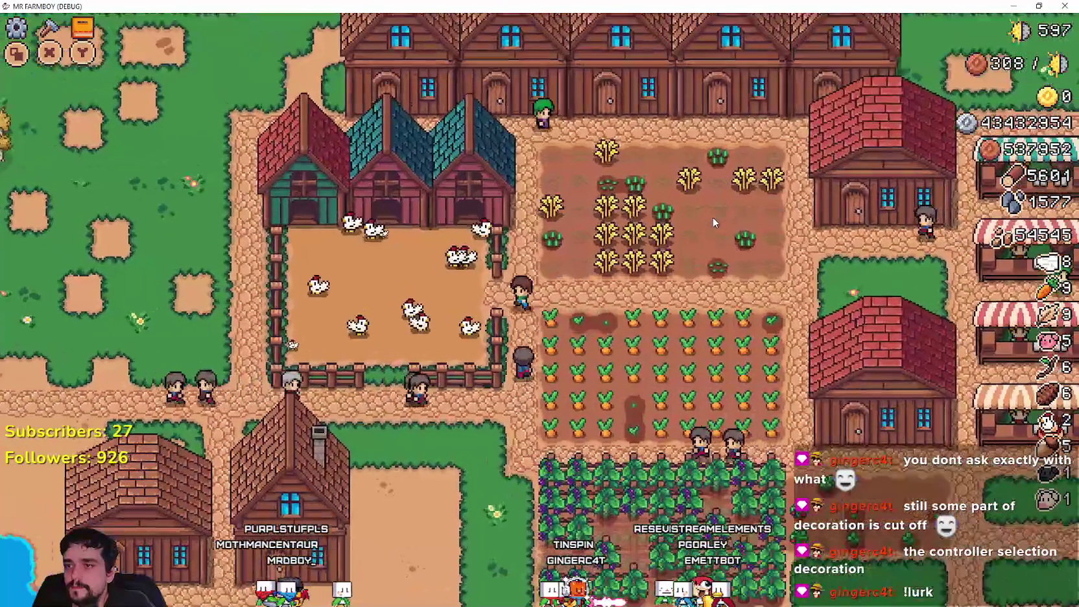
key(Up)
Step: Place the chickens into nests from the coop's chicken panel, then close it
key(e)
key(Right)
key(Down)
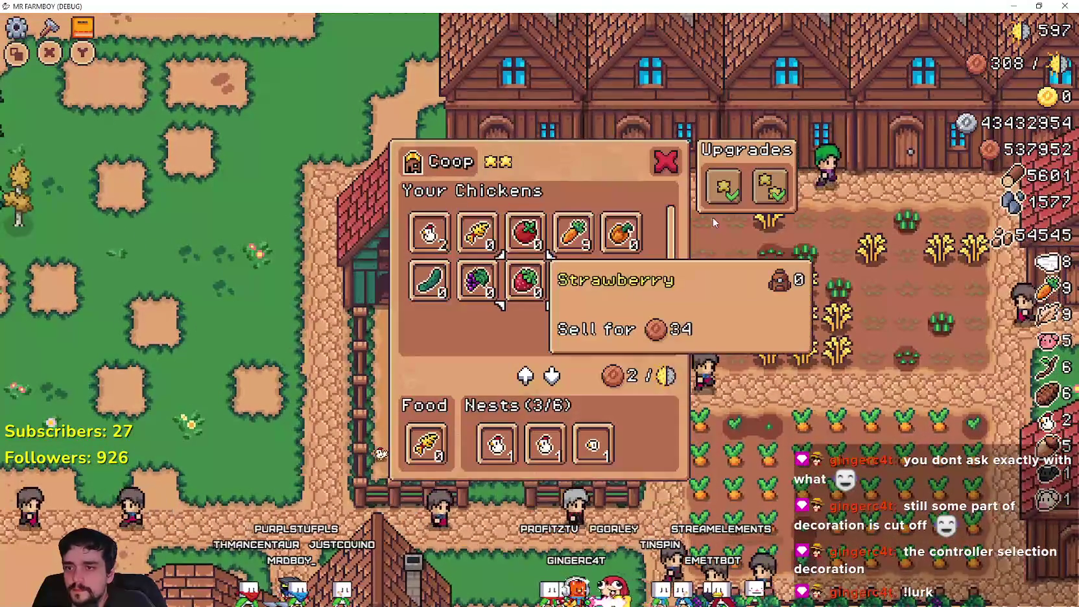
key(Down)
key(Up)
key(Up)
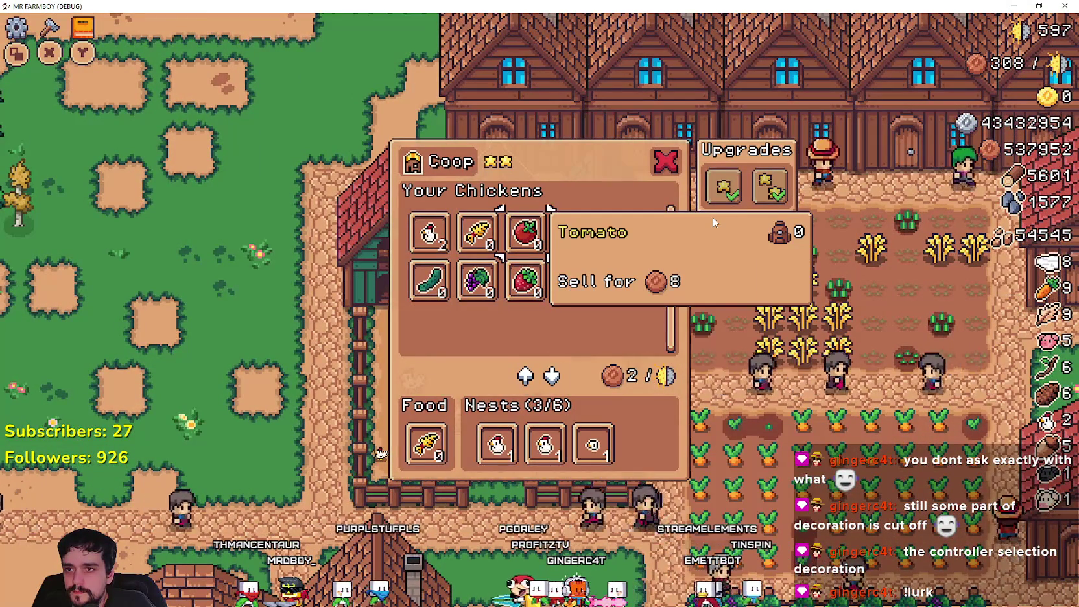
key(Left)
key(Left)
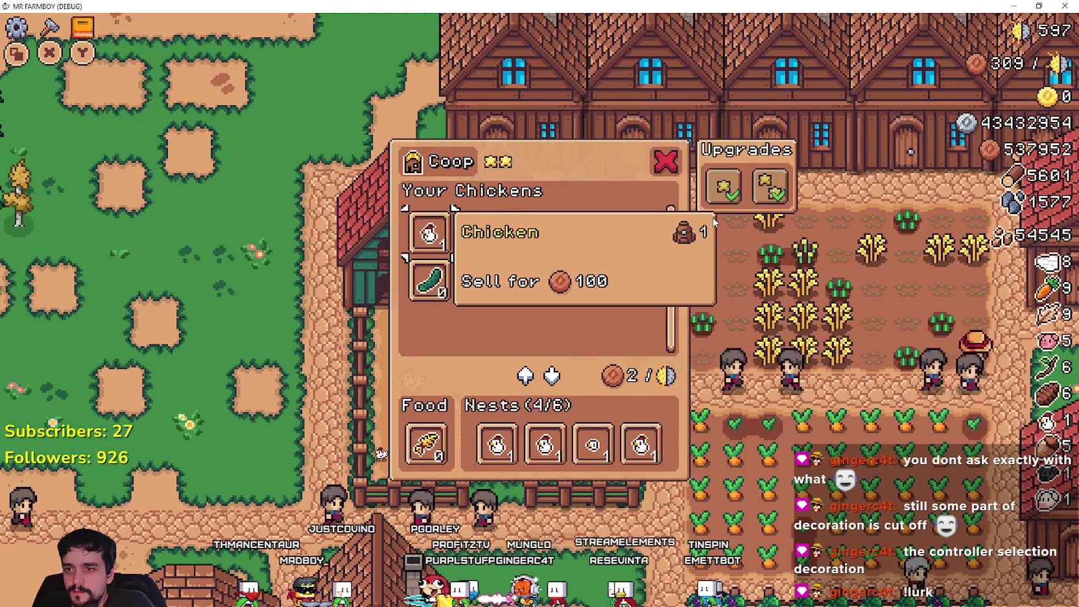
key(Return)
key(Escape)
Step: Walk out of the wheat field to the Warehouse and browse its inventory and upgrades
key(Left)
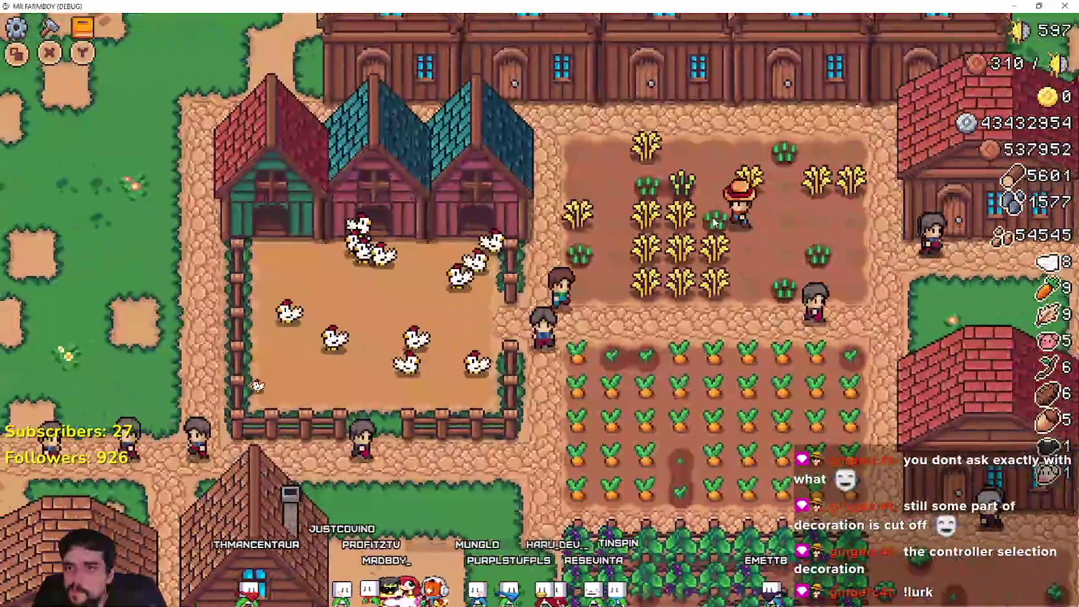
key(Right)
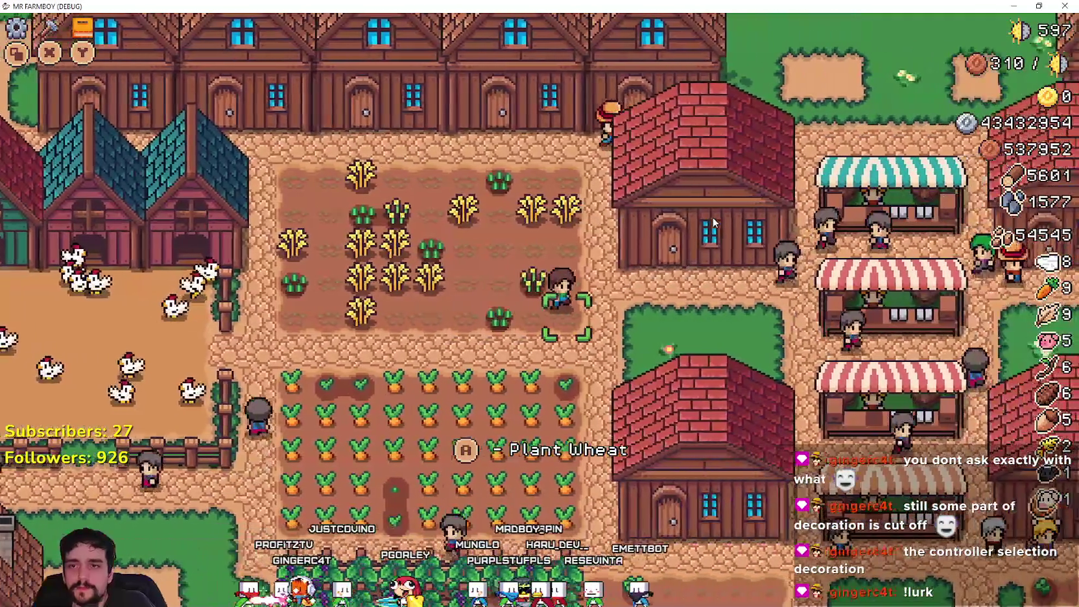
key(Right)
key(e)
key(Right)
key(Right)
key(Down)
key(Down)
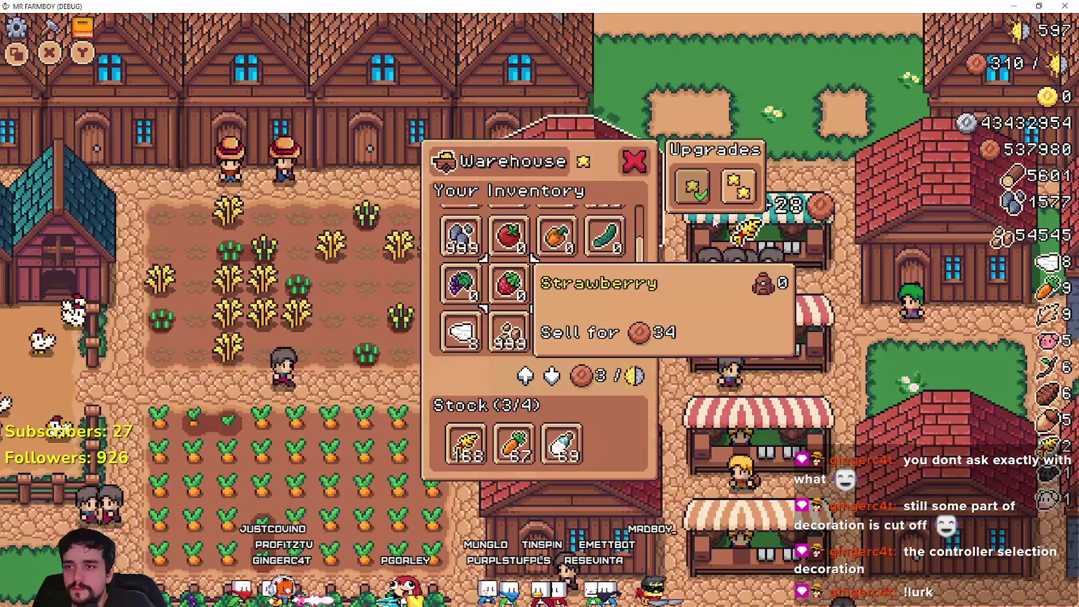
key(Right)
key(Right)
key(Left)
key(Left)
key(Escape)
key(Right)
Step: Walk past the market stalls up to the merchant
key(Right)
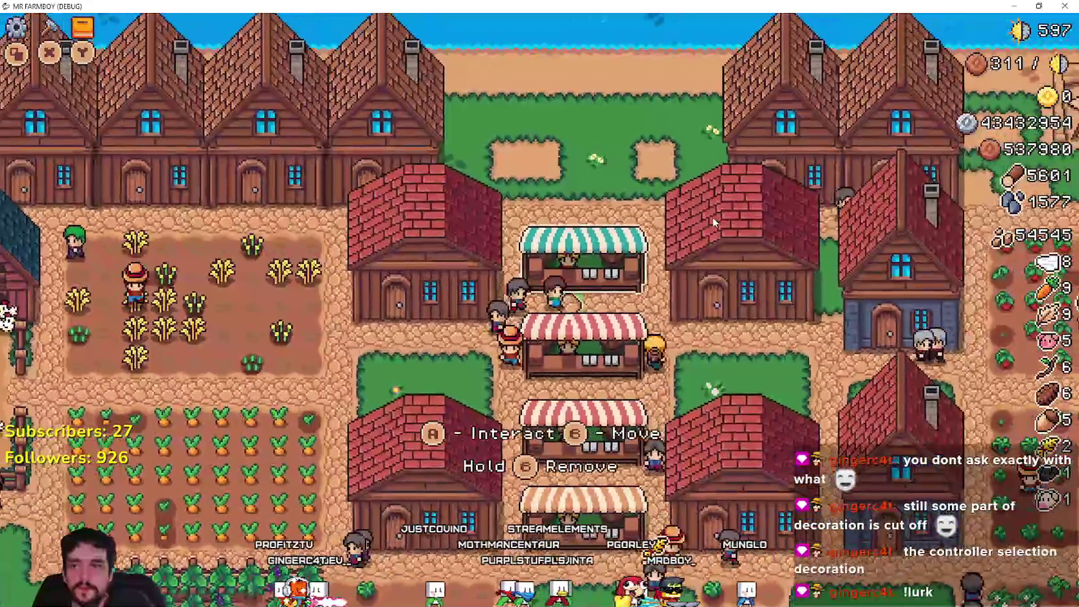
key(Right)
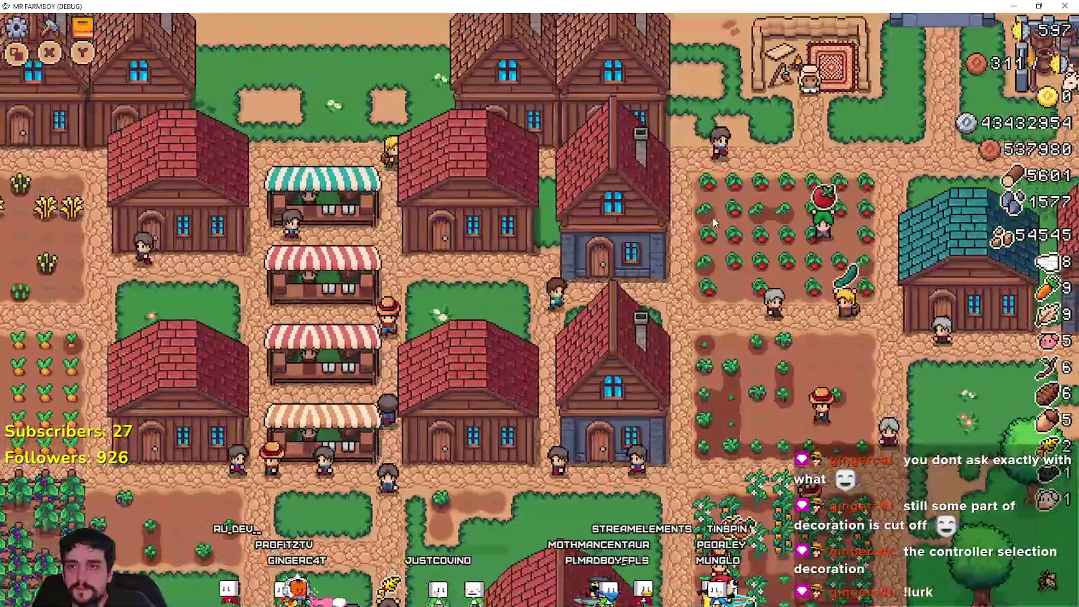
key(Up)
key(Left)
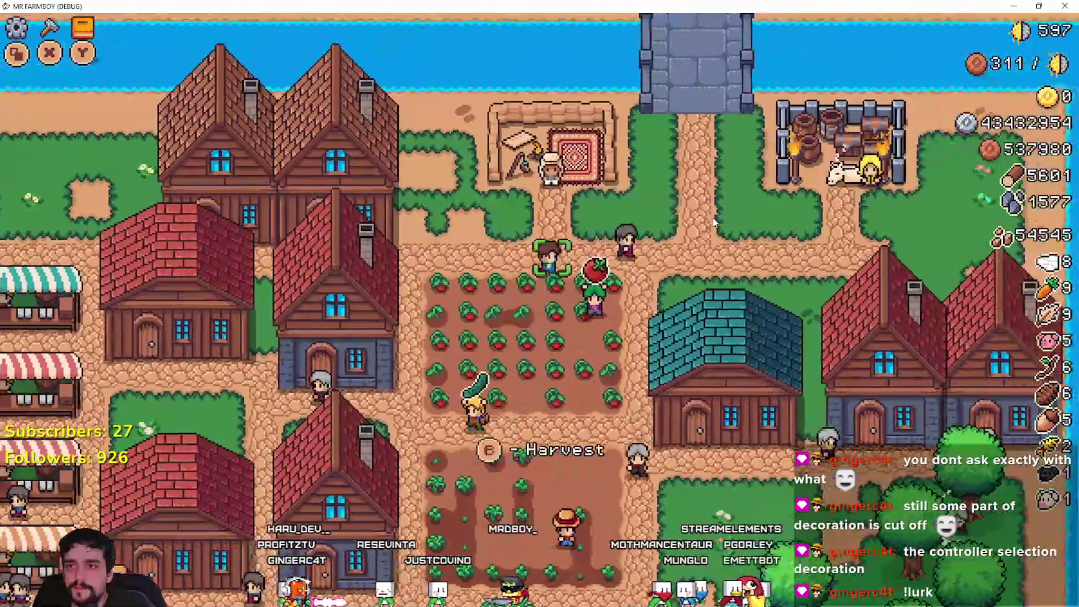
Step: Exchange silver for Gold Coins at the merchant's shop
key(e)
key(Down)
key(Down)
key(Right)
key(e)
key(e)
Step: Exchange one more Gold Coin, walk to the Warehouse, and open its inventory
key(e)
key(Escape)
key(Down)
key(Left)
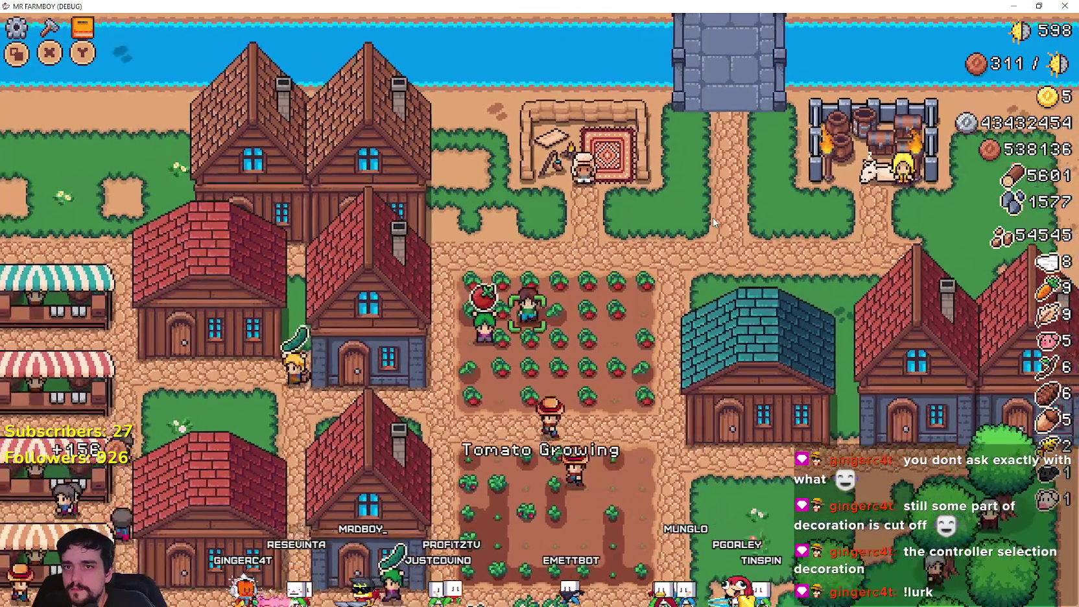
key(Left)
key(e)
Step: Stock the Warehouse with Wood and Orange Pepper and buy its second upgrade
key(e)
key(Down)
key(e)
key(Down)
key(Up)
key(Left)
key(Right)
key(Right)
key(Right)
key(e)
key(Left)
key(Escape)
key(Left)
key(e)
Step: Browse the Market inventory, close it, and bring Spotify's playlist window to the front
key(Right)
key(Right)
key(Right)
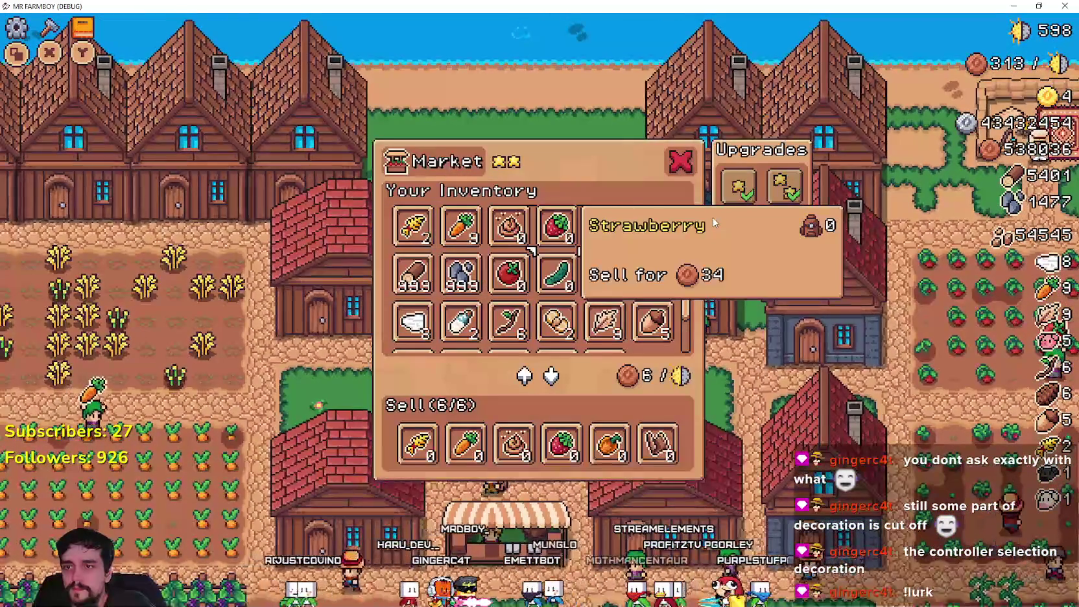
key(Down)
key(Right)
key(Right)
key(Escape)
key(e)
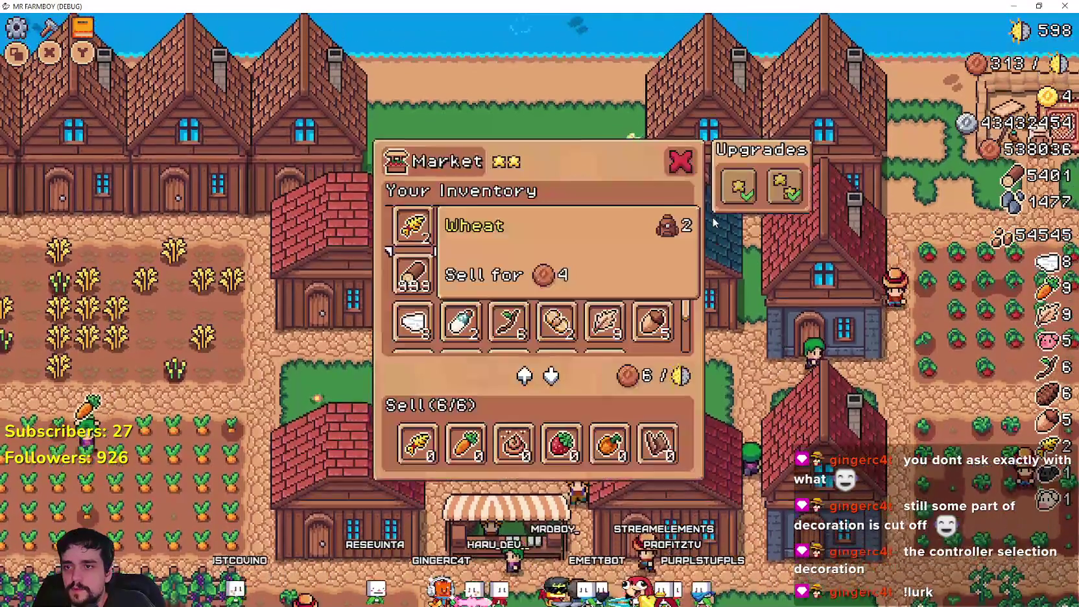
key(Down)
key(Down)
key(Down)
key(Right)
key(Right)
key(Right)
key(Down)
key(Down)
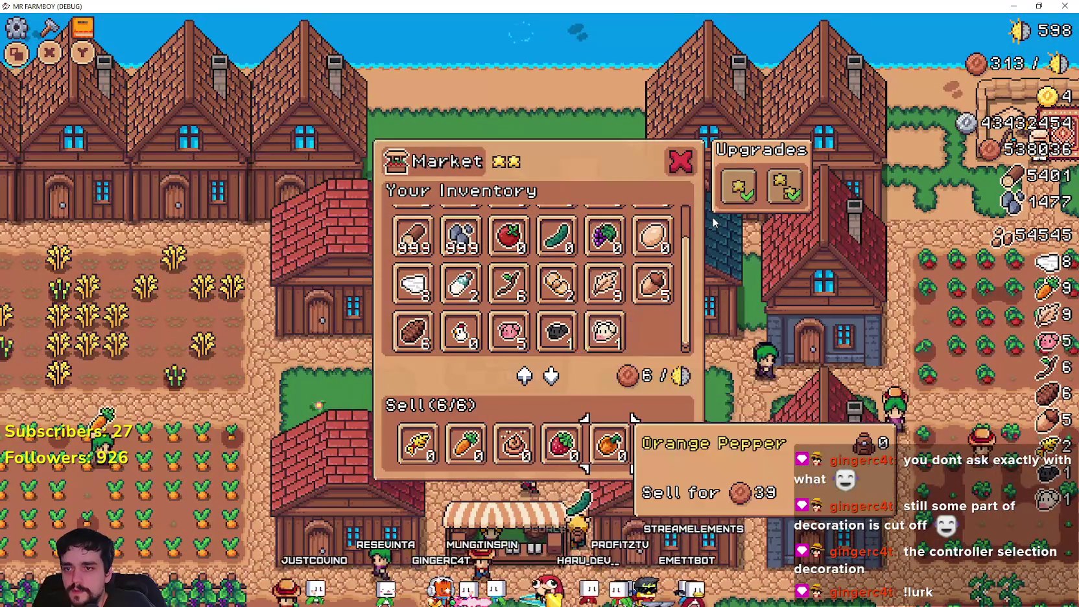
key(Escape)
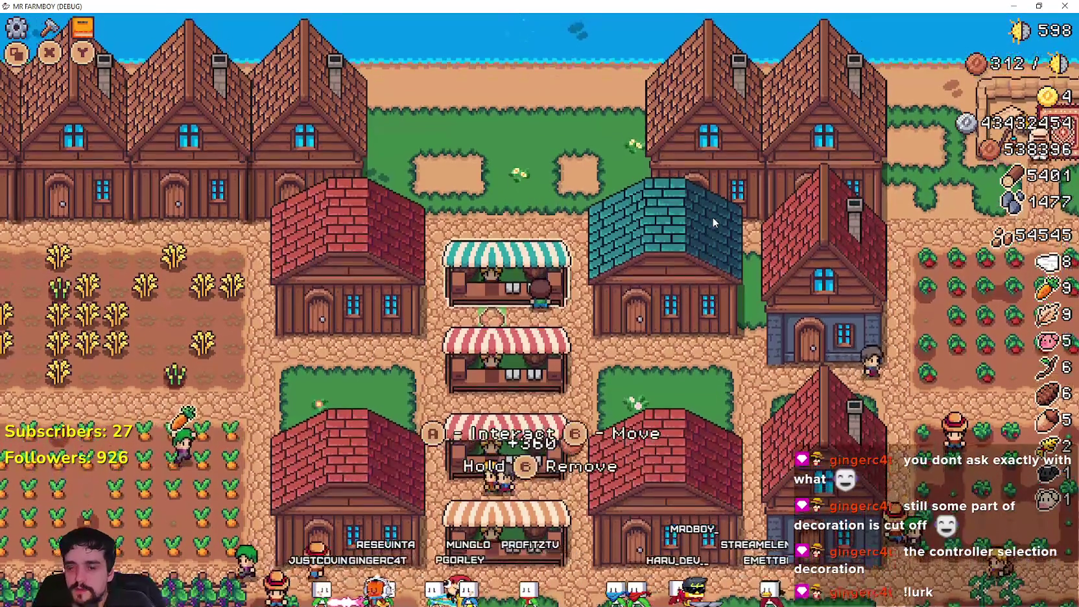
key(alt+Tab)
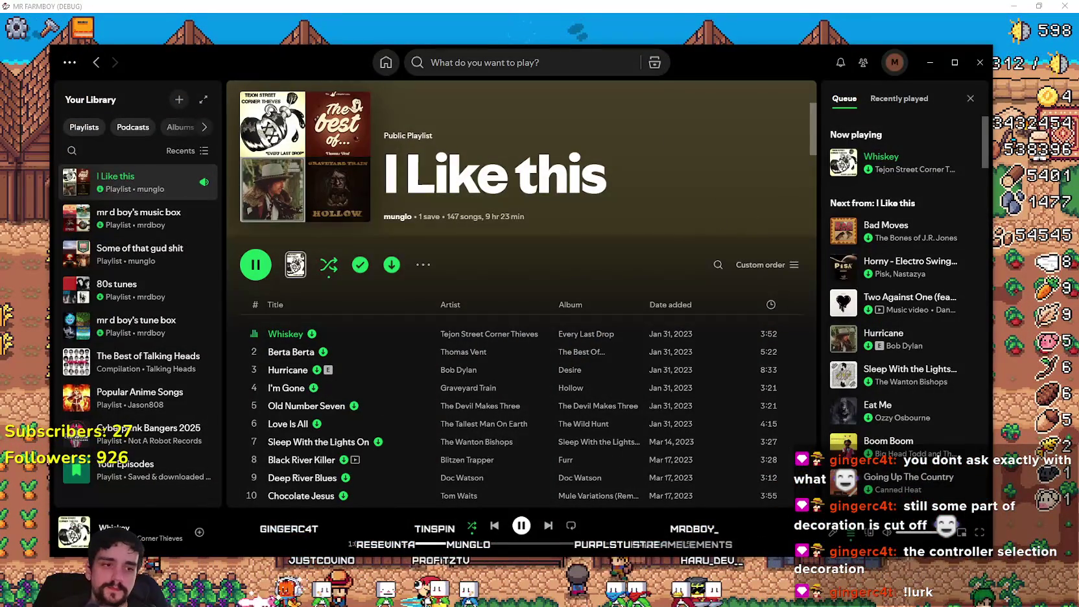
Step: Open game_screen.tscn and show BuildingPanel's building_panel.gd at lines 369–389
key(alt+Tab)
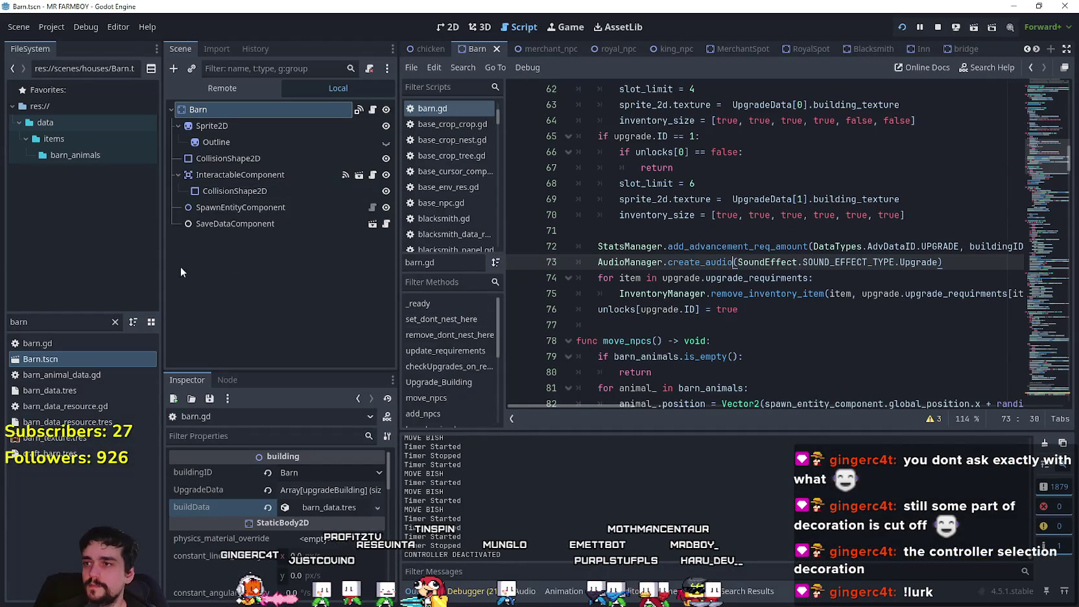
text(game_s)
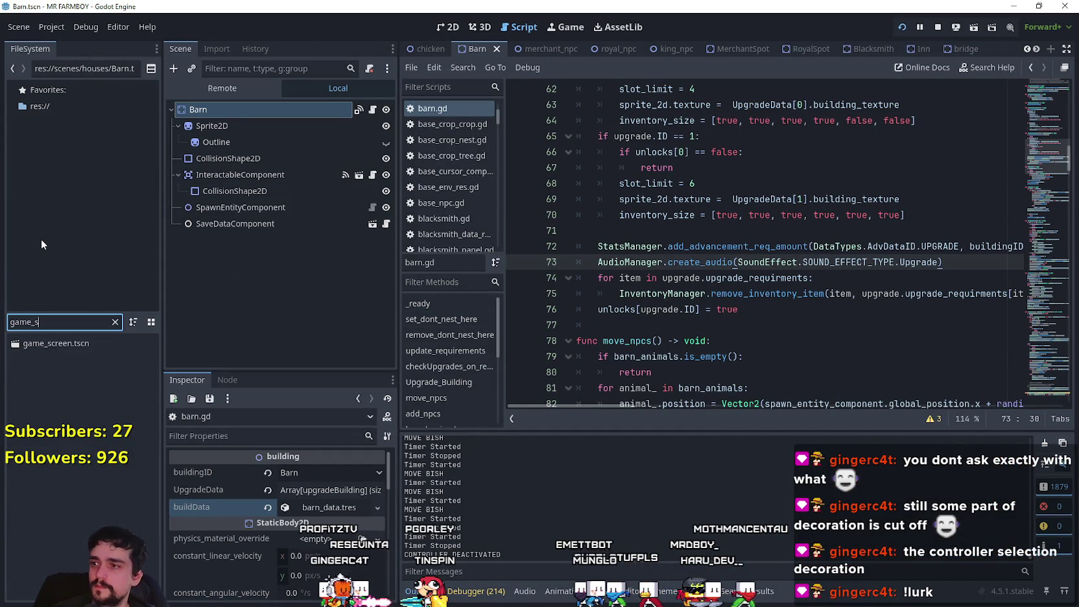
double_click(51, 343)
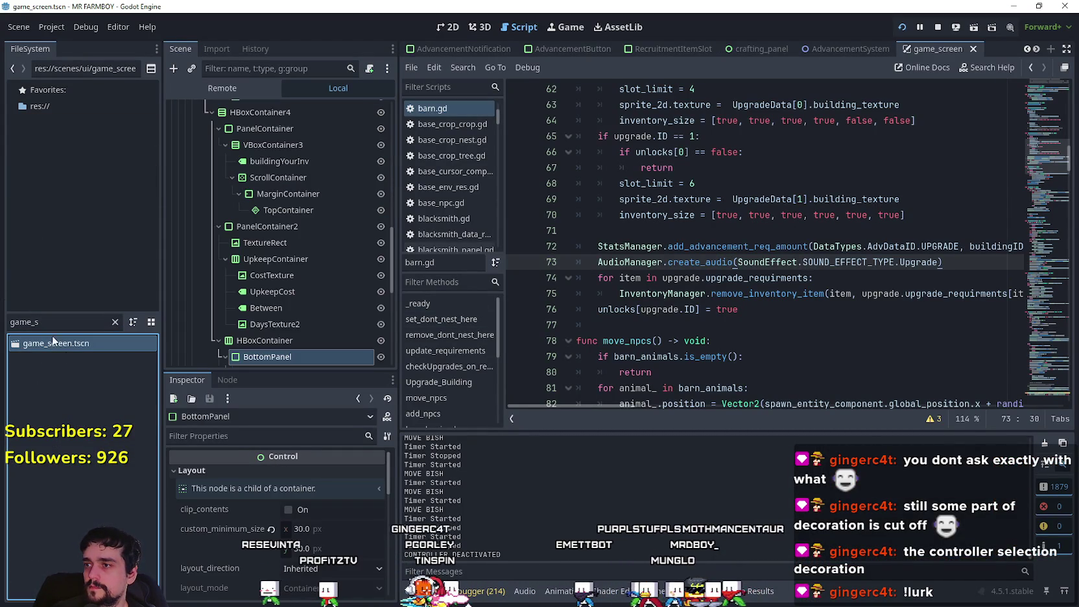
scroll(314, 306, up, 5)
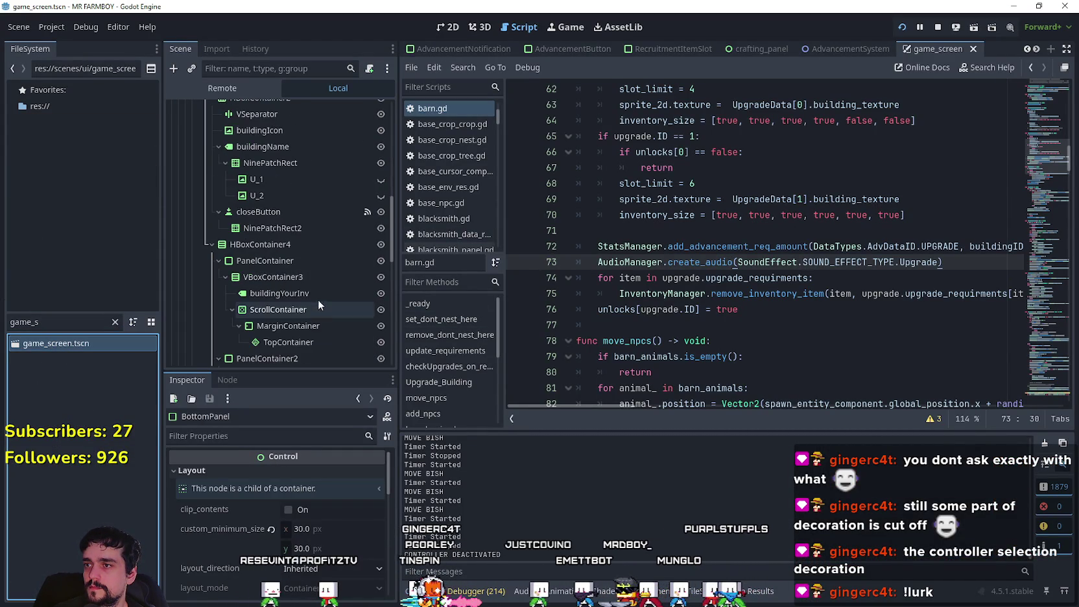
click(190, 180)
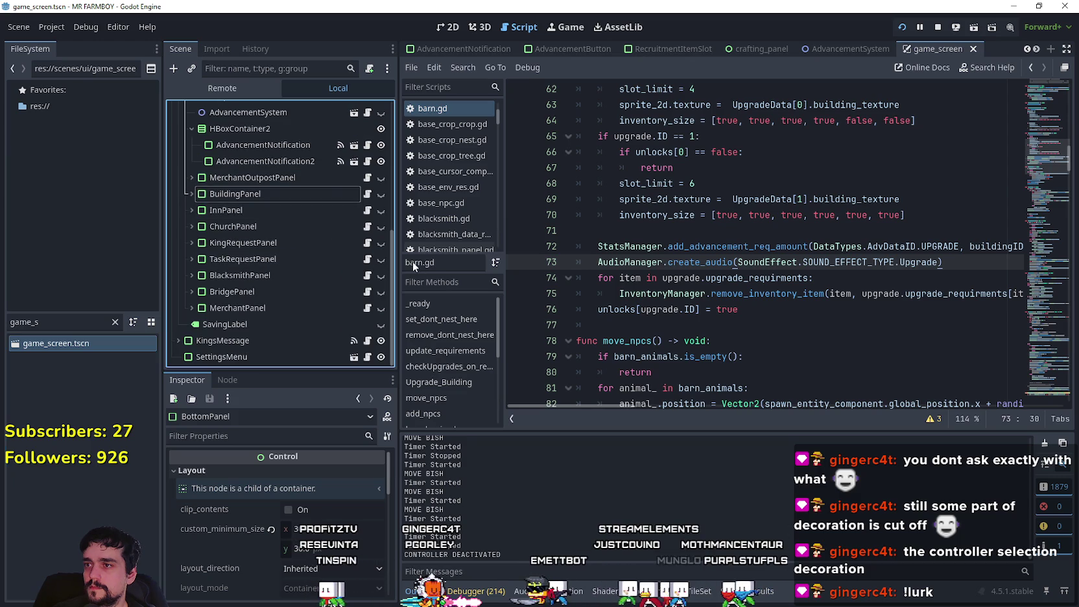
click(367, 194)
scroll(1036, 123, down, 6)
mouse_move(1031, 172)
mouse_down()
mouse_move(1023, 351)
mouse_move(1026, 317)
mouse_up()
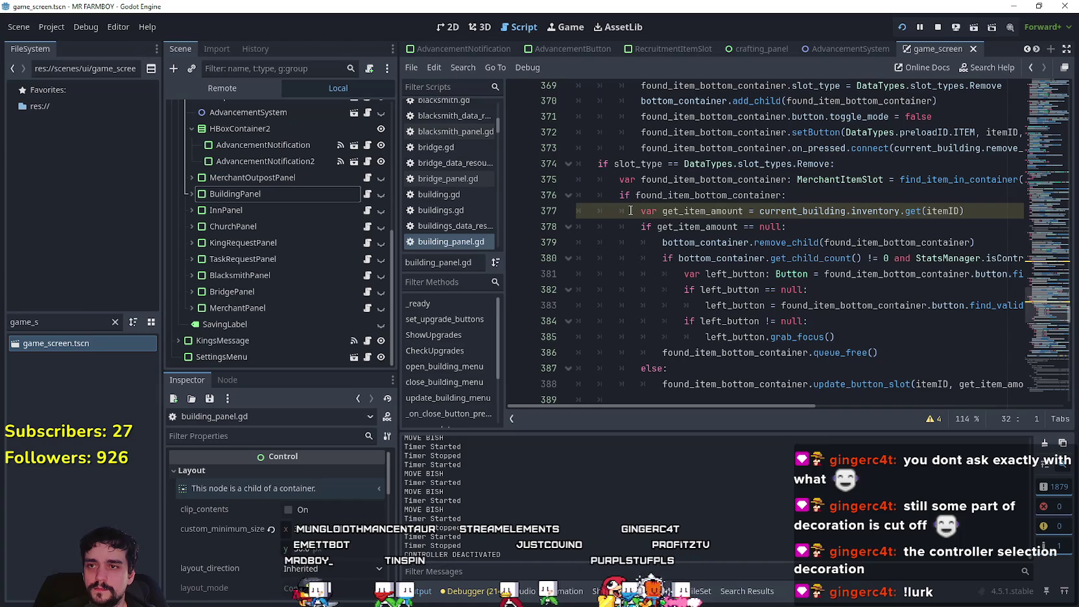
Step: Remove the Strawberry from the game's Market sell slots so the line 375 breakpoint hits
click(656, 194)
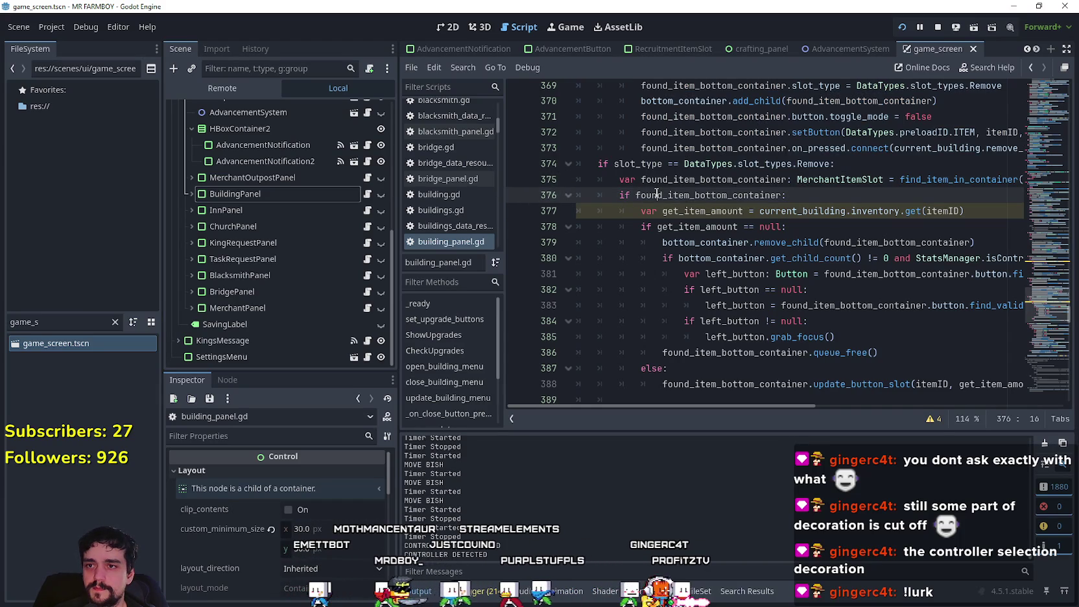
key(alt+Tab)
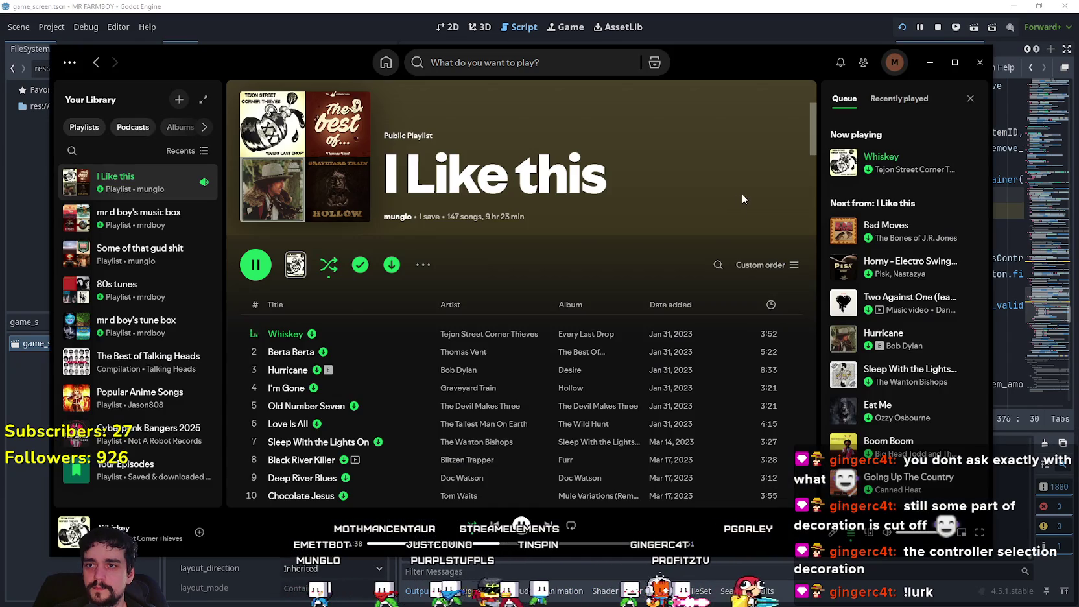
key(alt+Tab)
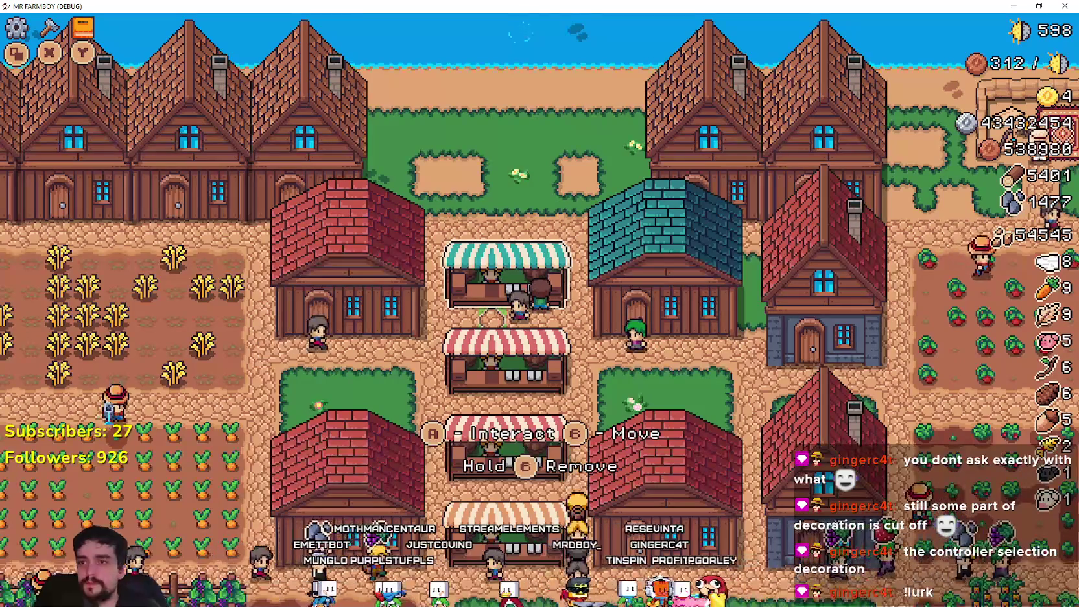
scroll(438, 324, down, 2)
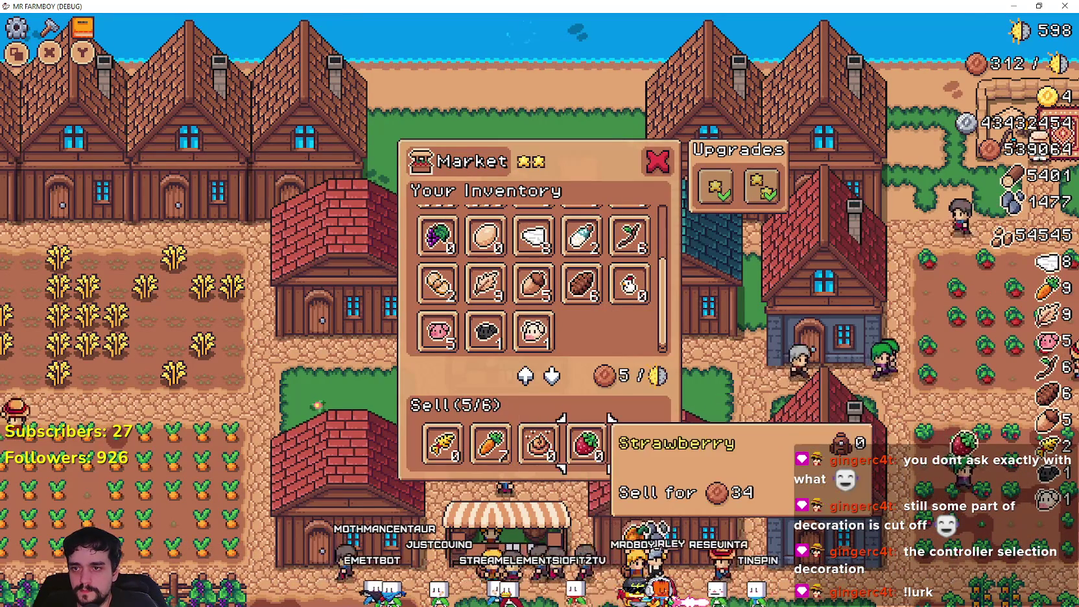
click(593, 433)
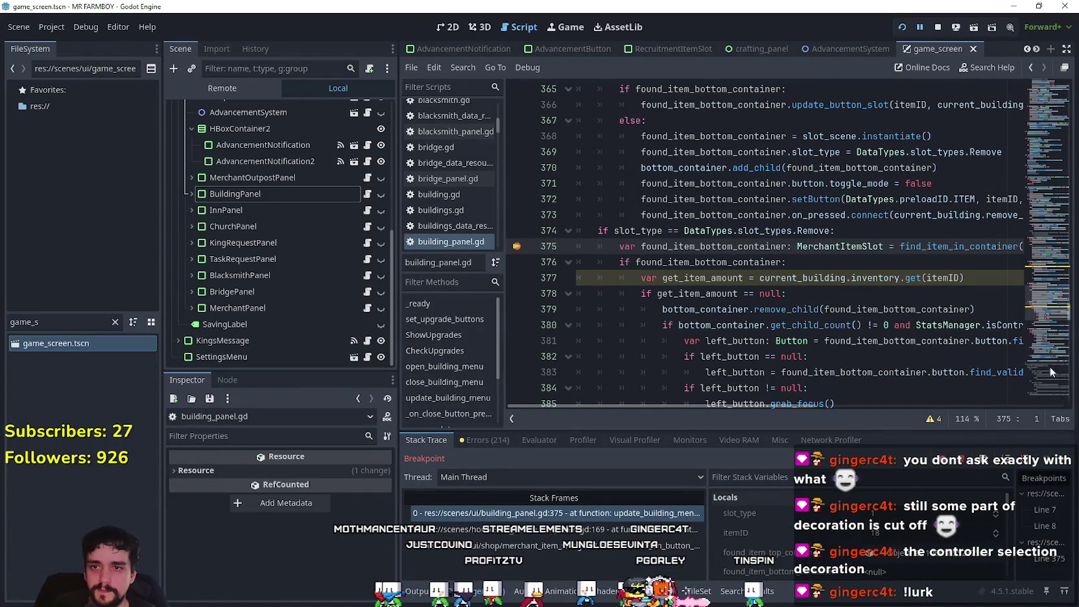
Step: Highlight bottom_container uses in building_panel.gd and add a breakpoint on line 379
scroll(916, 346, down, 1)
double_click(728, 262)
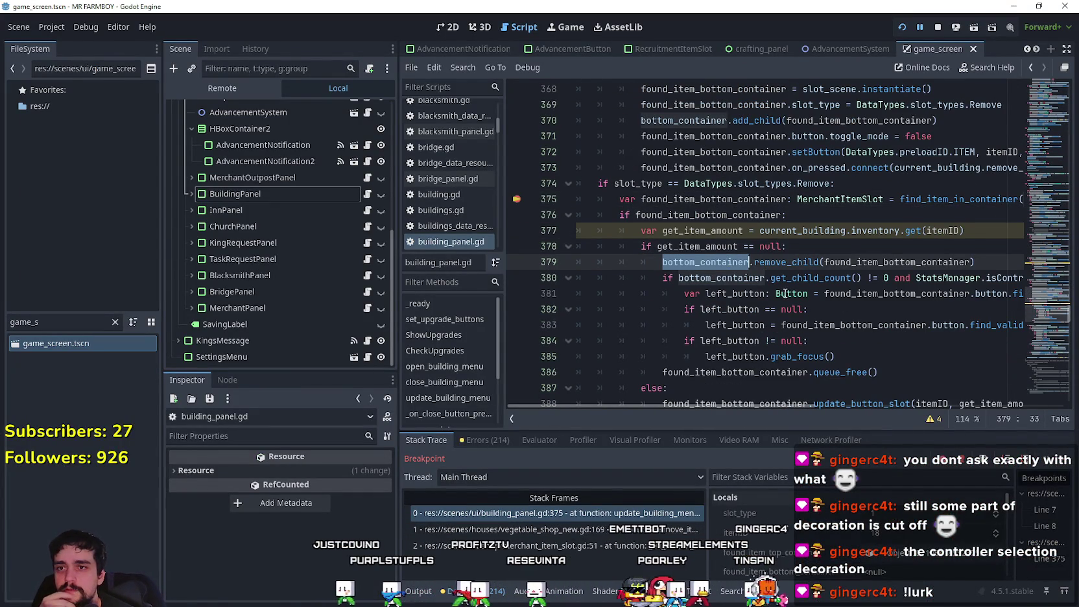
scroll(784, 293, down, 1)
mouse_move(765, 407)
mouse_down()
mouse_move(890, 406)
mouse_move(804, 403)
mouse_up()
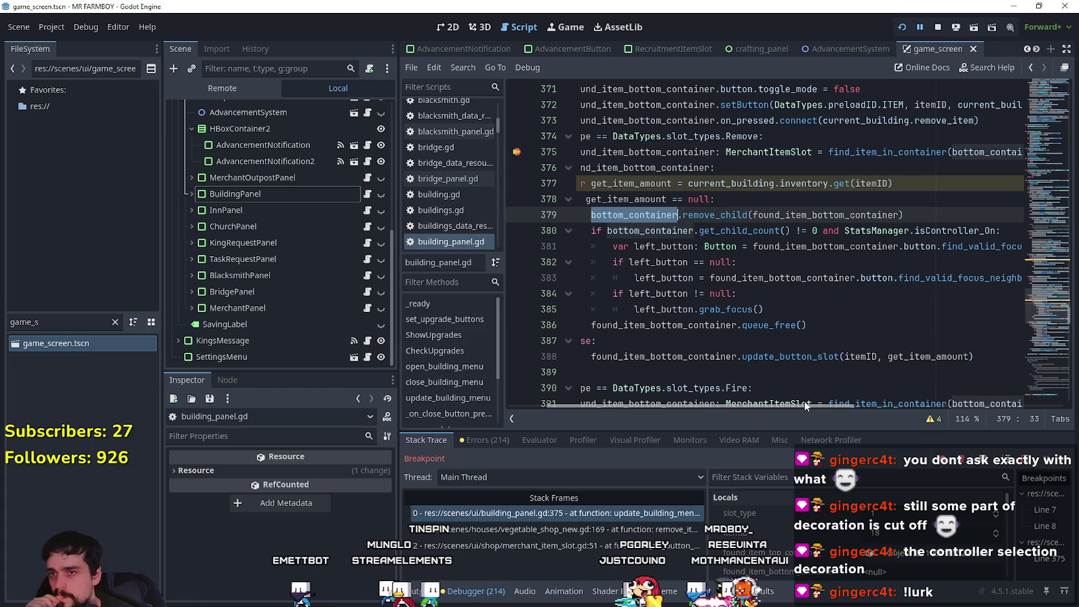
mouse_move(806, 403)
mouse_down()
mouse_move(850, 405)
mouse_move(817, 405)
mouse_move(555, 273)
mouse_up()
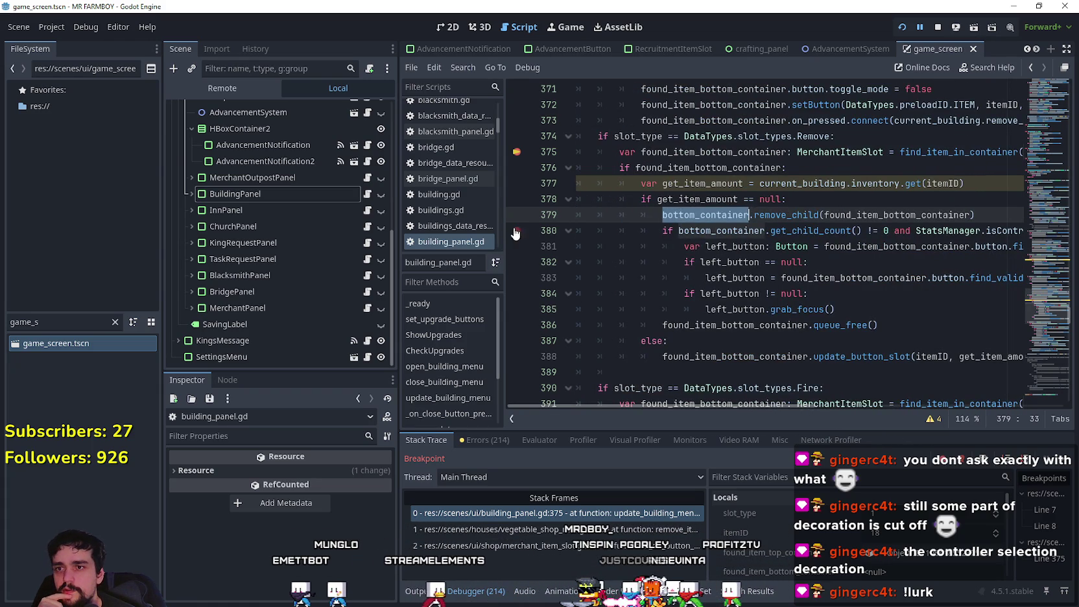
click(693, 200)
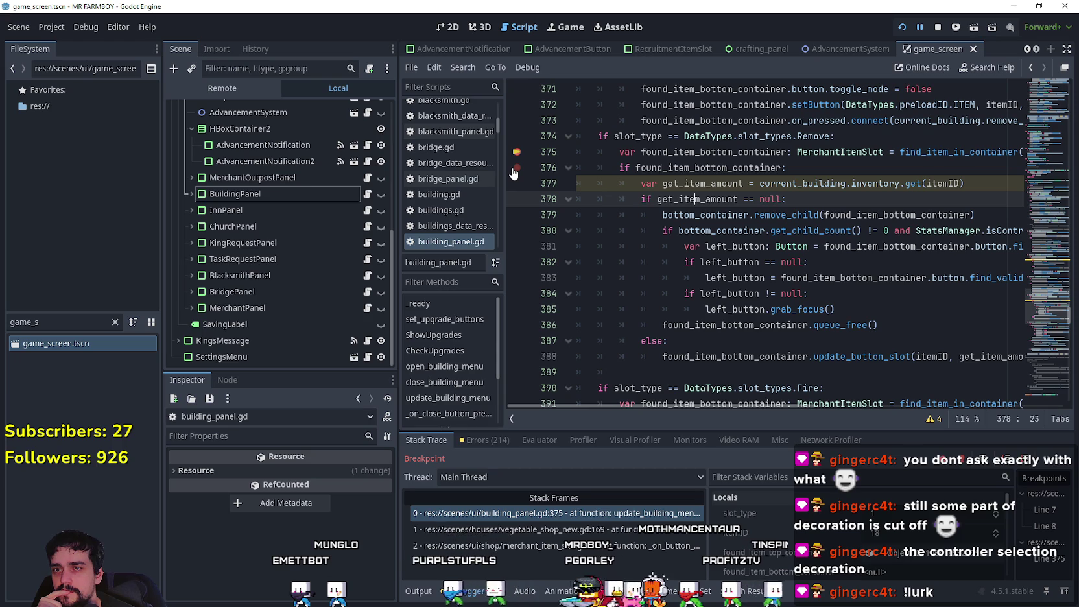
key(F12)
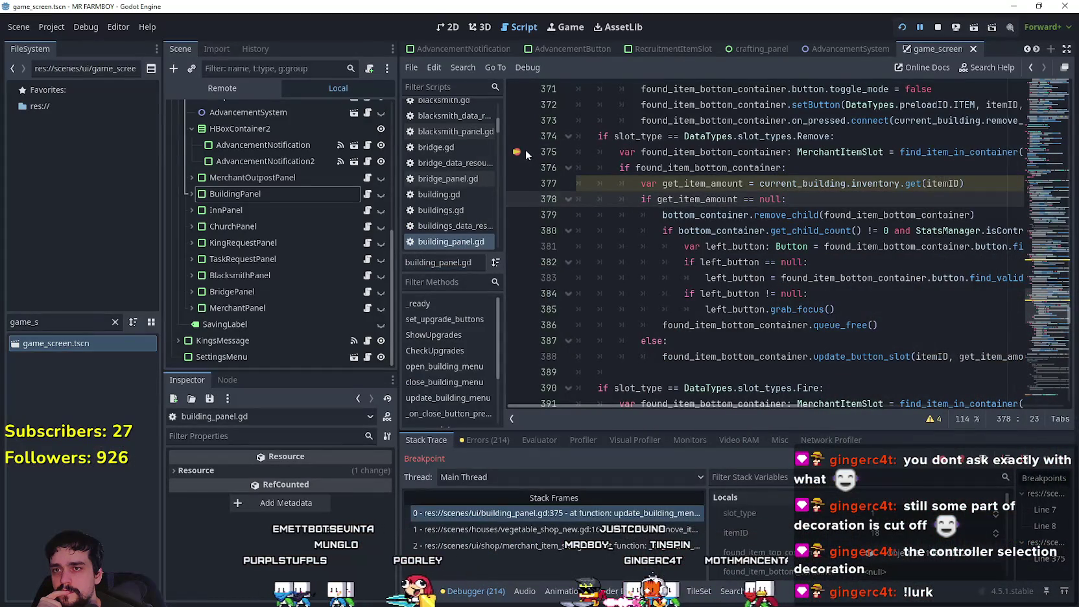
click(741, 221)
click(690, 246)
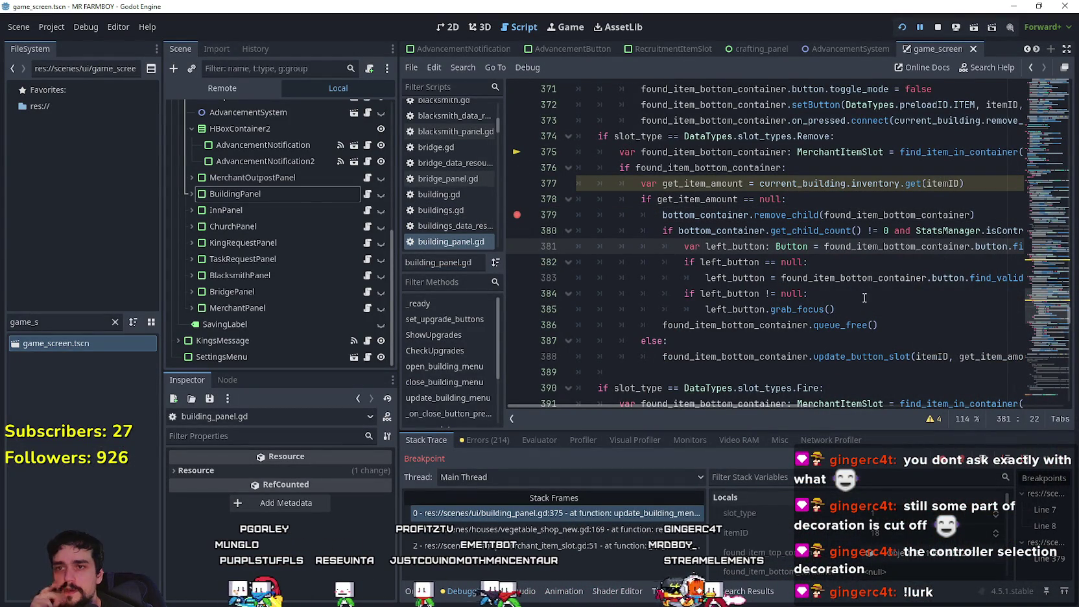
scroll(864, 297, down, 1)
Step: Move the focus-handling block under the null check in the Remove branch
mouse_move(889, 283)
mouse_down()
mouse_move(502, 160)
mouse_move(516, 183)
mouse_up()
key(ctrl+c)
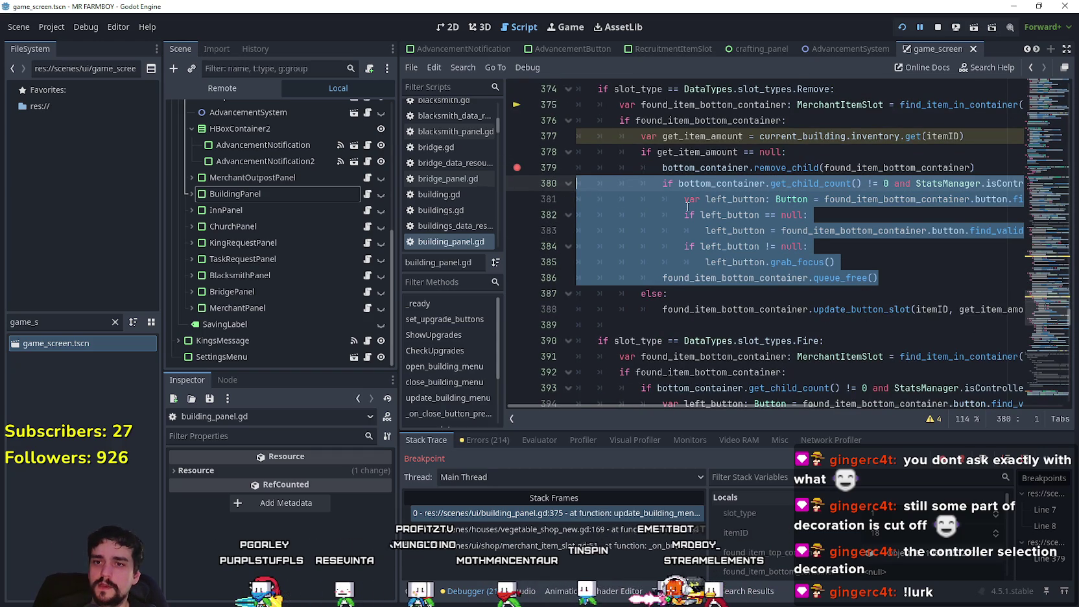
key(BackSpace)
key(BackSpace)
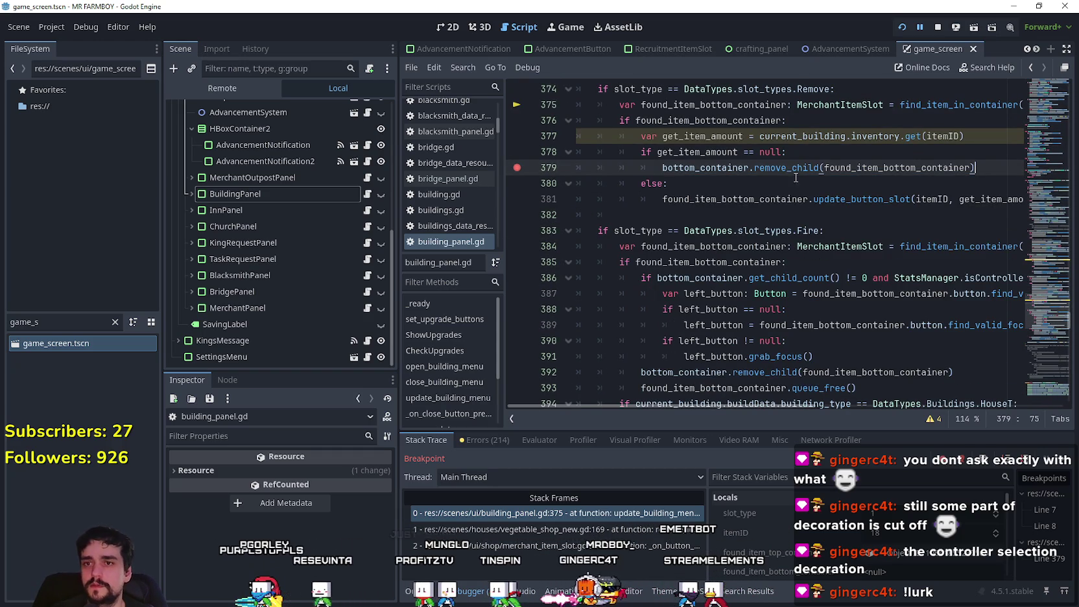
click(801, 136)
click(808, 153)
key(Return)
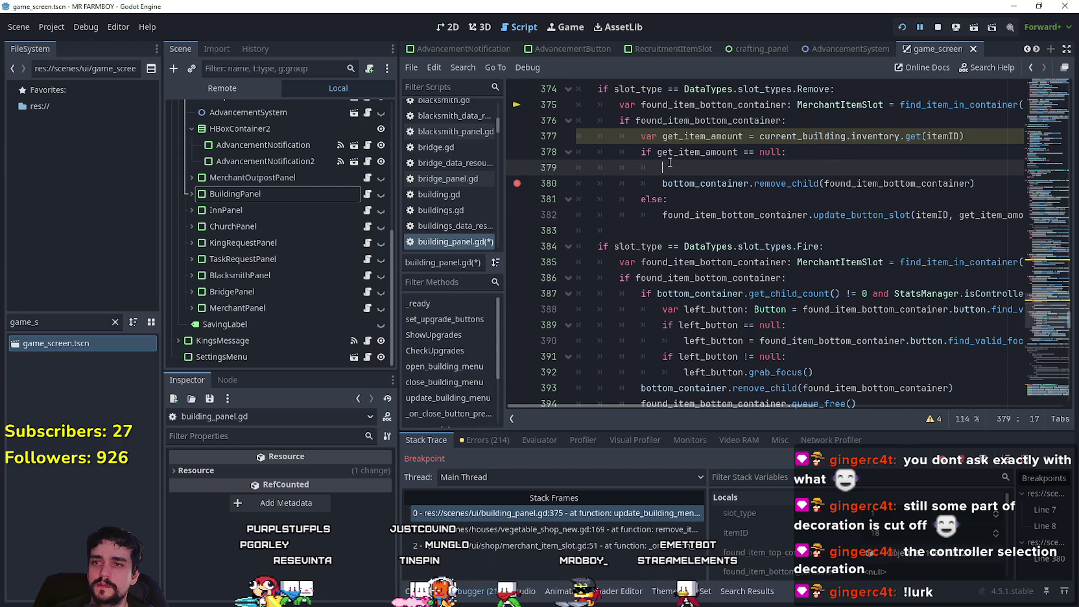
key(ctrl+v)
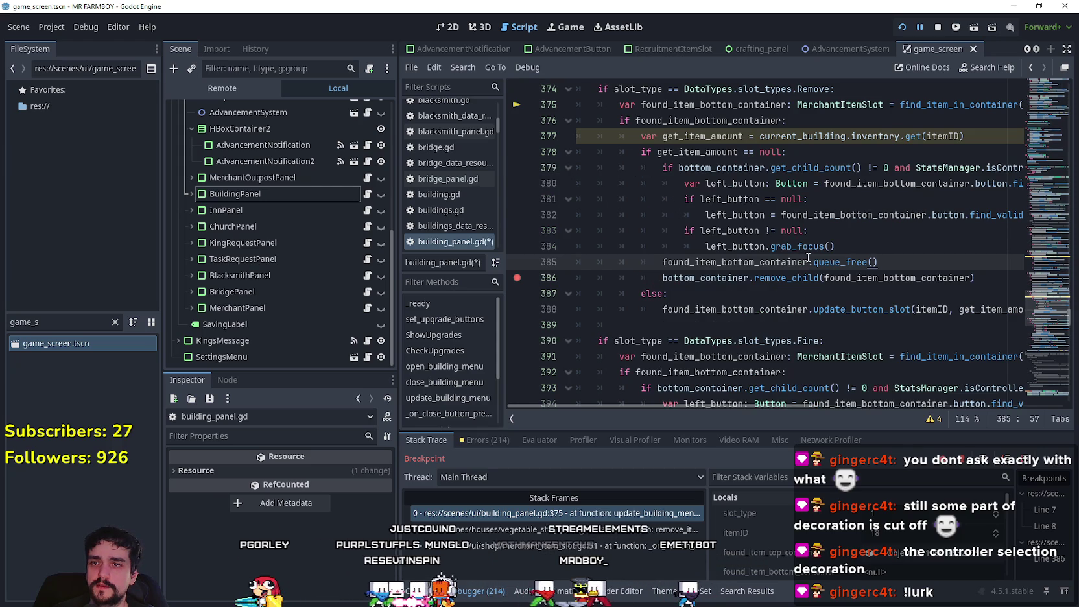
Step: Save building_panel.gd and return to the paused game to test the change
key(ctrl+s)
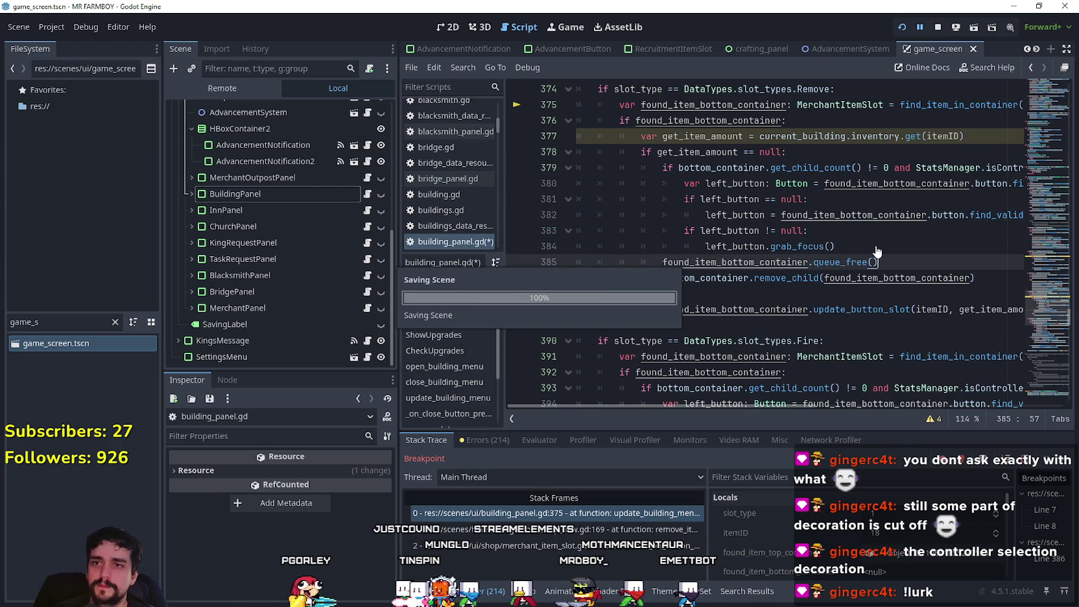
click(864, 235)
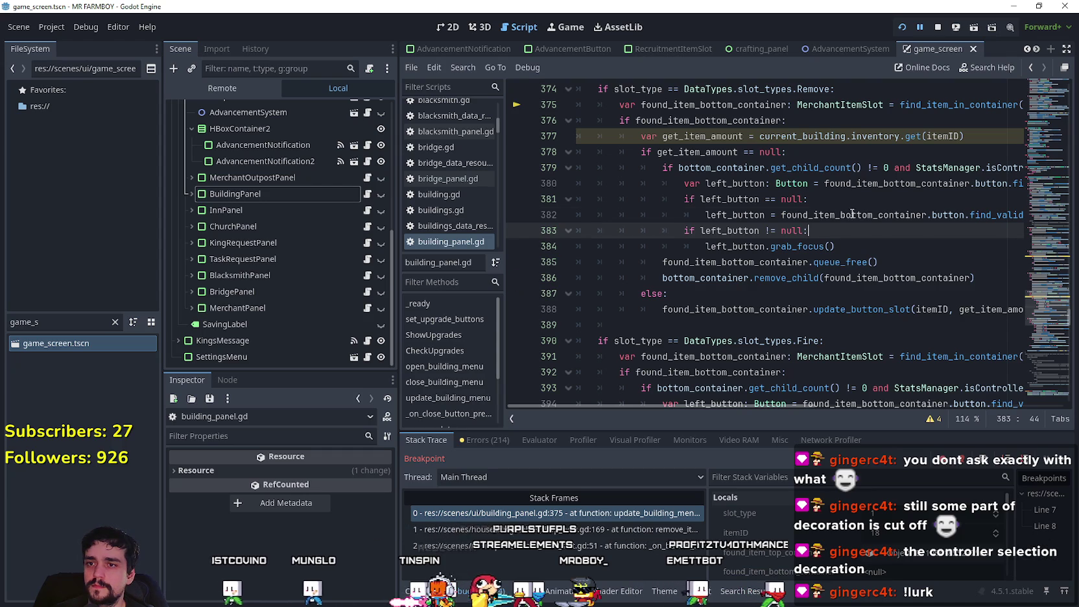
click(851, 215)
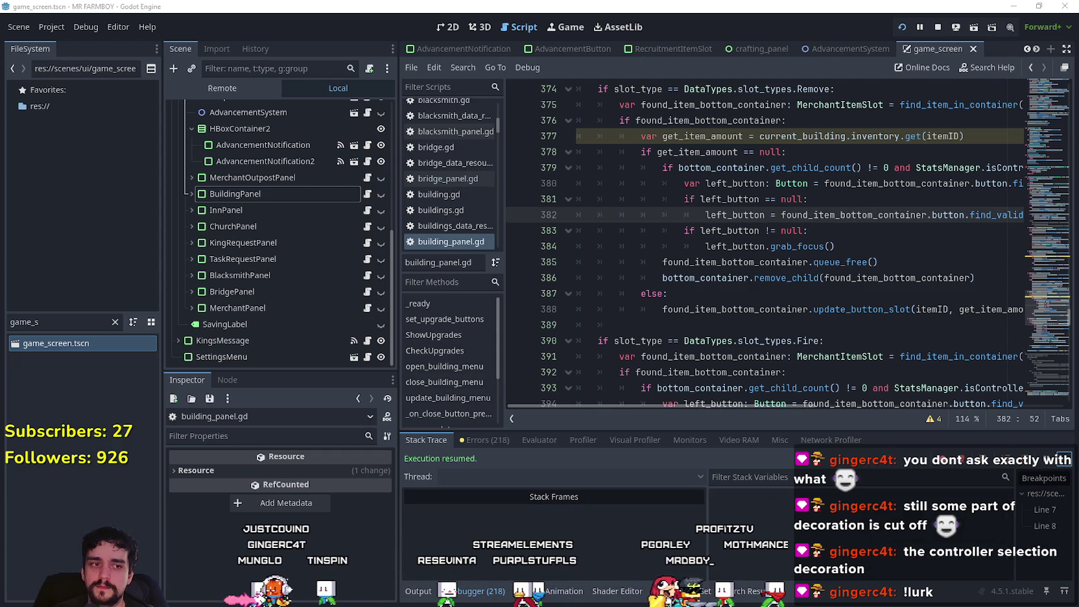
key(alt+Tab)
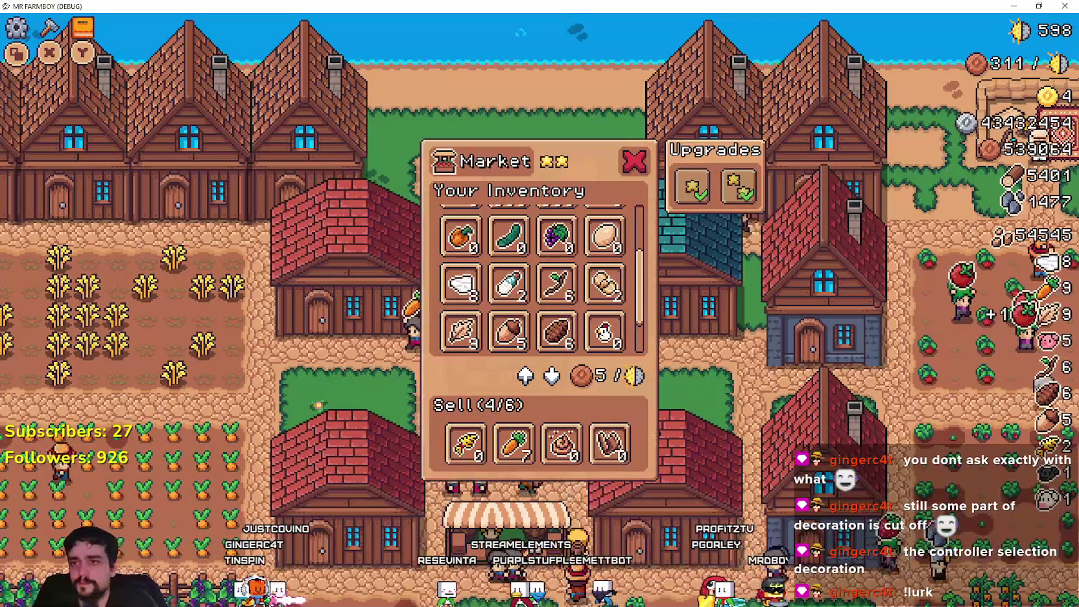
Step: Add Strawberry and Egg to the Market sell list
key(Right)
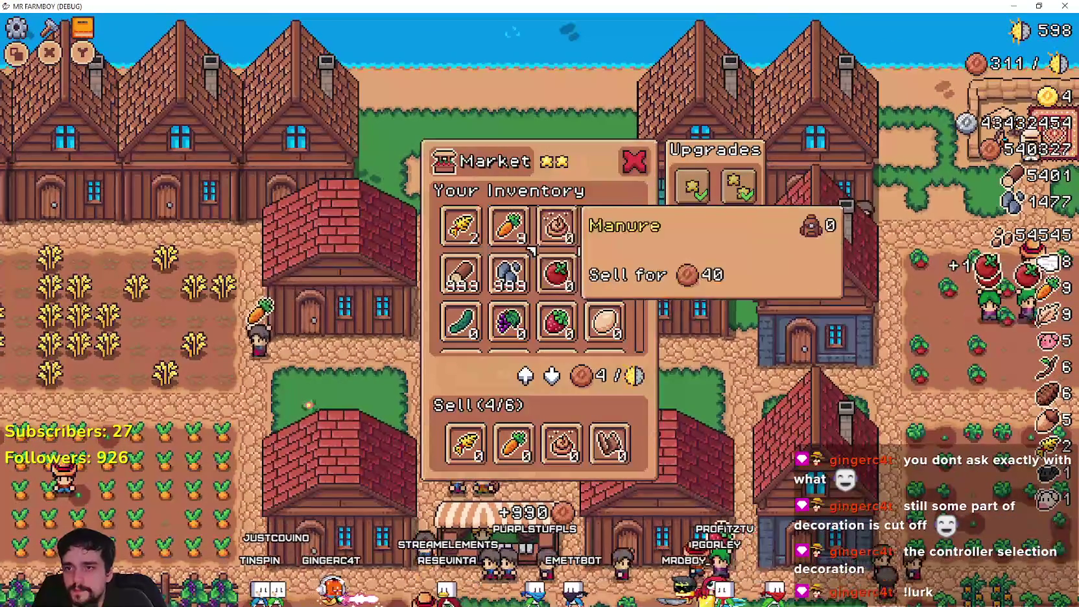
key(Down)
key(Down)
key(Right)
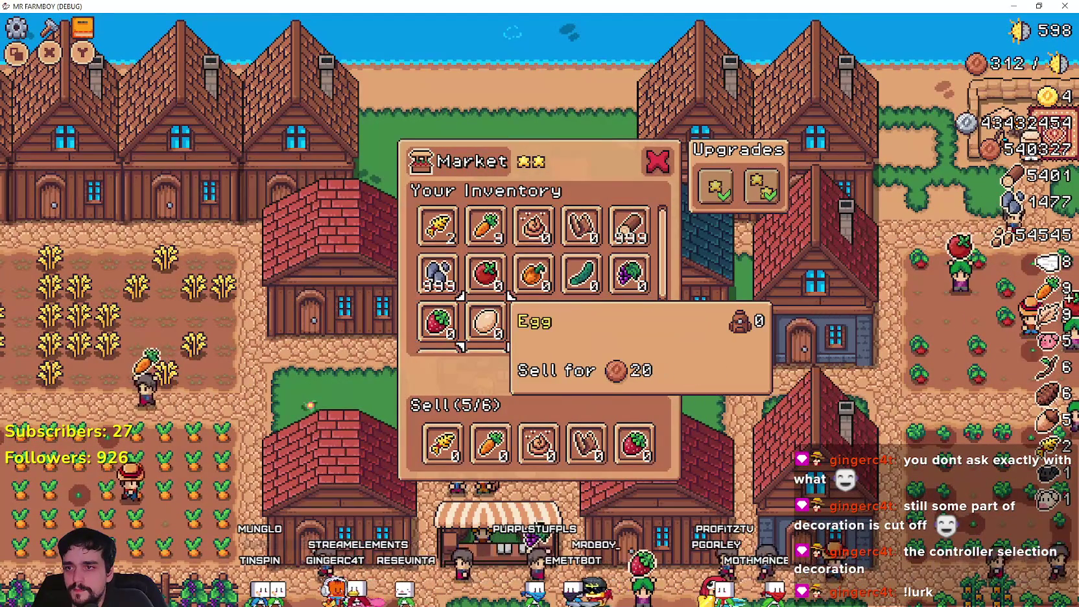
key(Return)
key(Right)
key(Left)
key(Down)
key(Down)
key(Down)
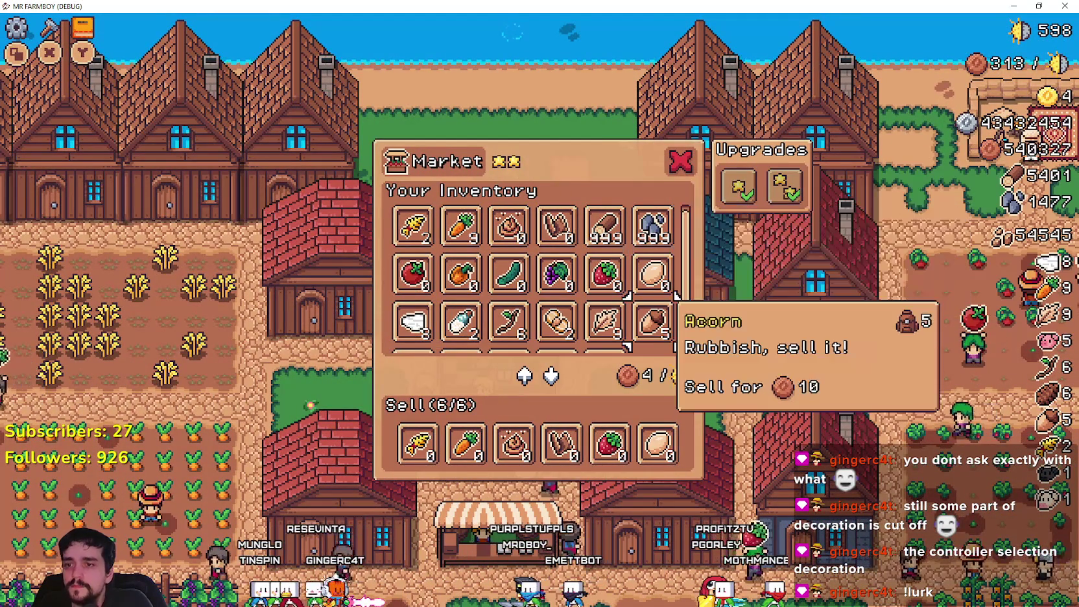
Step: Remove Strawberry, Carrot, Paper Scroll and Manure from the sell list, then close the Market
key(Return)
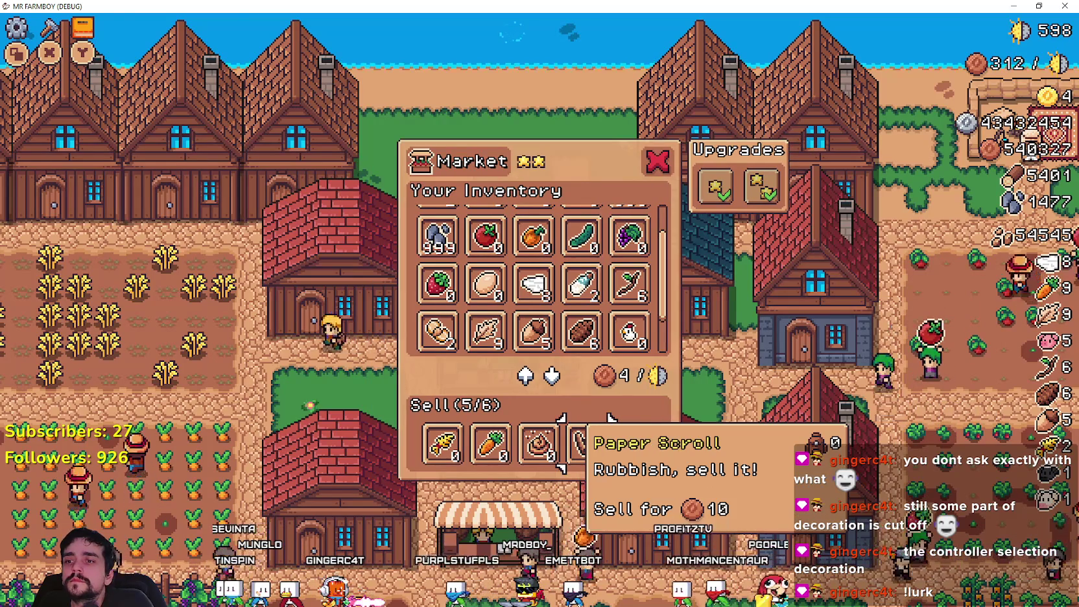
key(Right)
key(Return)
key(Left)
key(Return)
key(Right)
key(Right)
key(Return)
key(Return)
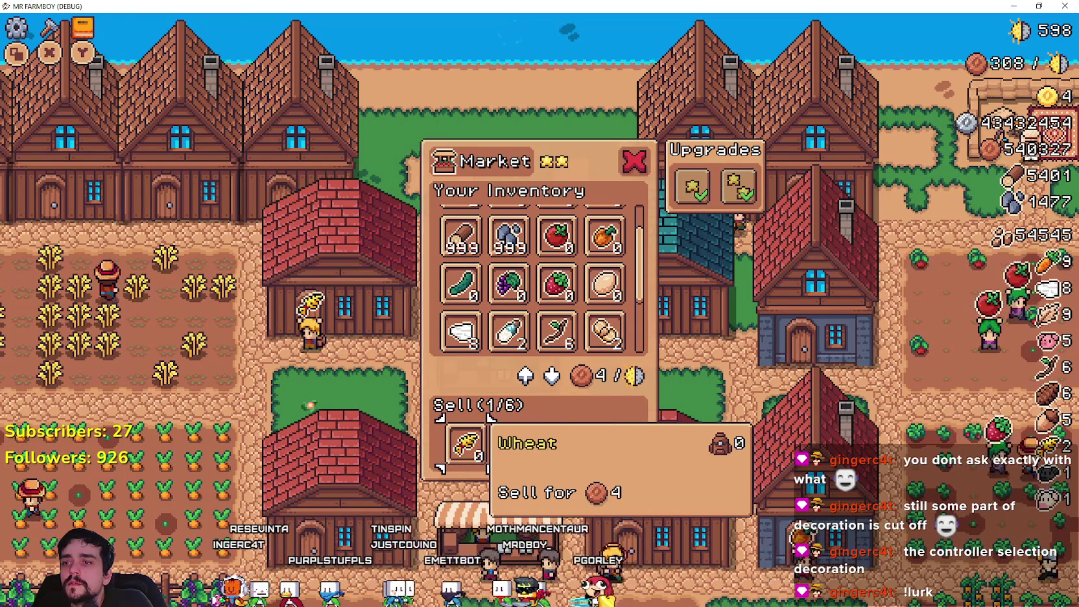
key(Return)
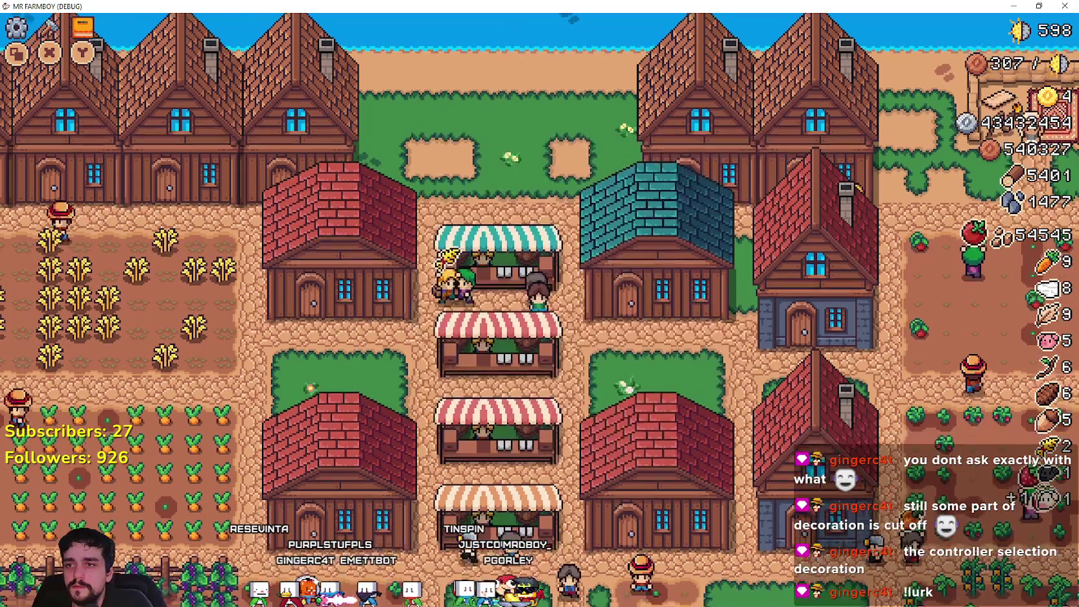
key(Escape)
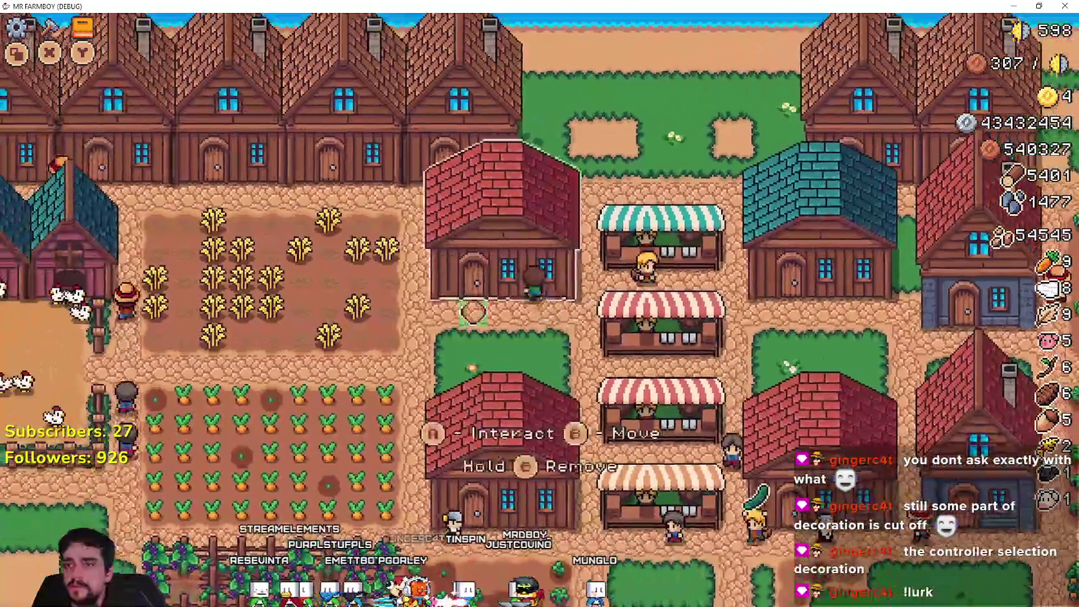
Step: Open the Warehouse storage and take the Milk out of stock
key(Return)
key(Right)
key(Right)
key(Down)
key(Down)
key(Down)
key(Down)
key(Right)
key(Right)
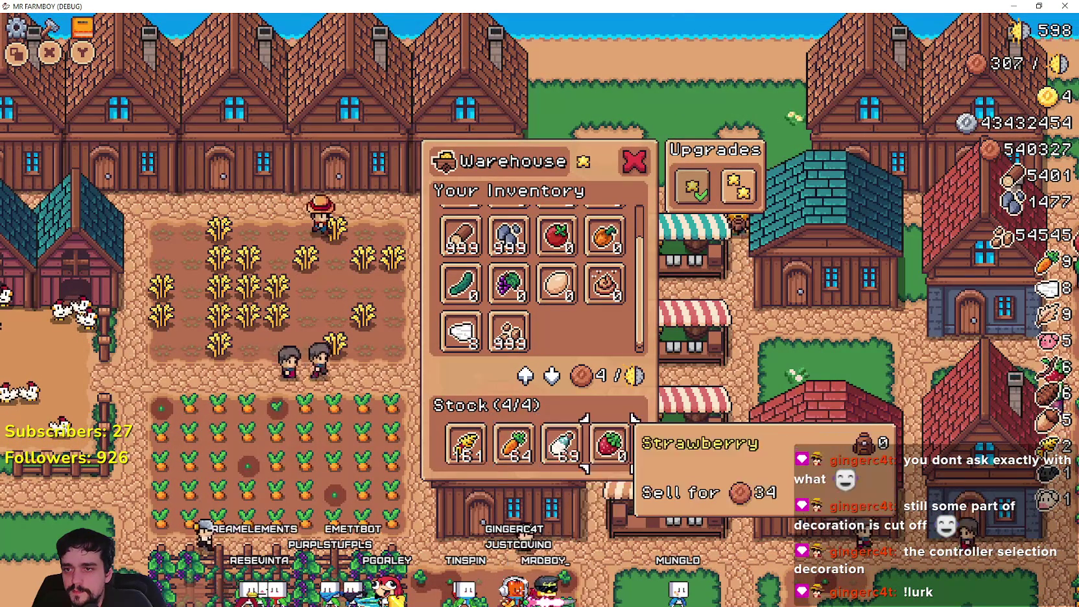
key(Left)
key(Return)
key(Left)
key(Right)
key(Up)
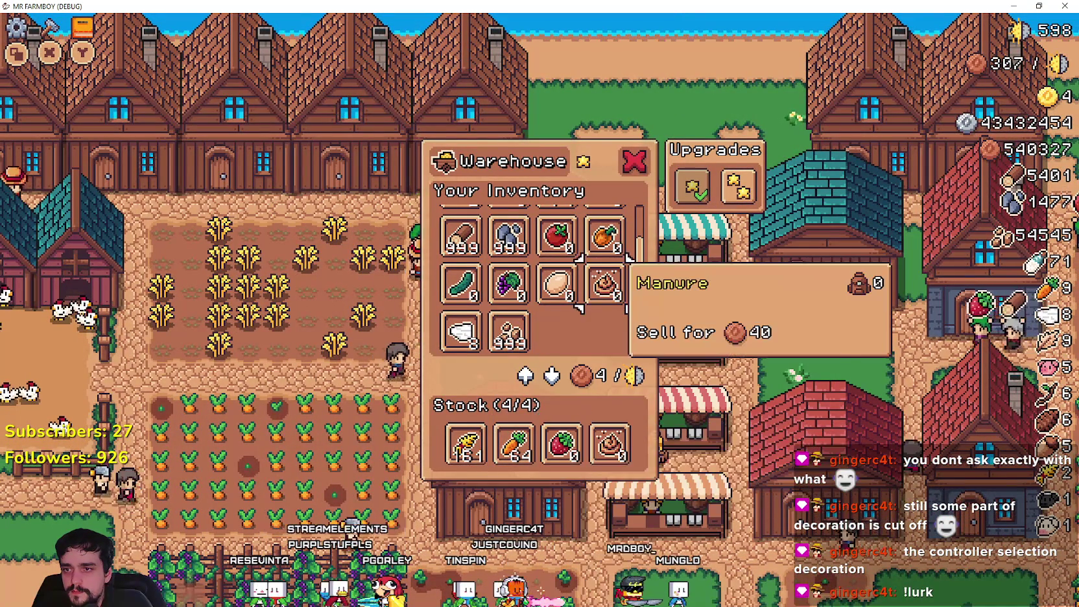
key(Down)
key(Left)
key(Left)
Step: Take Manure, Wheat and the last Carrot out of the Warehouse stock
key(Down)
key(Right)
key(Right)
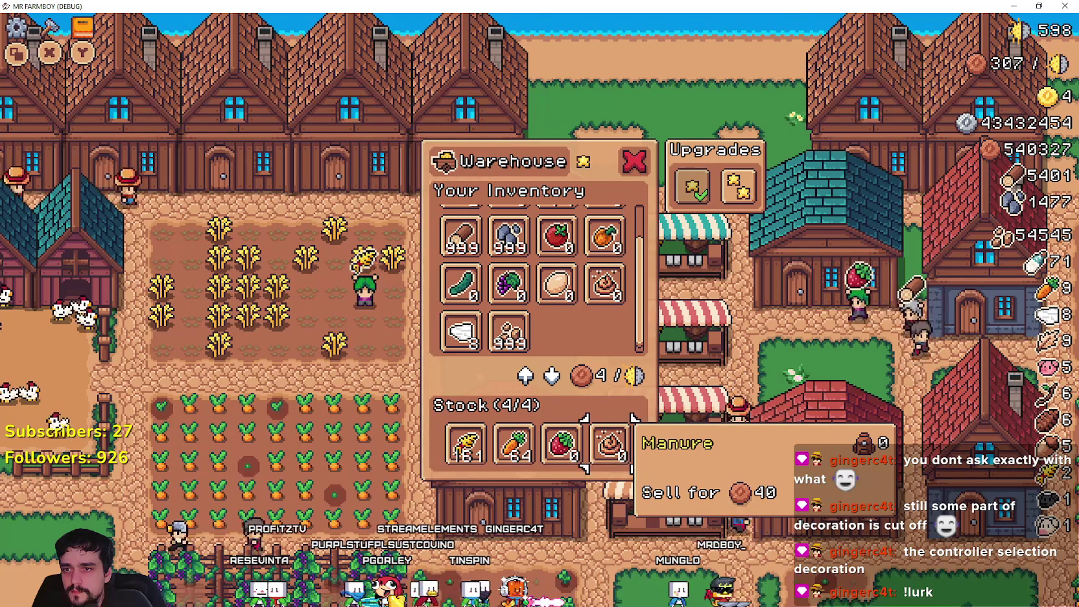
key(Return)
key(Left)
key(Left)
key(Return)
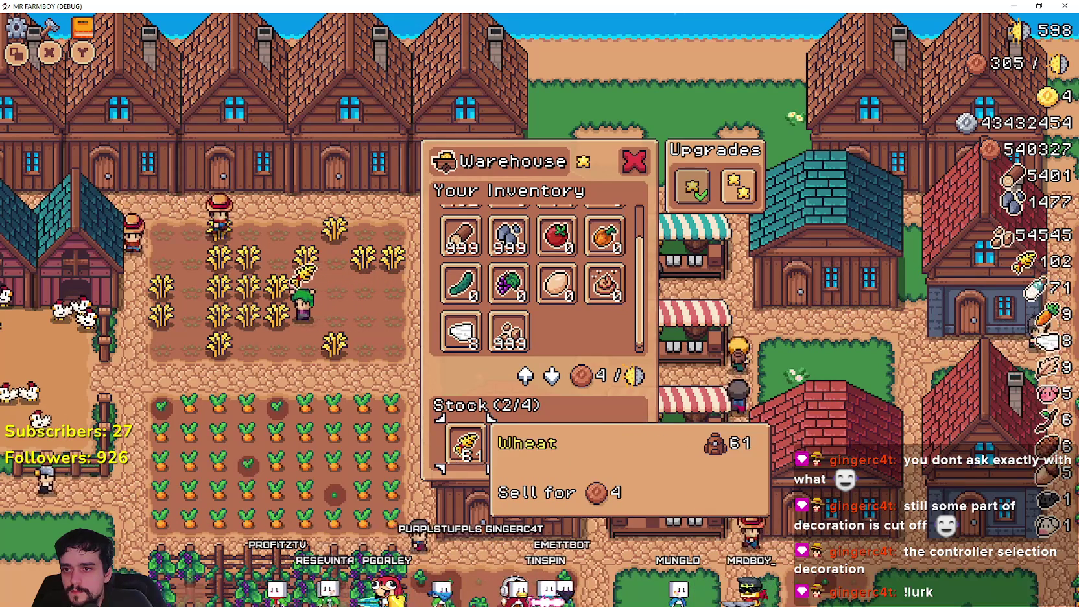
key(Up)
key(Down)
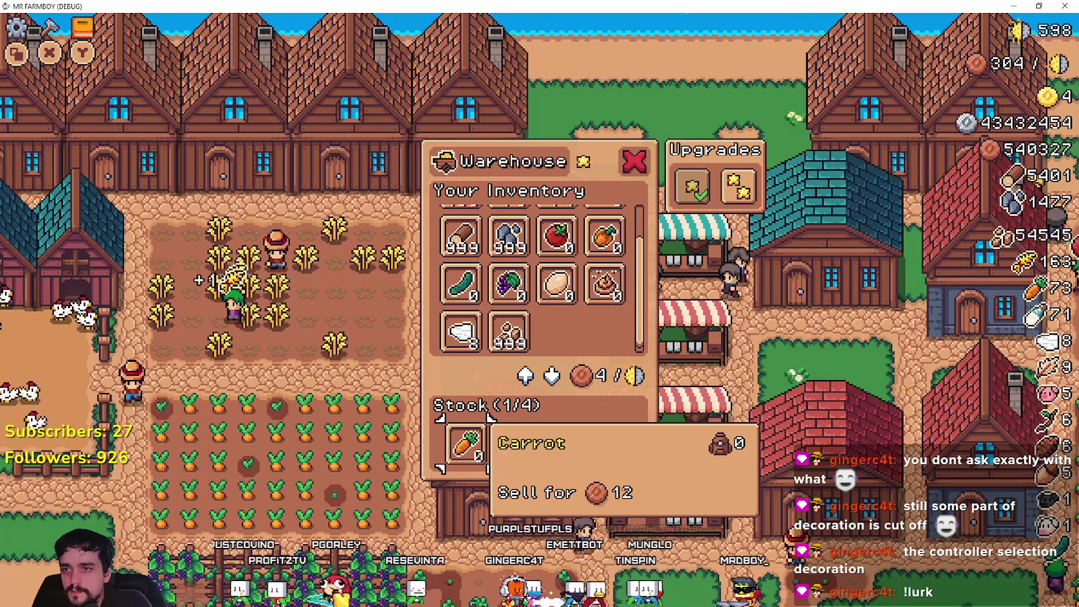
key(Return)
key(Up)
key(Up)
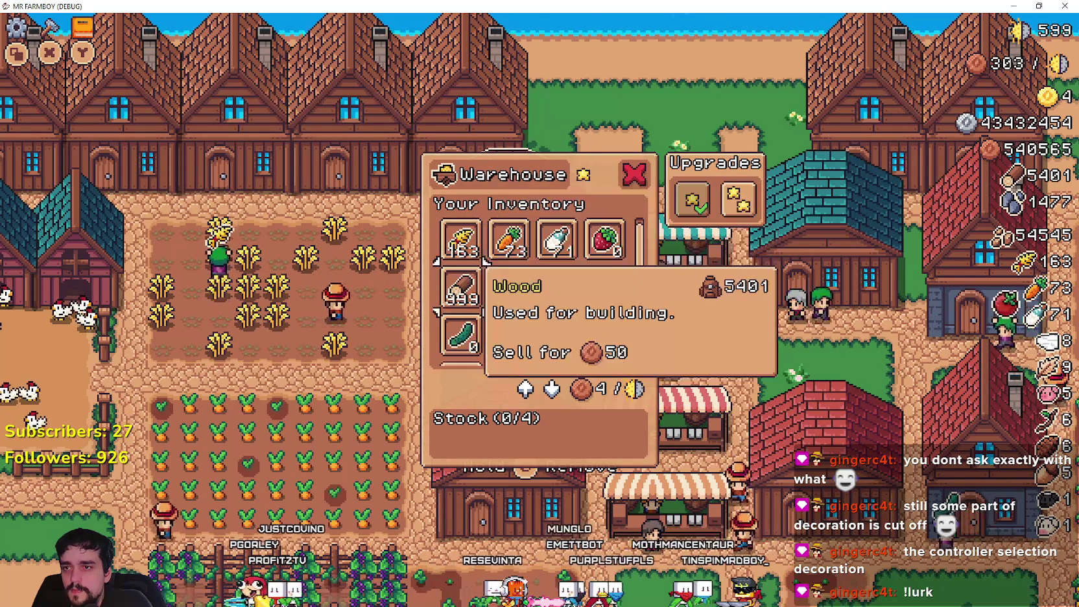
key(Down)
key(Down)
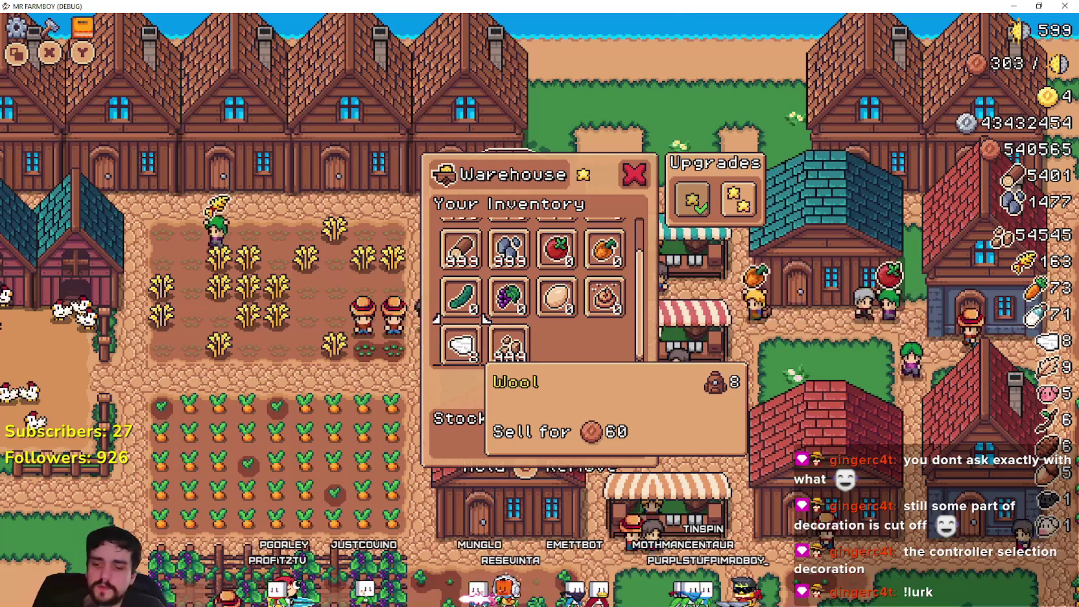
key(Return)
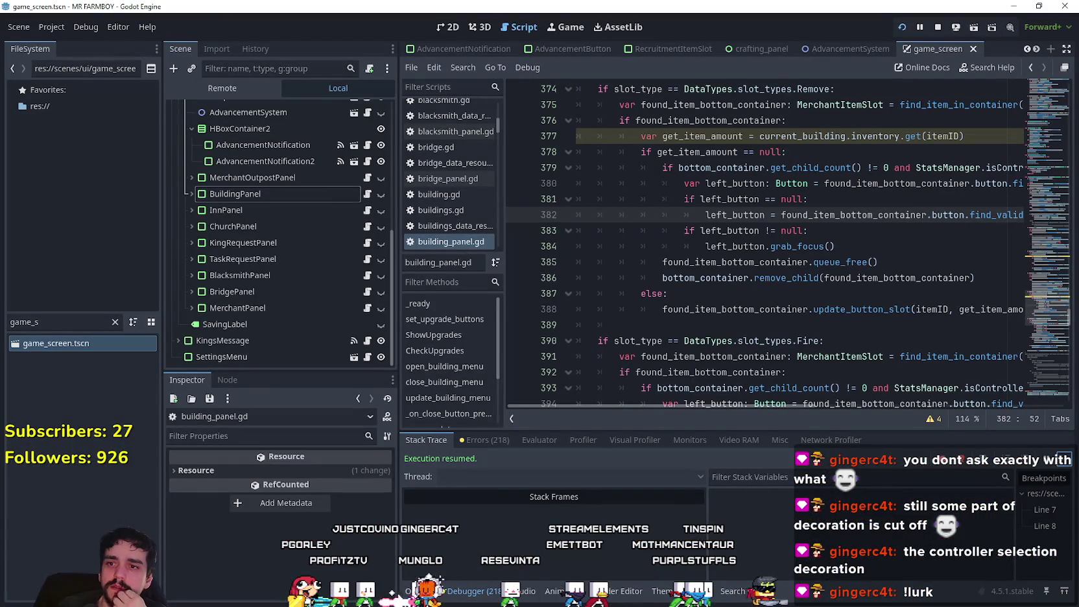
Step: Paste the focus-restoring lines into empty line 389 of building_panel.gd
click(720, 325)
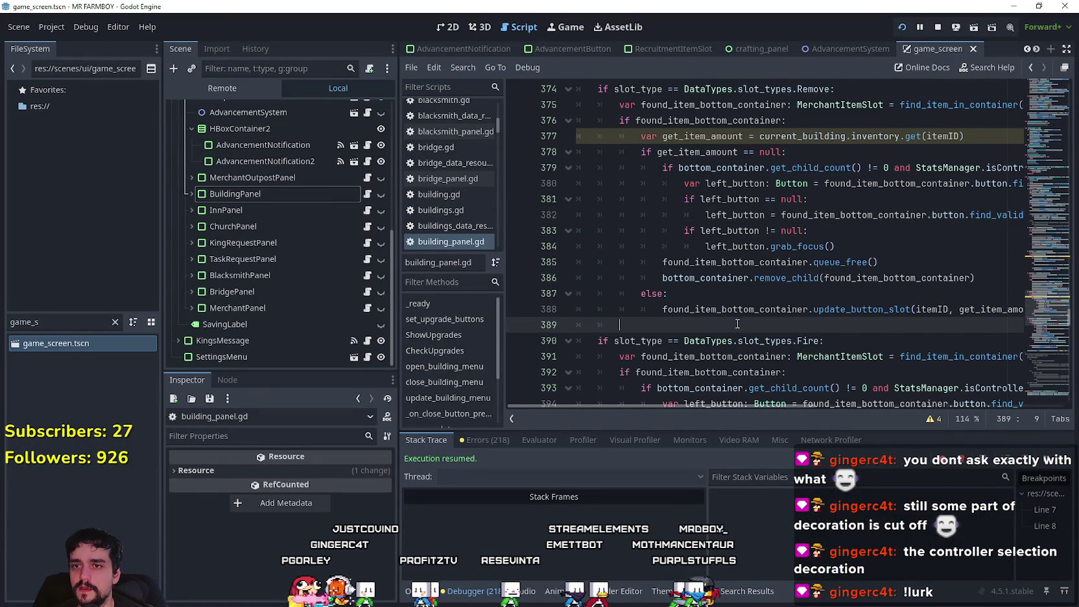
scroll(733, 305, down, 3)
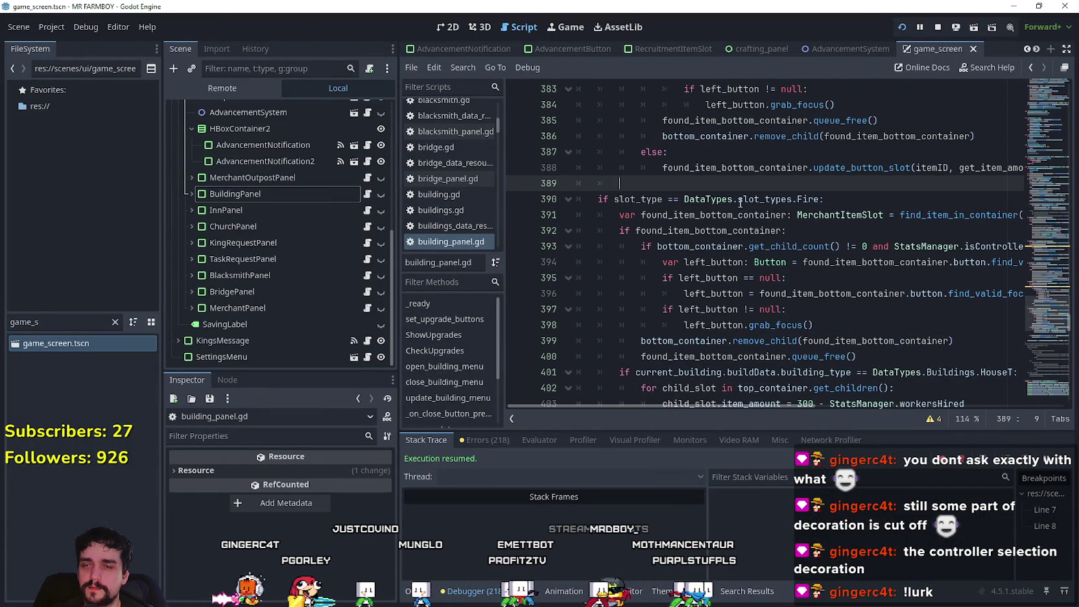
scroll(743, 205, up, 2)
scroll(672, 230, down, 4)
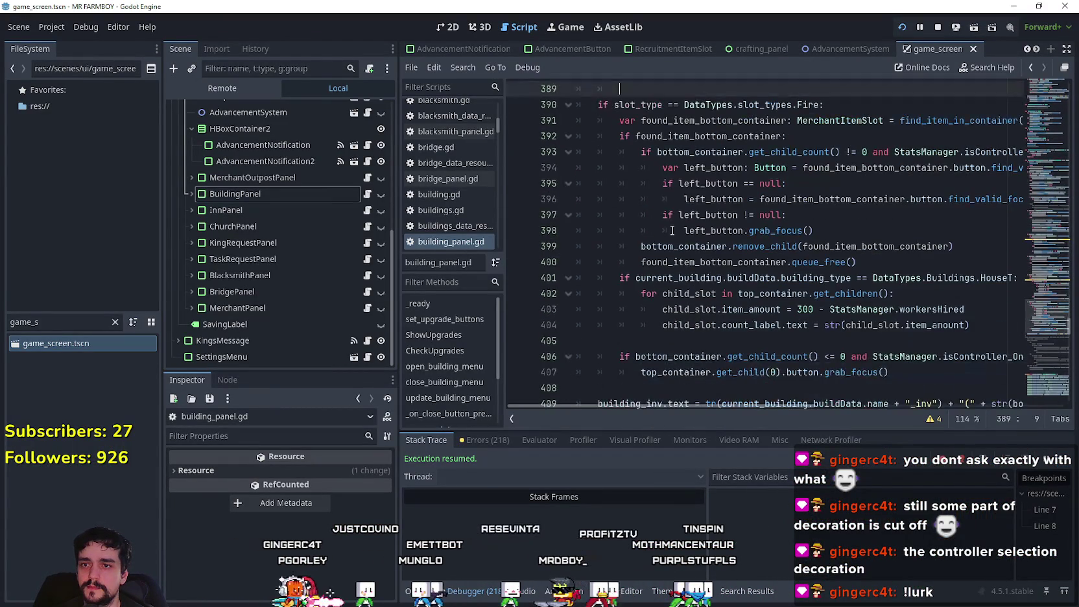
scroll(676, 285, down, 1)
drag(888, 325, 575, 310)
key(ctrl+c)
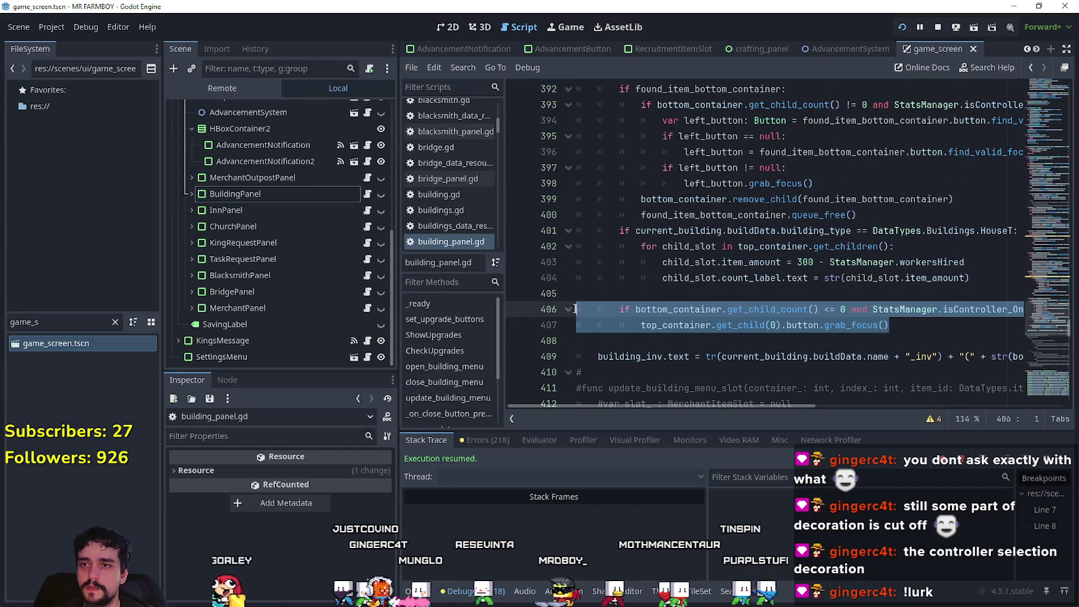
scroll(660, 251, up, 1)
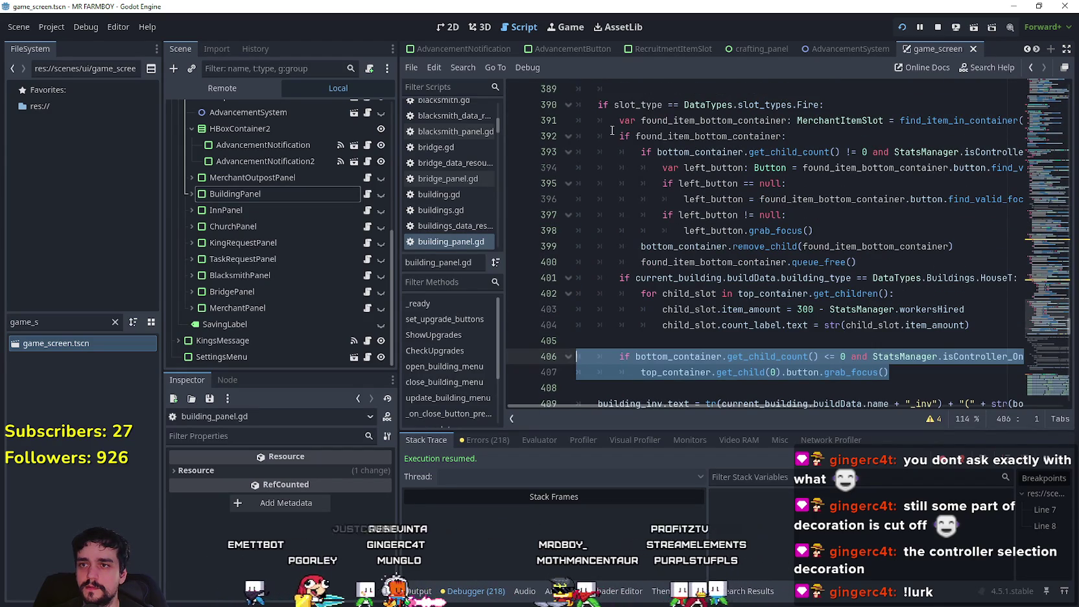
scroll(627, 342, up, 3)
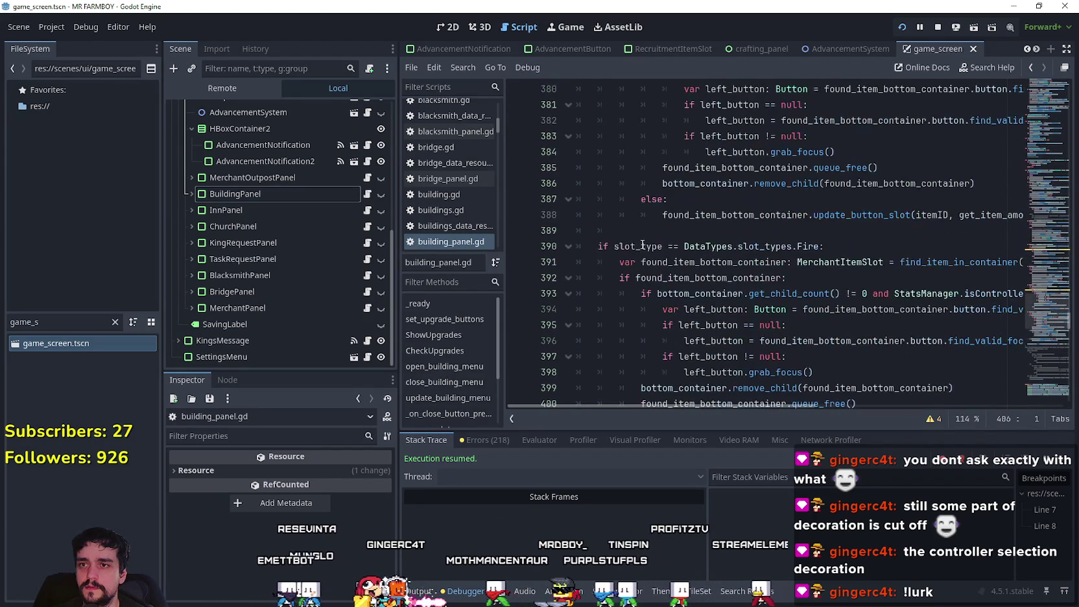
click(654, 232)
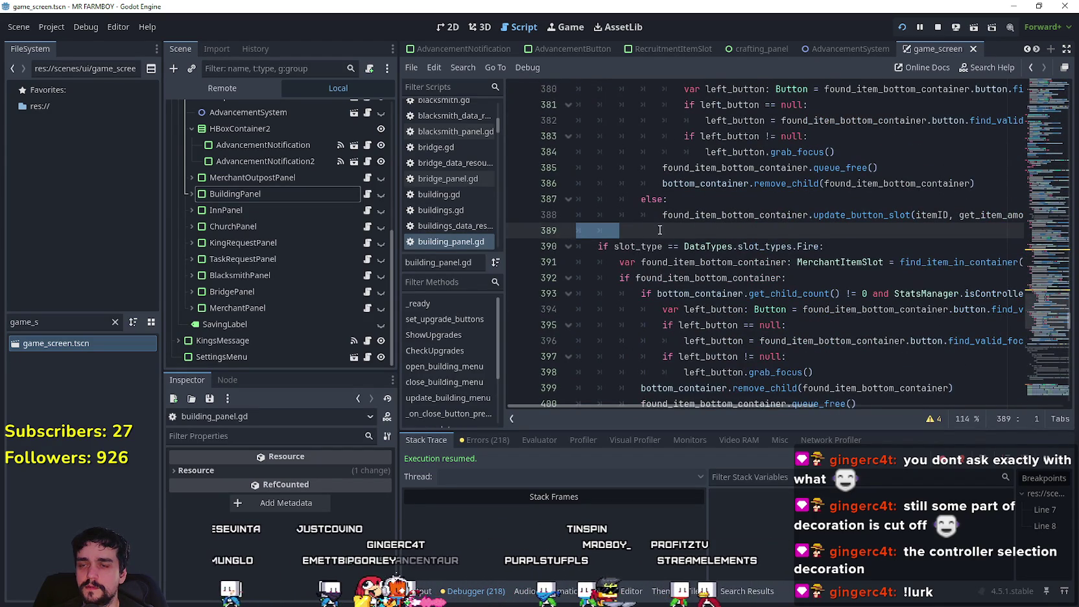
scroll(659, 230, up, 2)
scroll(645, 247, down, 2)
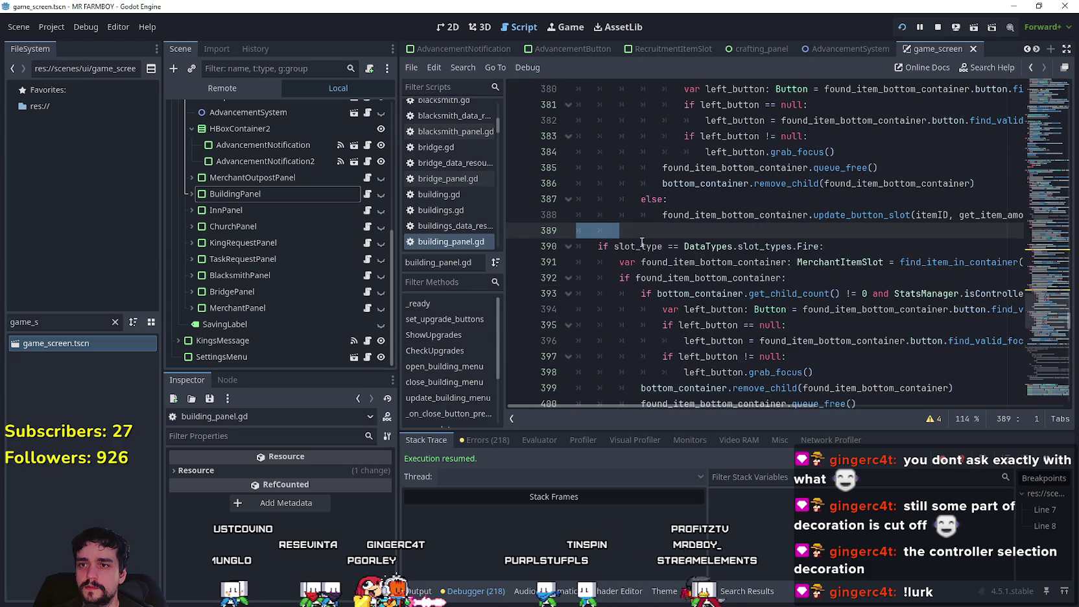
key(ctrl+v)
key(Return)
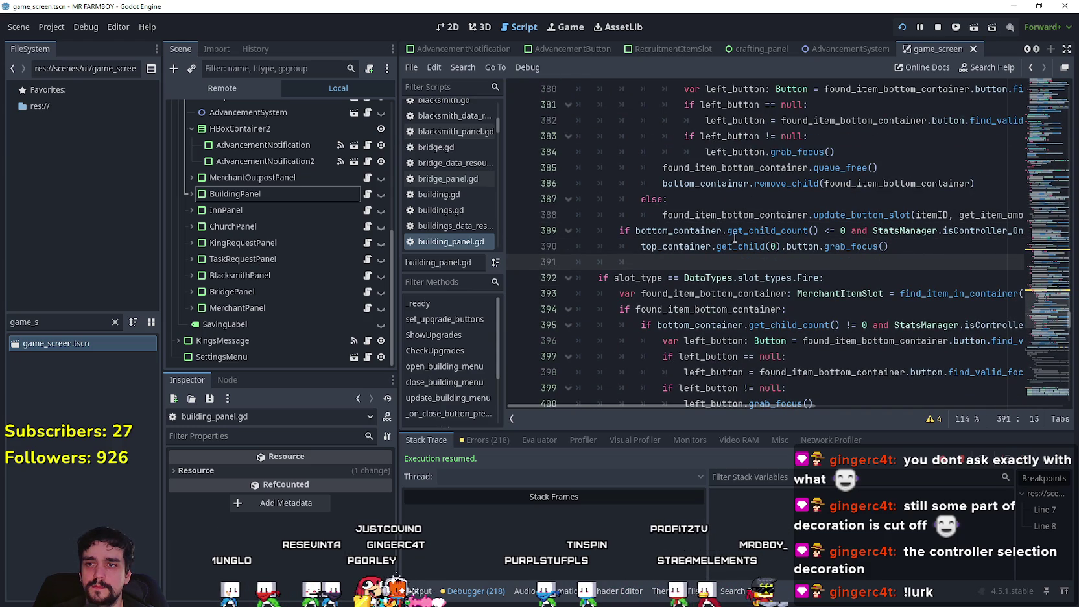
Step: Tidy the blank lines and indentation around the pasted code, then save the script and scene
drag(815, 215, 1053, 214)
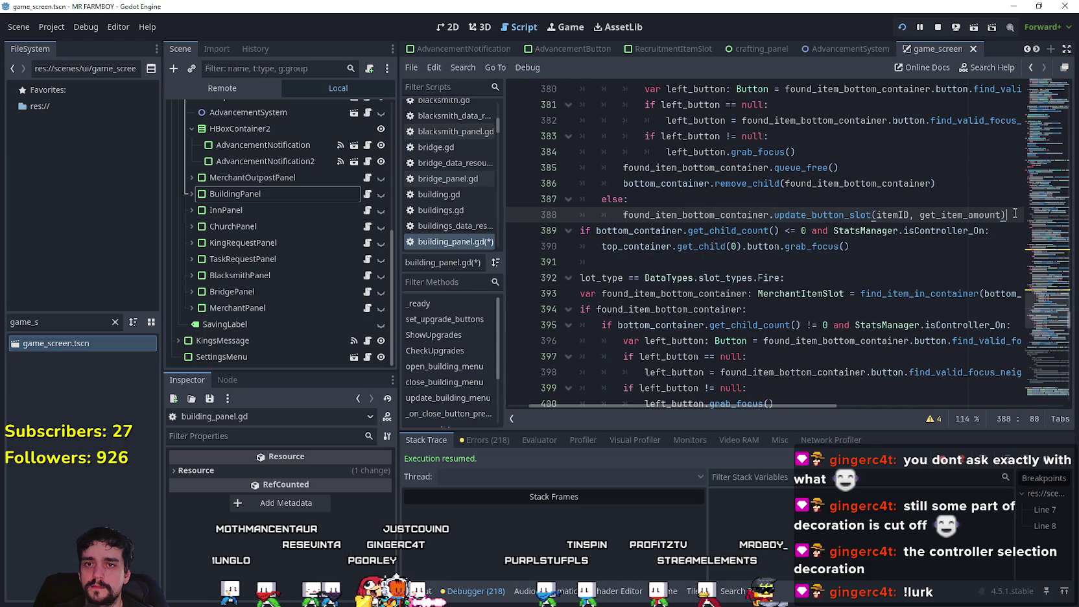
key(Return)
key(BackSpace)
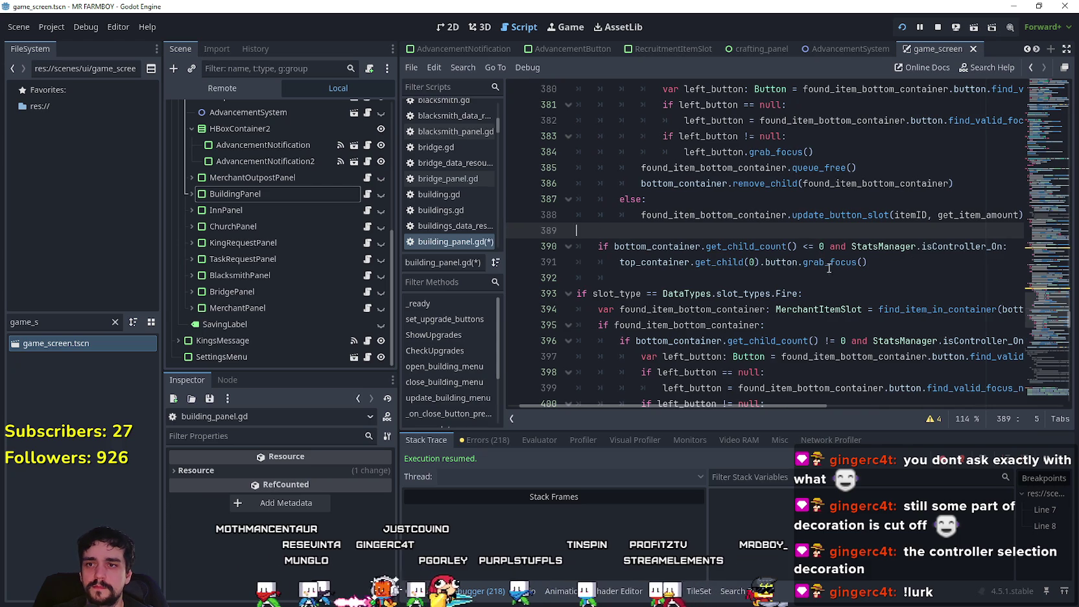
drag(664, 282, 548, 272)
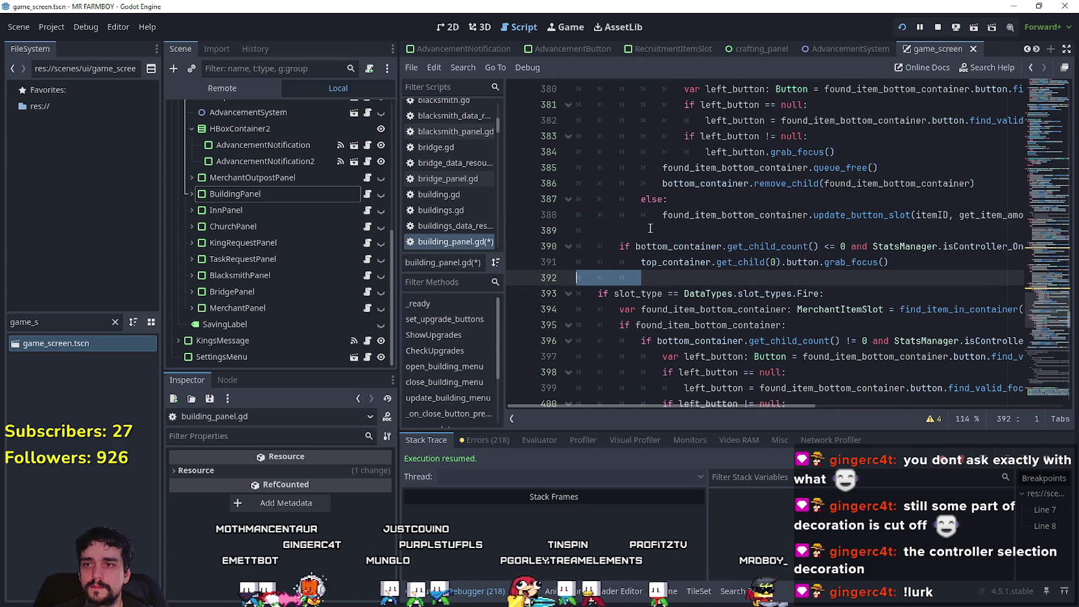
click(634, 231)
click(642, 277)
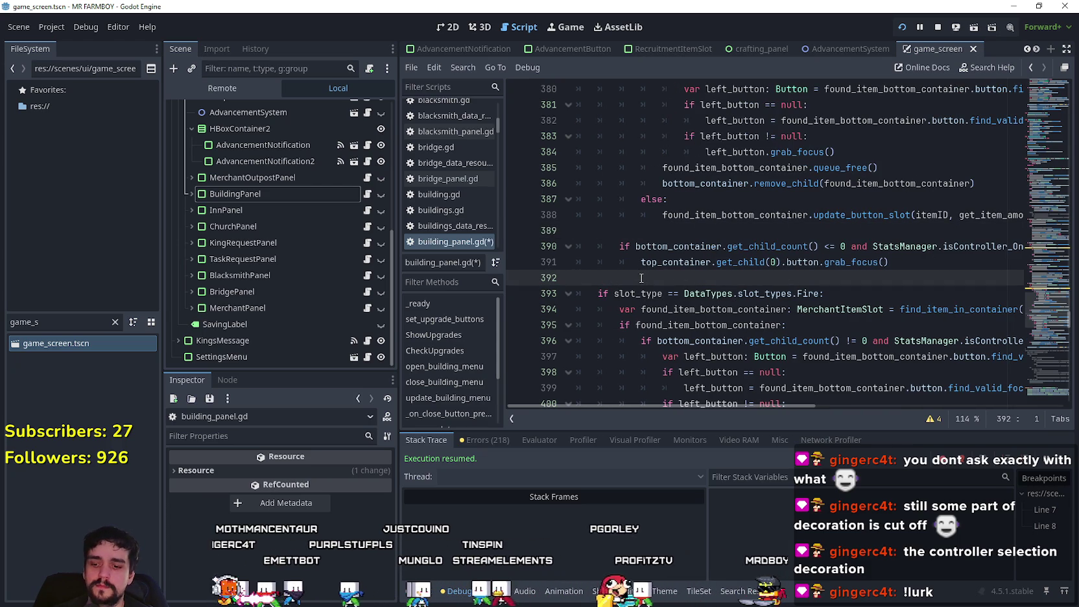
key(ctrl+s)
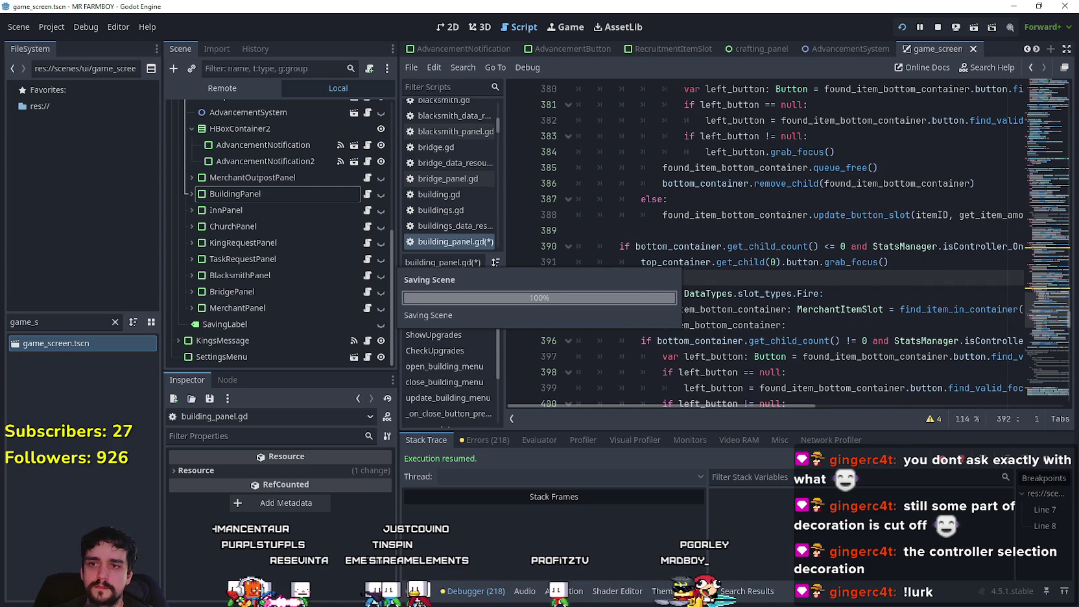
key(alt+Tab)
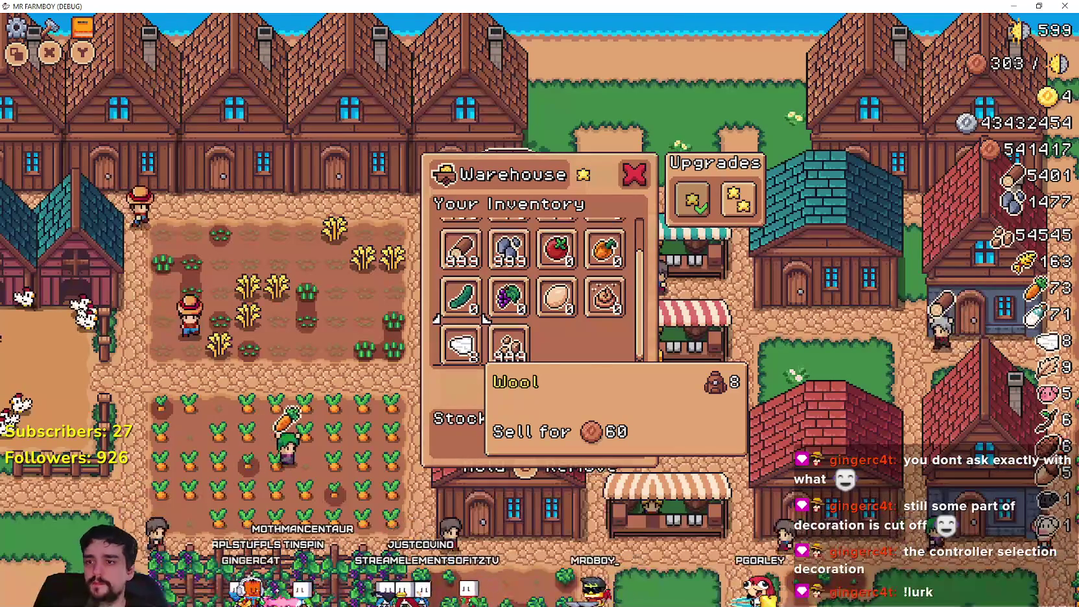
key(Up)
key(Up)
key(Right)
key(Right)
key(Return)
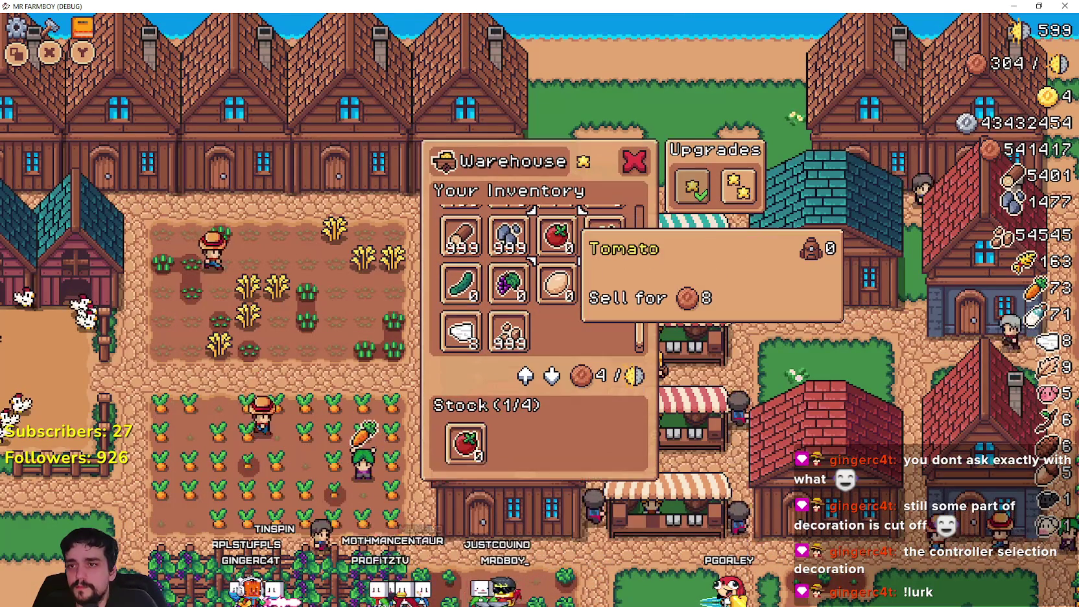
key(Down)
key(Return)
key(Right)
key(Return)
key(Up)
key(Return)
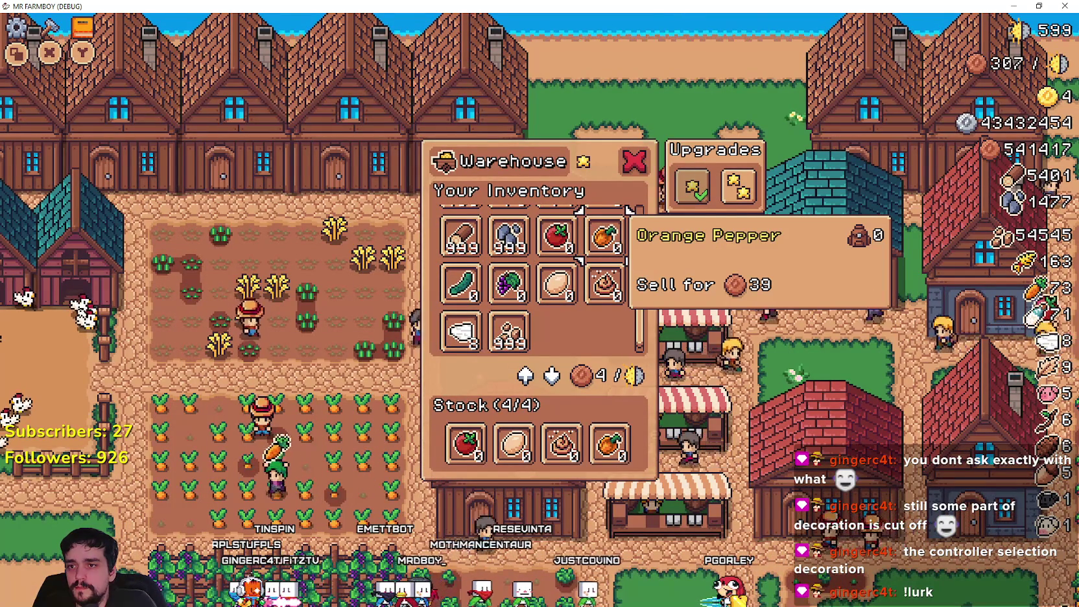
key(Down)
key(Left)
key(Down)
key(Right)
key(Right)
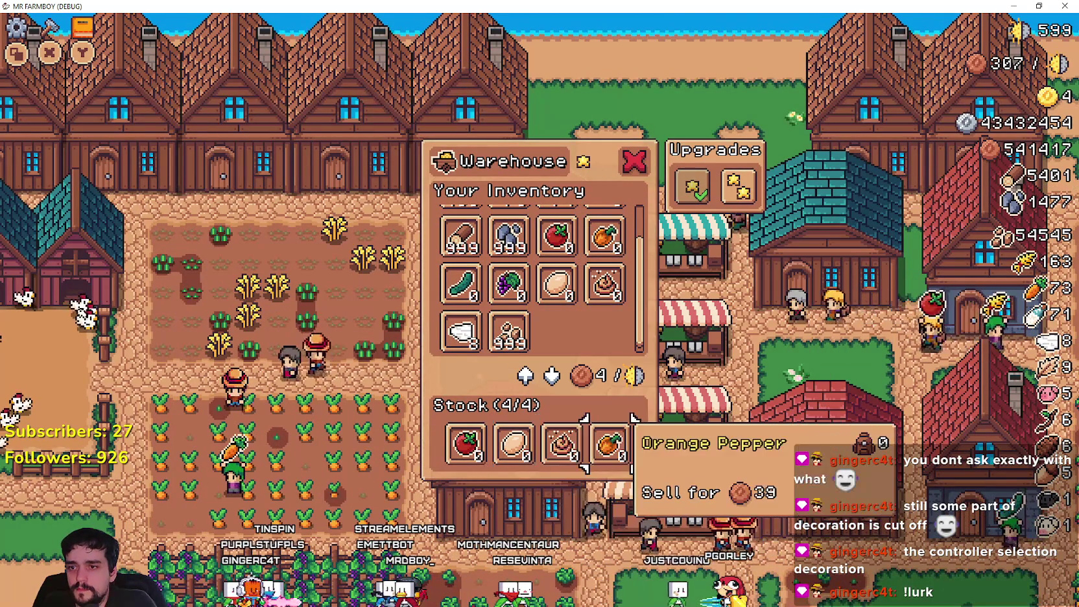
key(Return)
key(Return)
key(Right)
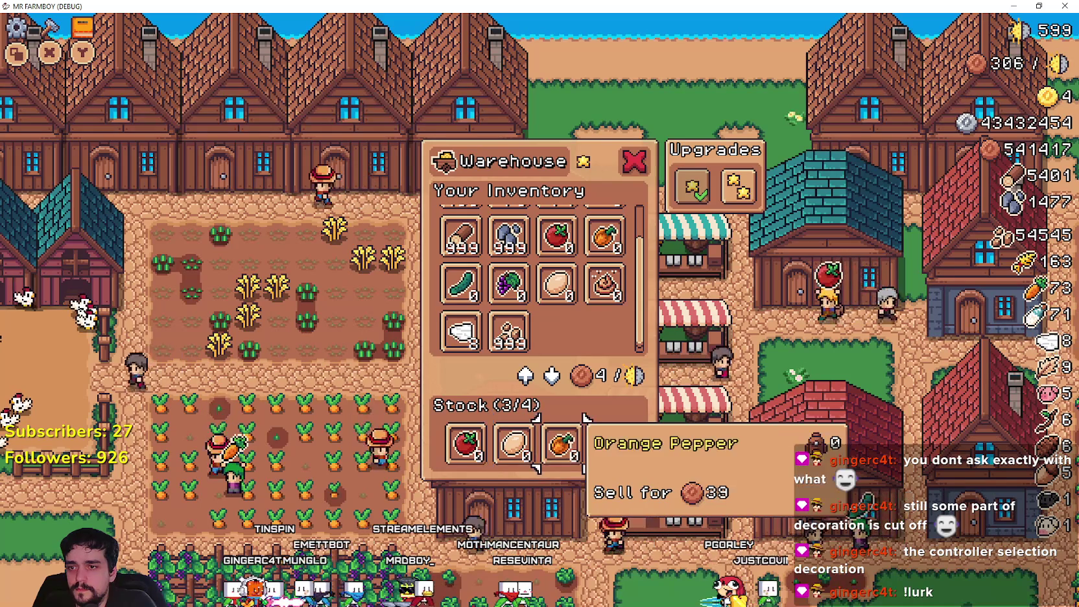
key(Left)
key(Return)
key(Left)
key(Return)
key(Up)
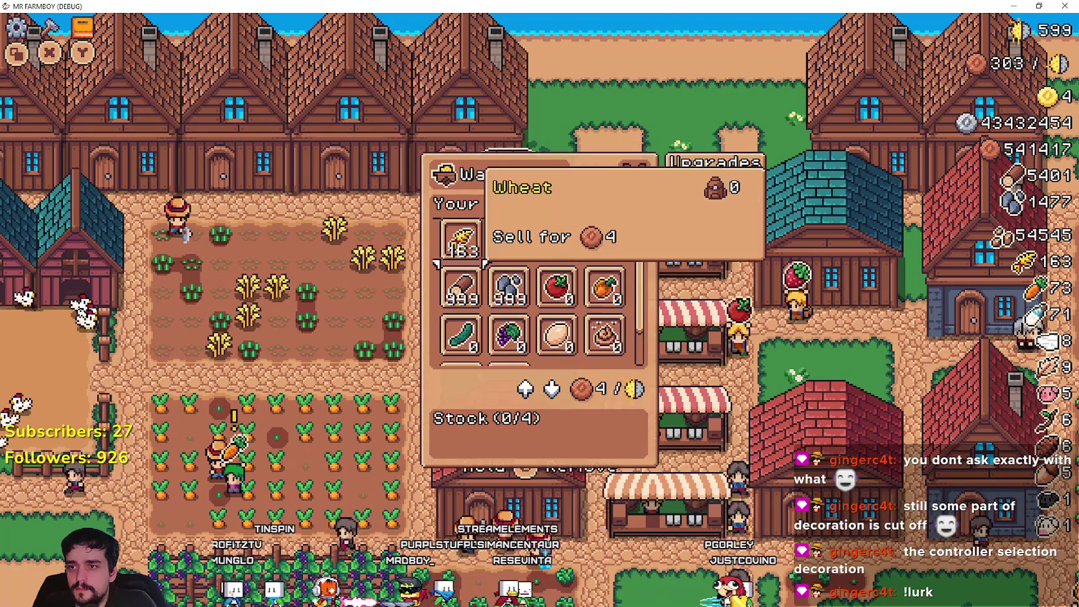
key(Right)
key(Up)
key(Return)
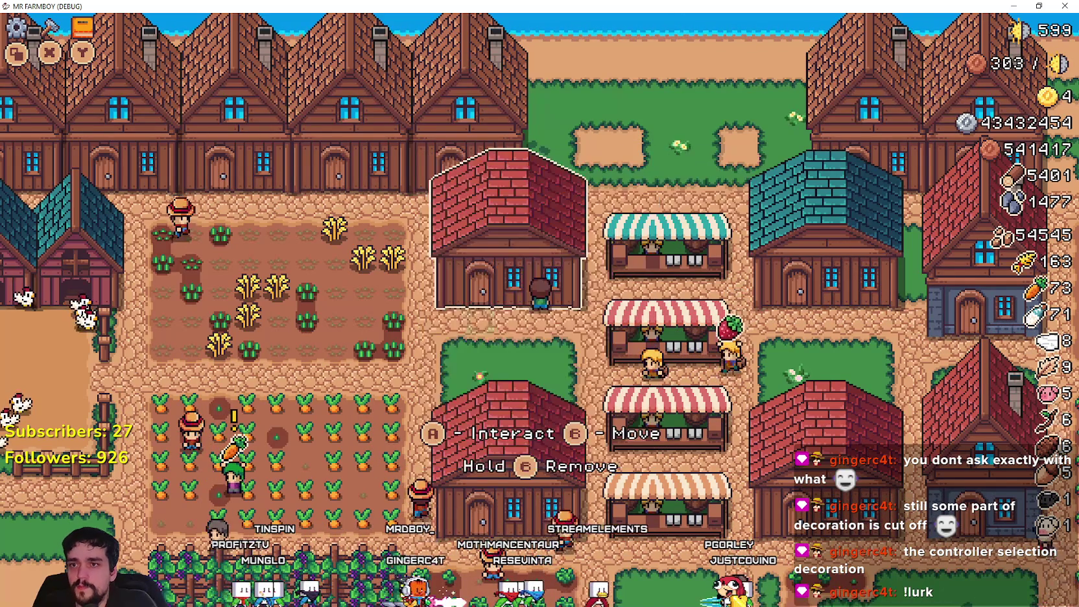
key(Escape)
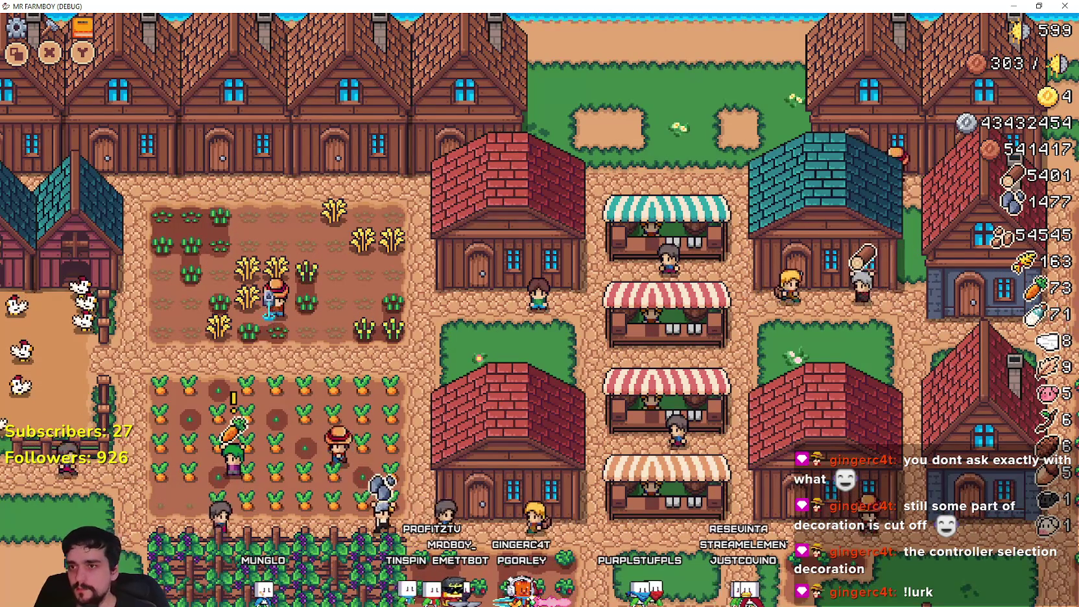
key(Return)
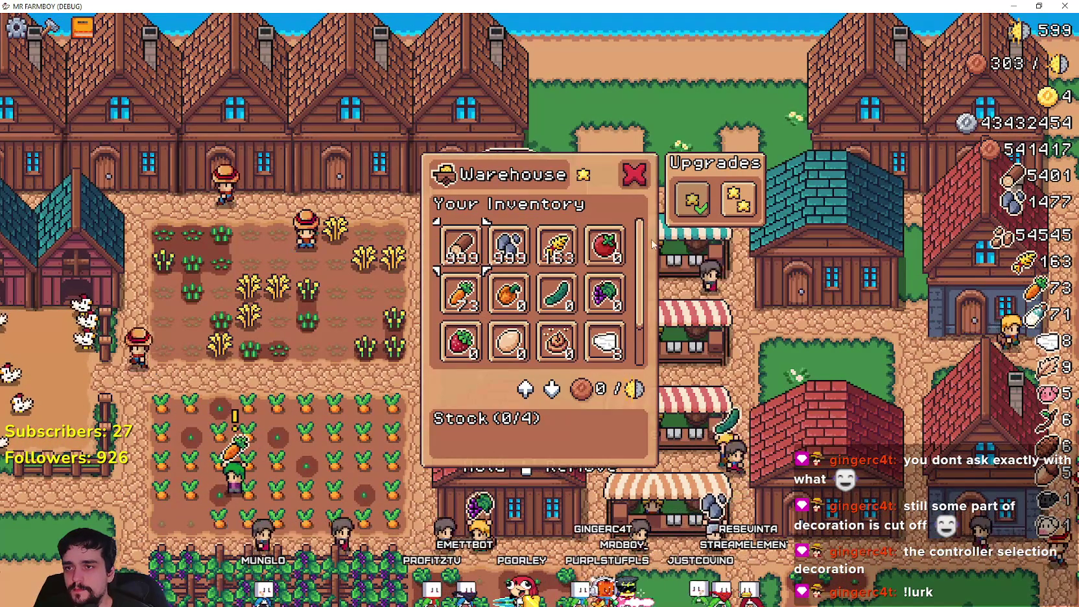
scroll(639, 232, down, 1)
scroll(639, 232, up, 1)
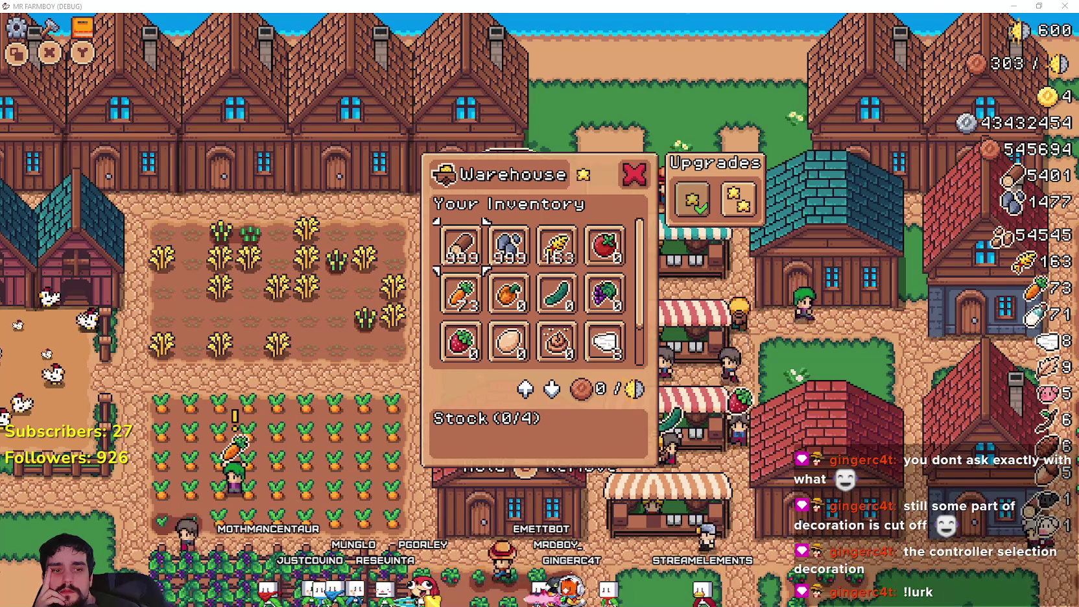
Step: Close the running game with Alt+F4 and expand BuildingPanel in the Scene dock
key(alt+F4)
click(192, 194)
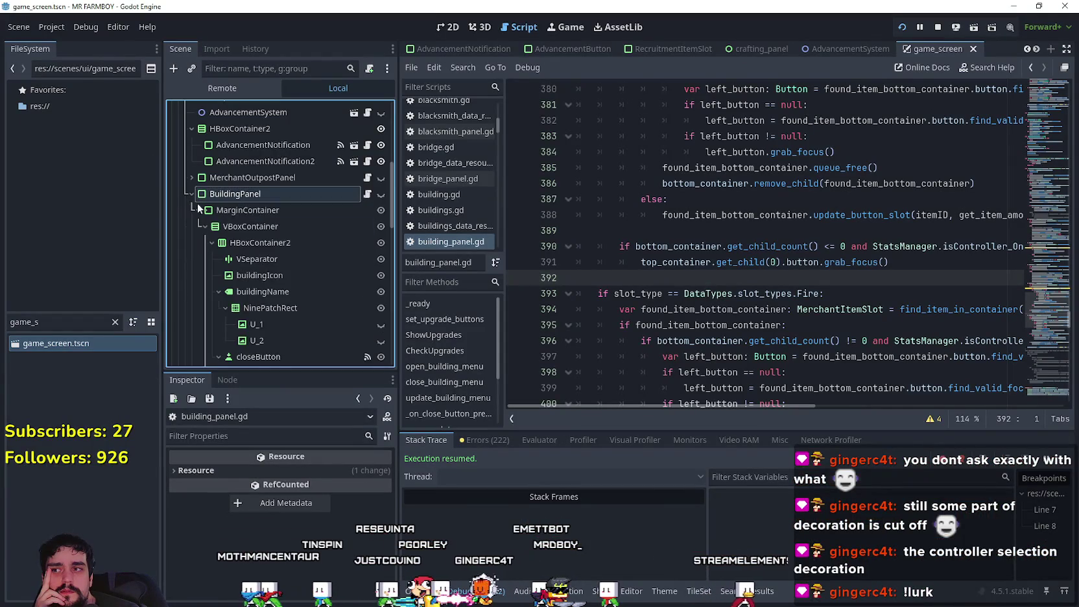
Step: Select BuildingPanel's ScrollContainer and browse its signals in the Node dock
scroll(249, 267, down, 3)
scroll(259, 279, down, 3)
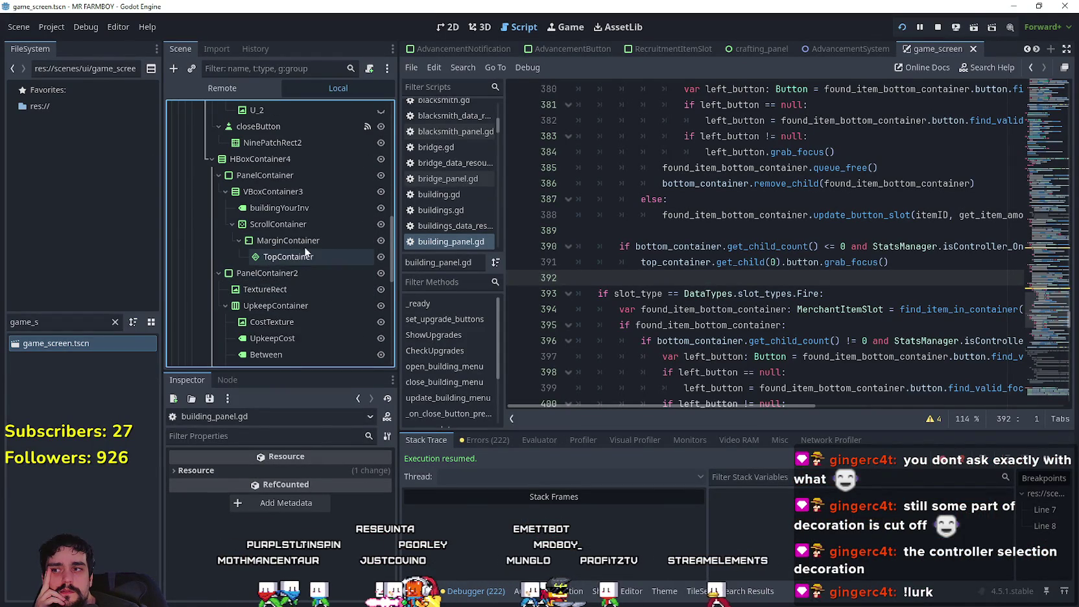
click(217, 380)
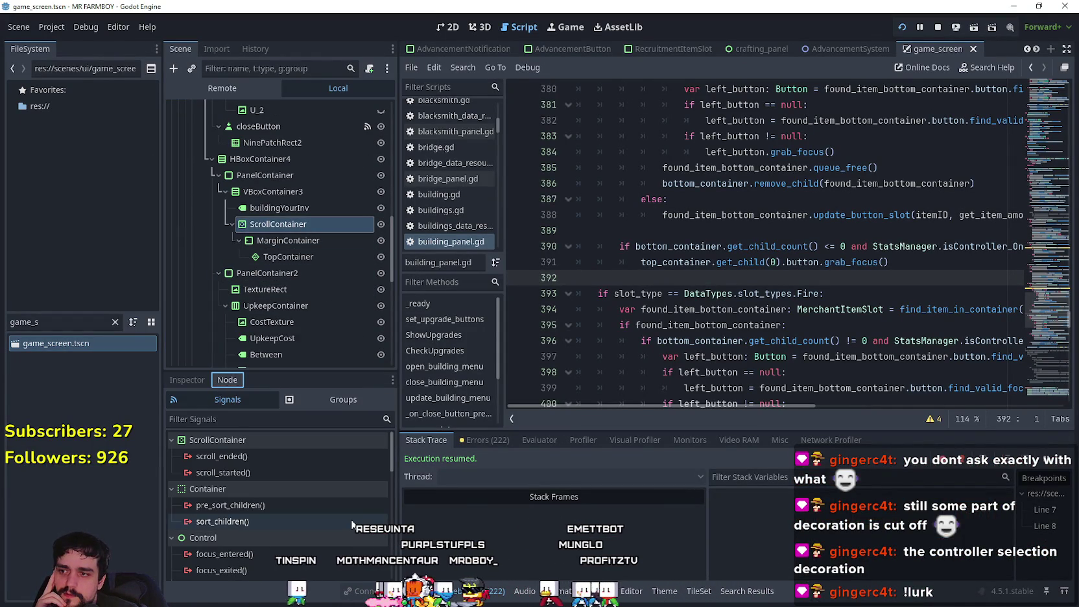
scroll(344, 505, down, 1)
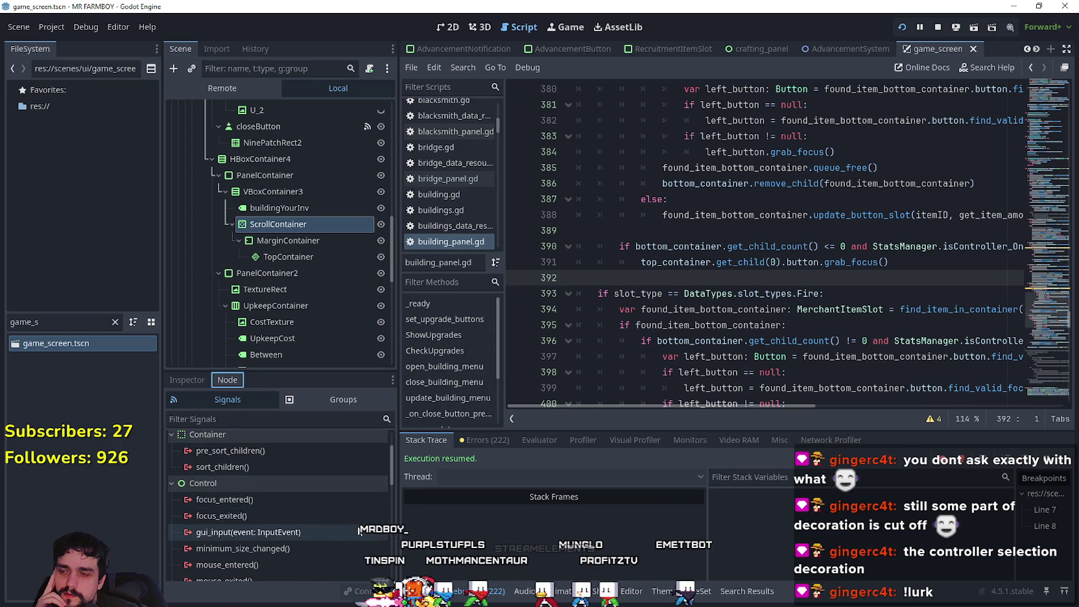
scroll(338, 477, up, 1)
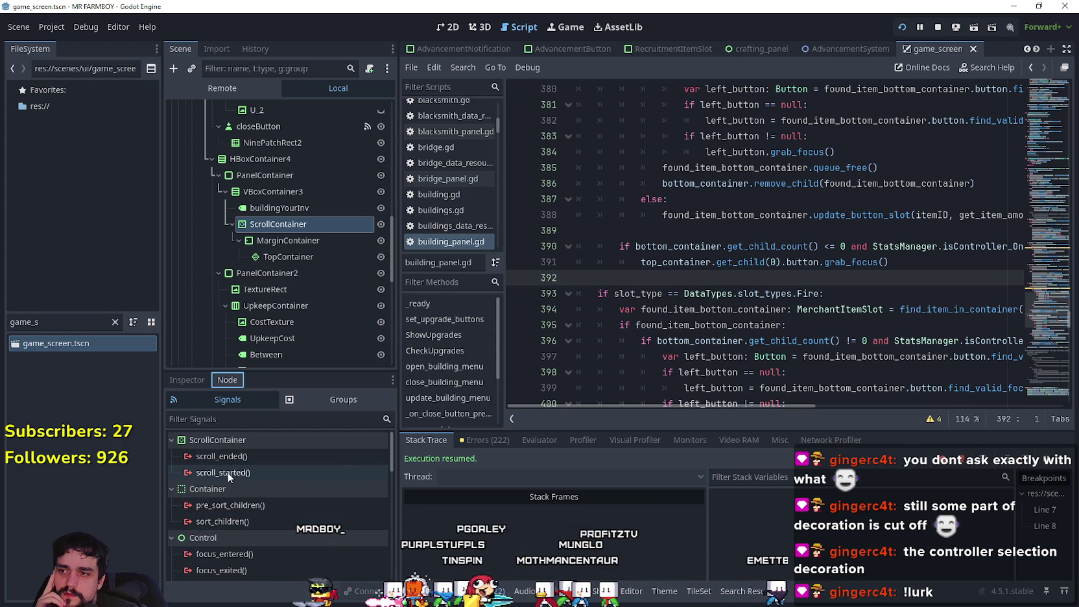
mouse_move(228, 477)
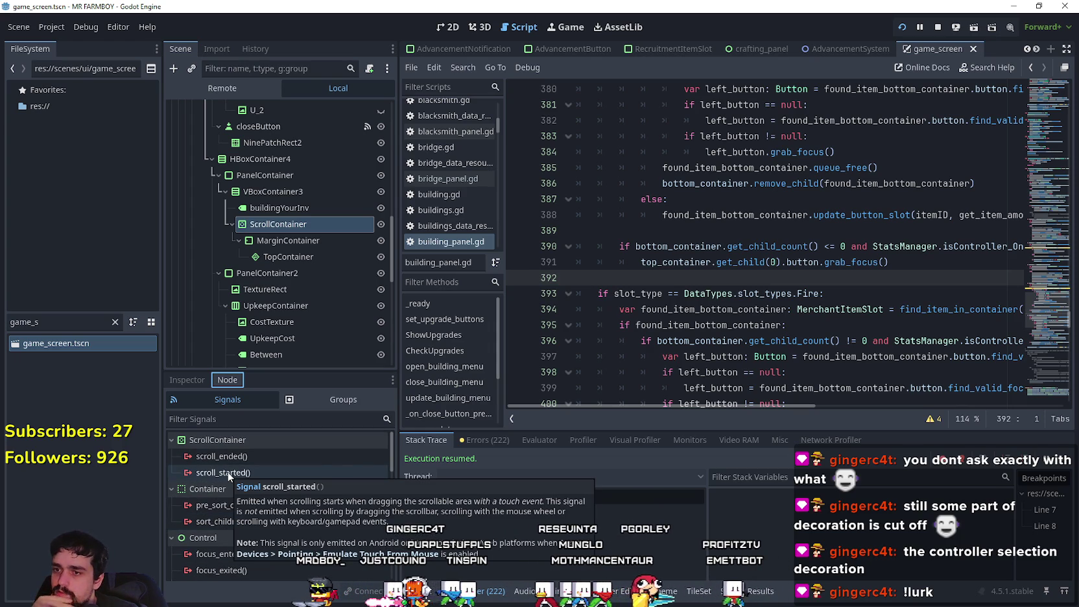
scroll(335, 489, down, 5)
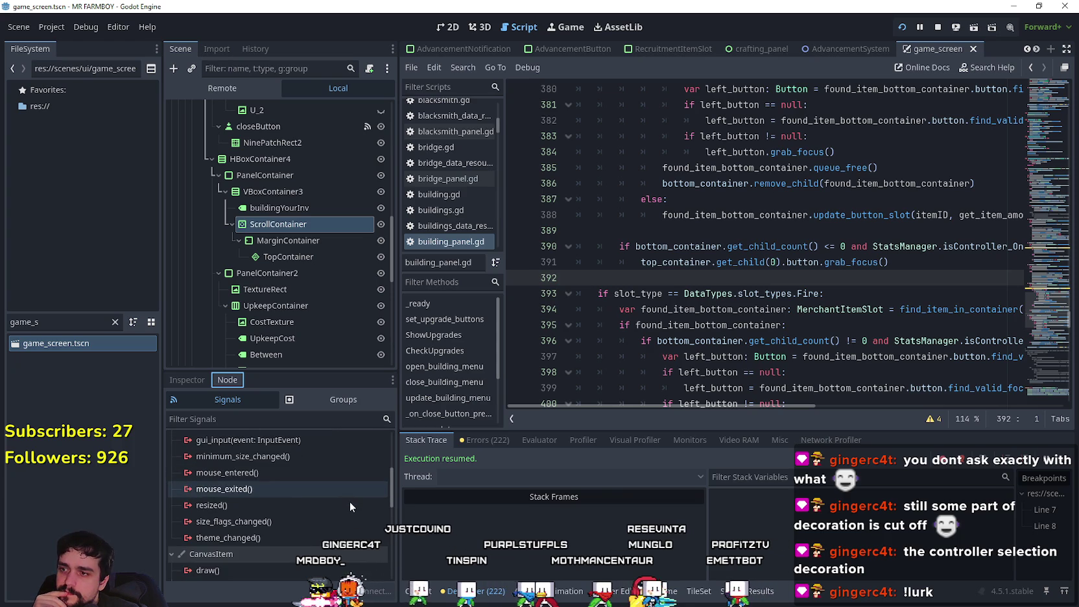
scroll(348, 500, down, 4)
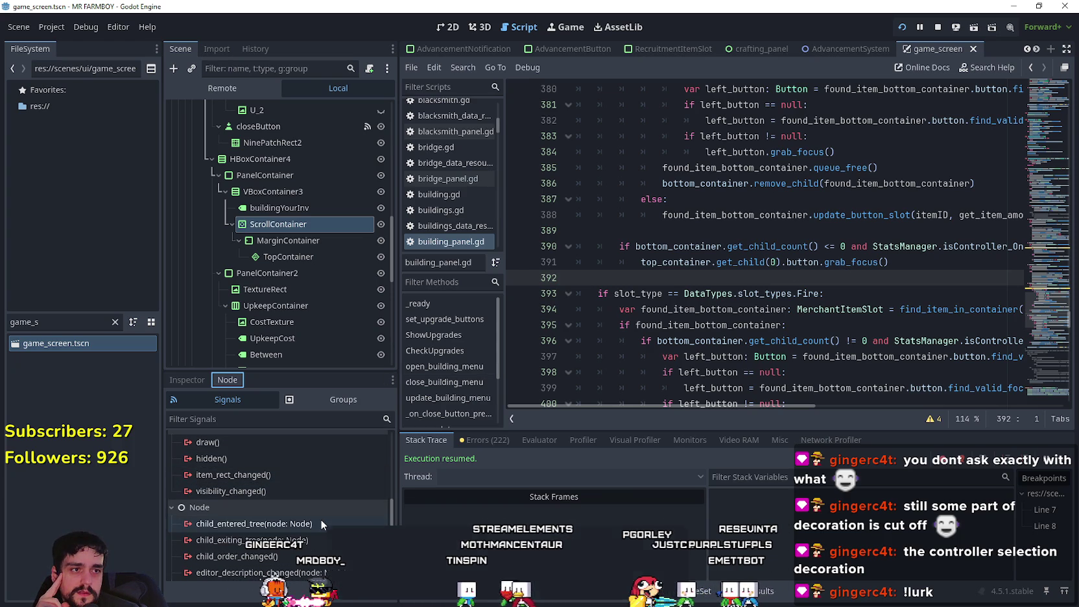
mouse_move(320, 519)
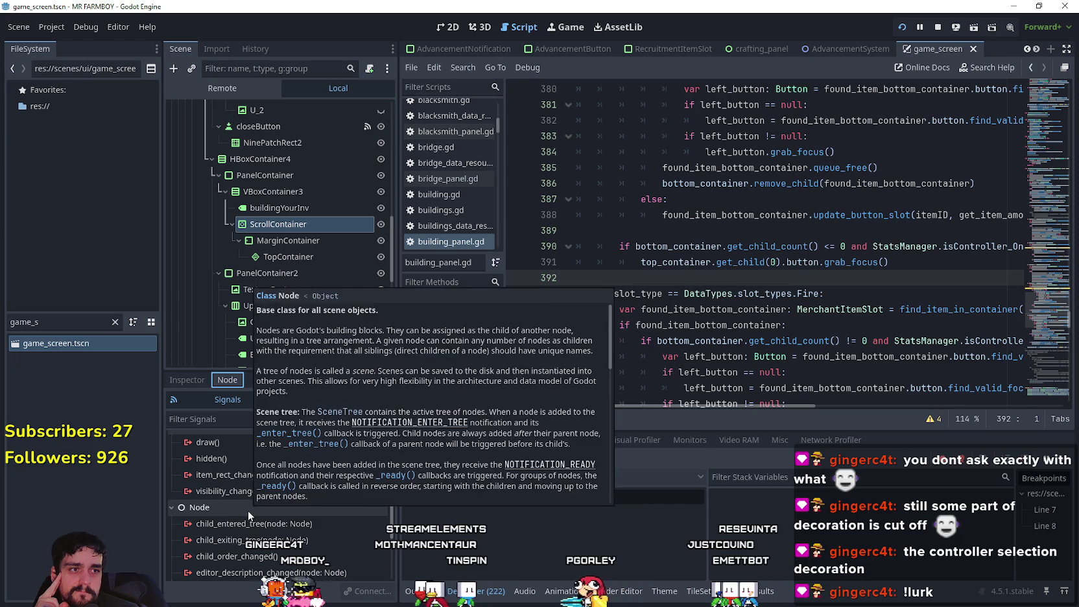
scroll(309, 553, down, 3)
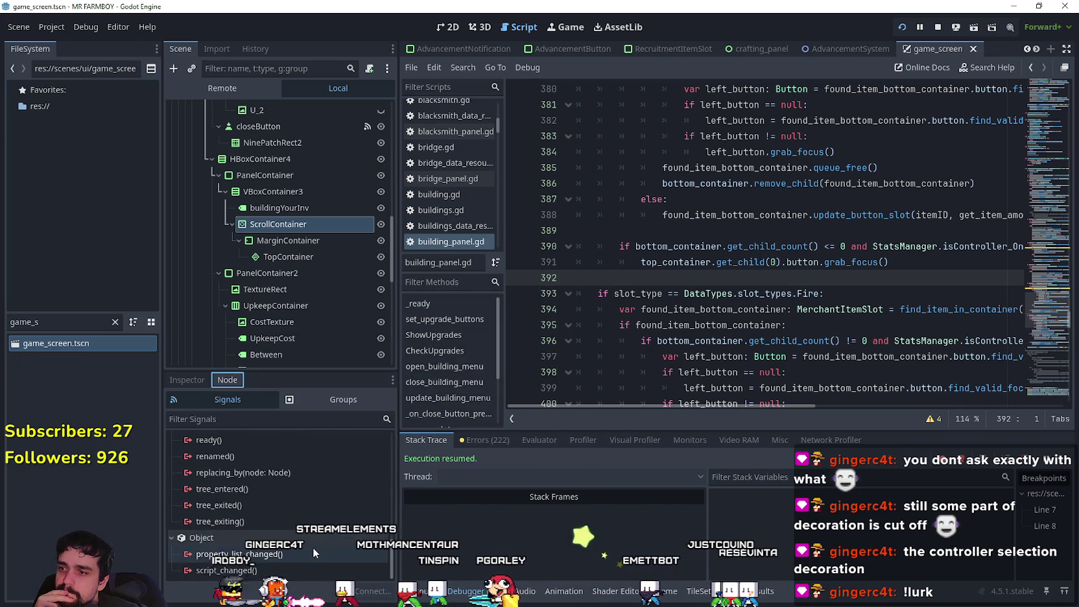
scroll(310, 538, up, 7)
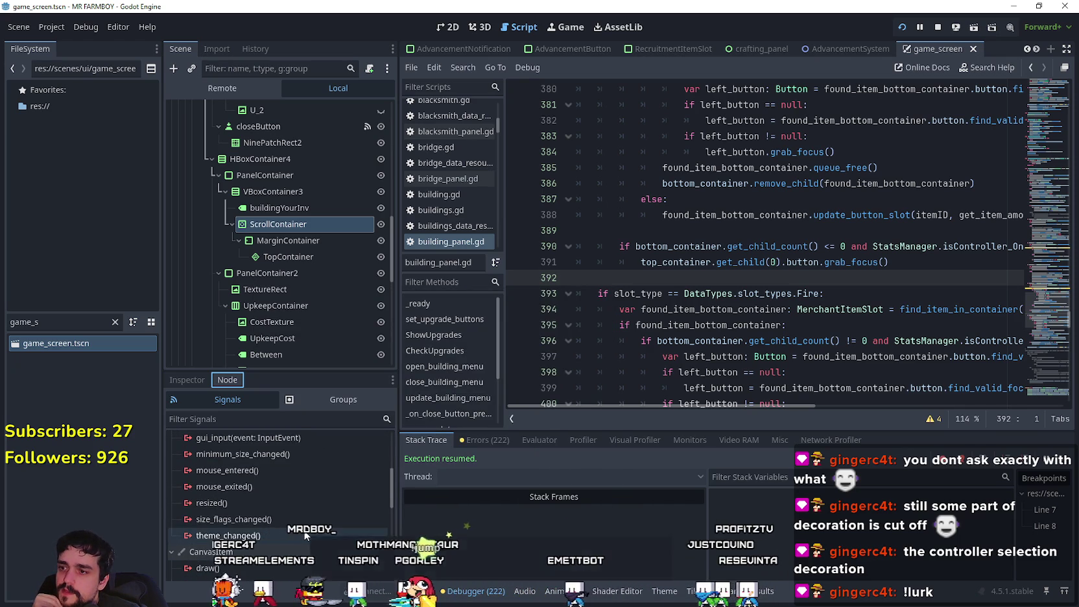
scroll(303, 529, up, 2)
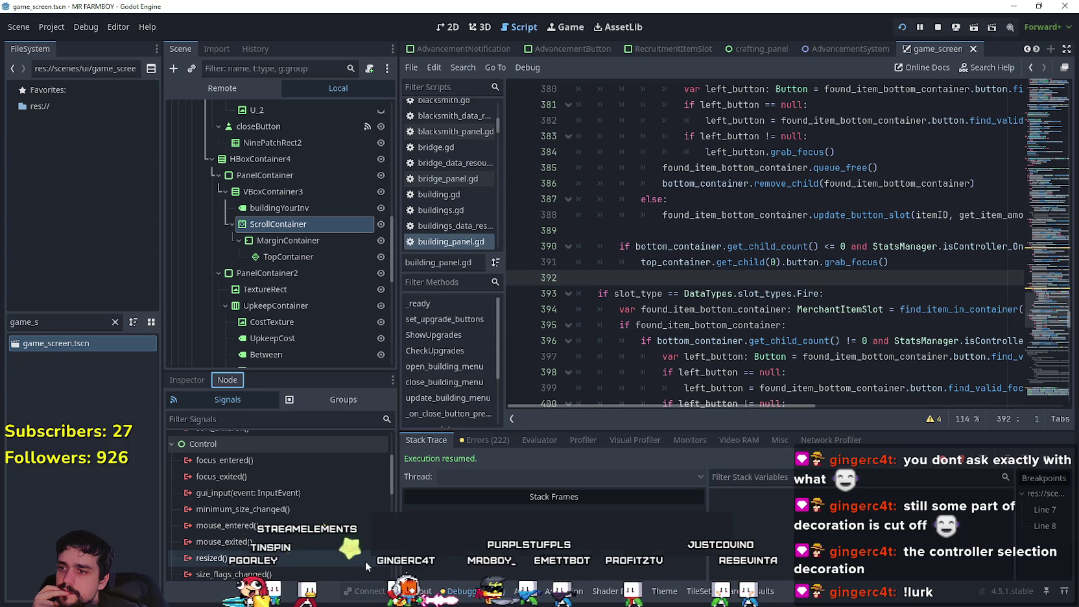
mouse_move(365, 560)
scroll(330, 512, up, 3)
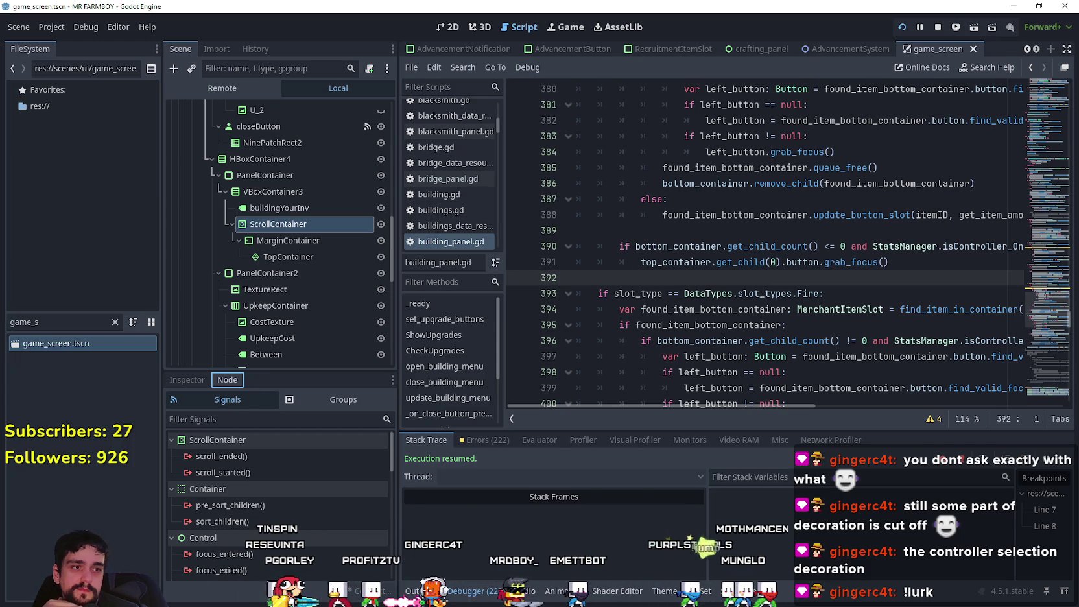
click(718, 230)
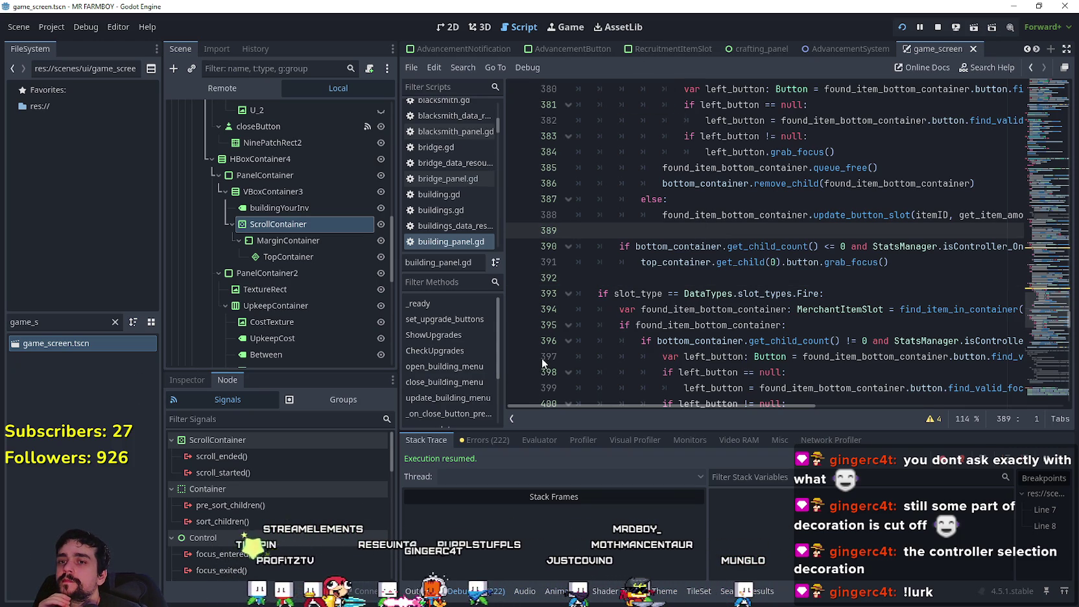
click(666, 286)
scroll(667, 289, up, 10)
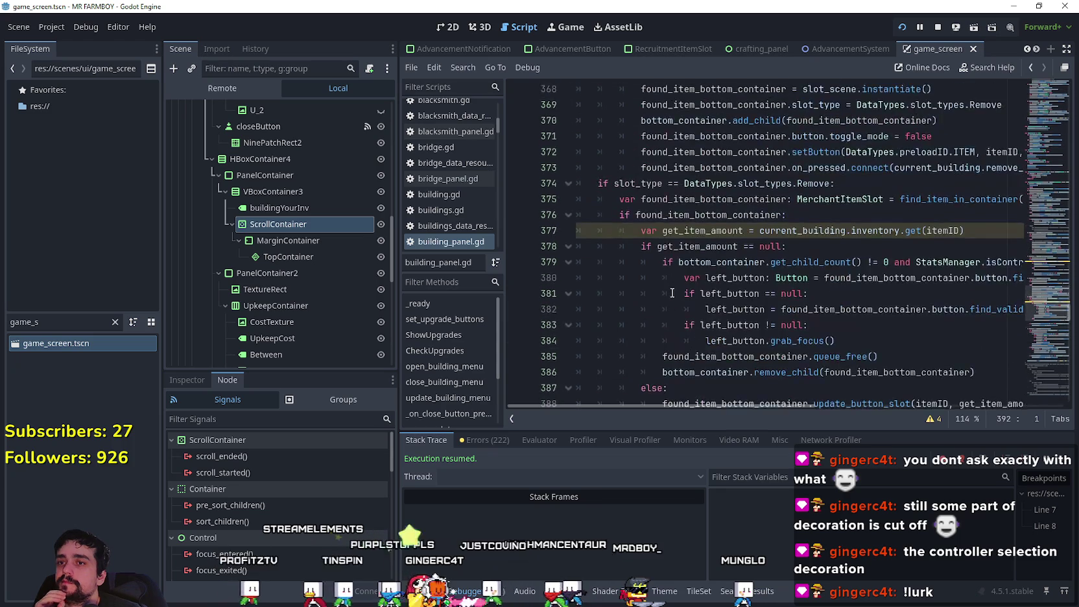
scroll(666, 295, up, 14)
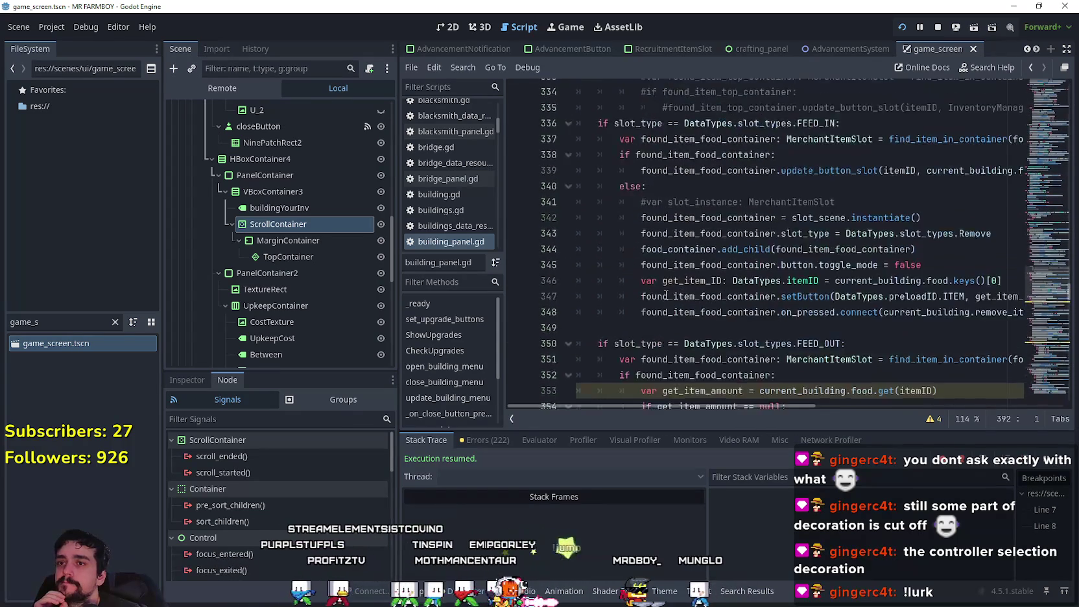
scroll(666, 291, up, 2)
scroll(687, 285, down, 8)
scroll(709, 276, down, 11)
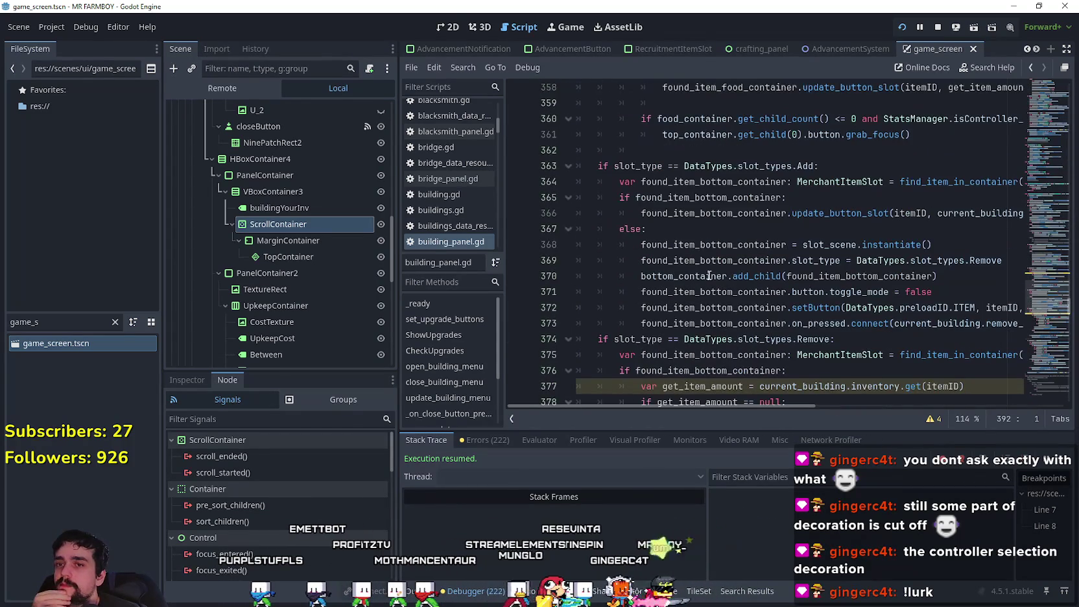
scroll(707, 275, down, 9)
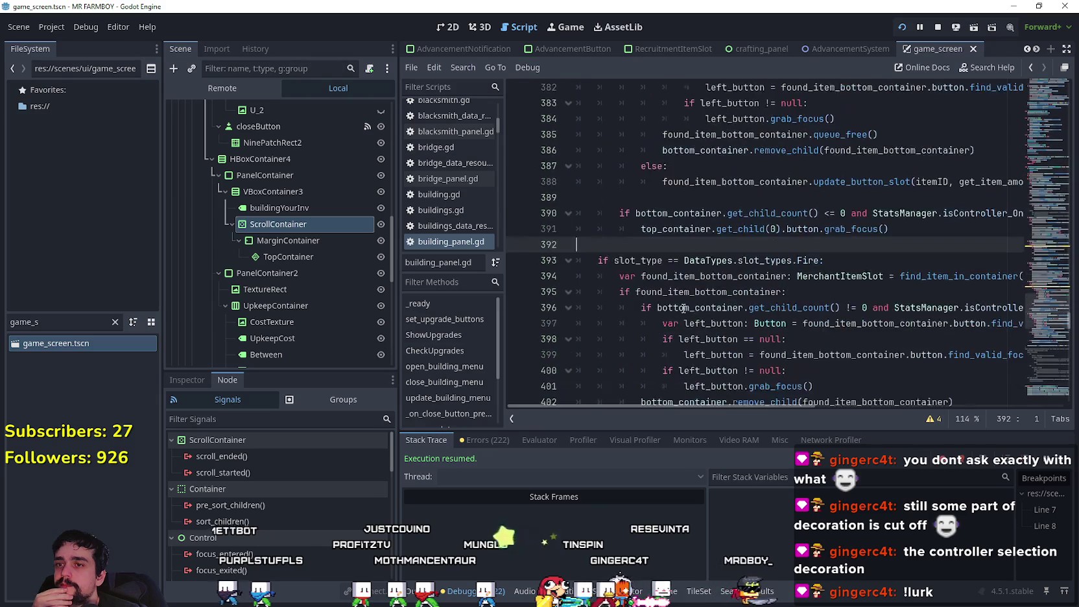
scroll(683, 309, down, 4)
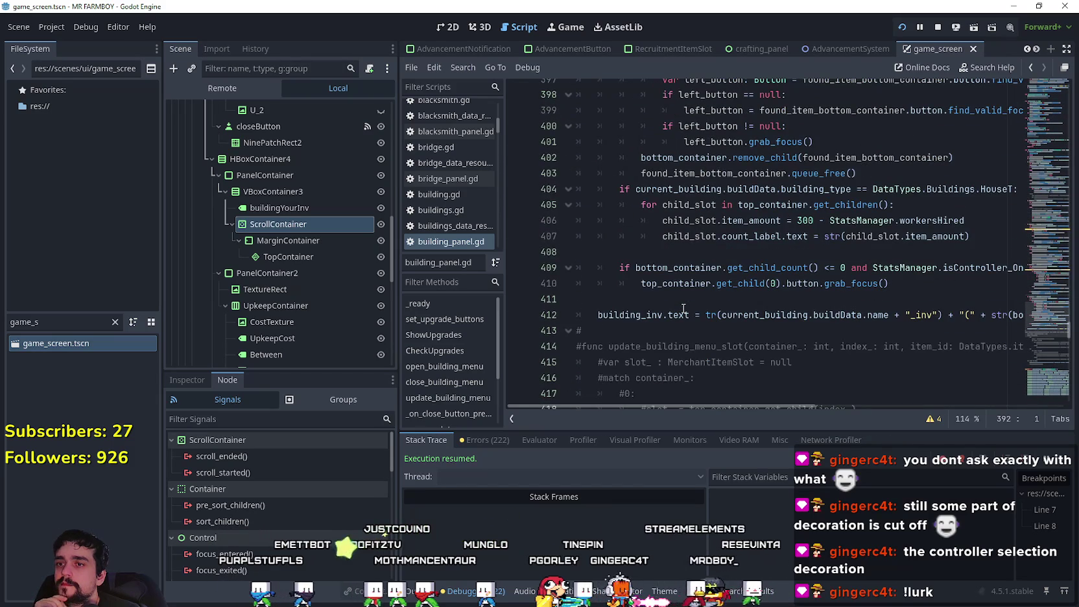
click(673, 331)
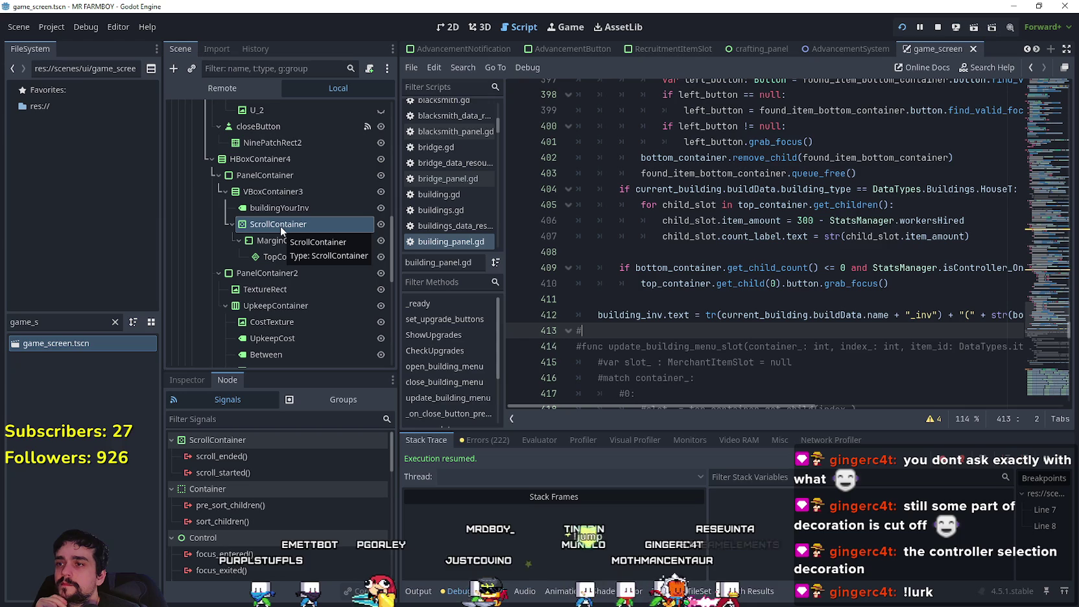
Step: Compare the ScrollContainer's signals and properties, scrolling the Inspector up to its Scroll section
click(192, 381)
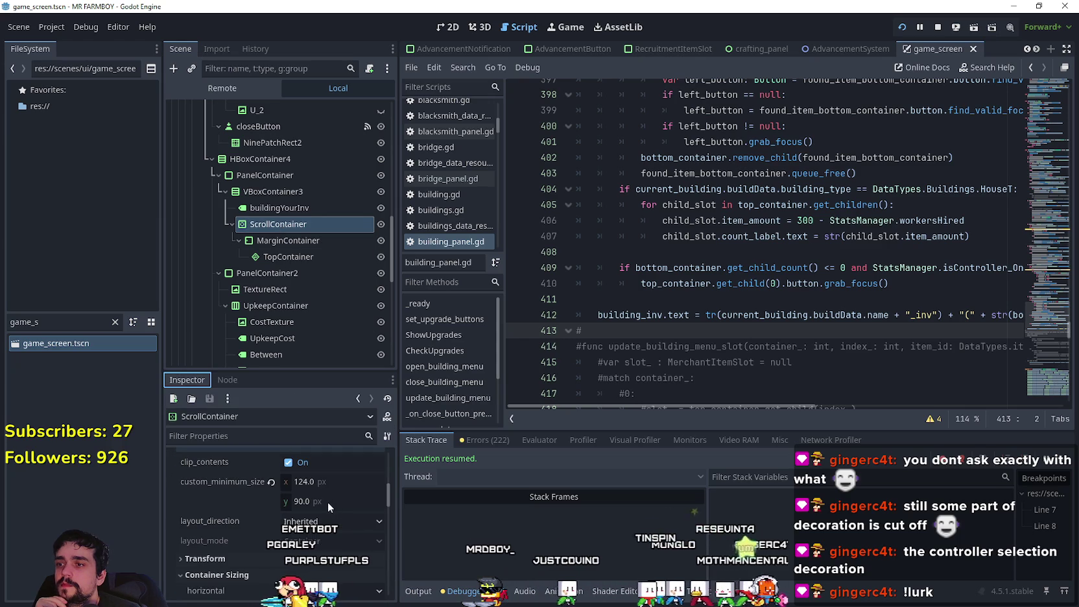
click(227, 380)
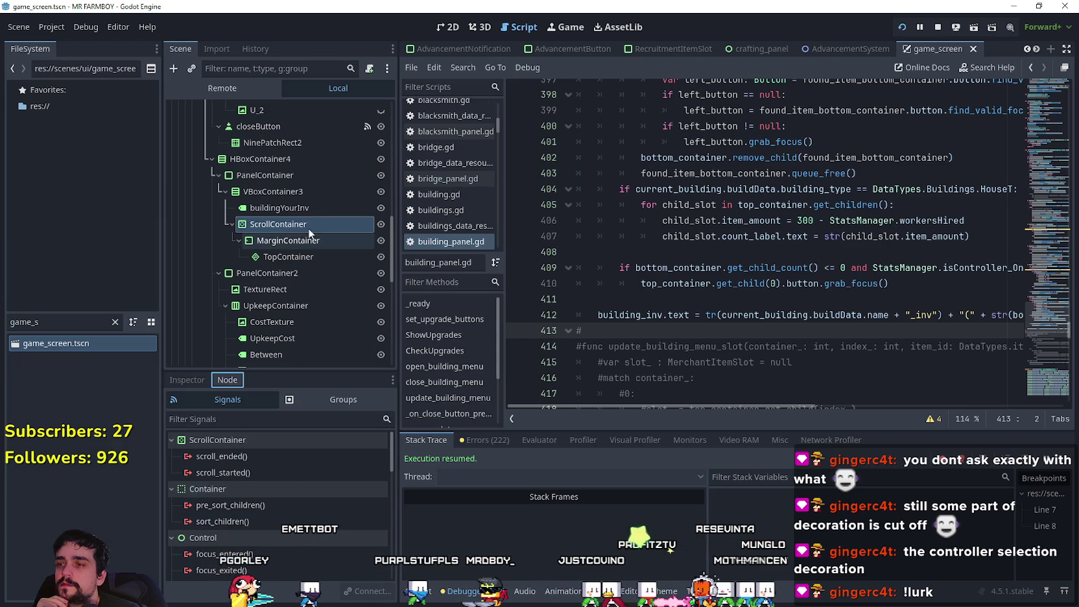
scroll(280, 508, down, 5)
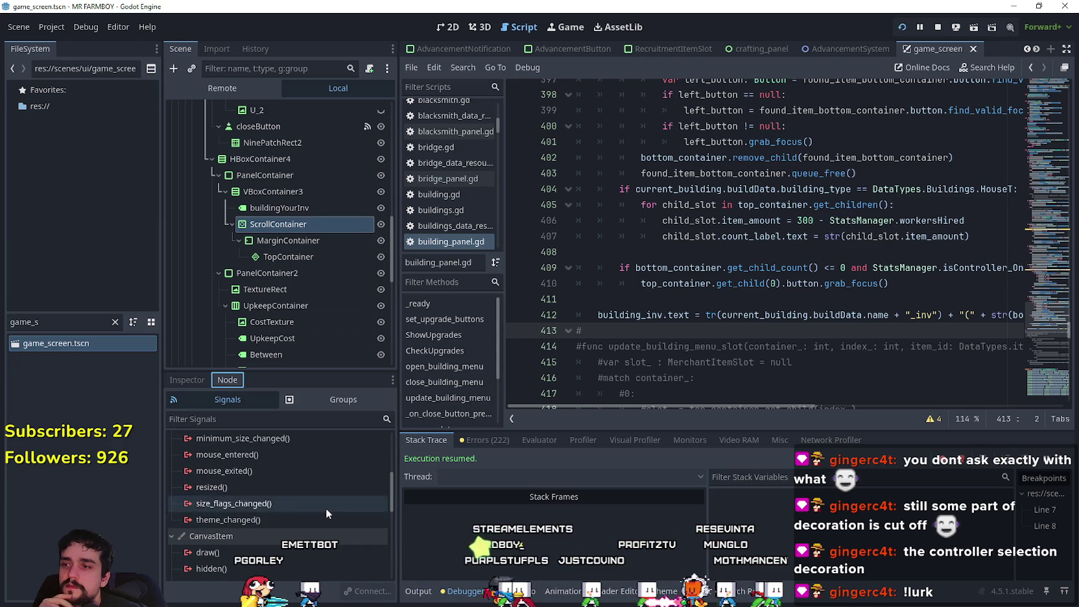
click(198, 382)
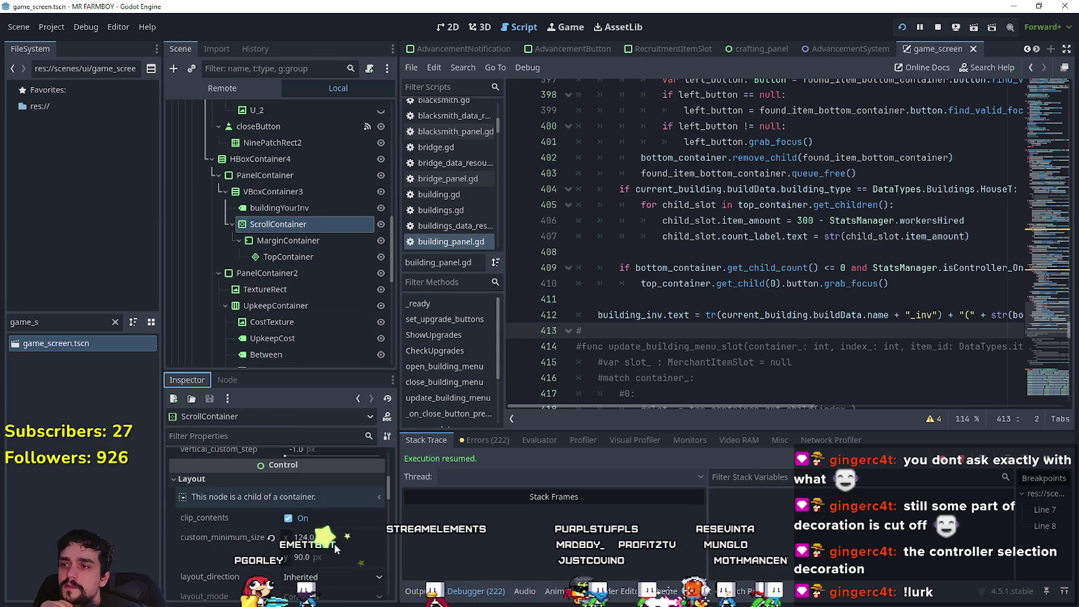
scroll(234, 551, up, 4)
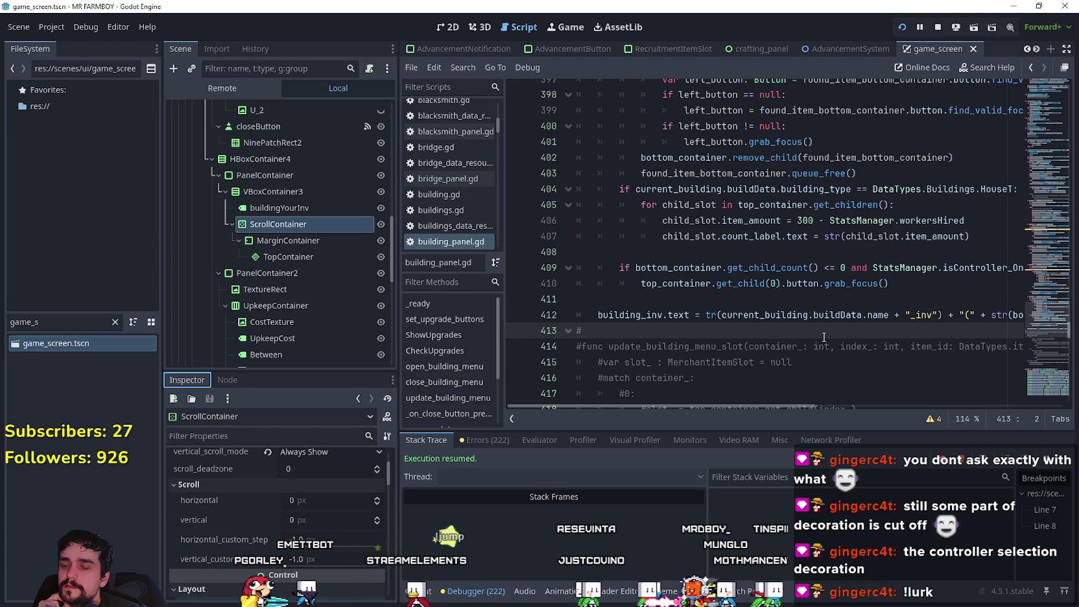
drag(858, 315, 1070, 313)
Step: Add a print of the ScrollContainer's scroll_vertical on line 413, save, and show the output log
key(End)
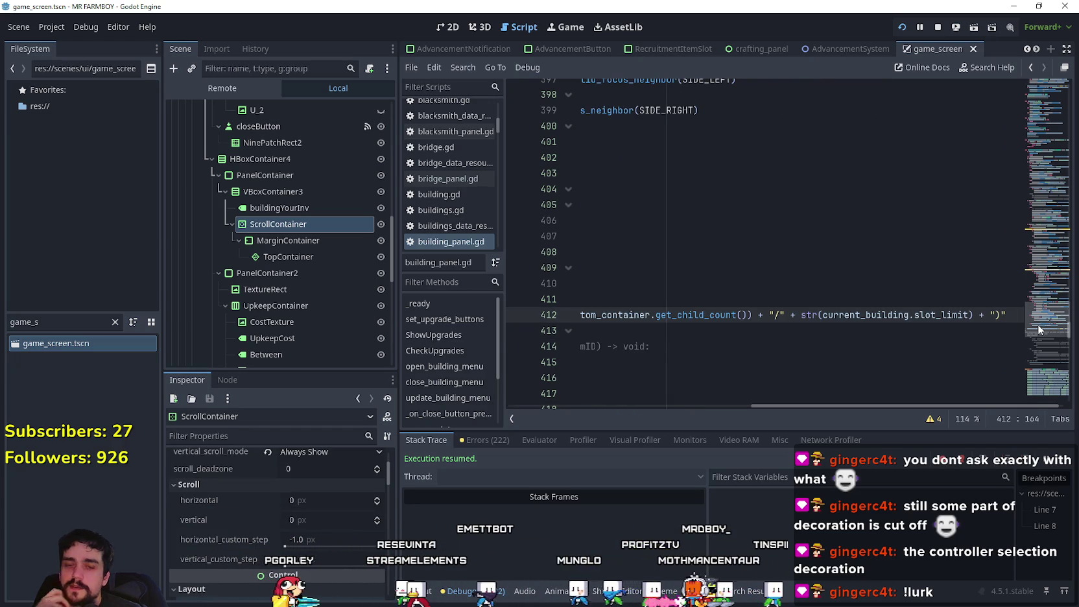
key(Return)
text(print(s)
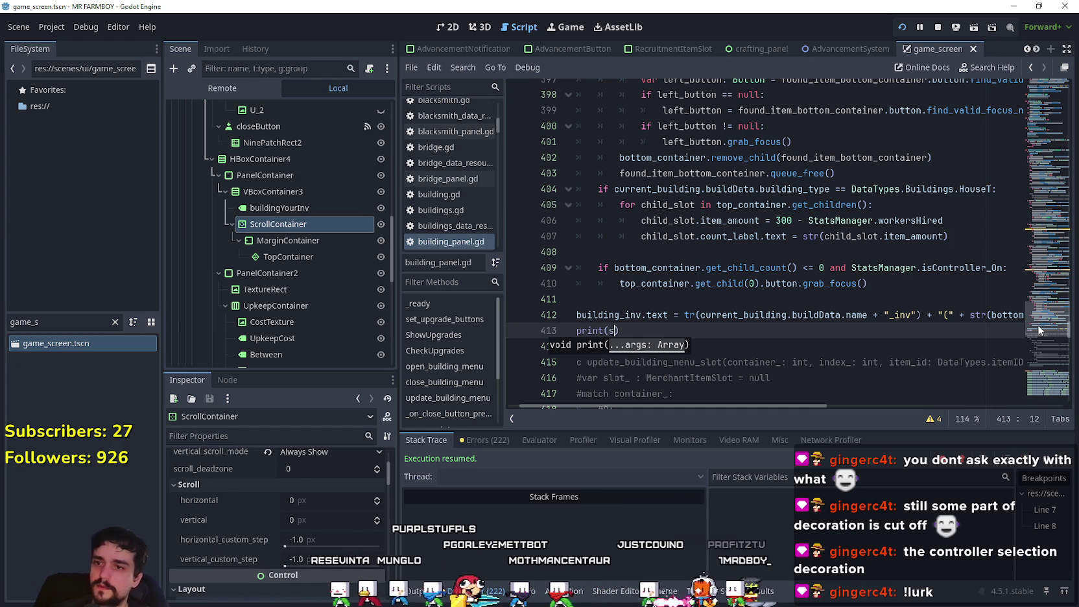
text(c)
key(BackSpace)
key(BackSpace)
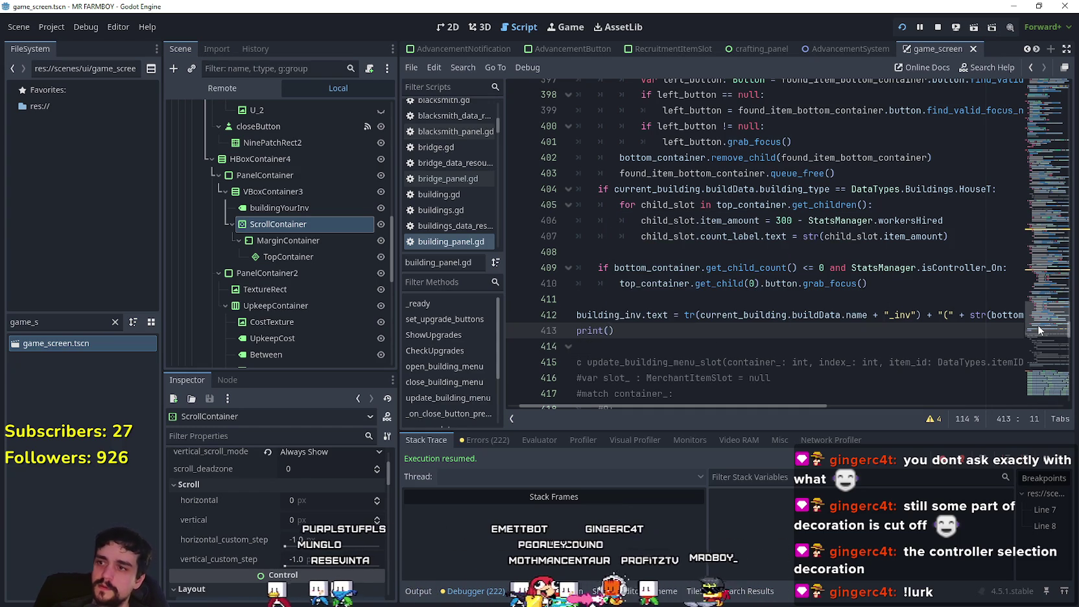
click(314, 224)
mouse_move(530, 341)
mouse_down()
mouse_move(664, 334)
mouse_move(635, 330)
mouse_up()
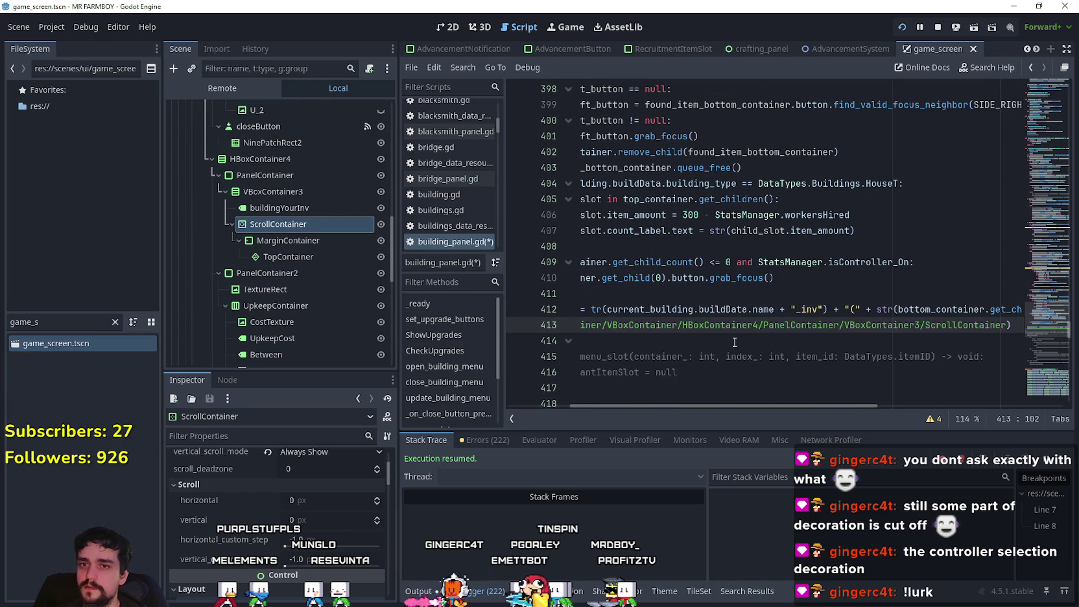
text(.)
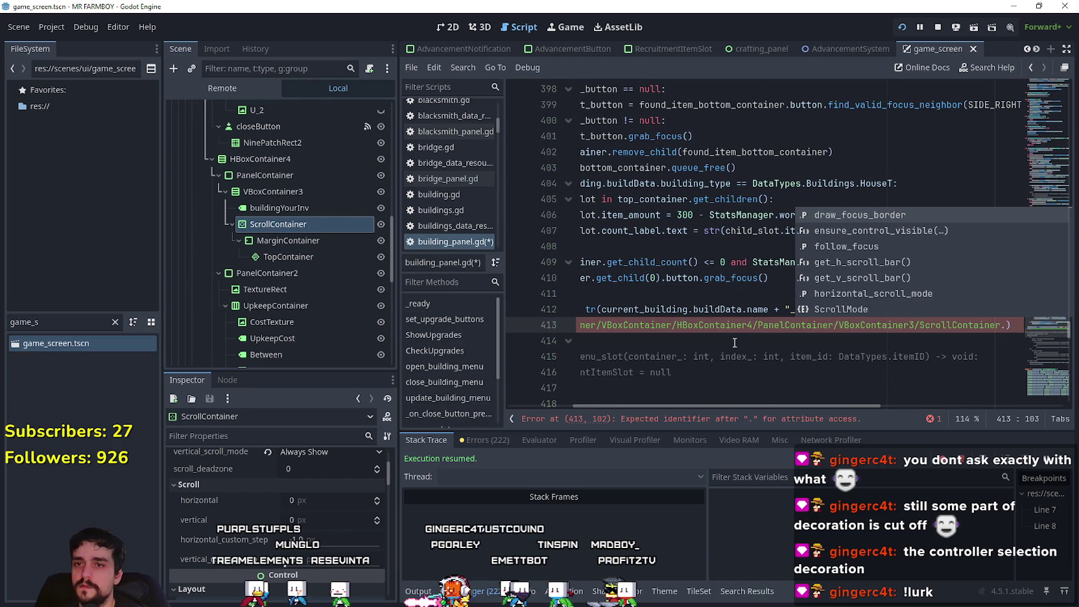
text(scrol)
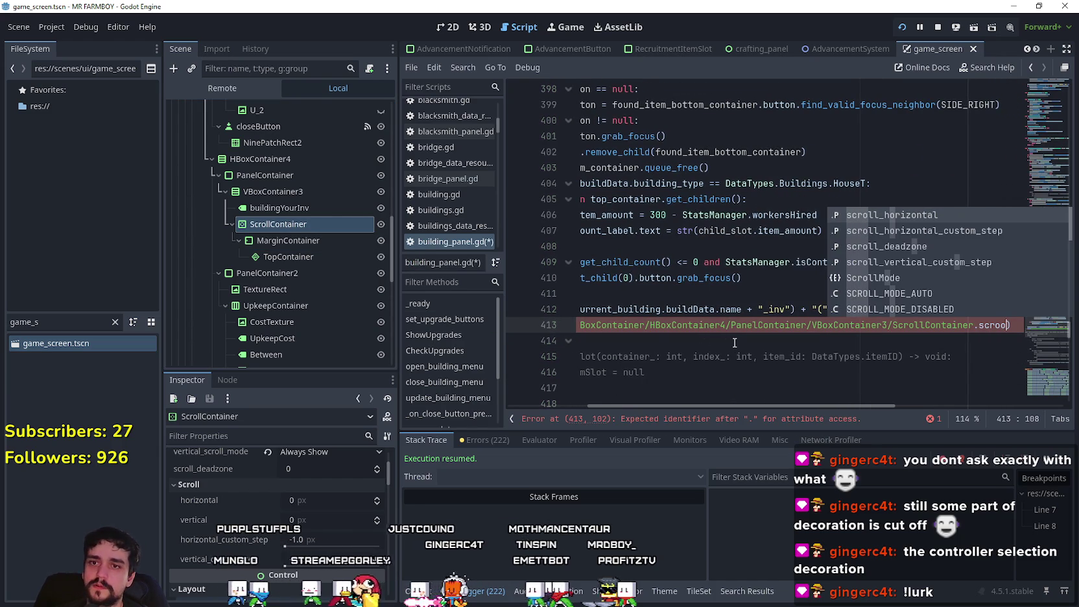
text(ll)
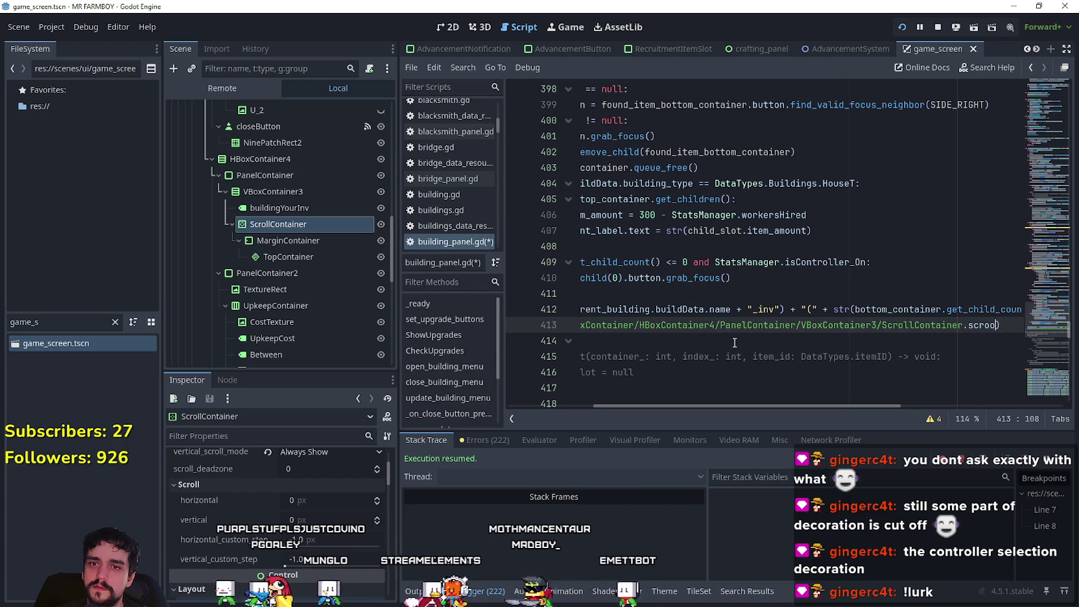
text(ll)
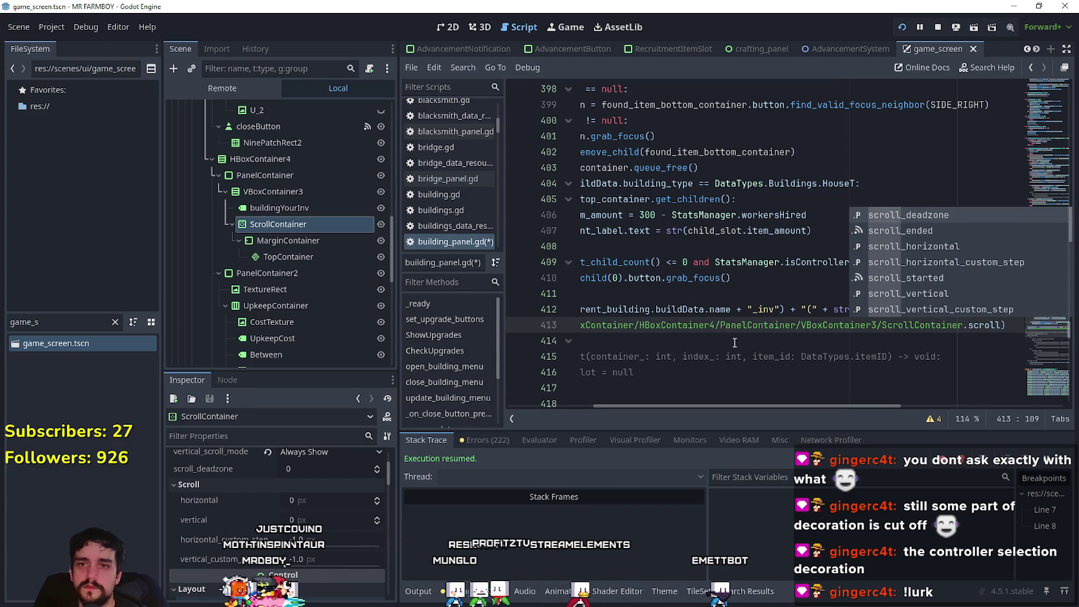
key(Down)
key(Down)
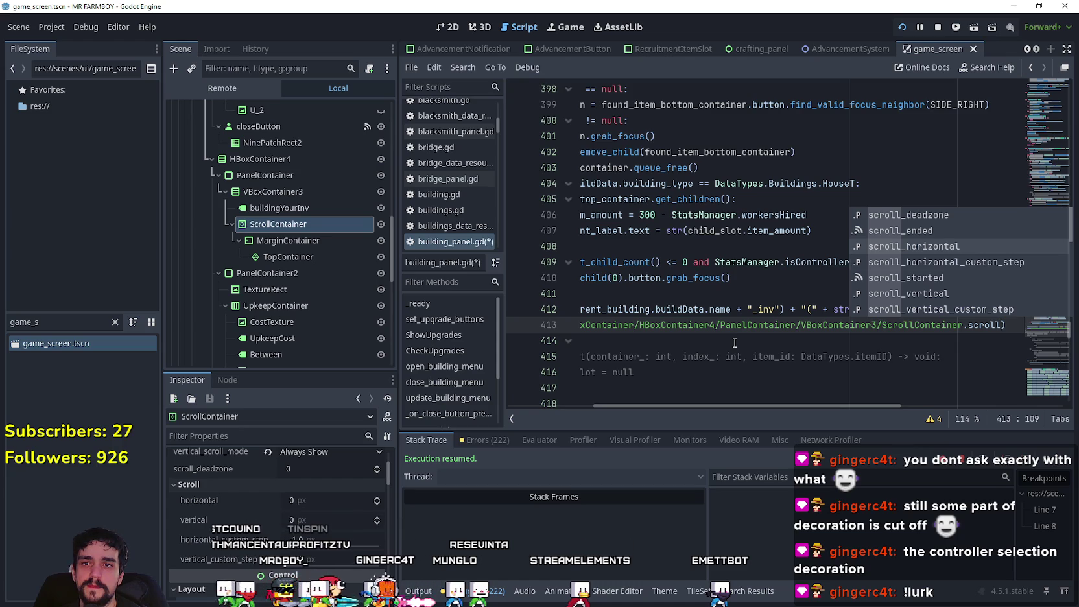
key(Down)
key(Down)
key(Down)
key(Return)
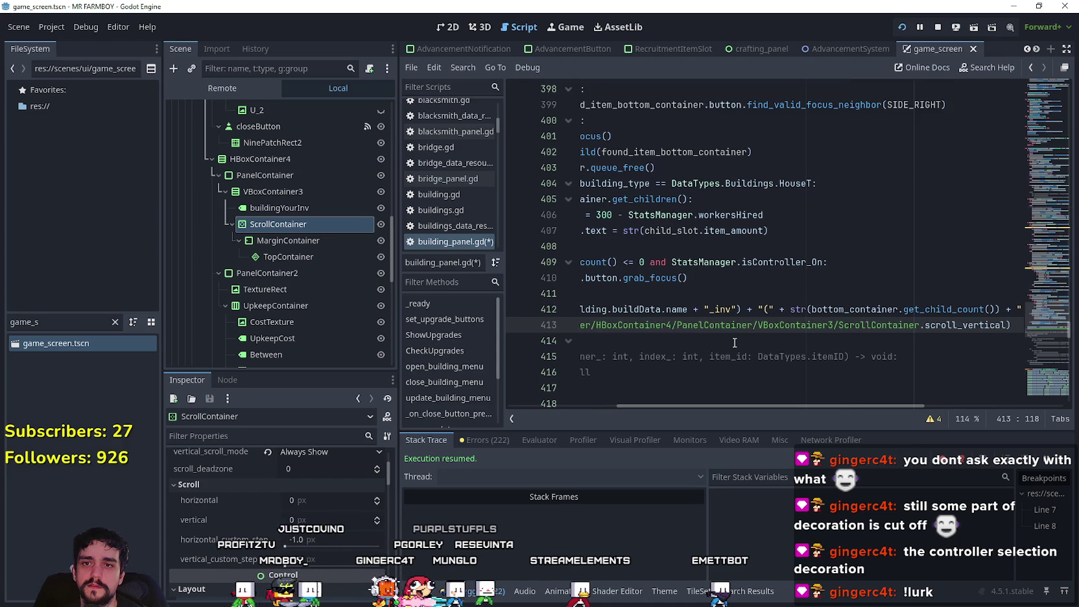
key(ctrl+s)
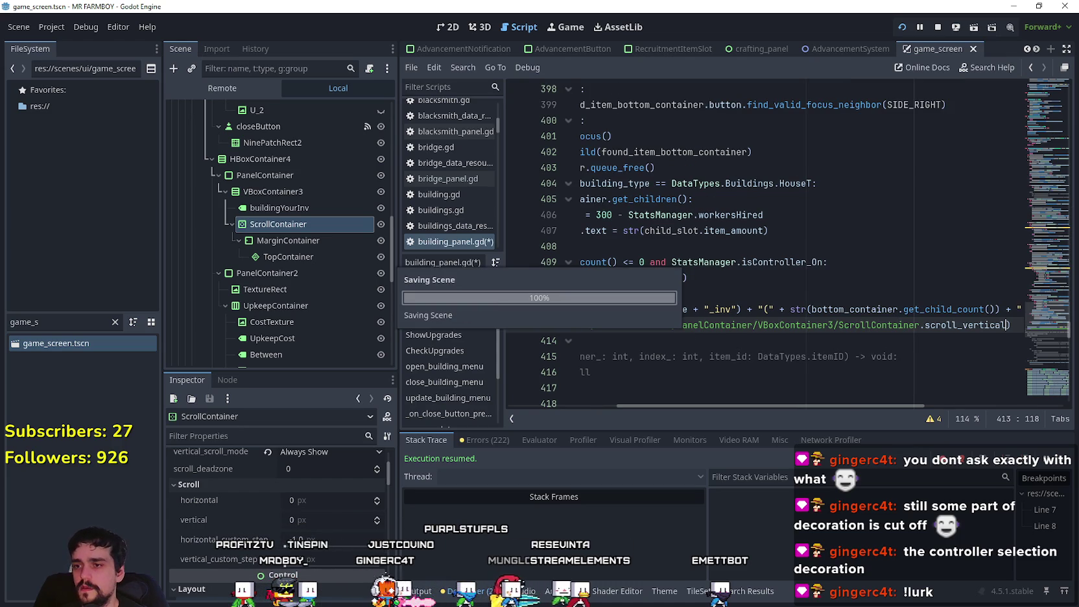
click(431, 587)
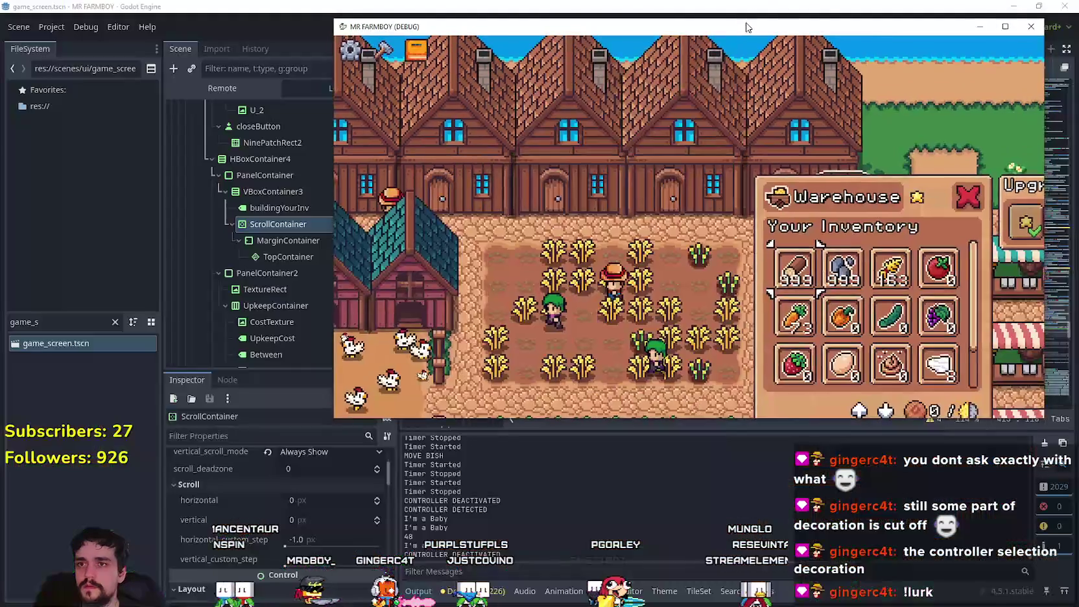
Step: Stock a tomato, an egg, a Copper Nugget and 100 stone in the Warehouse with the keyboard
key(Right)
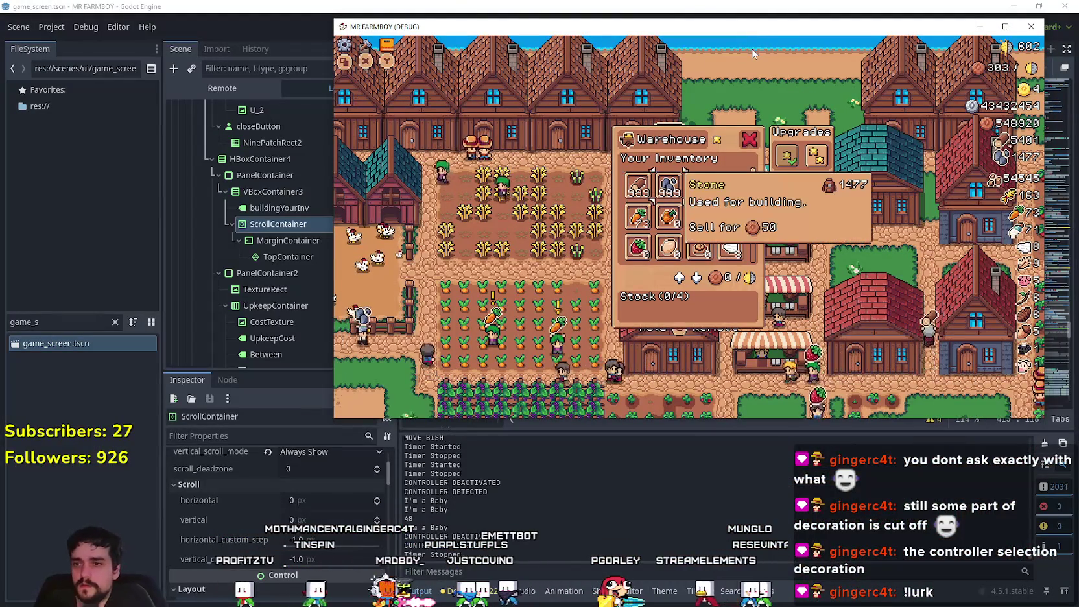
key(Down)
key(Down)
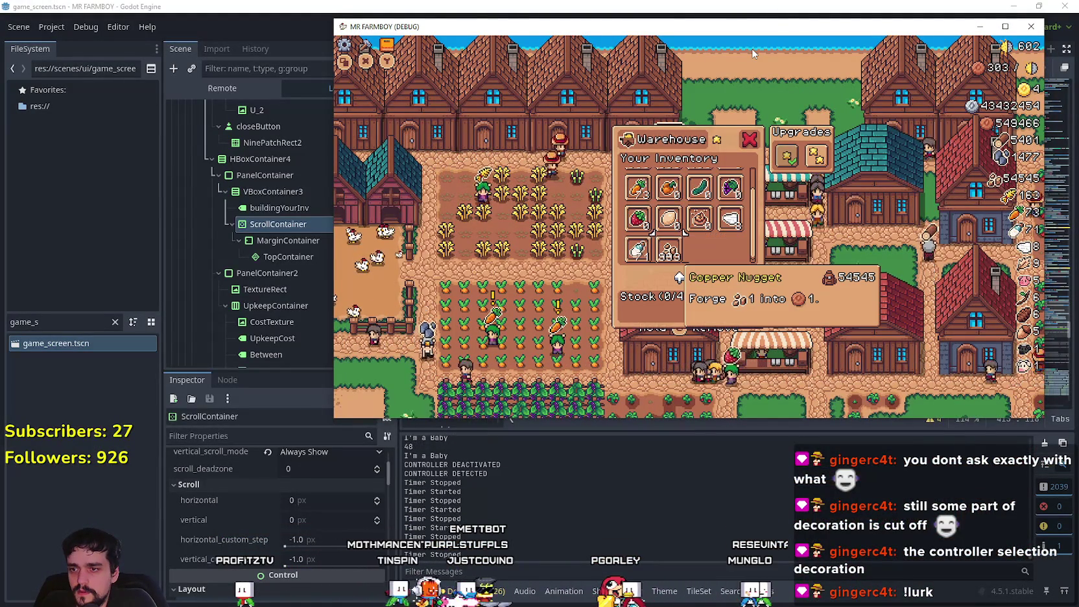
key(Up)
key(Up)
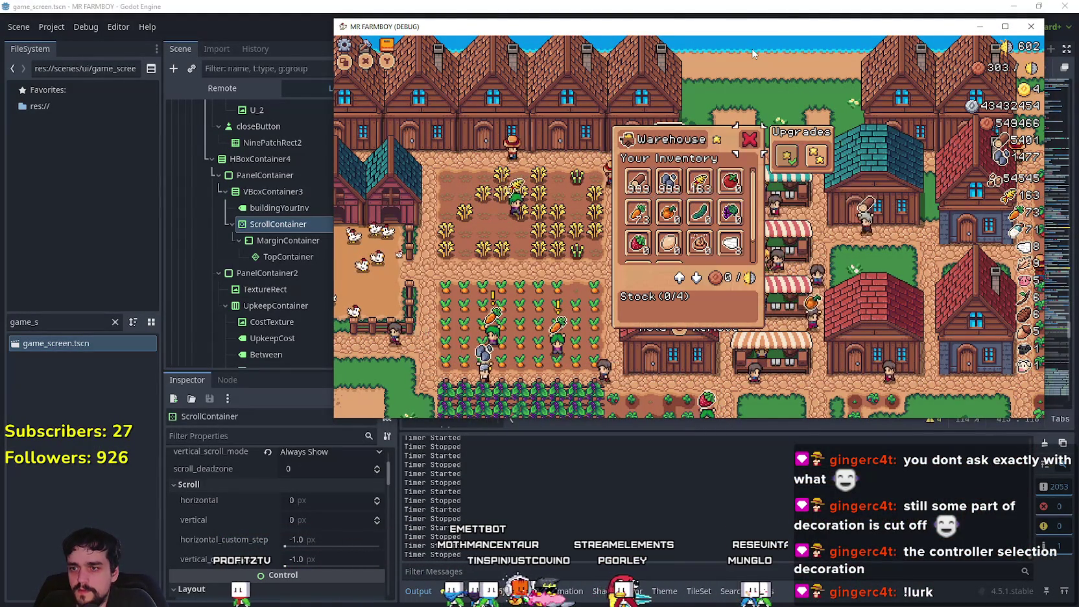
key(Left)
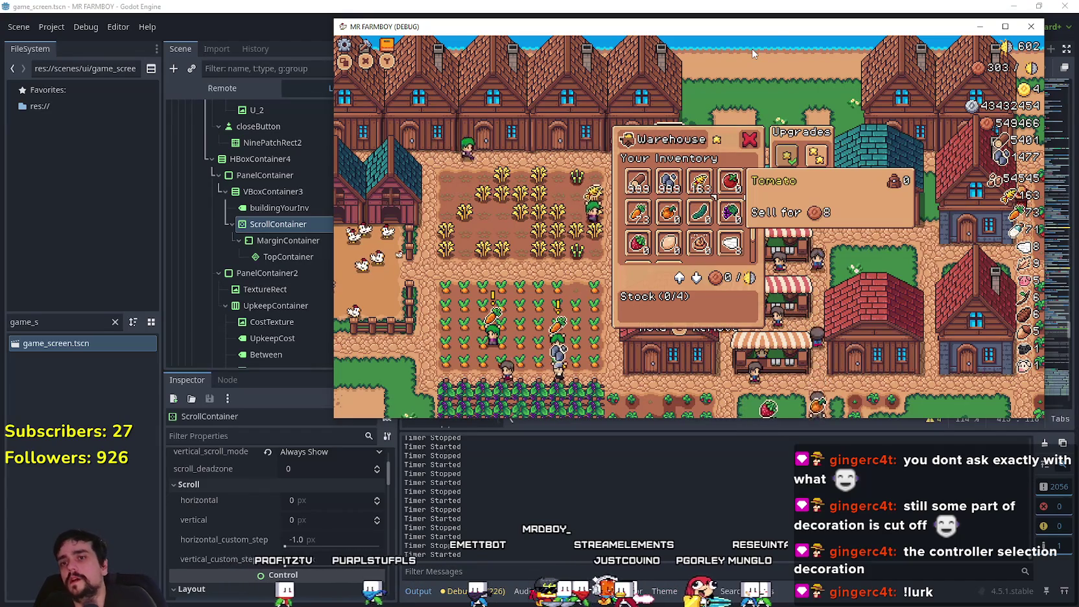
key(Return)
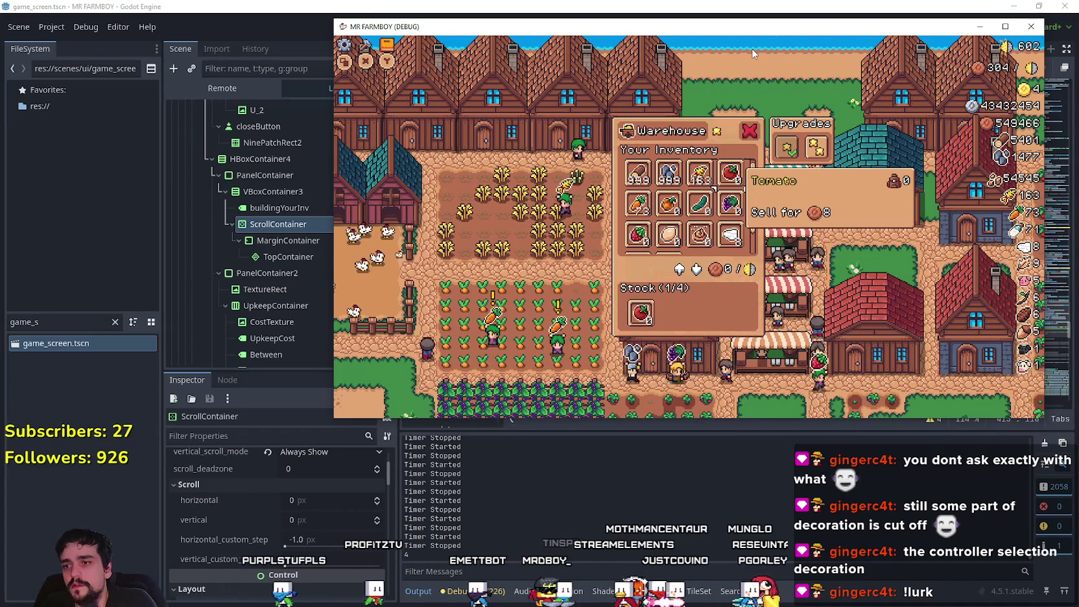
key(Down)
key(Left)
key(Left)
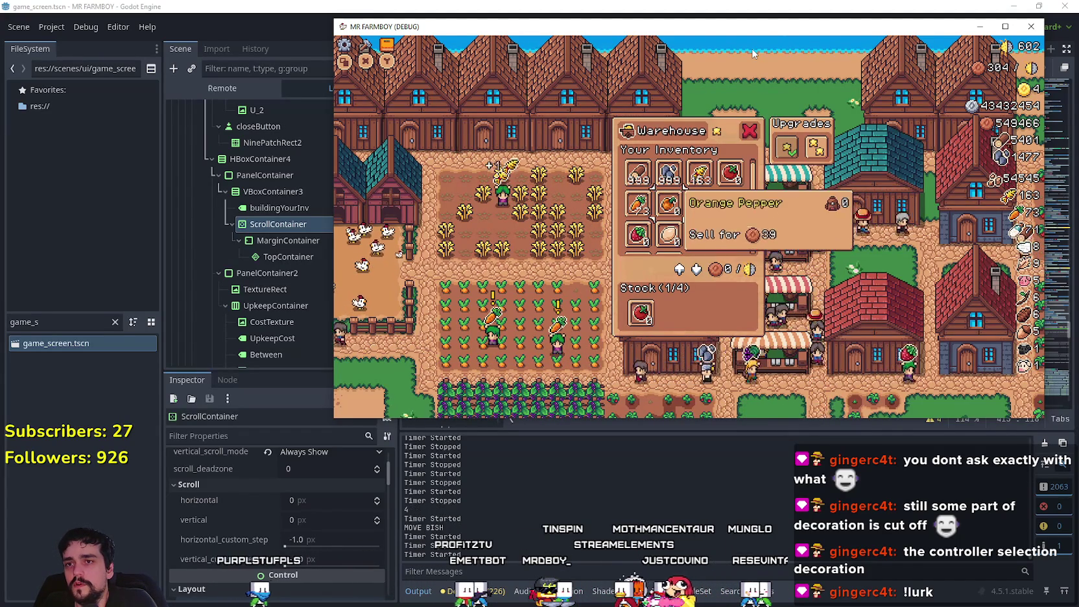
key(Down)
key(Return)
key(Down)
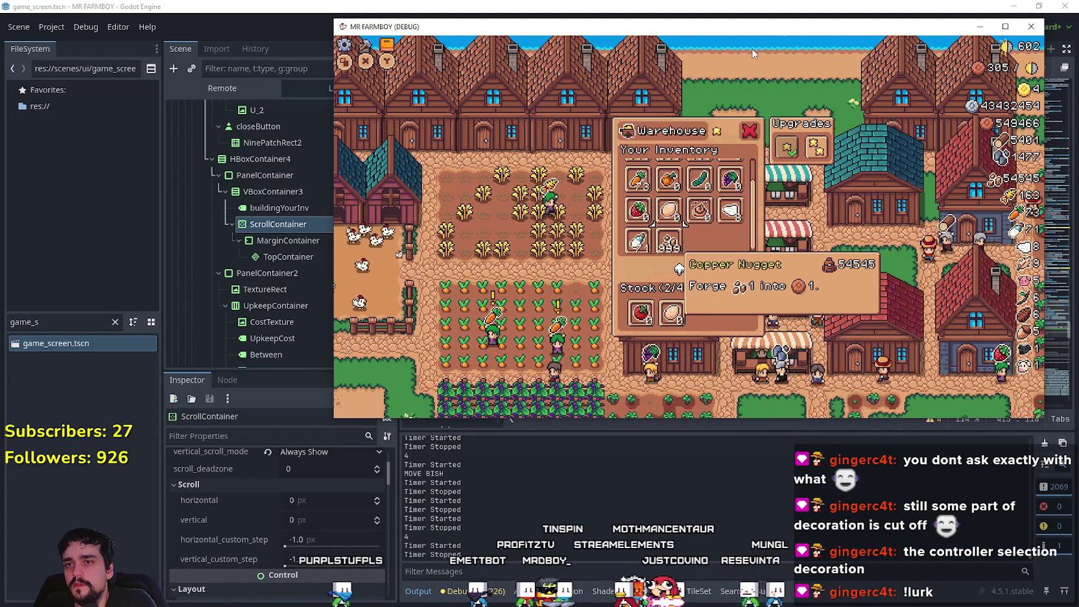
key(Return)
key(Up)
key(Up)
key(Up)
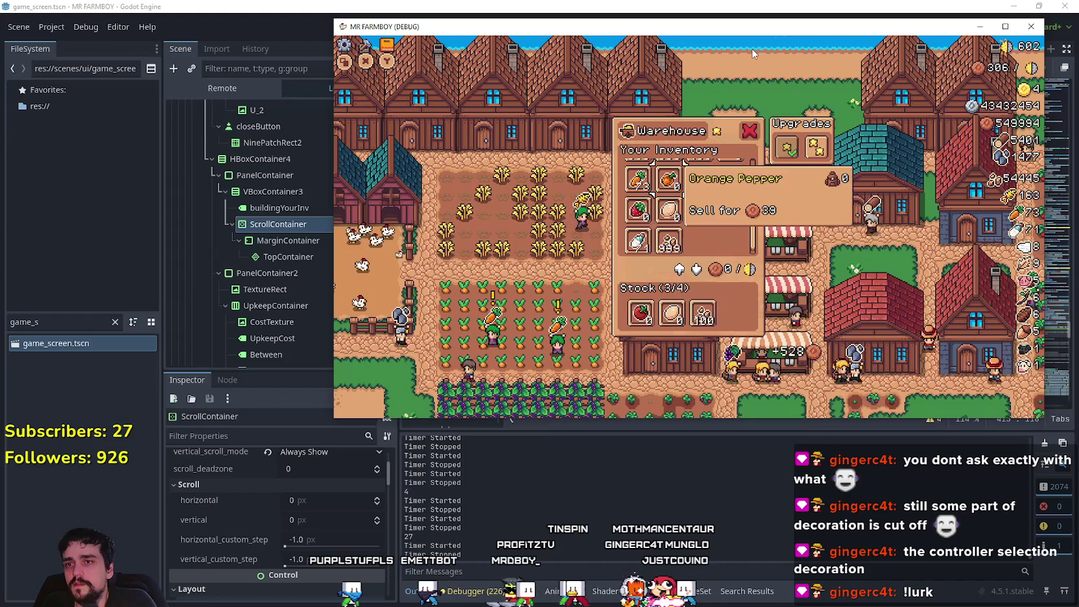
key(Return)
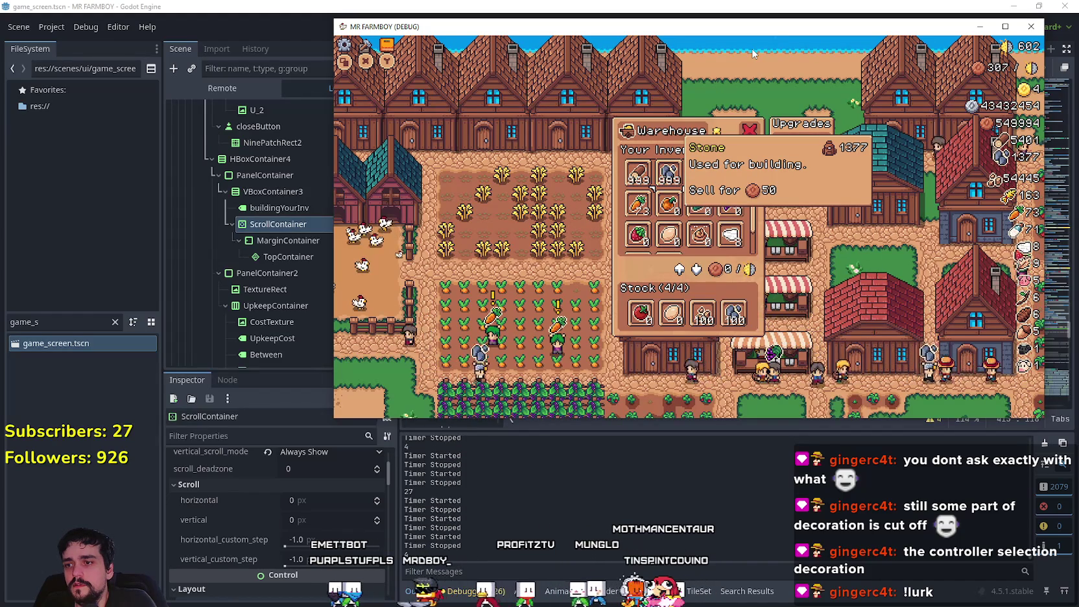
key(Down)
key(Down)
key(Down)
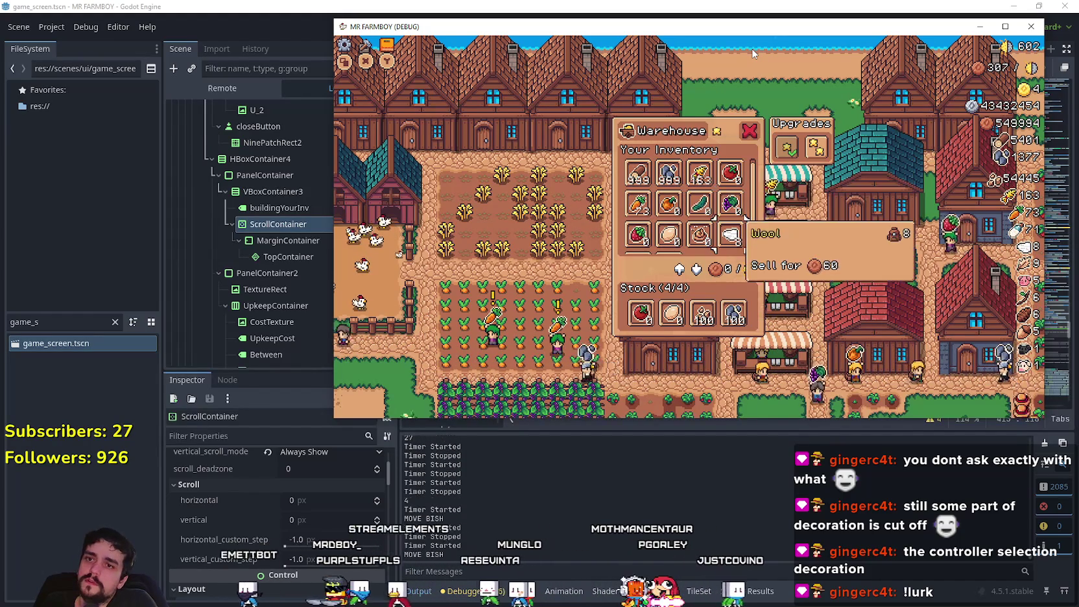
key(Up)
key(Up)
key(Up)
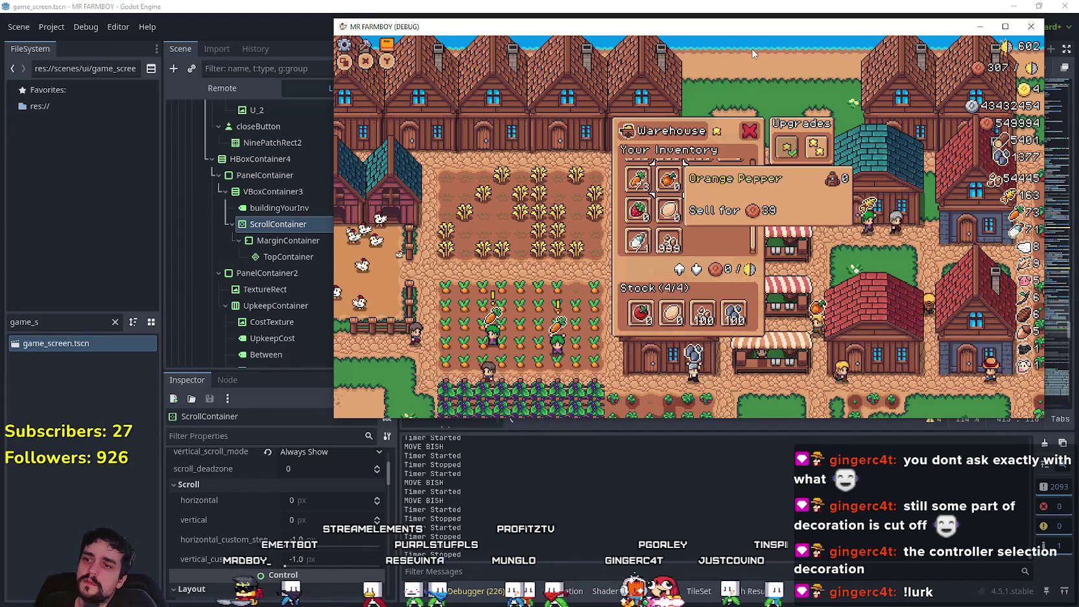
Step: Move focus through the inventory to Milk, Egg, Stone and Orange Pepper, then to Stock's Egg
key(Right)
key(Down)
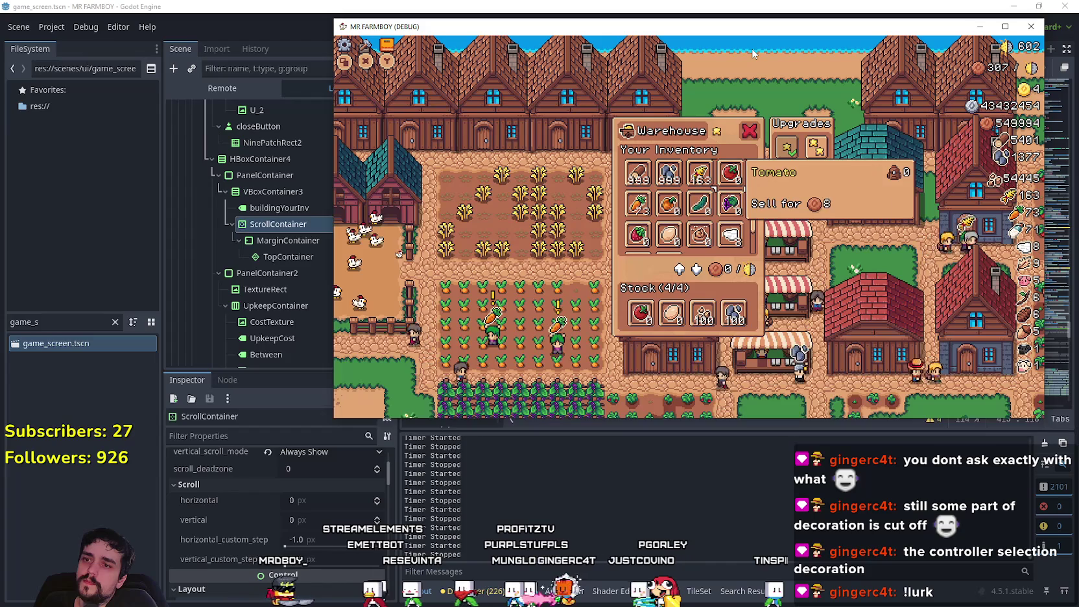
key(Left)
key(Left)
key(Left)
key(Right)
key(Right)
key(Right)
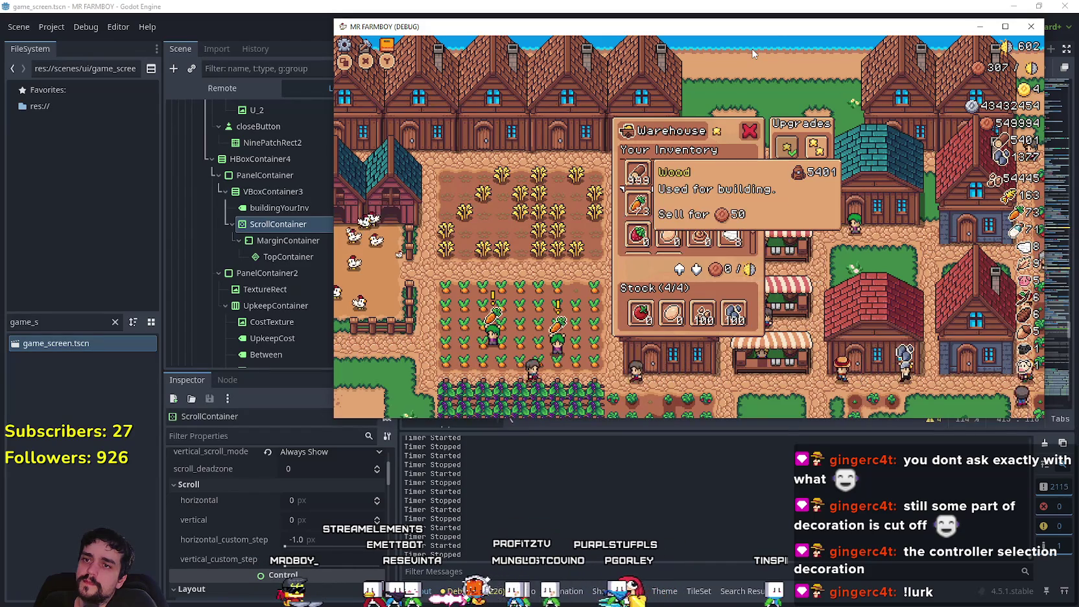
key(Down)
key(Left)
key(Left)
key(Left)
key(Down)
key(Down)
key(Up)
key(Right)
key(Right)
key(Left)
key(Up)
key(Up)
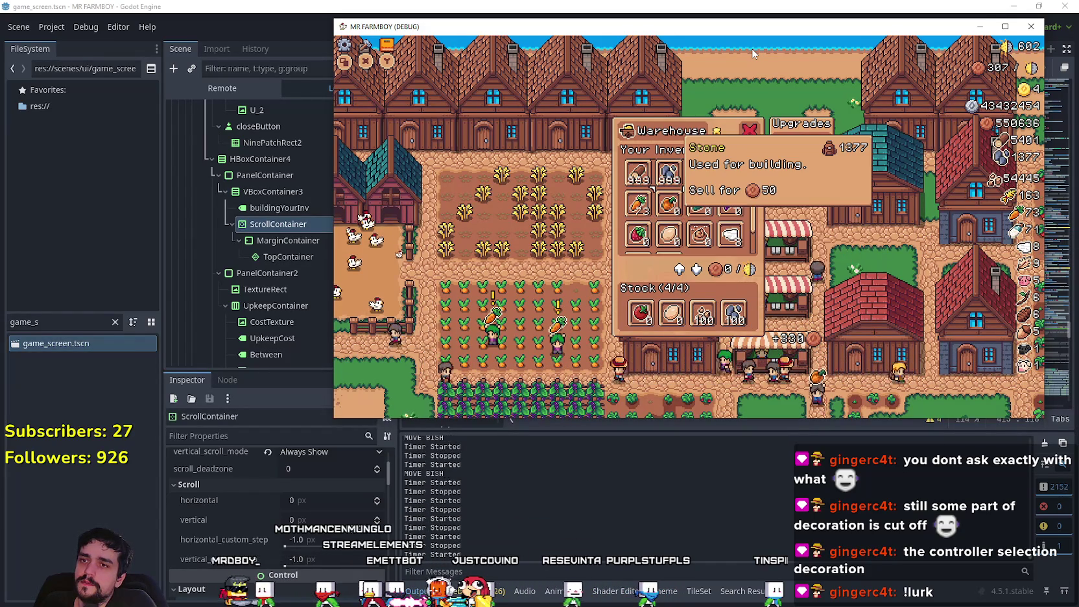
key(Down)
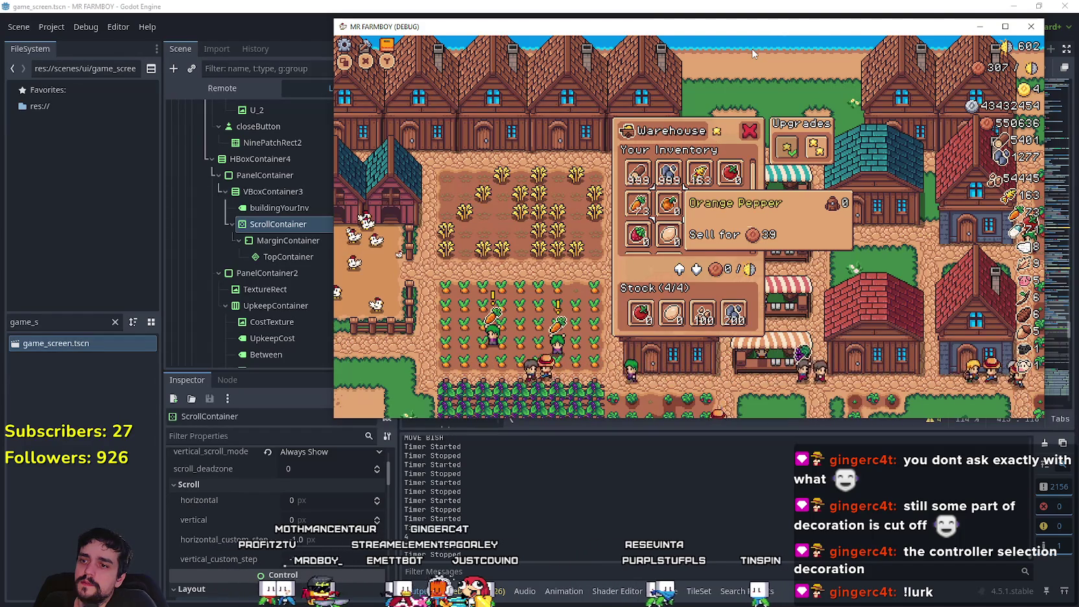
key(Down)
key(Down)
key(Down)
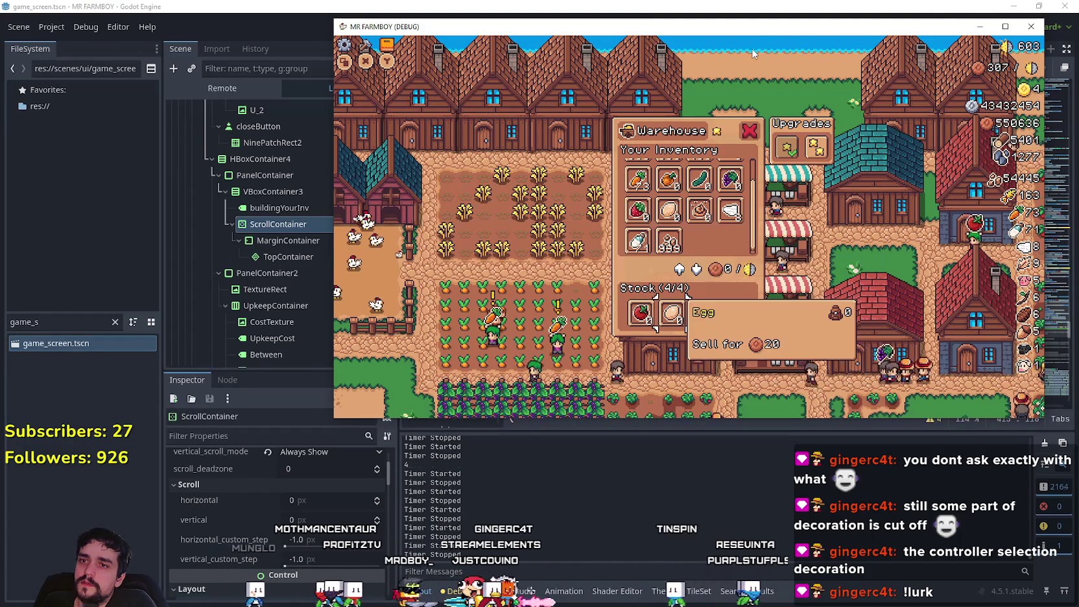
Step: Move the carrots from Stock back into the inventory
key(Return)
key(Up)
key(Up)
key(Up)
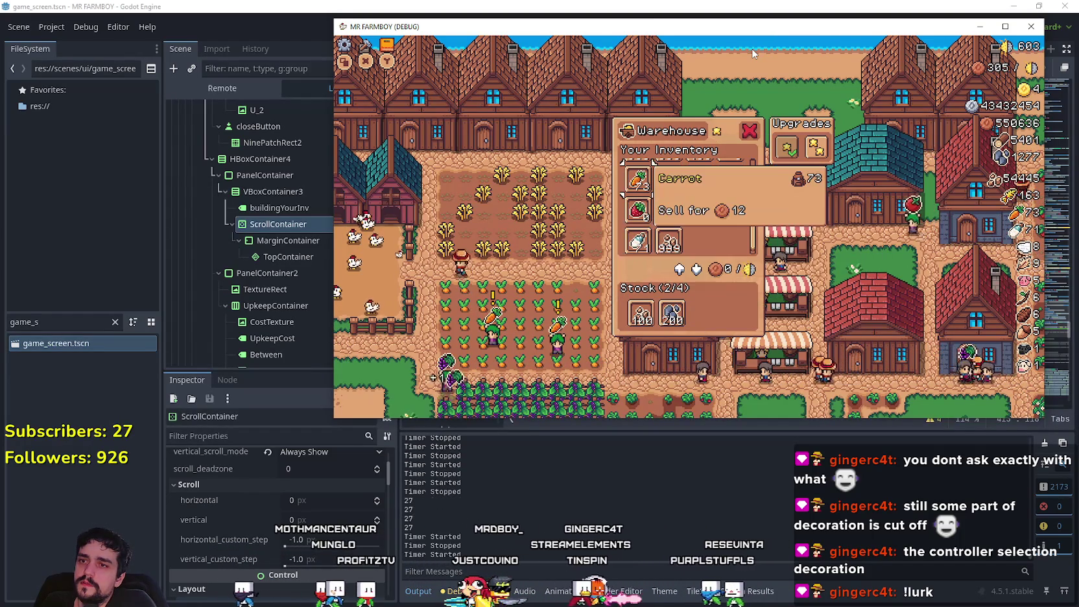
key(Down)
key(Down)
key(Down)
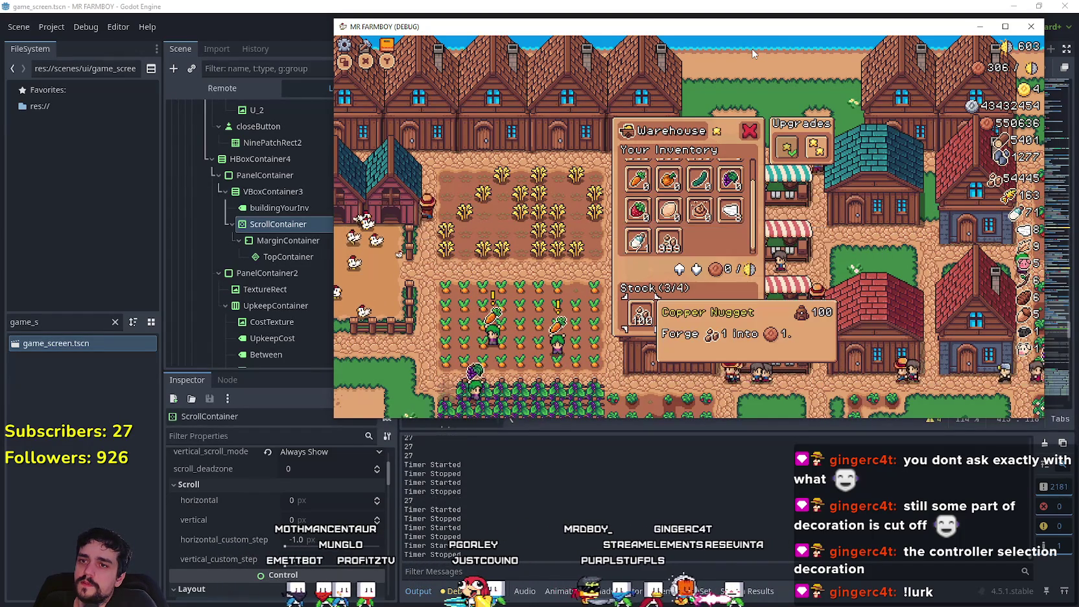
key(Return)
key(Up)
key(Up)
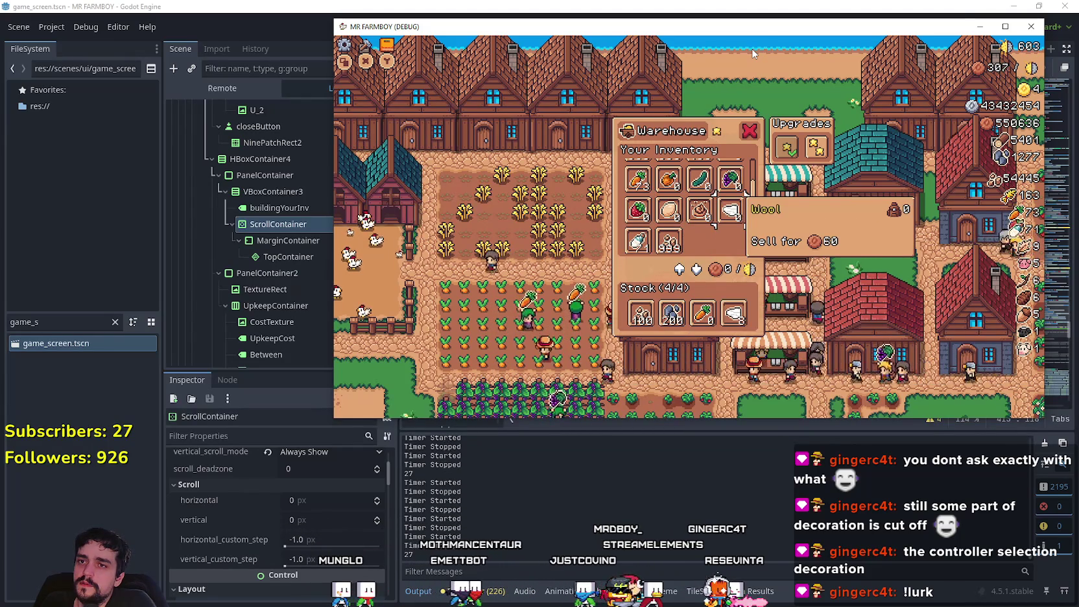
Step: Test focus moves between the Stock stone, Orange Pepper, Egg, Wool and Strawberry
key(Down)
key(Down)
key(Right)
key(Up)
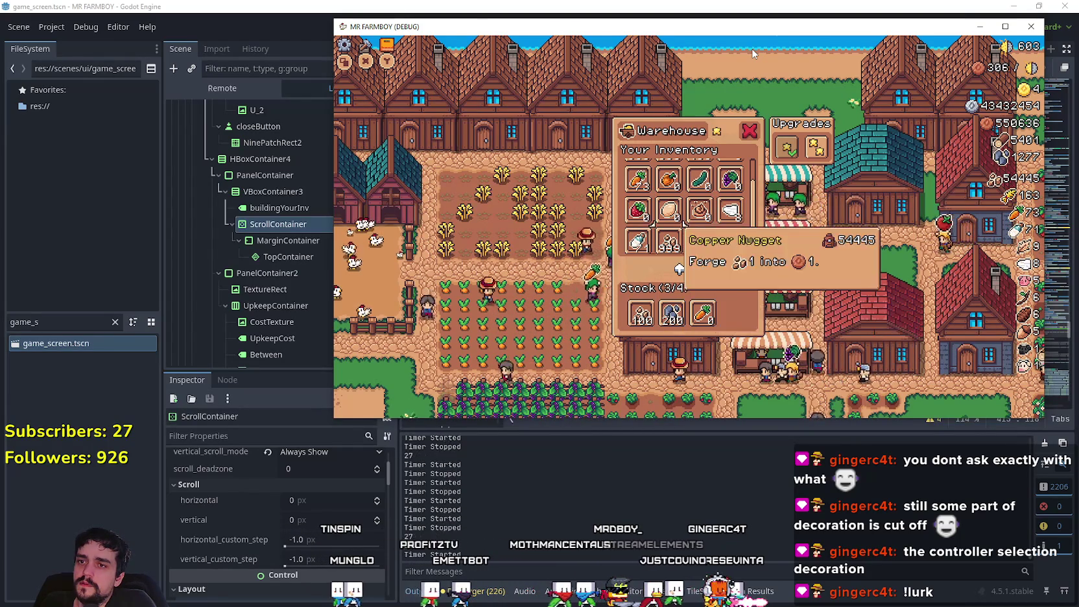
key(Up)
key(Up)
key(Down)
key(Down)
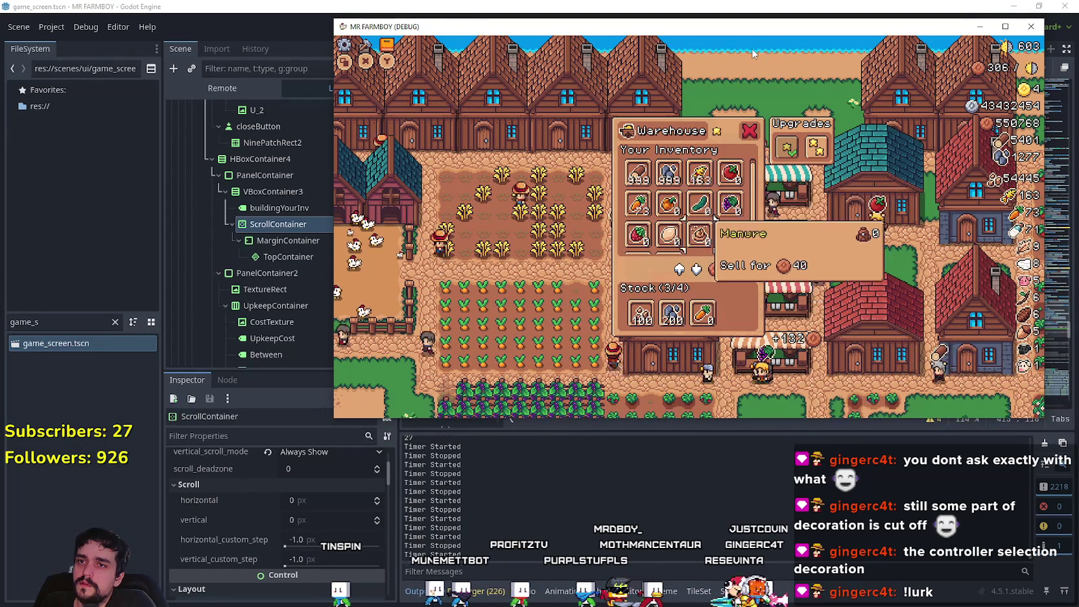
key(Up)
key(Up)
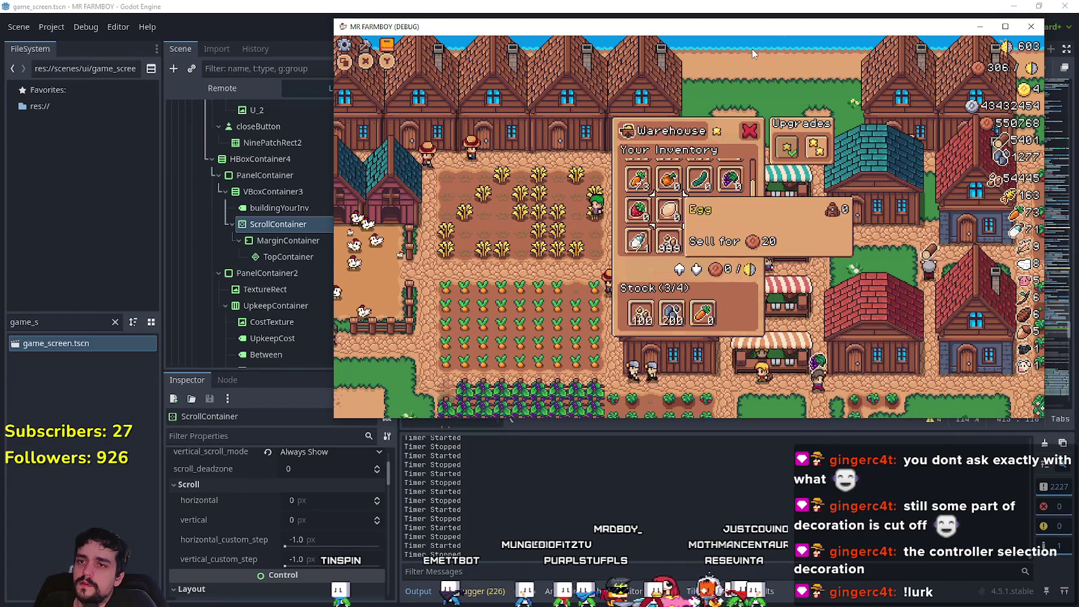
key(Right)
key(Left)
key(Right)
key(Right)
key(Left)
key(Left)
key(Up)
key(Down)
key(Right)
key(Right)
key(Left)
key(Left)
key(Left)
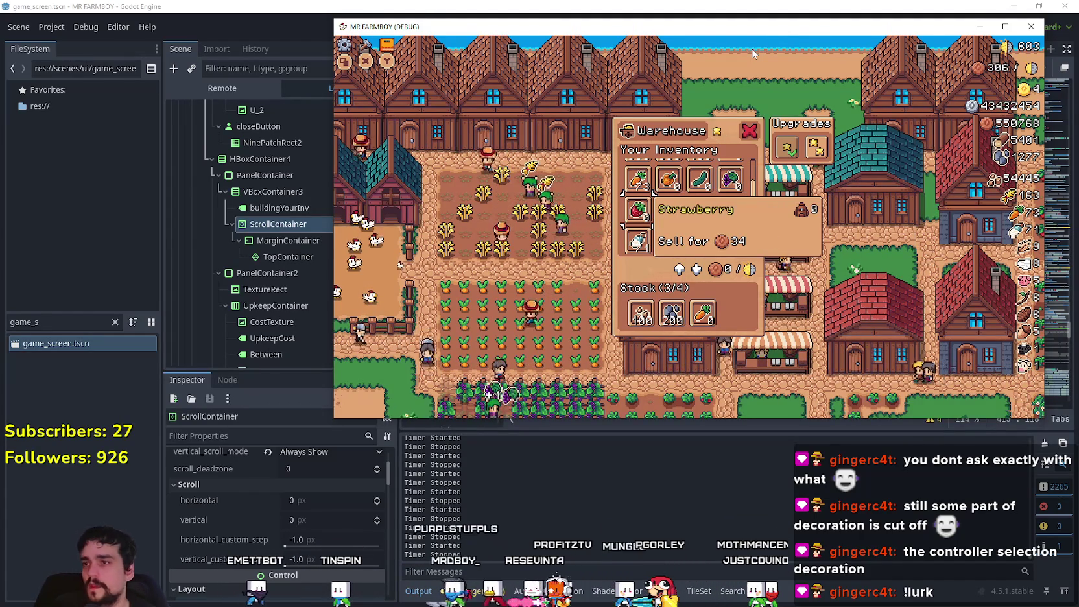
Step: Back in the editor, prefix line 413's scroll_vertical print with # in building_panel.gd
click(234, 386)
click(234, 386)
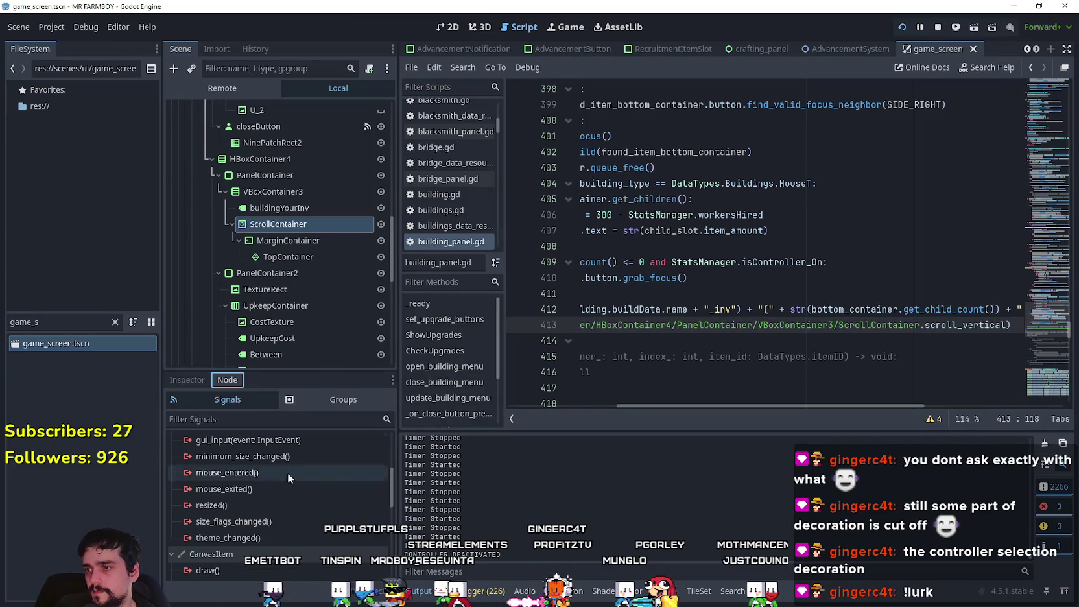
scroll(311, 514, up, 5)
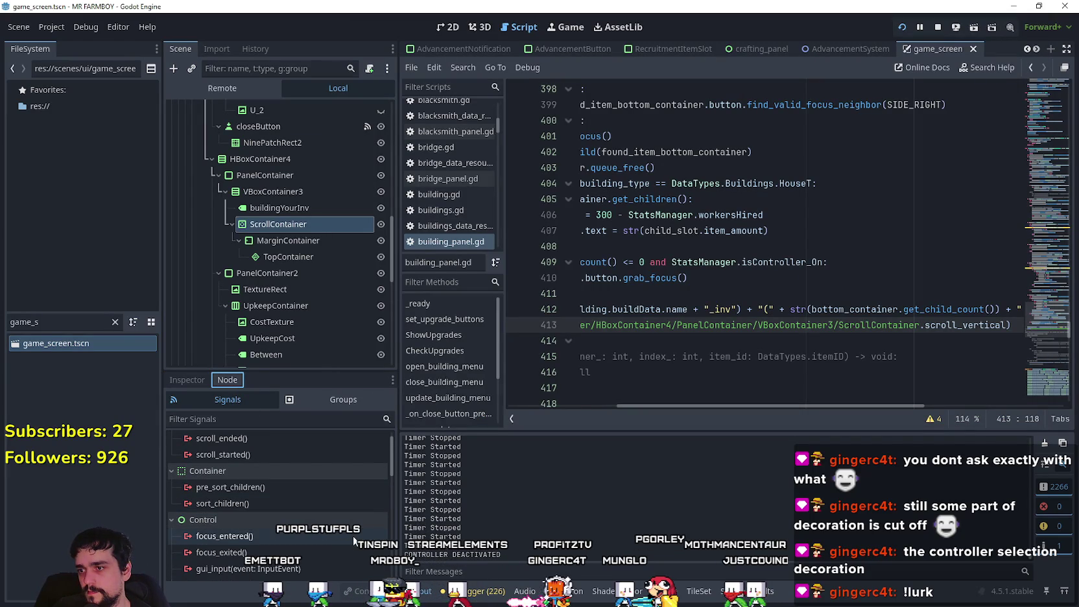
scroll(352, 536, up, 1)
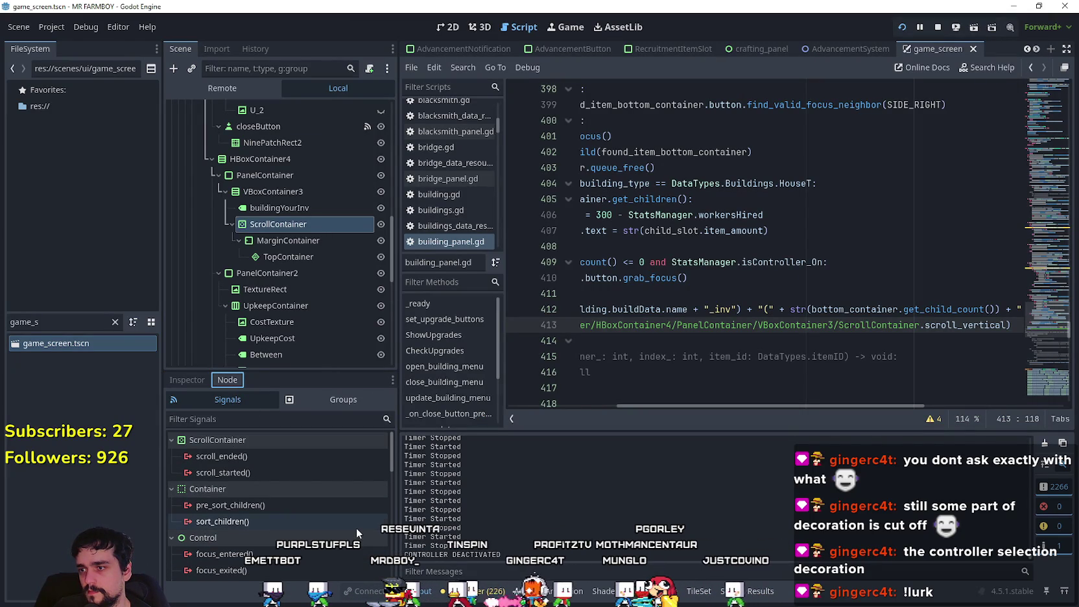
click(726, 356)
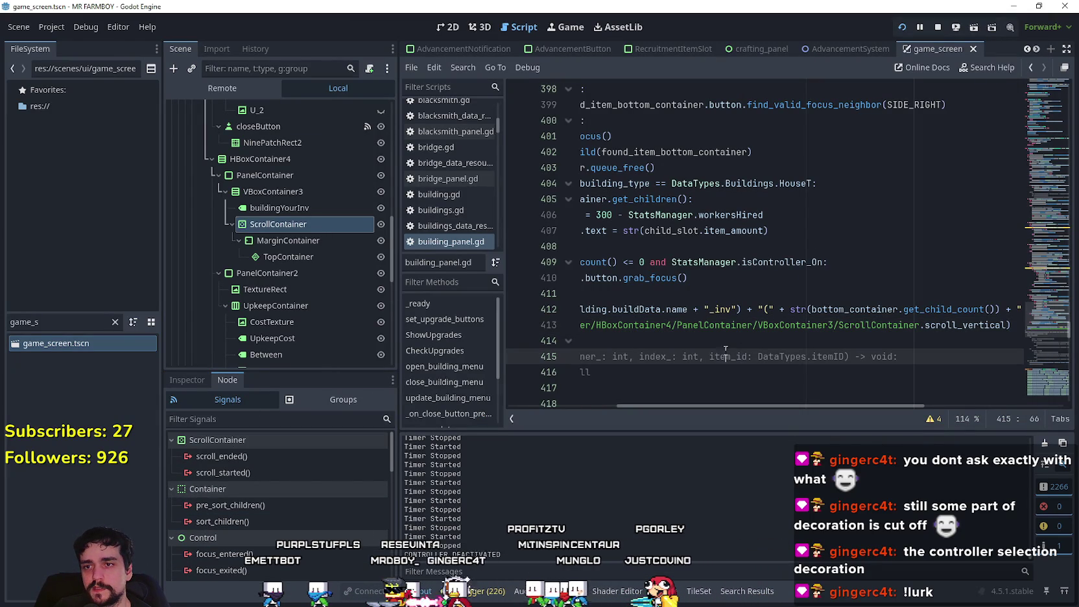
double_click(966, 324)
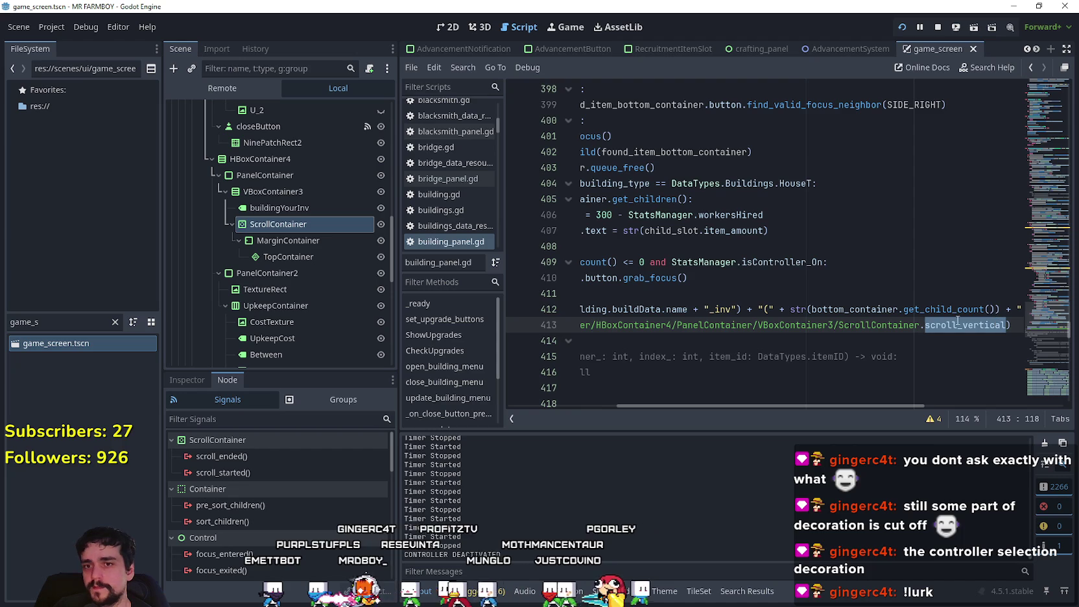
mouse_move(741, 406)
mouse_down()
mouse_move(626, 402)
mouse_move(880, 408)
mouse_move(515, 397)
mouse_up()
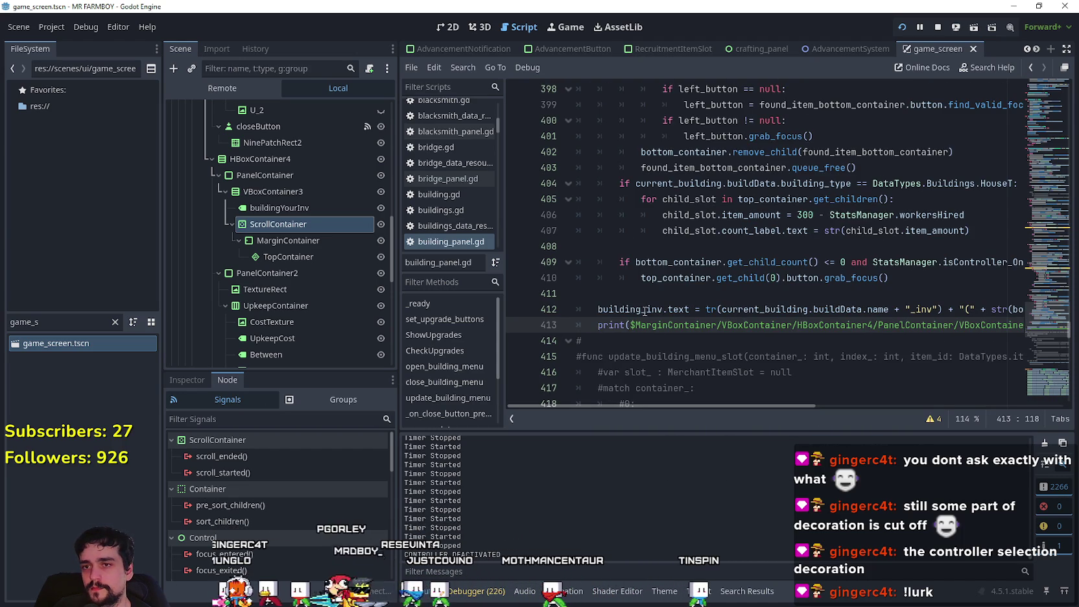
scroll(601, 328, down, 3)
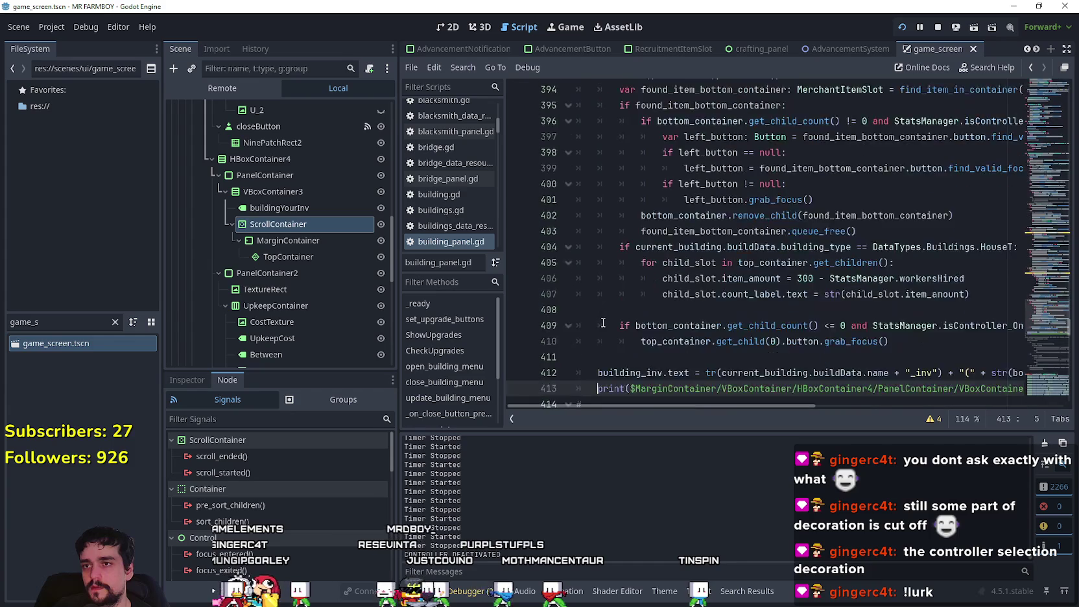
text(#)
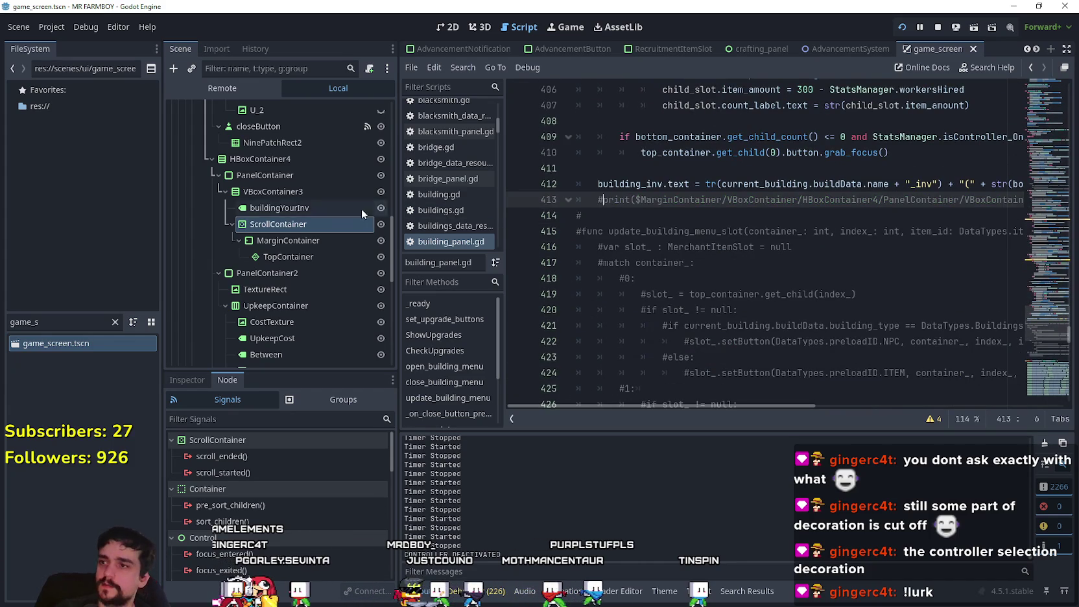
scroll(318, 283, up, 5)
scroll(341, 240, up, 4)
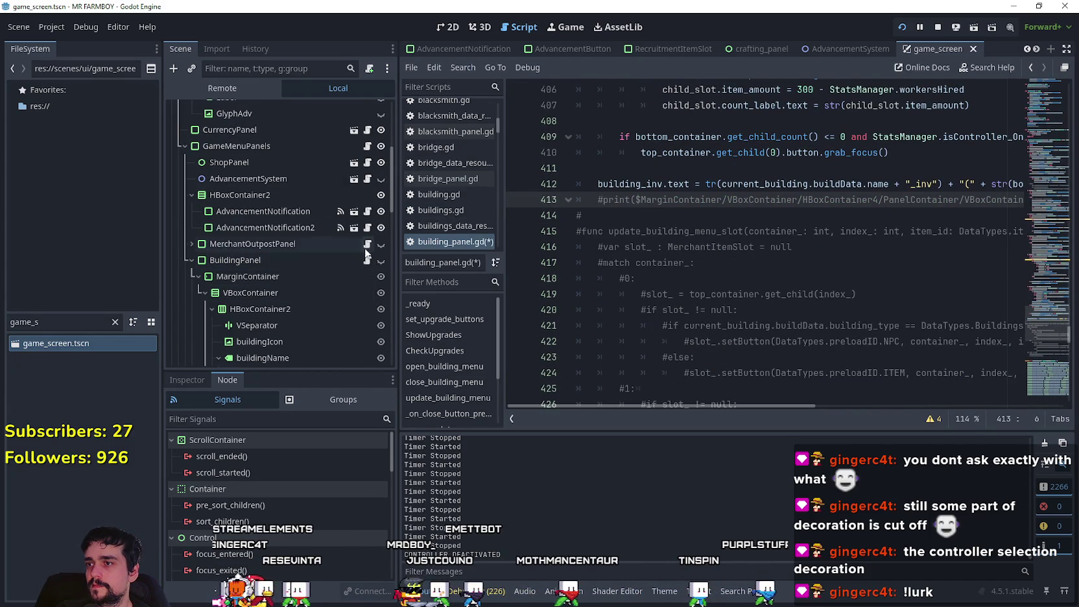
scroll(352, 259, up, 2)
Step: Open game_menu_panels.gd from GameMenuPanels and review _input and repeat_inputs, ending on line 121
click(368, 213)
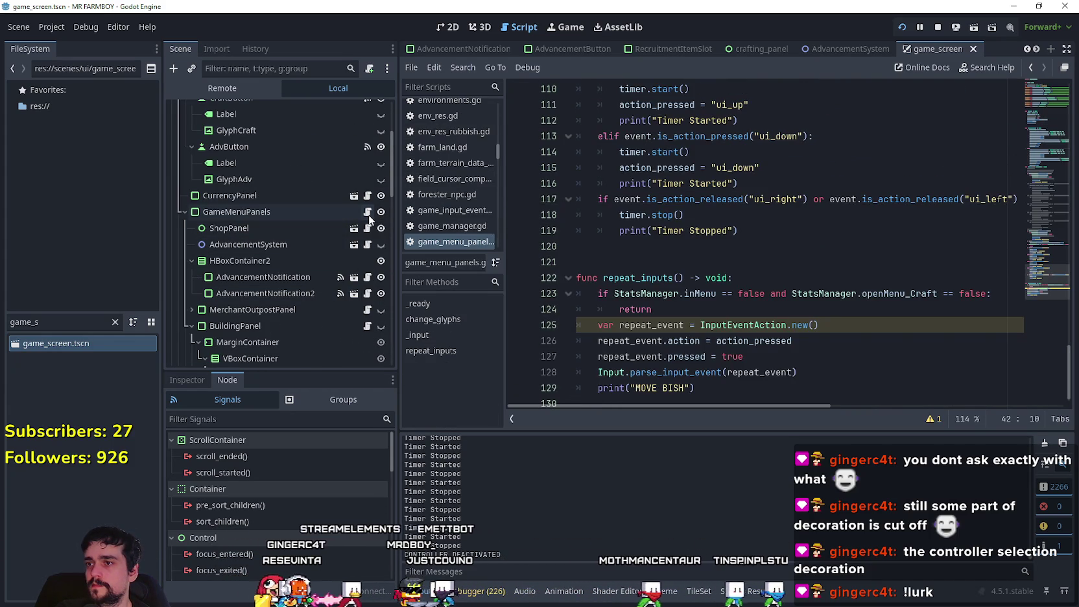
scroll(715, 296, up, 5)
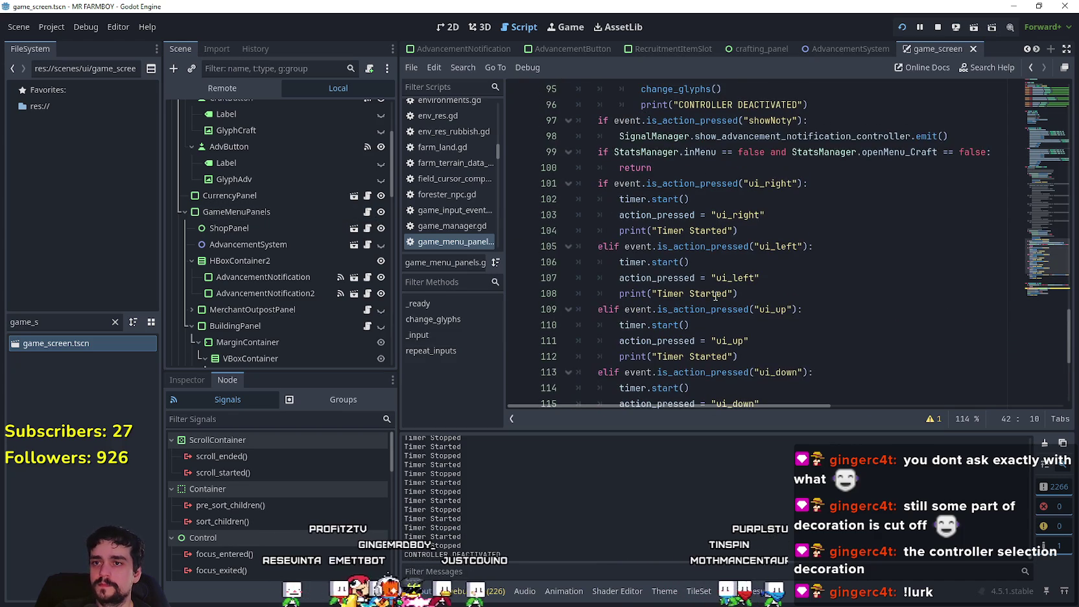
scroll(825, 256, down, 7)
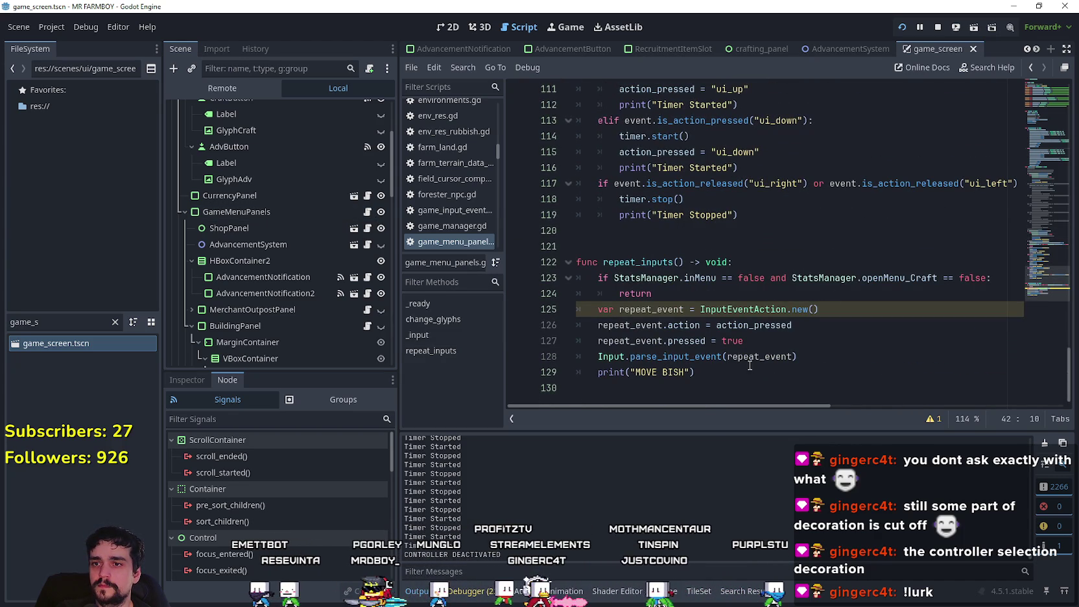
click(758, 369)
scroll(839, 247, up, 14)
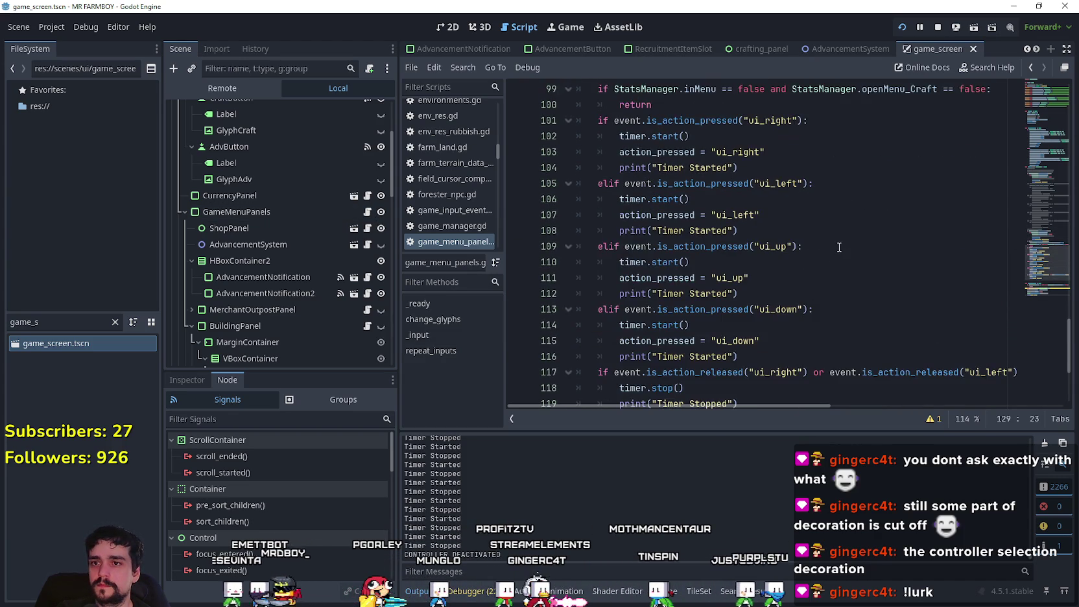
scroll(839, 249, down, 12)
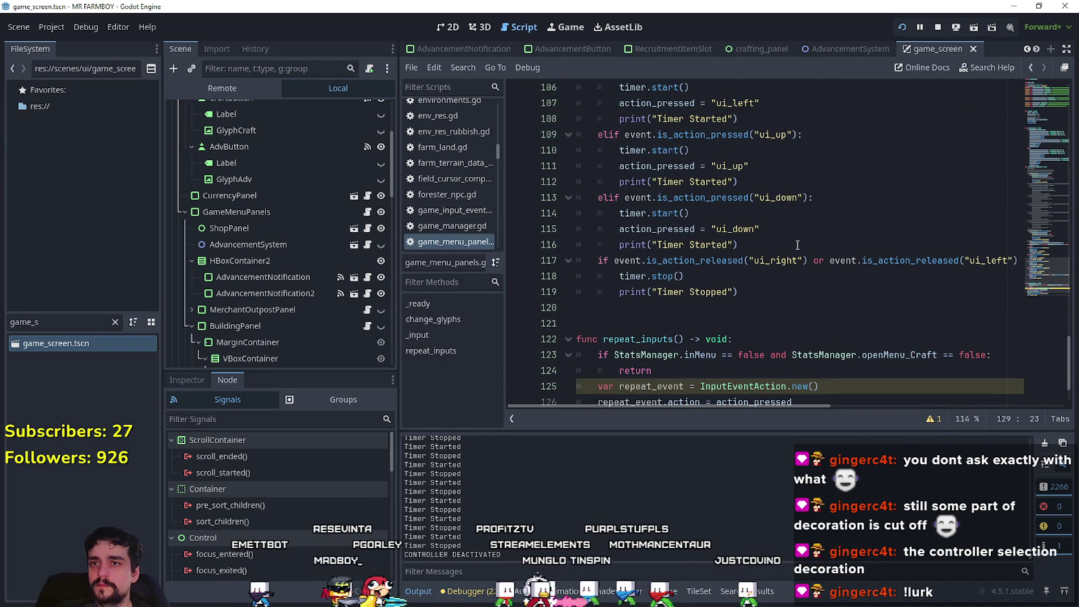
scroll(797, 245, down, 2)
click(797, 245)
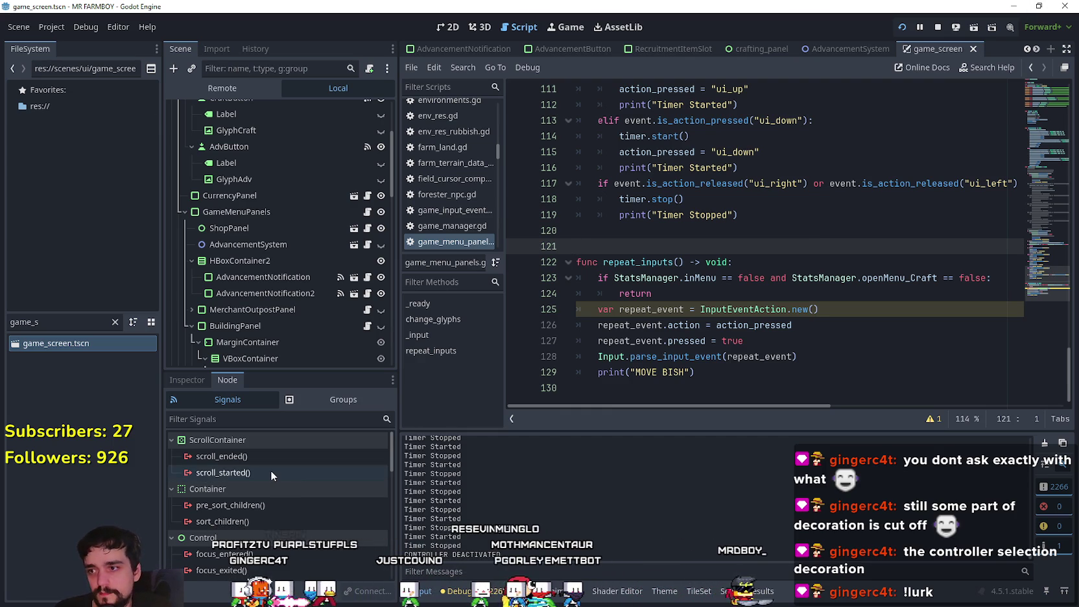
mouse_move(271, 469)
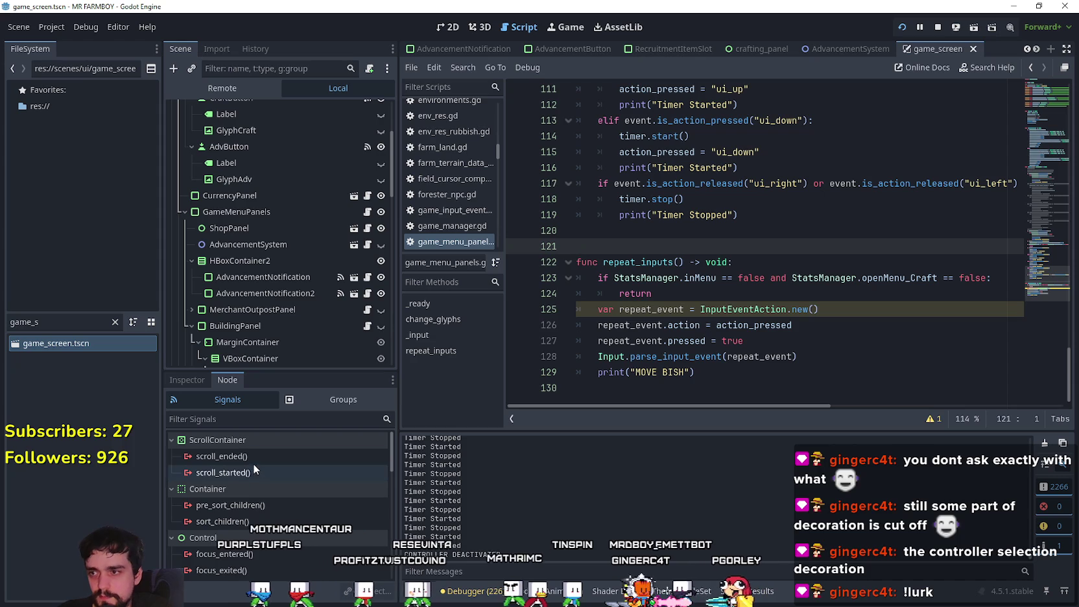
scroll(292, 496, down, 3)
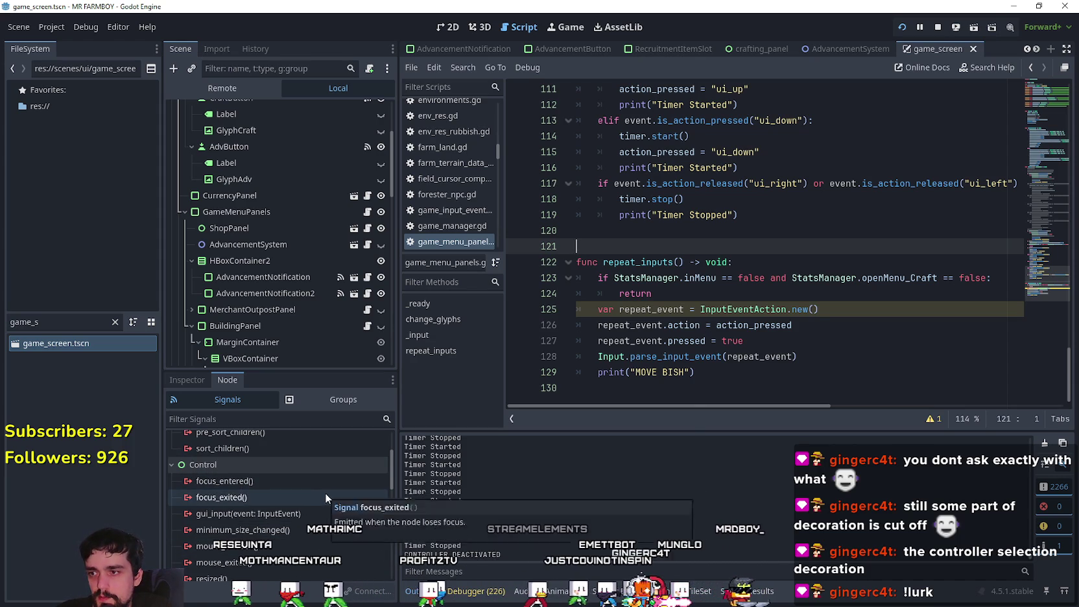
scroll(324, 493, down, 3)
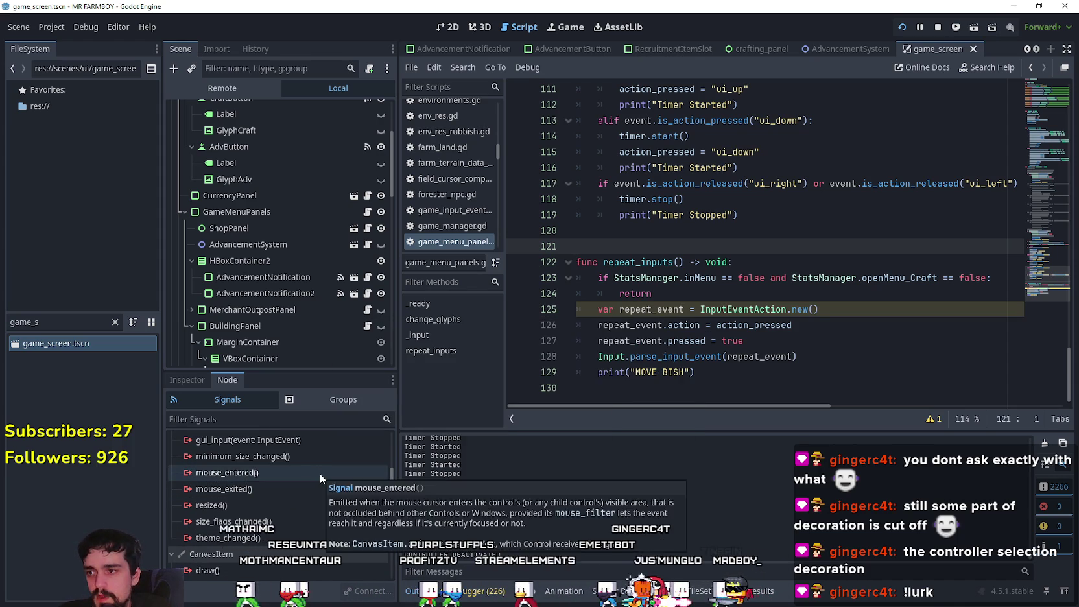
scroll(320, 472, down, 4)
scroll(321, 470, down, 3)
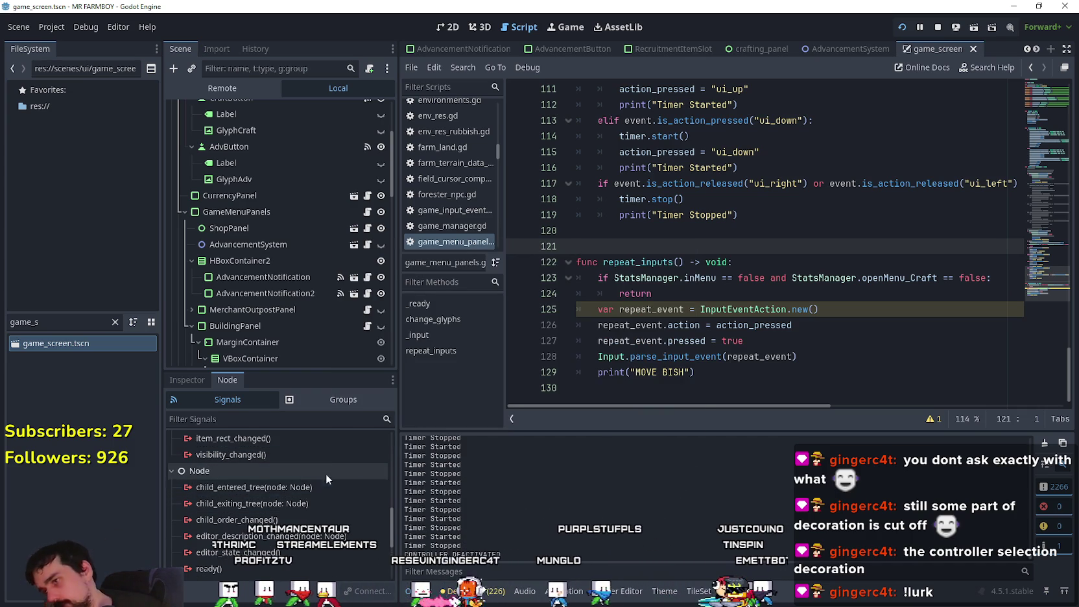
scroll(327, 473, down, 5)
scroll(291, 497, up, 5)
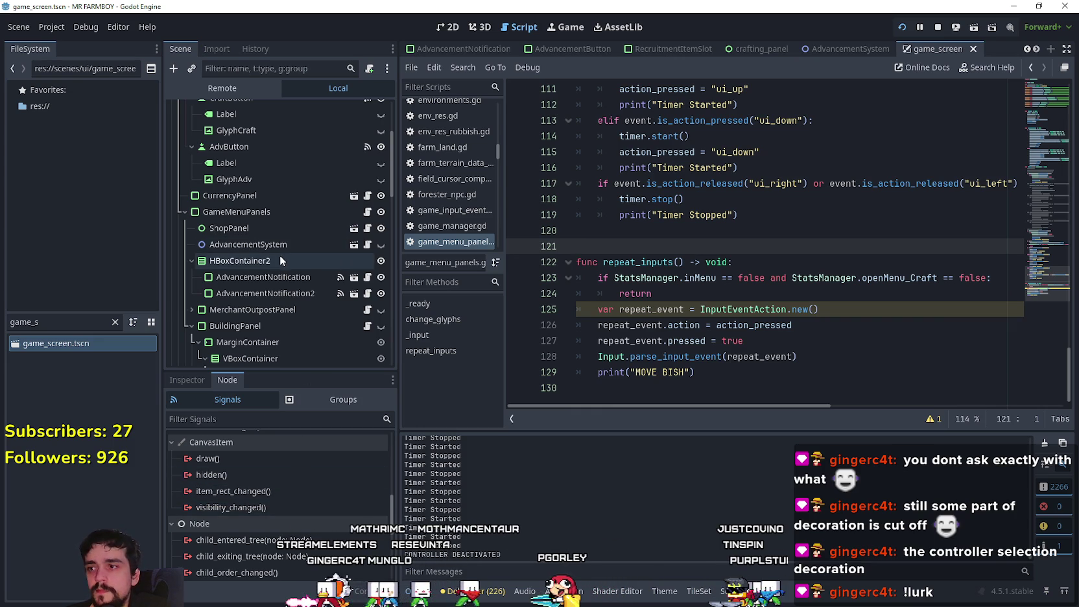
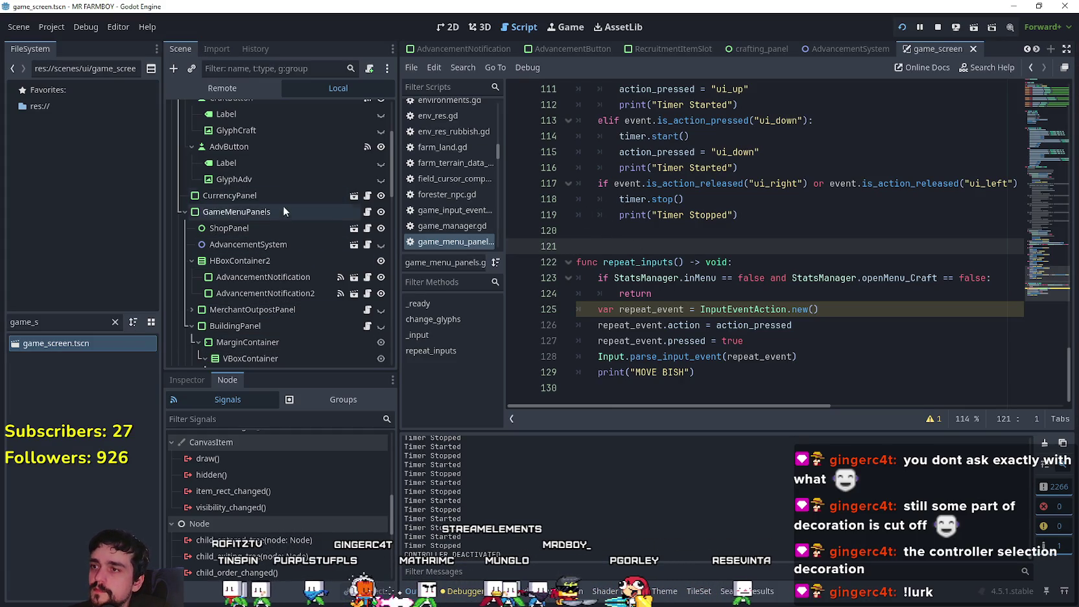
Step: Open BuildingPanel's building_panel.gd and scroll through its slot-removal and upgrade functions
scroll(305, 310, down, 3)
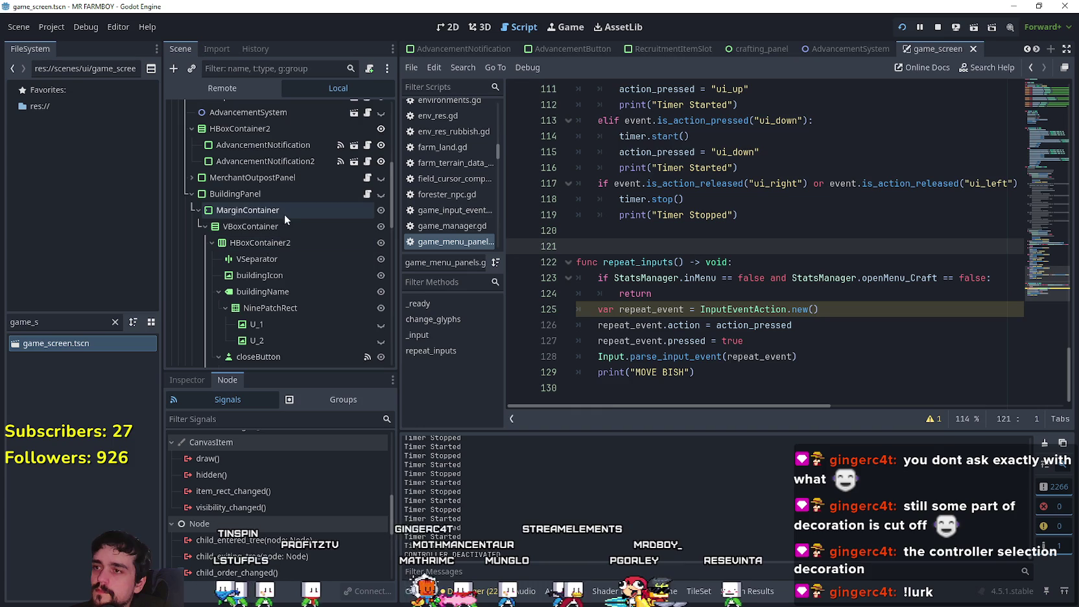
click(297, 195)
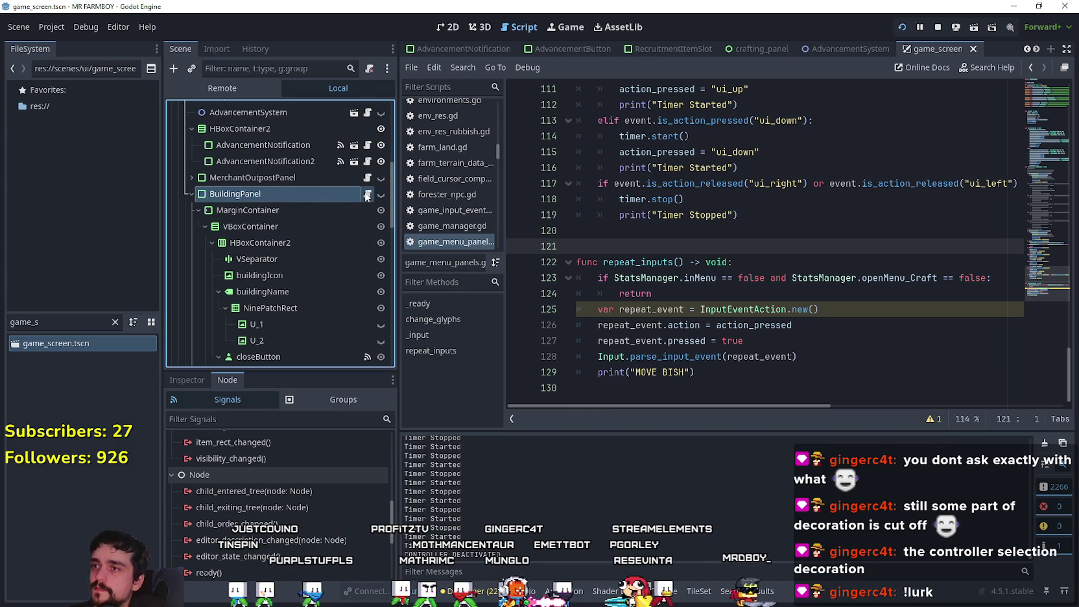
click(367, 194)
scroll(646, 280, up, 6)
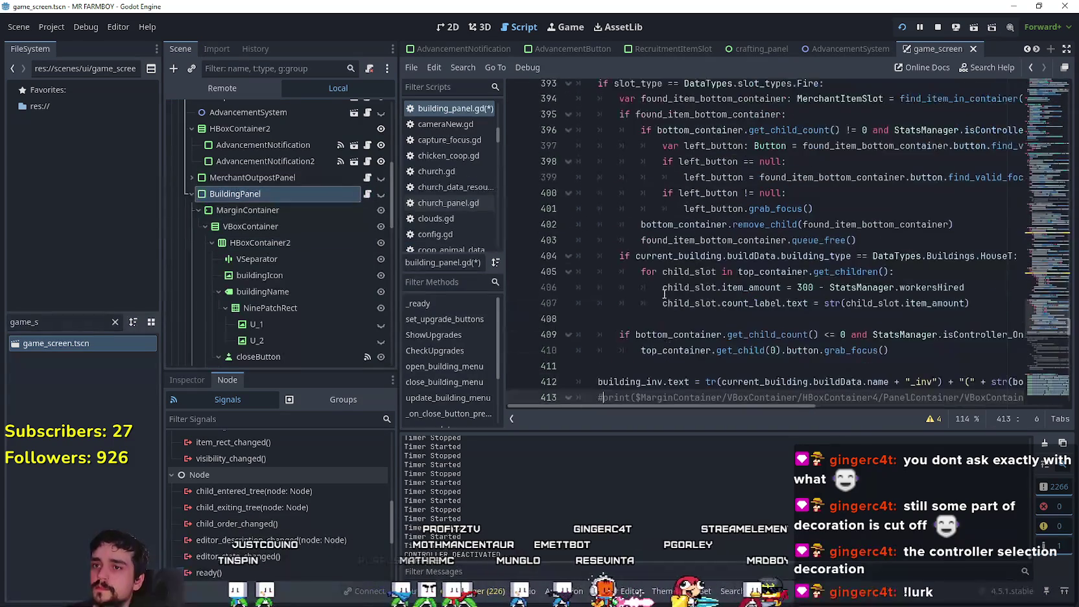
scroll(1062, 319, up, 20)
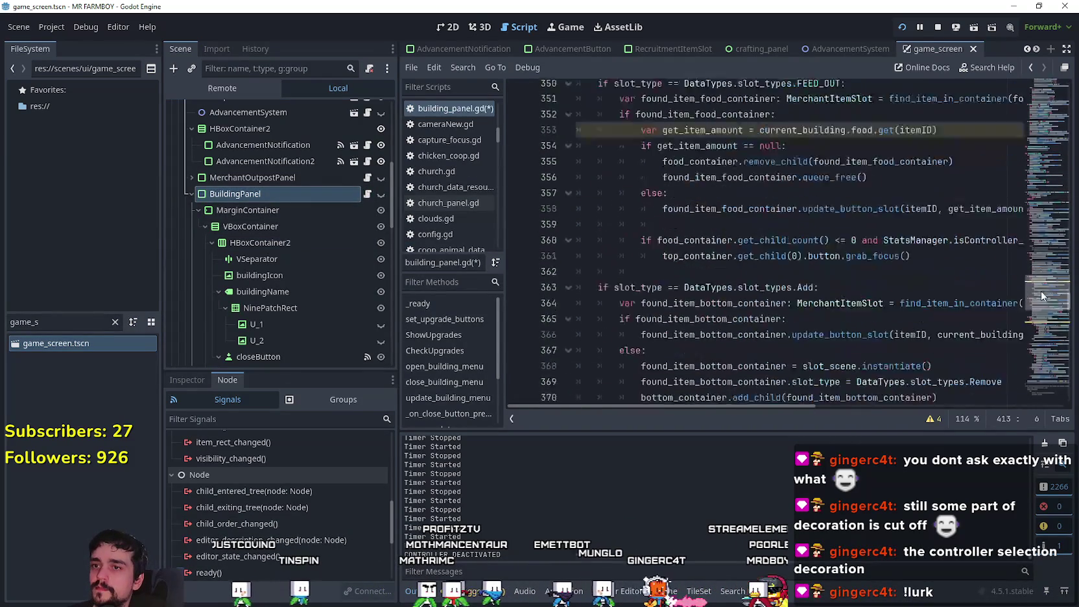
scroll(1043, 274, up, 13)
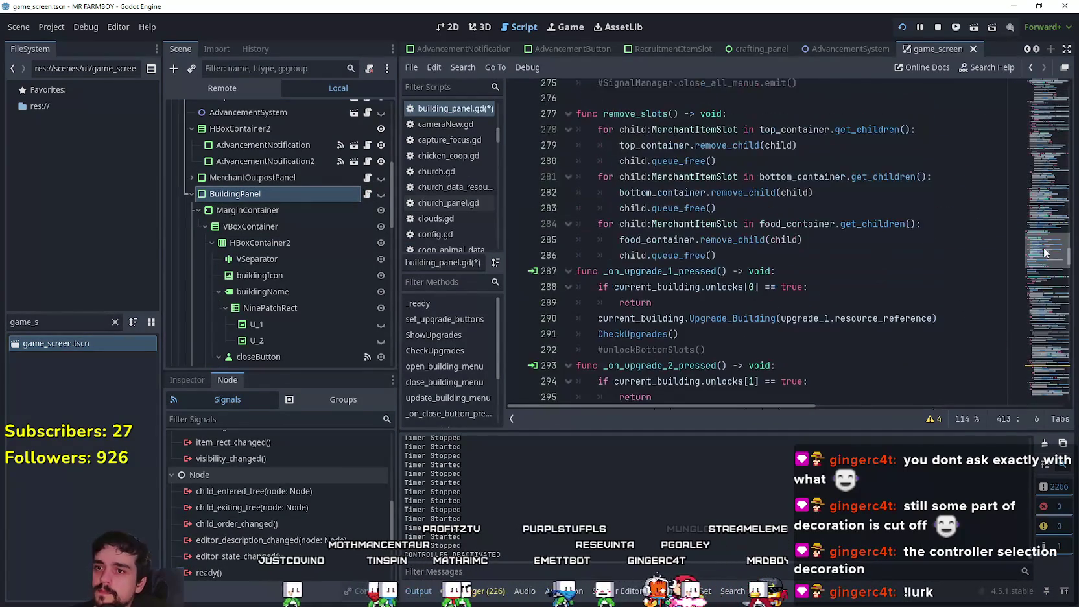
scroll(1043, 252, down, 2)
scroll(1045, 249, up, 4)
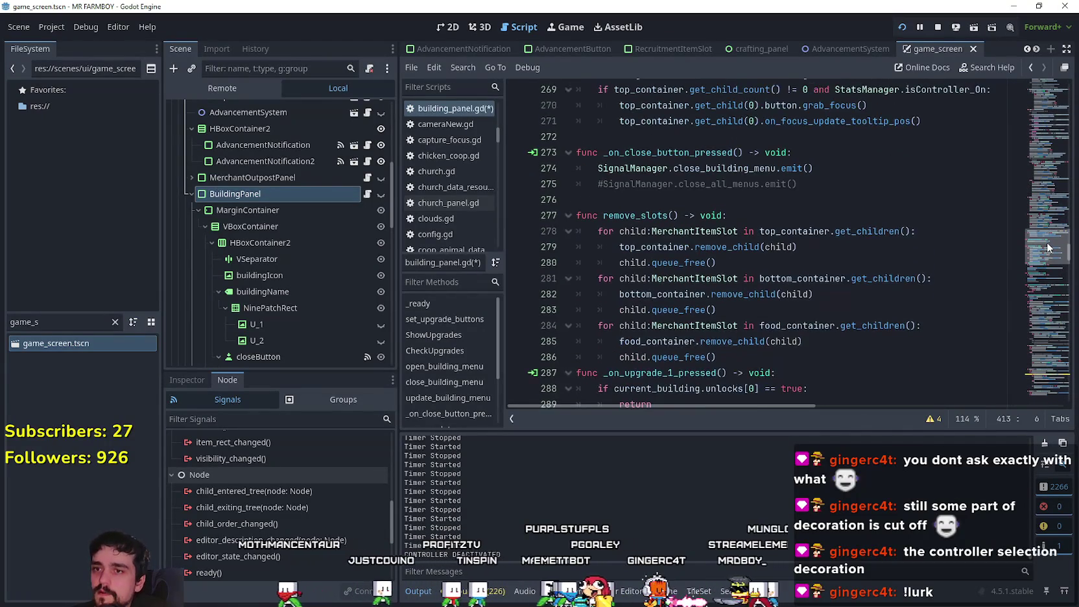
scroll(1049, 253, down, 6)
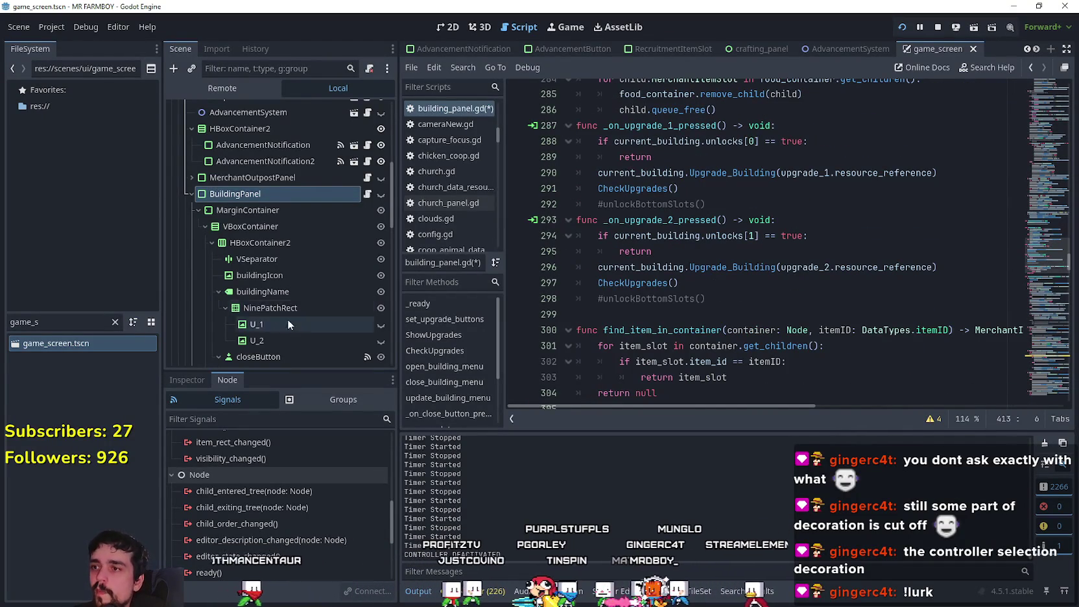
scroll(303, 315, down, 5)
scroll(305, 285, down, 2)
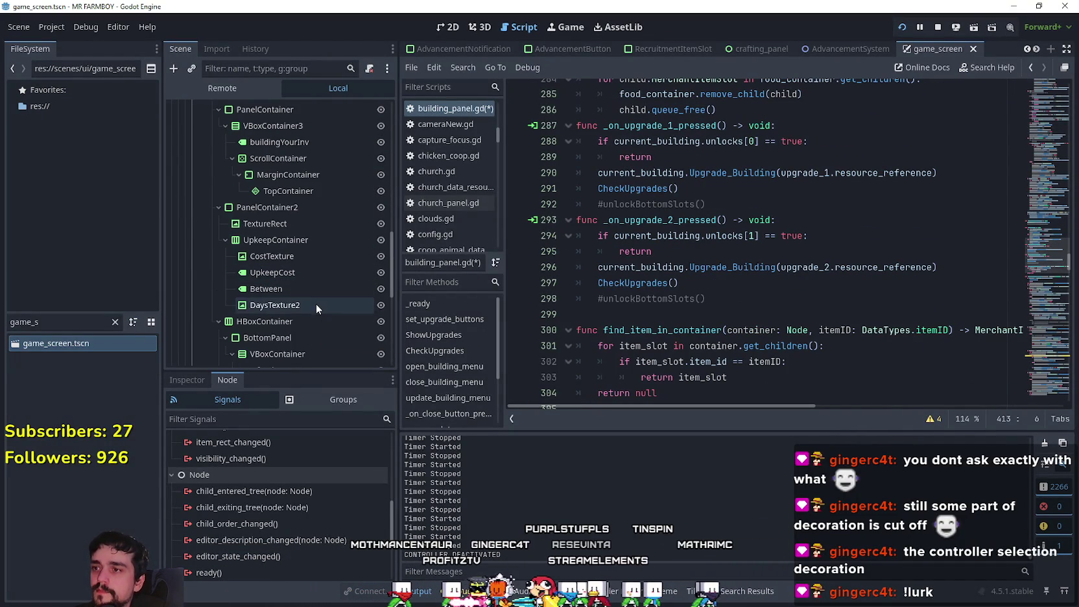
Step: Inspect the ScrollContainer's properties, including follow_focus, then switch to its child MarginContainer
scroll(316, 303, down, 3)
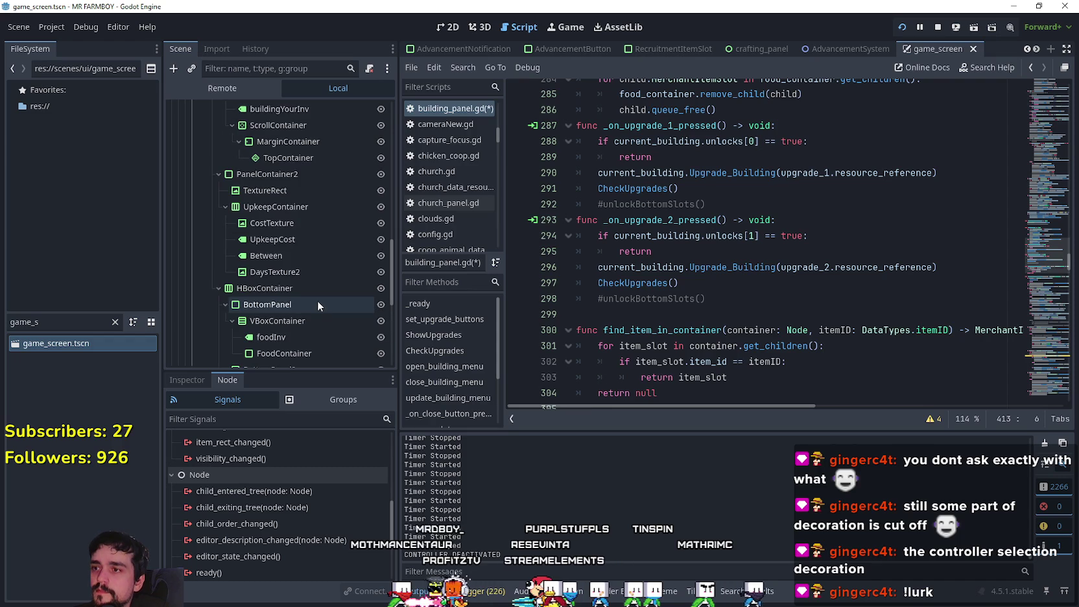
click(314, 127)
scroll(259, 489, down, 2)
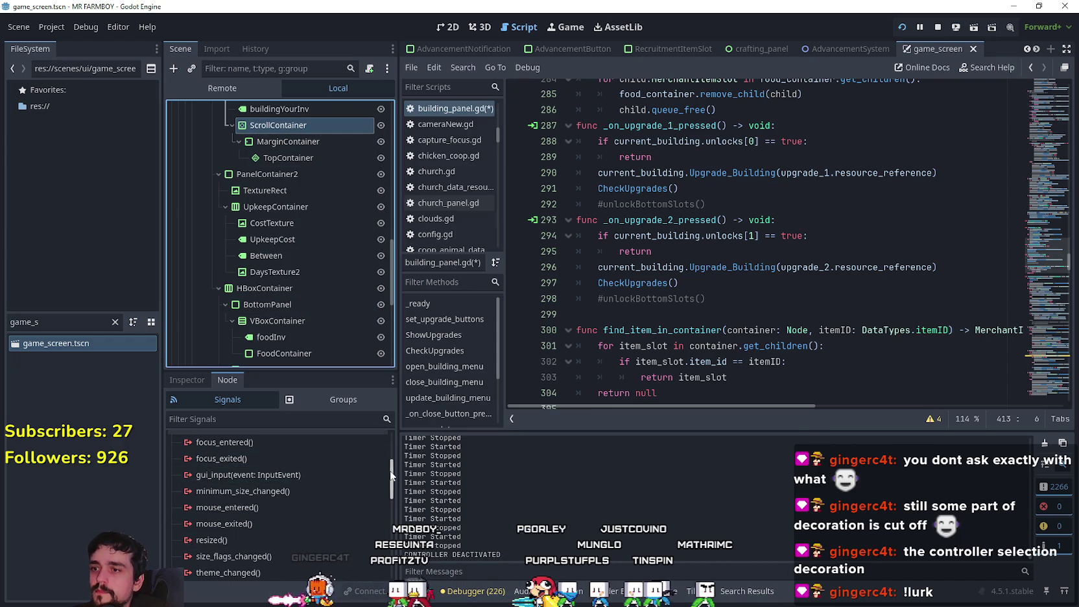
drag(391, 475, 388, 433)
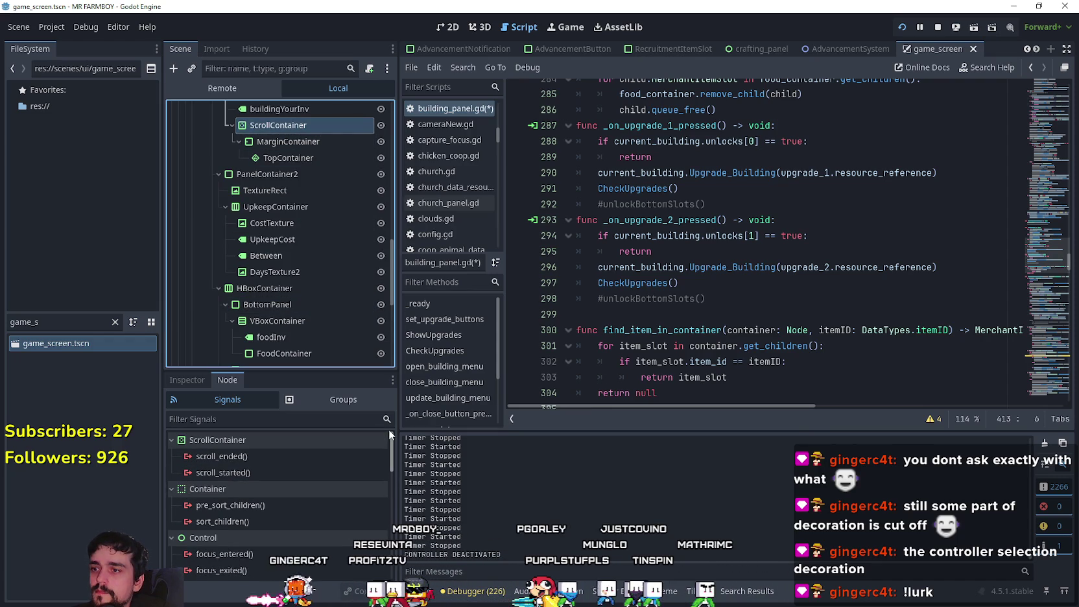
click(189, 380)
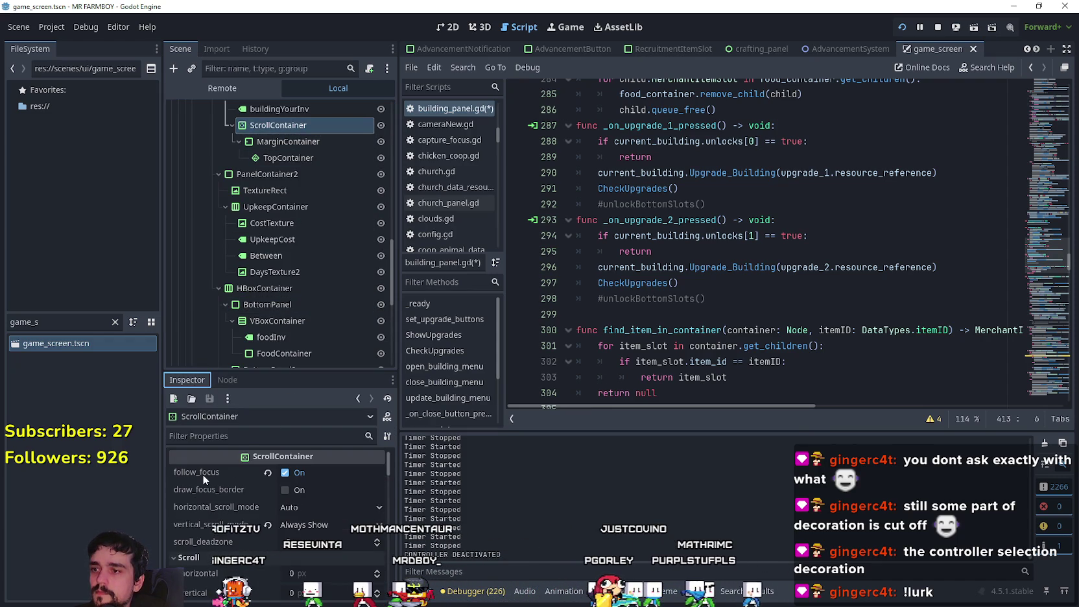
mouse_move(203, 473)
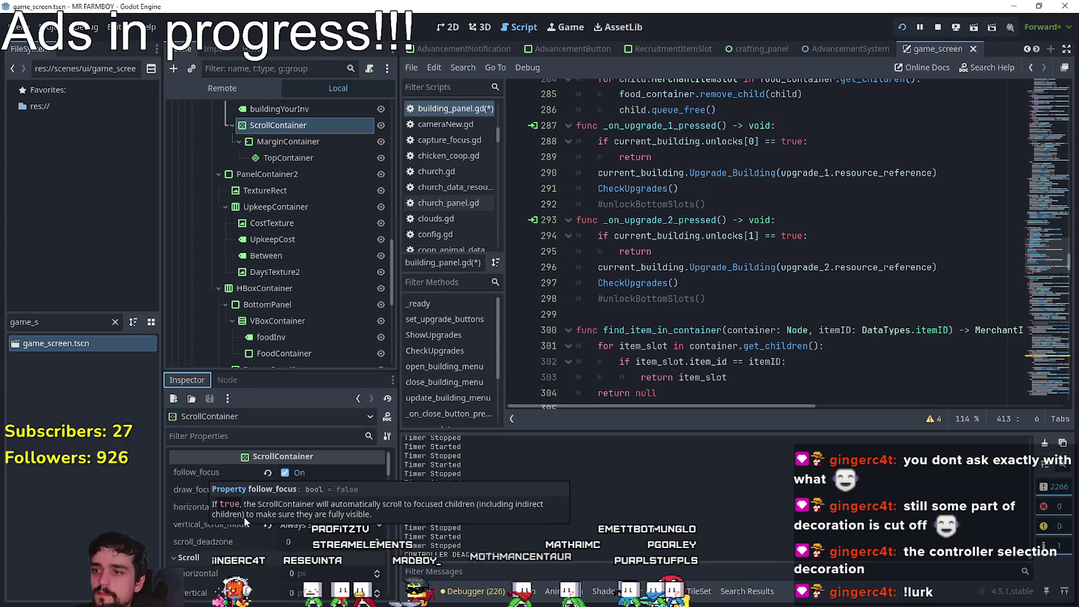
key(ctrl+z)
key(ctrl+z)
key(ctrl+z)
scroll(264, 524, down, 10)
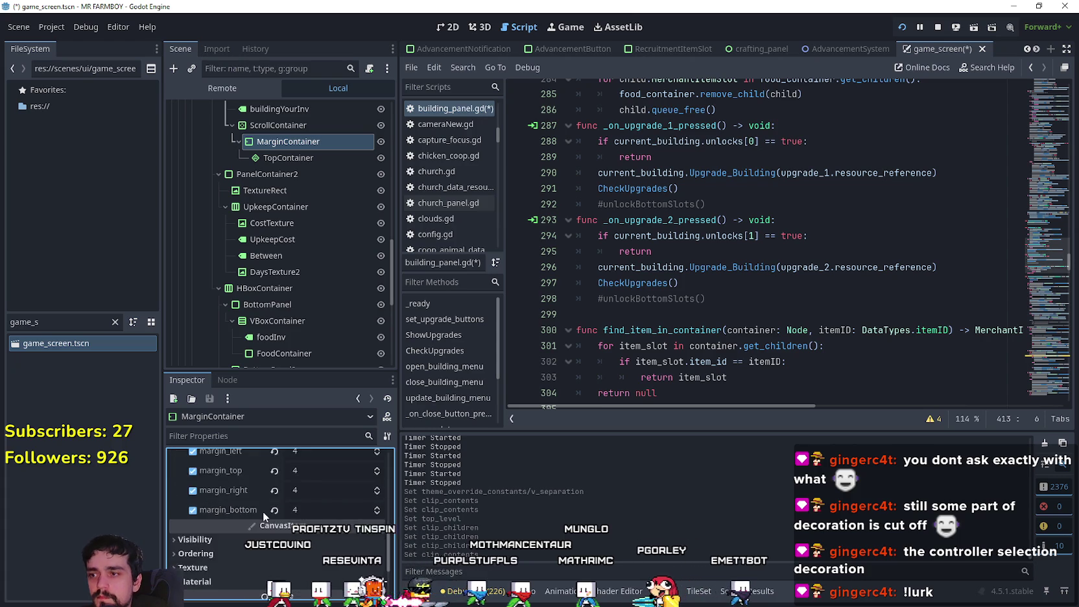
Step: Under Ordering, set MarginContainer's clip_children to Clip + Draw, then revert it to Disabled
scroll(263, 511, down, 4)
click(269, 500)
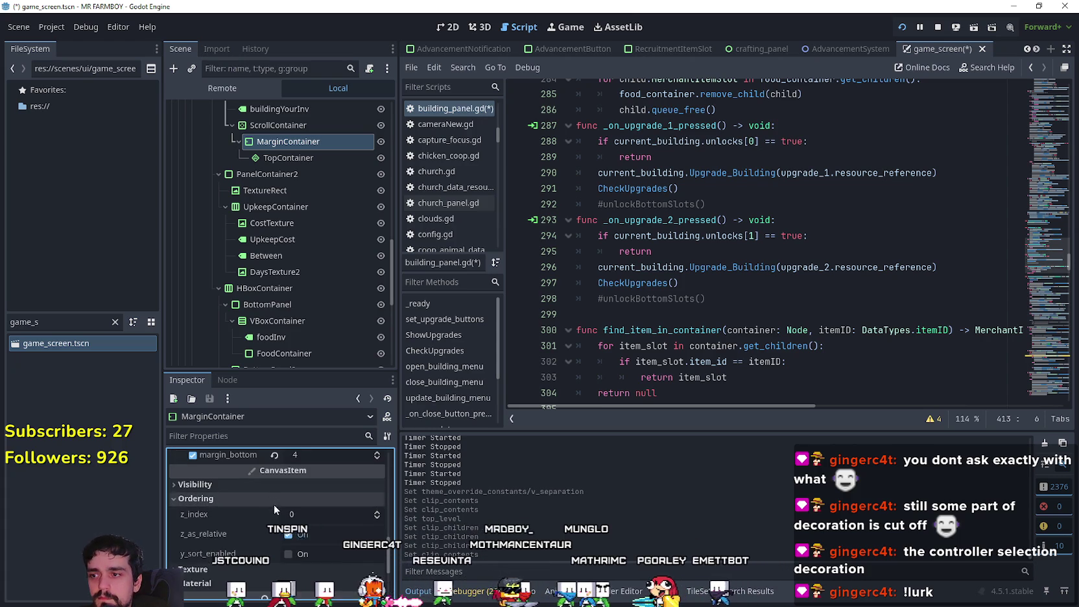
scroll(266, 503, down, 3)
scroll(236, 497, up, 4)
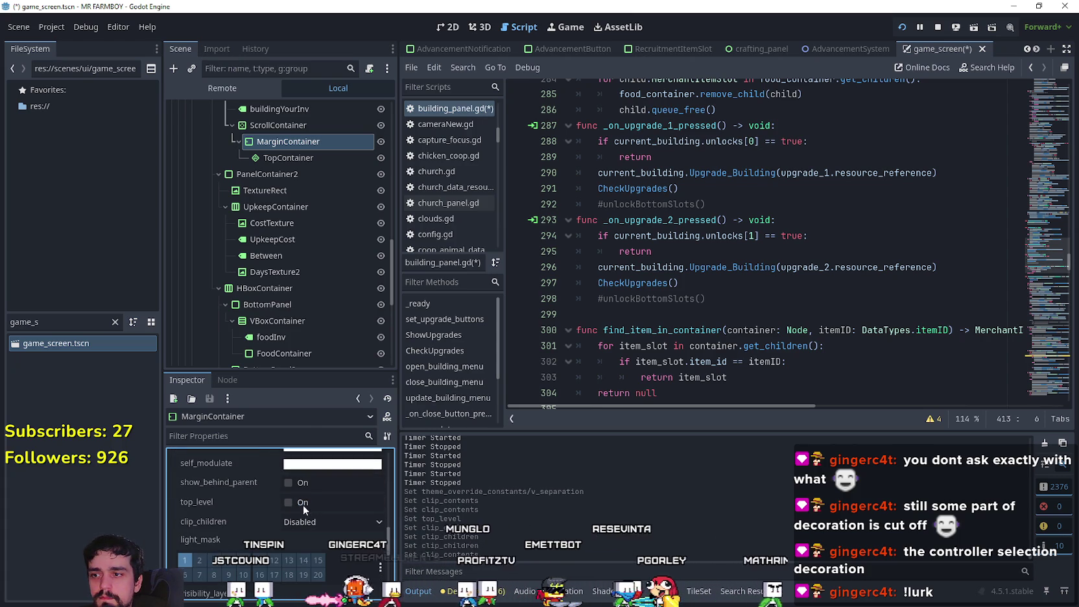
click(304, 482)
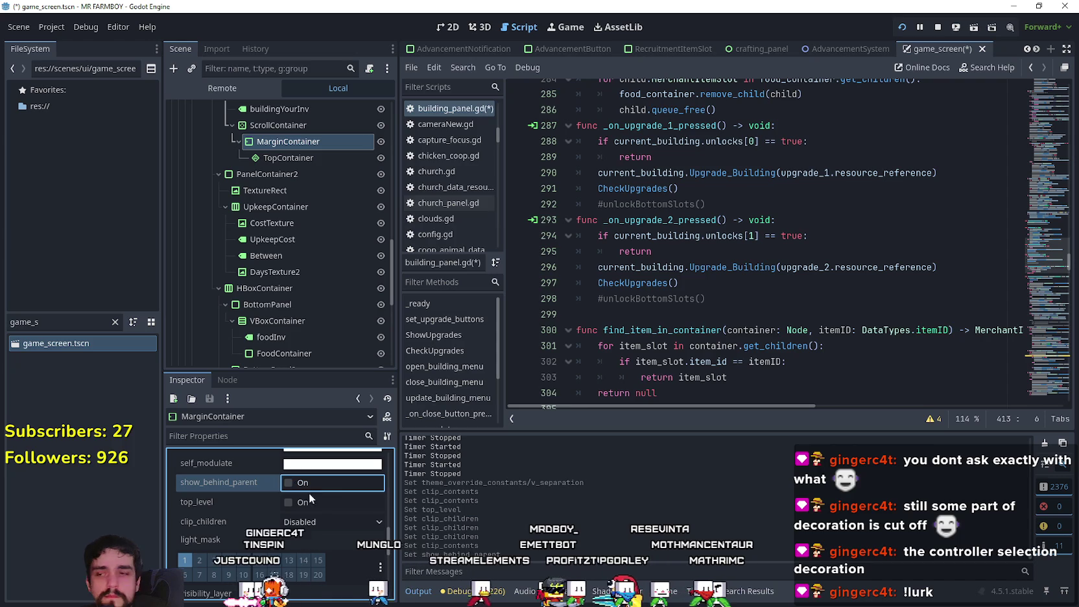
click(319, 523)
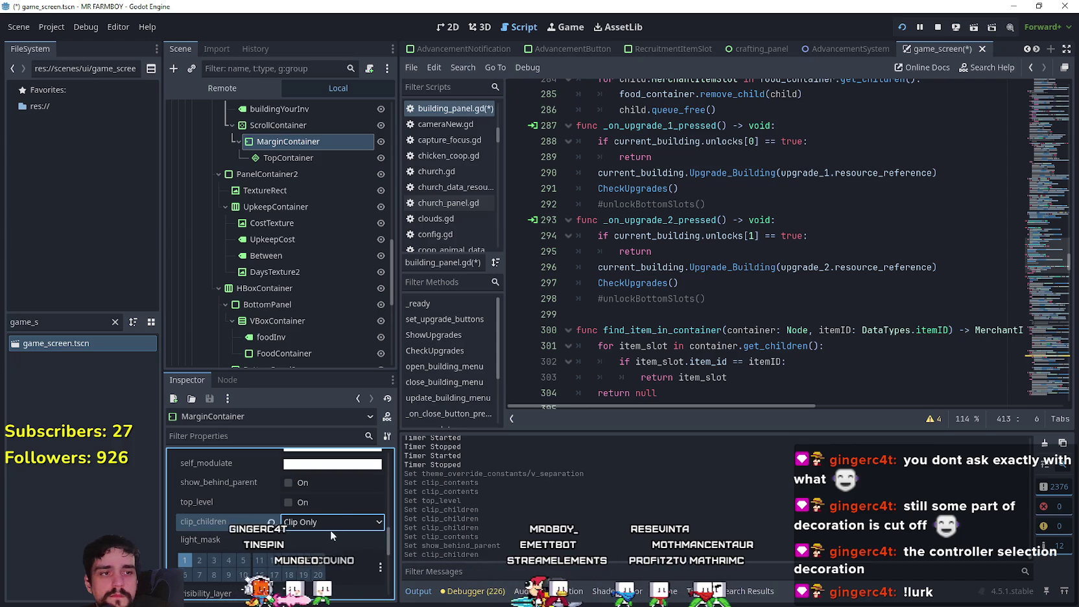
click(322, 572)
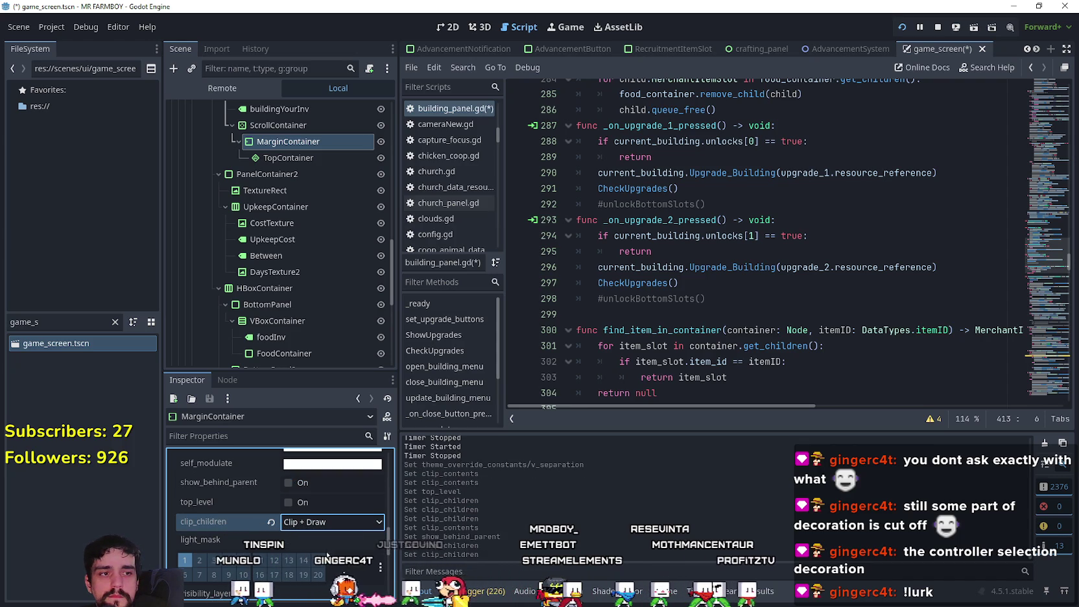
click(272, 521)
Step: Toggle the MarginContainer's visible setting and select TopContainer
scroll(267, 519, up, 2)
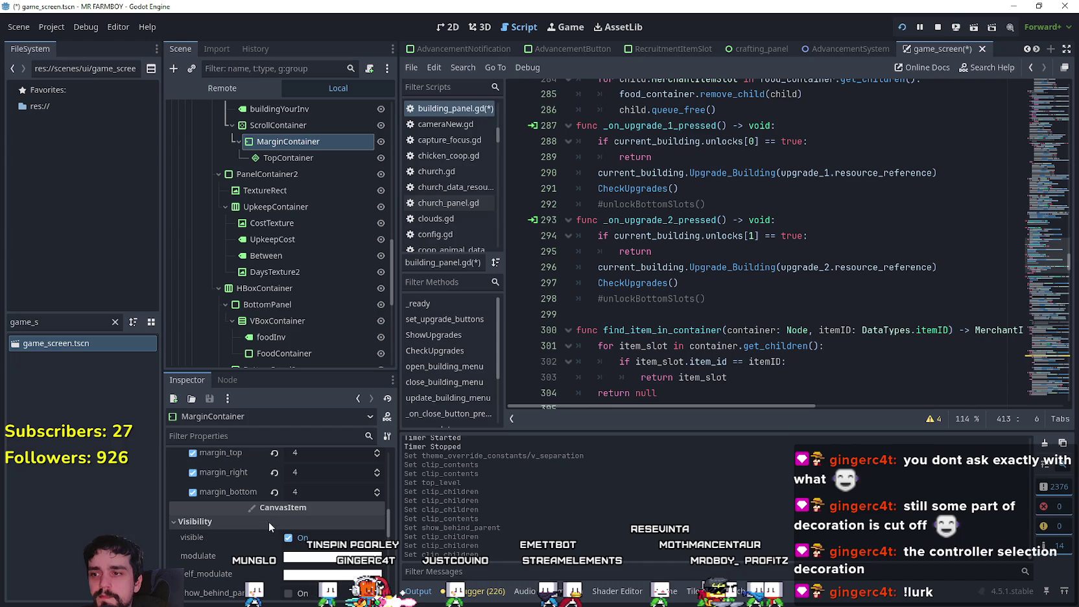
scroll(268, 521, up, 1)
click(299, 541)
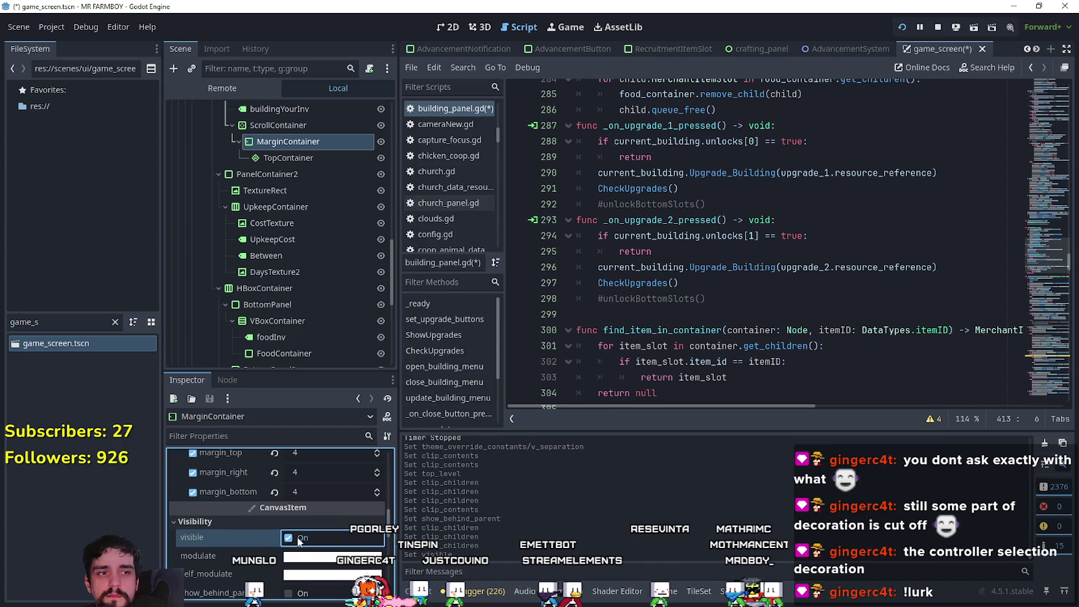
scroll(289, 543, down, 5)
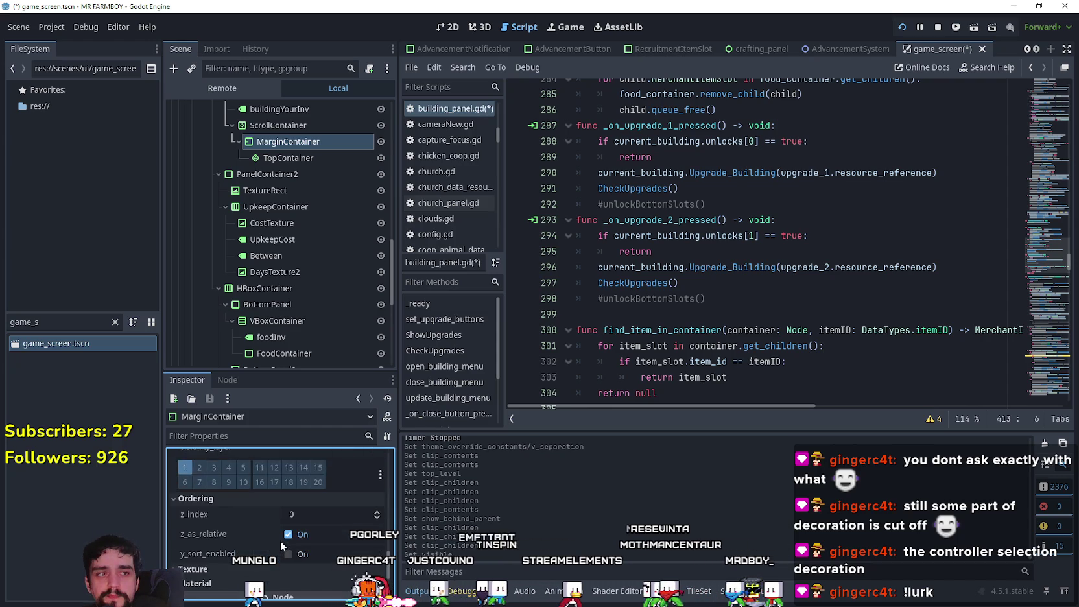
scroll(280, 540, down, 3)
scroll(320, 534, up, 5)
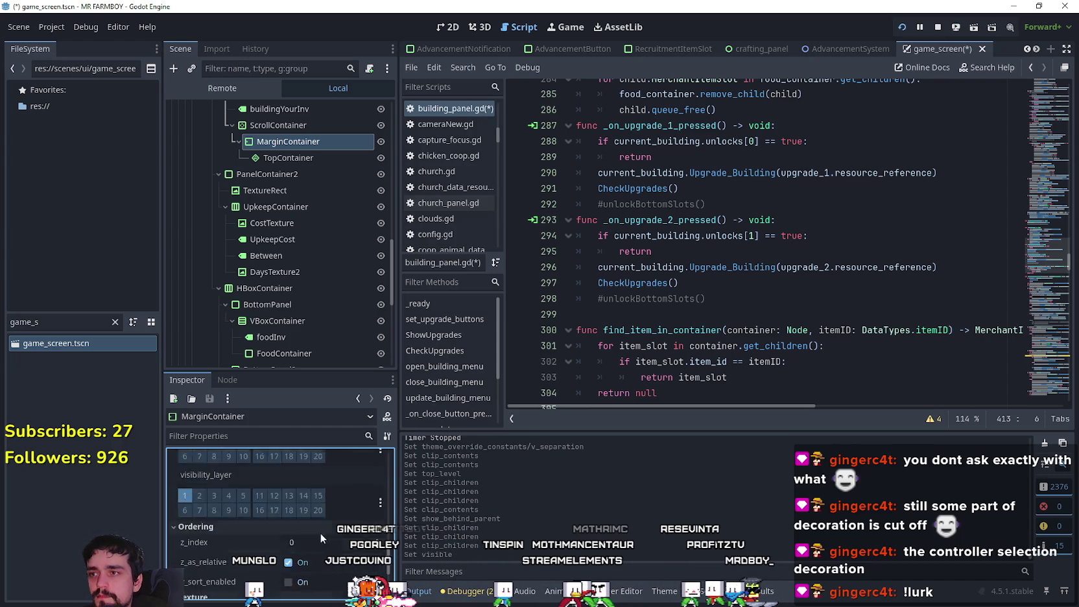
click(300, 158)
scroll(311, 577, up, 4)
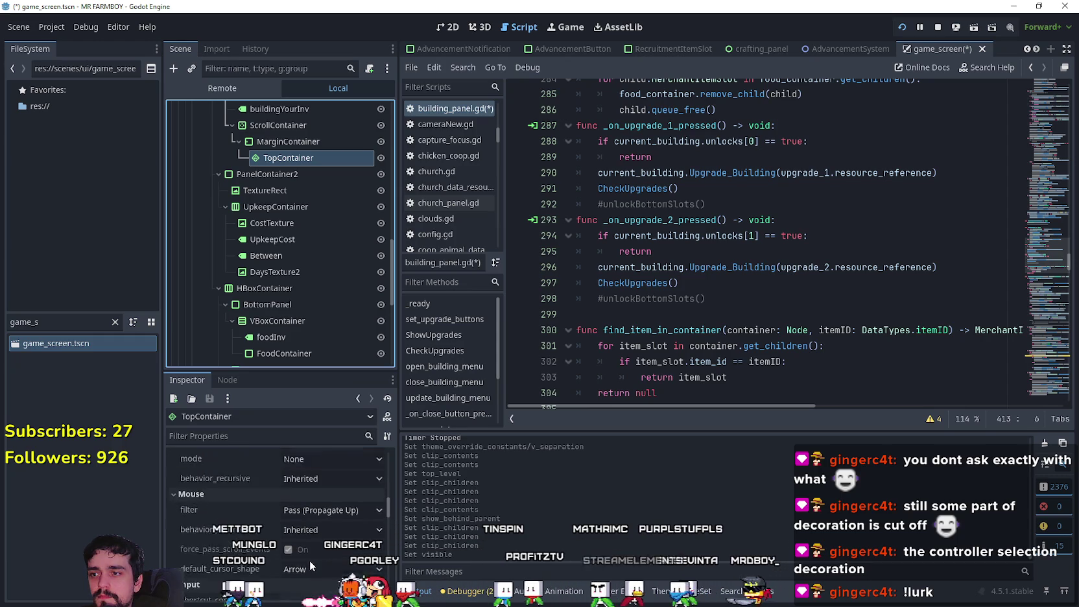
Step: Turn on TopContainer's clip_contents and cycle clip_children through Clip Only and Clip + Draw, back to Disabled
scroll(309, 560, up, 5)
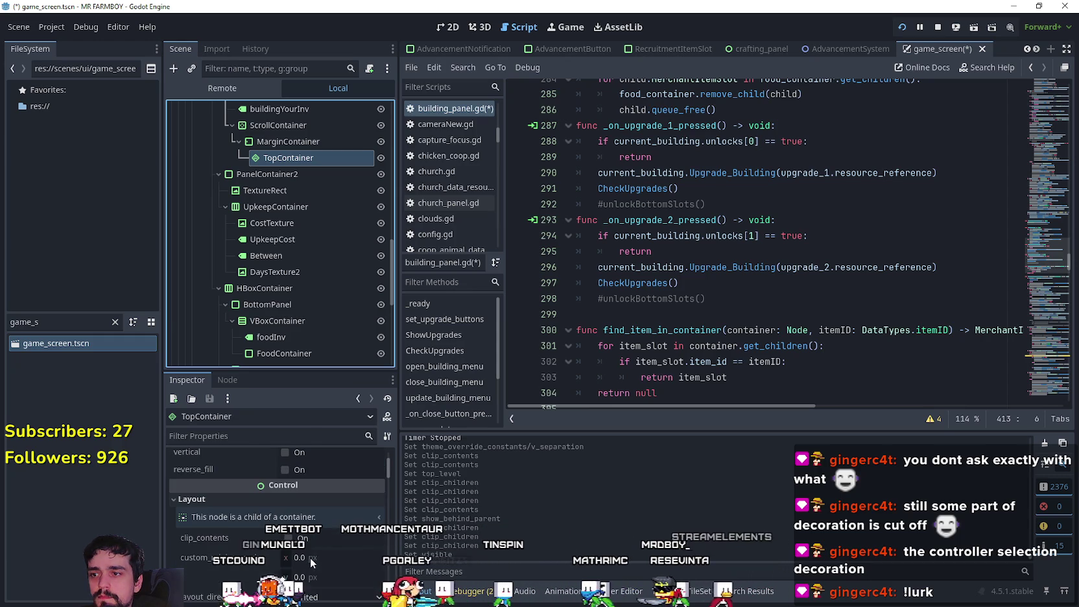
click(287, 537)
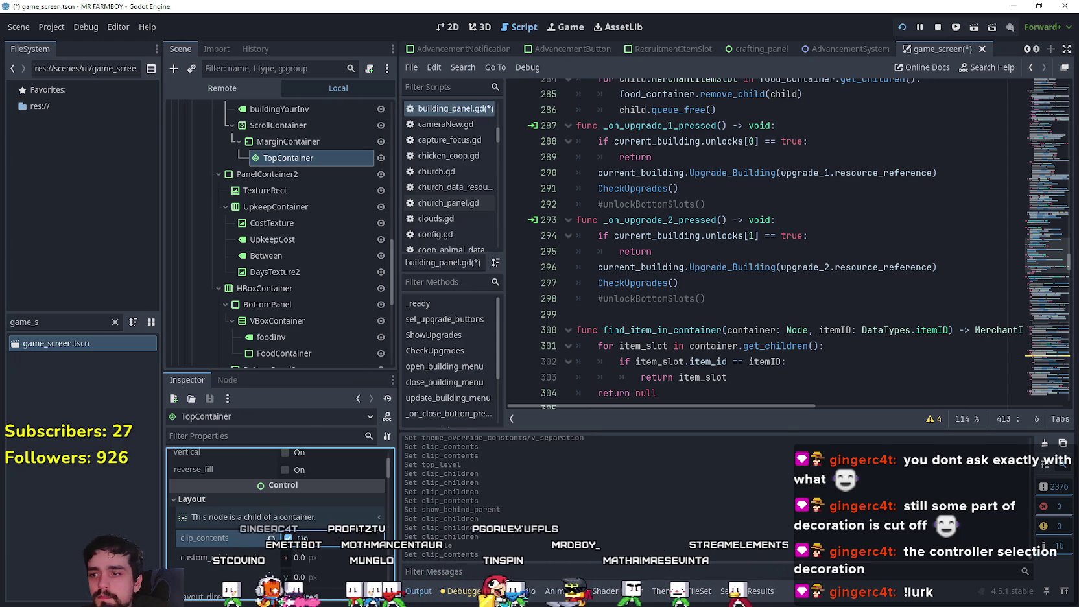
scroll(385, 468, up, 2)
drag(385, 468, 390, 564)
click(324, 533)
click(327, 549)
click(335, 534)
click(350, 566)
click(368, 533)
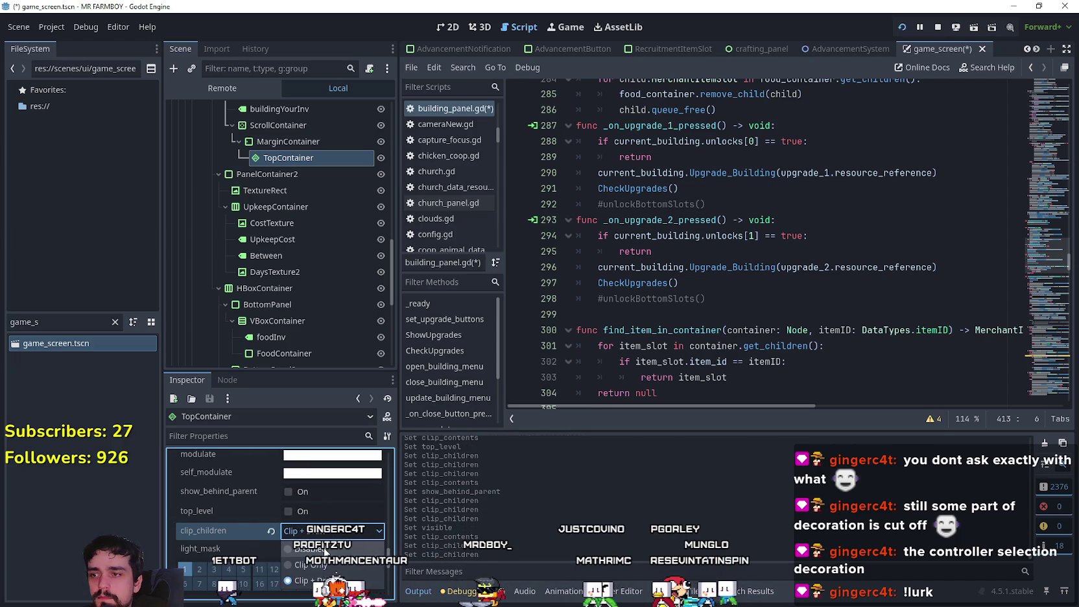
click(283, 535)
Step: Enable TopContainer's visibility layer 2, switch off its clip_contents, and select MarginContainer
scroll(282, 536, down, 2)
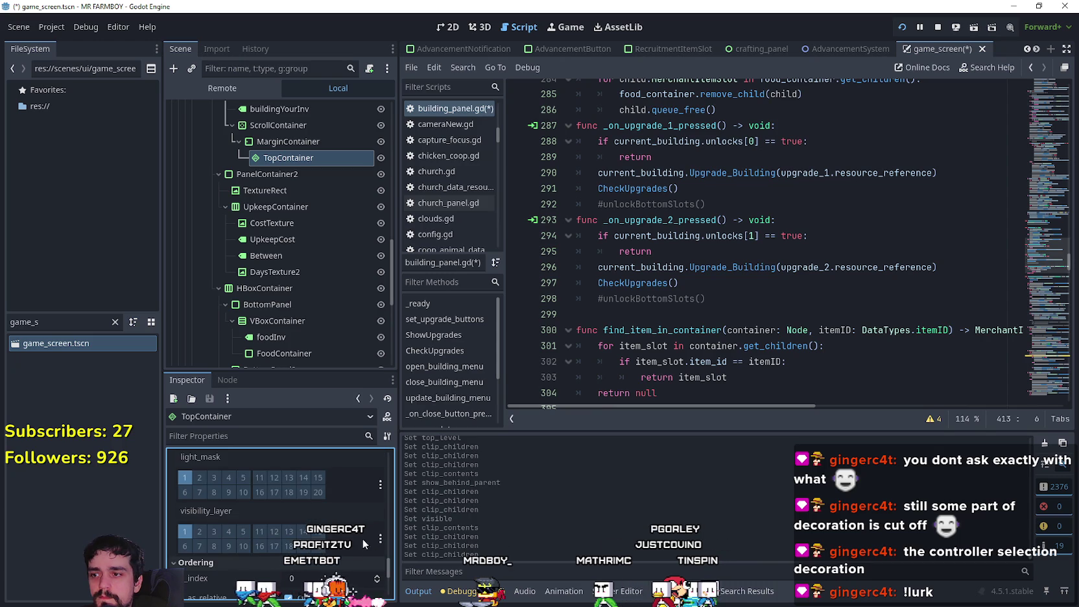
scroll(369, 542, down, 1)
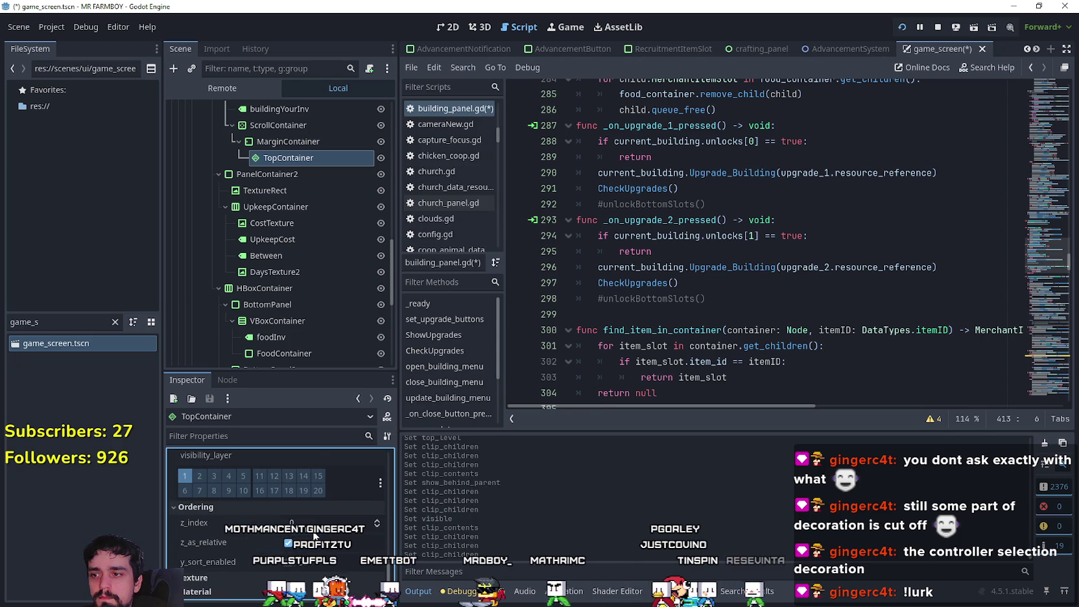
scroll(227, 505, down, 2)
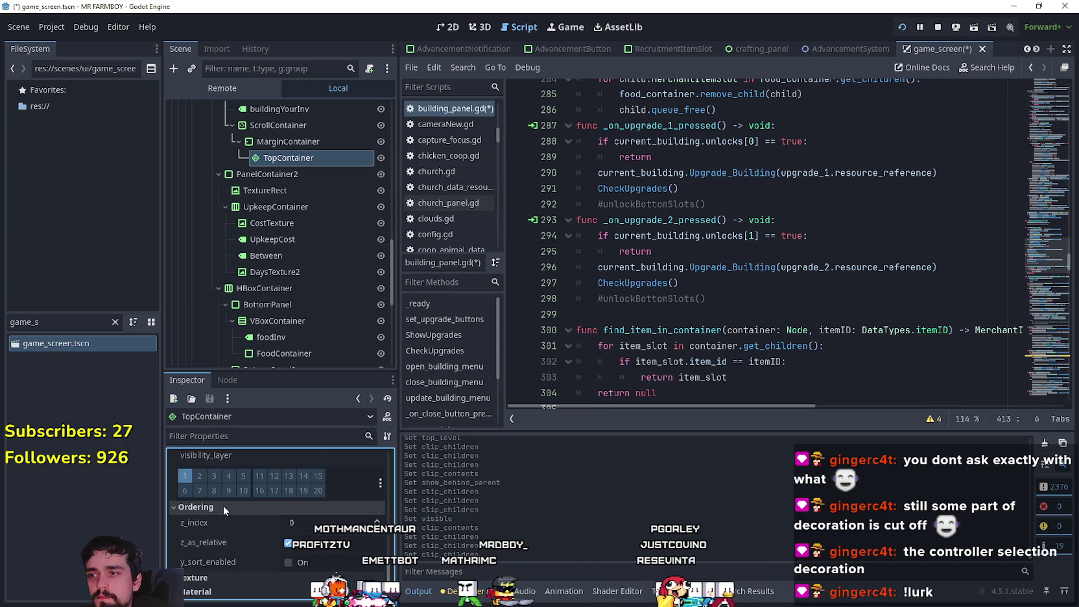
click(196, 479)
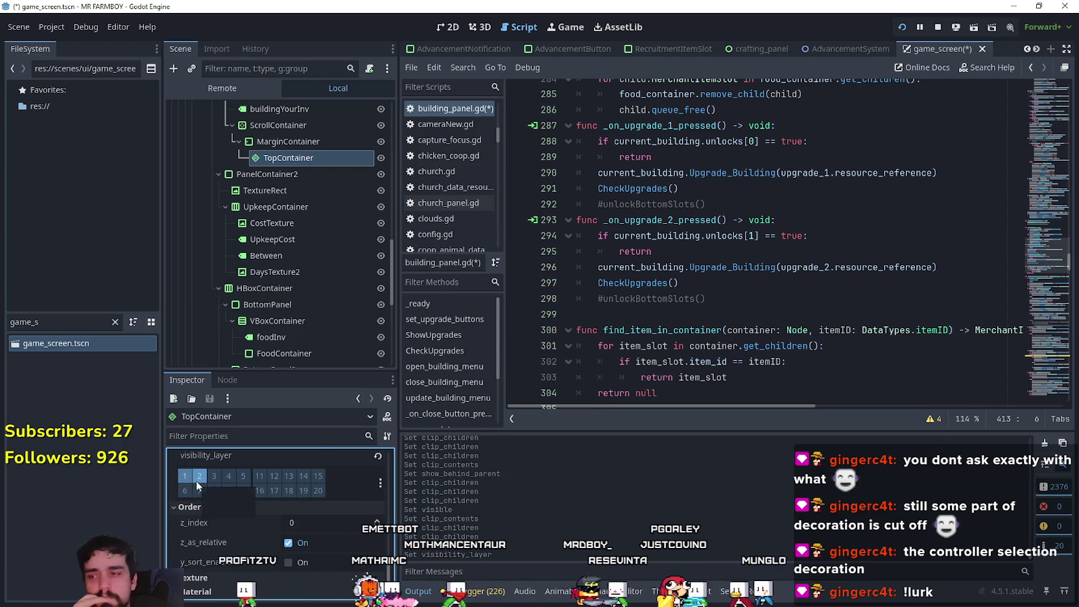
scroll(254, 520, down, 3)
drag(390, 574, 396, 470)
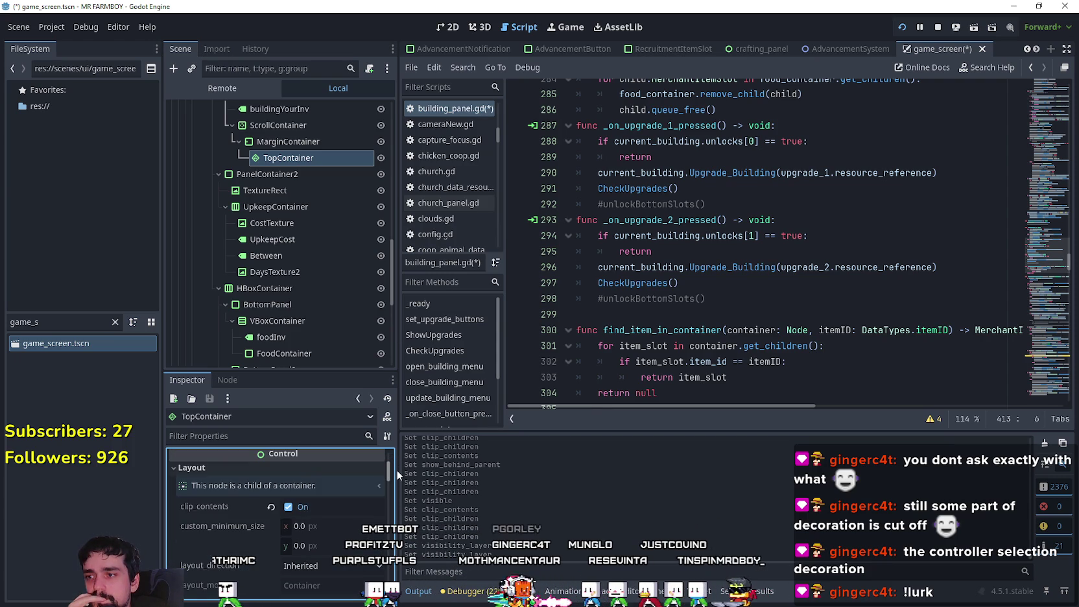
click(290, 506)
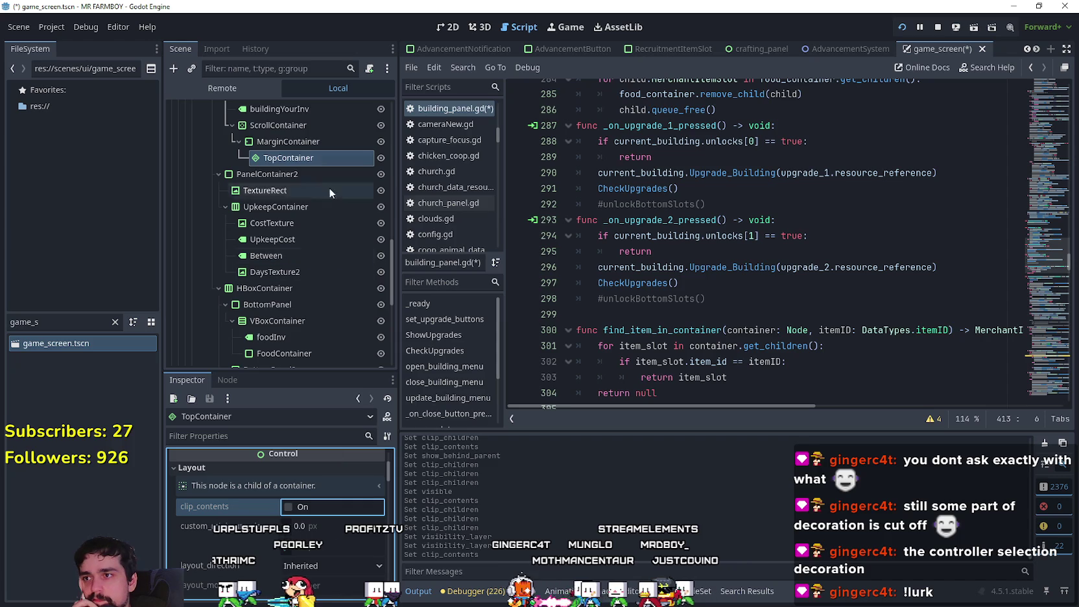
click(312, 142)
scroll(305, 562, up, 5)
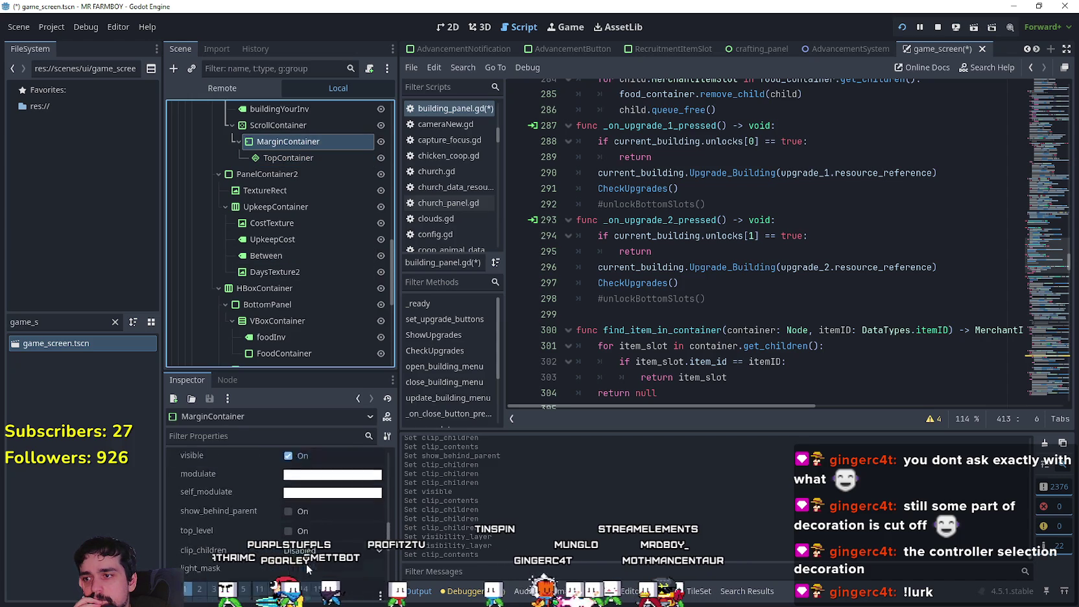
Step: Switch off MarginContainer's clip_contents, then select ScrollContainer
click(300, 564)
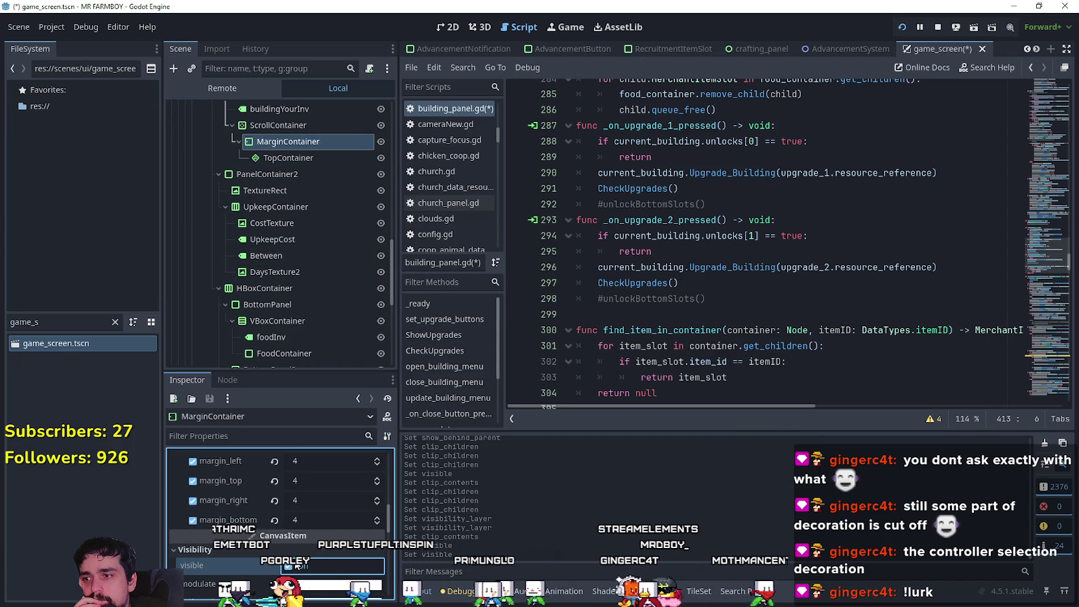
scroll(299, 548, up, 5)
scroll(294, 505, up, 3)
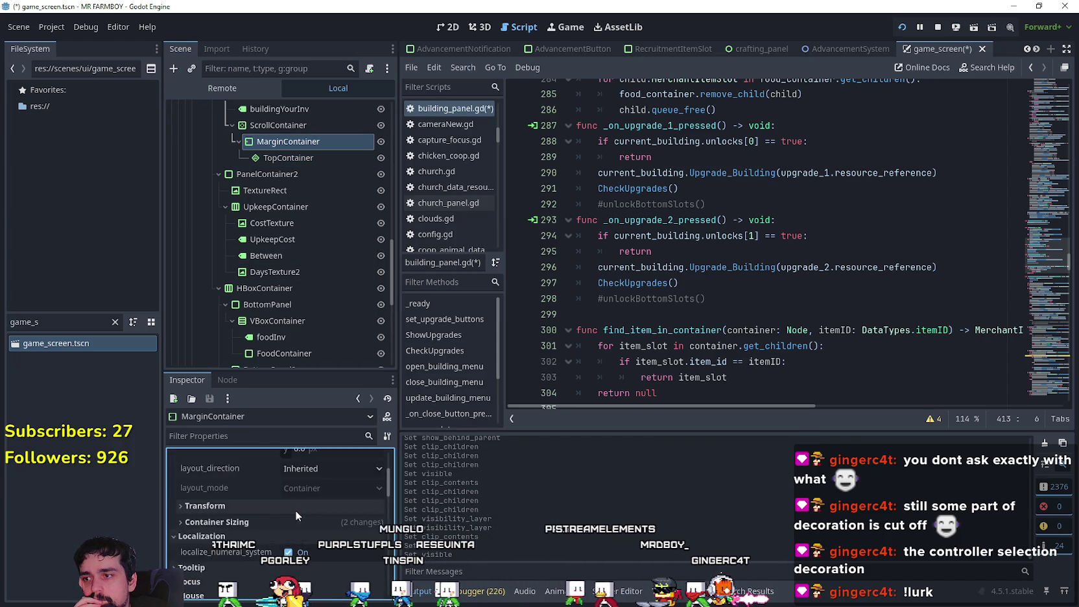
click(297, 510)
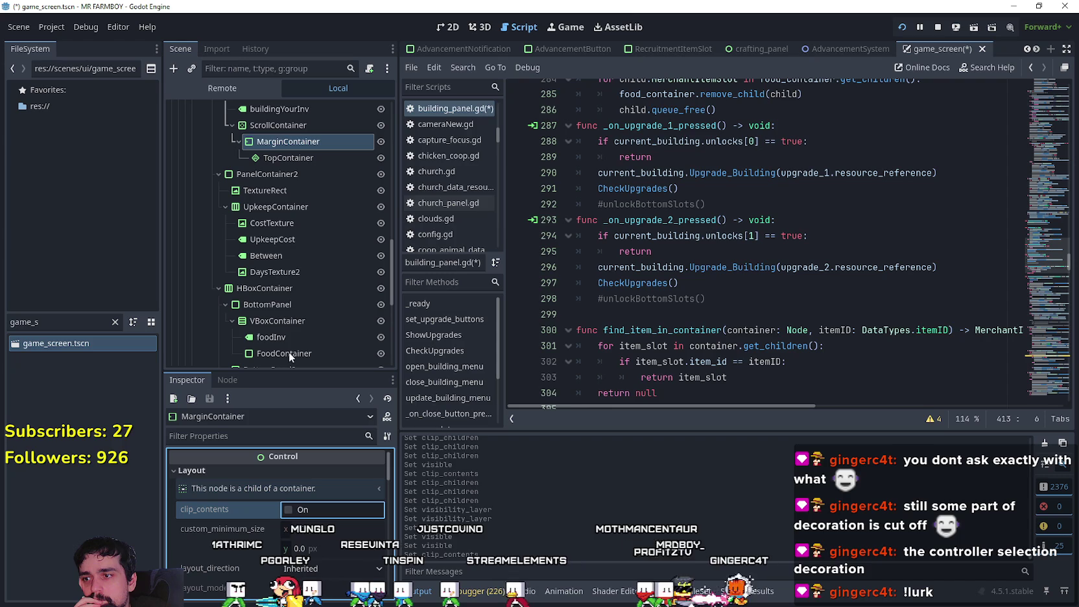
click(290, 126)
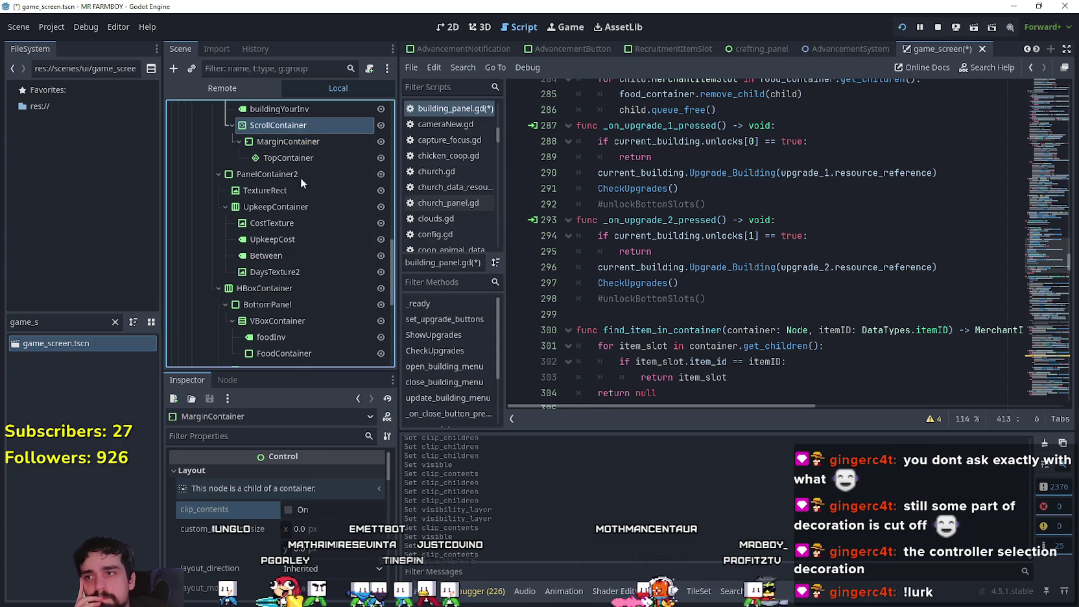
Step: Turn ScrollContainer's clip_contents on, then back off
scroll(286, 517, down, 2)
scroll(272, 534, down, 2)
scroll(273, 536, up, 5)
scroll(276, 539, up, 1)
click(302, 555)
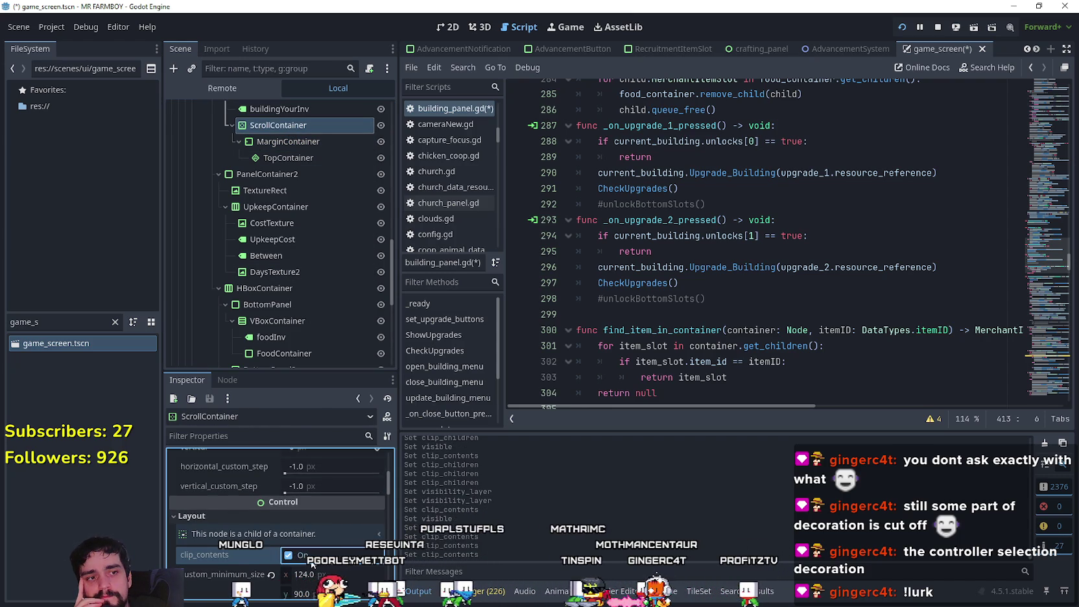
scroll(270, 546, down, 1)
scroll(270, 542, down, 3)
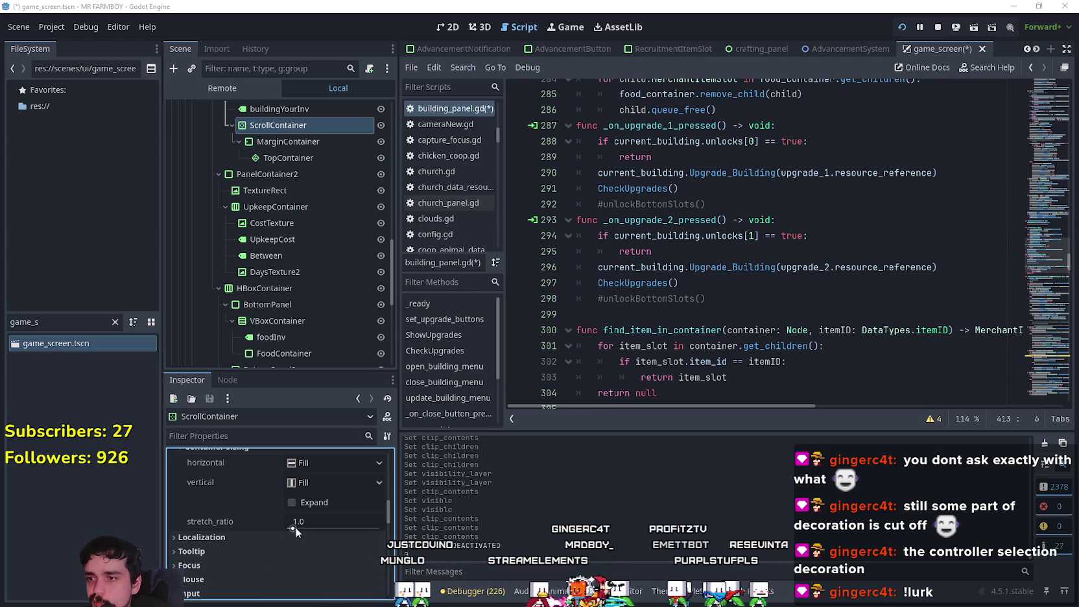
scroll(302, 523, up, 5)
click(329, 521)
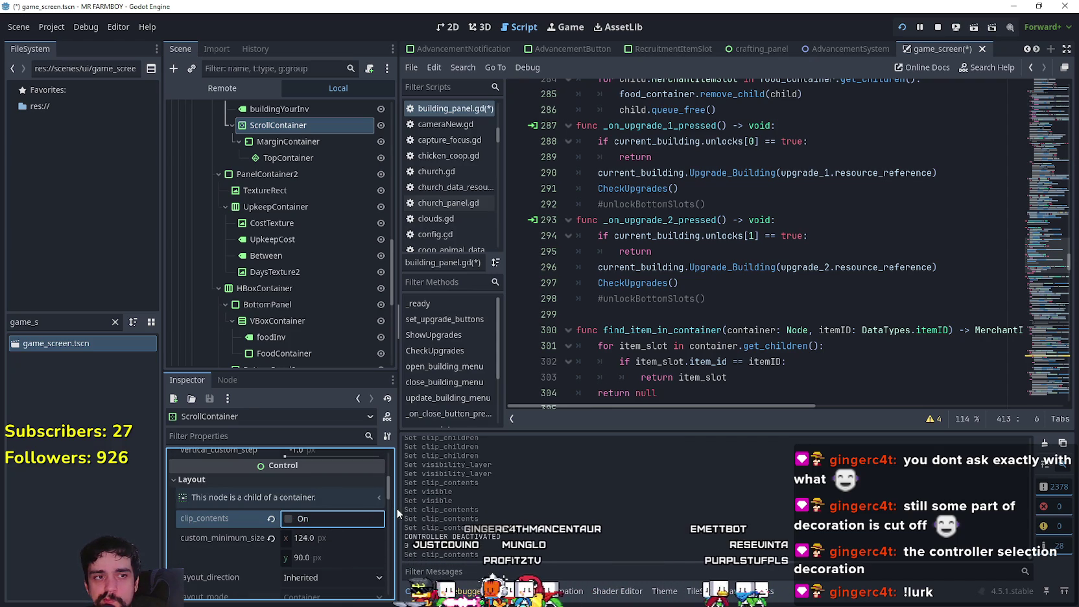
Step: Cycle ScrollContainer's clip_children through Clip Only and Clip + Draw, ending at Disabled
scroll(391, 502, down, 3)
scroll(391, 509, down, 2)
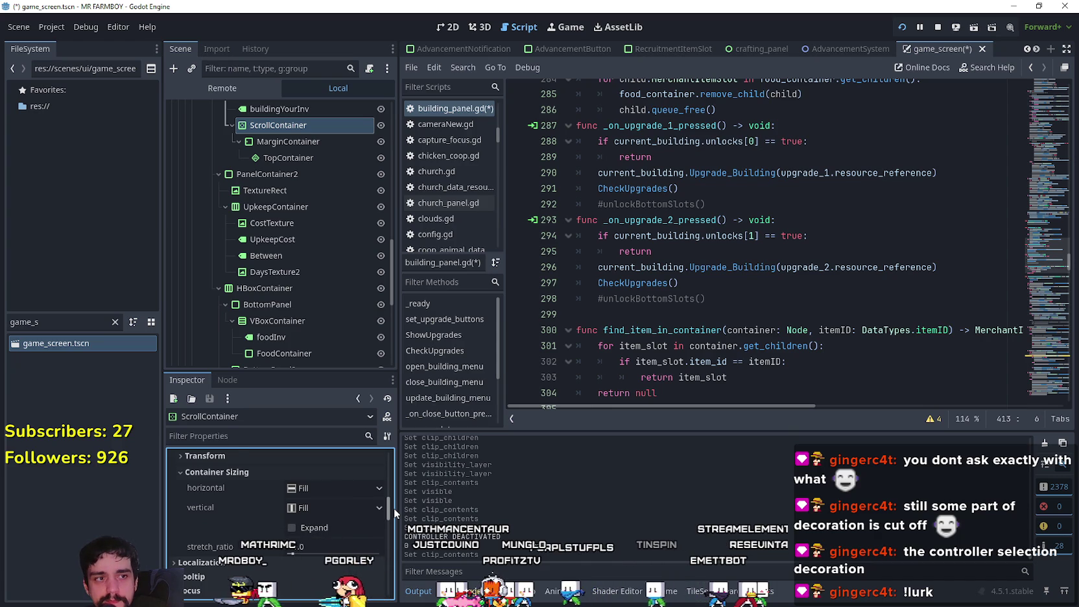
mouse_move(394, 509)
mouse_down()
mouse_move(402, 593)
mouse_move(402, 560)
mouse_move(401, 569)
mouse_up()
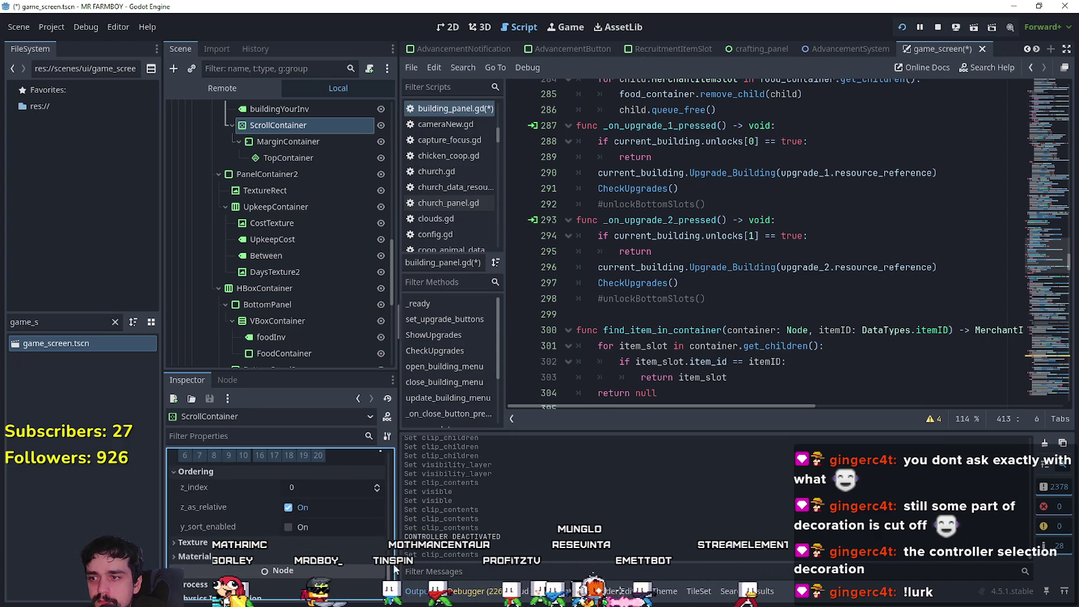
scroll(331, 539, up, 5)
click(332, 550)
click(334, 570)
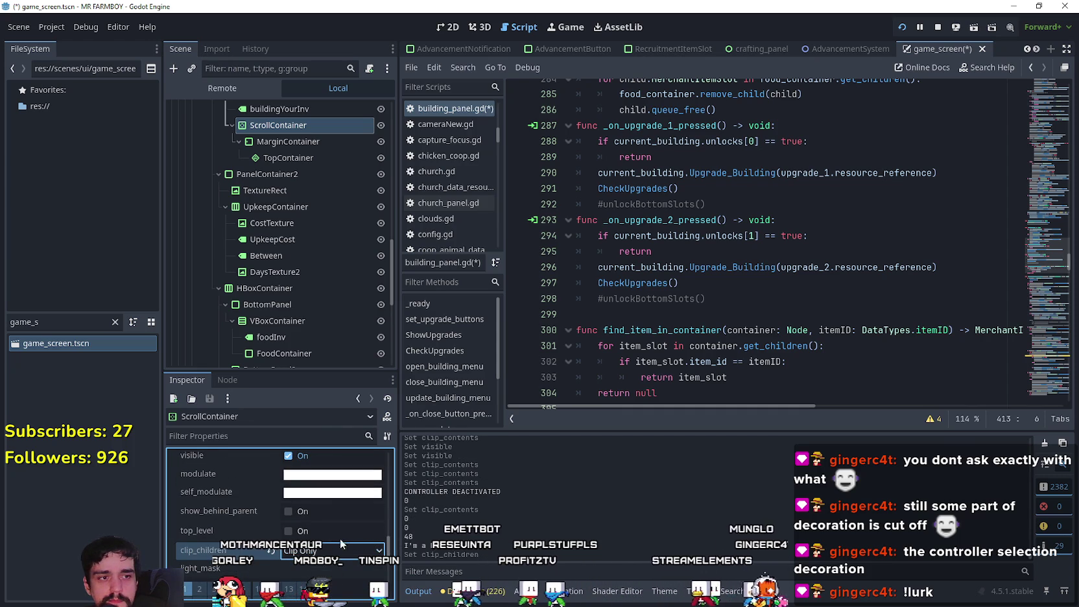
click(341, 548)
click(348, 596)
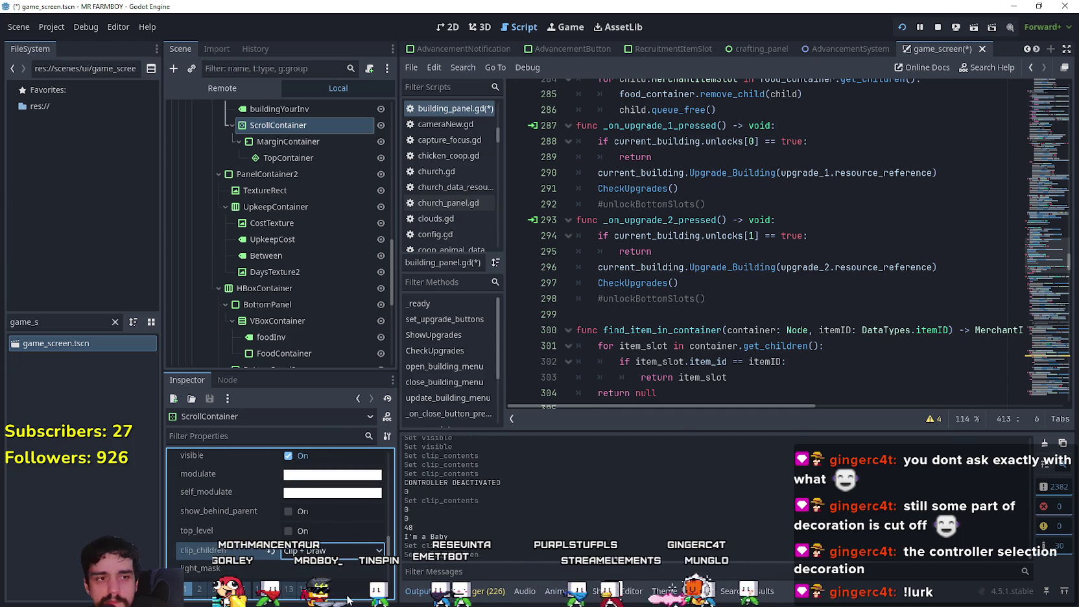
click(350, 554)
click(347, 564)
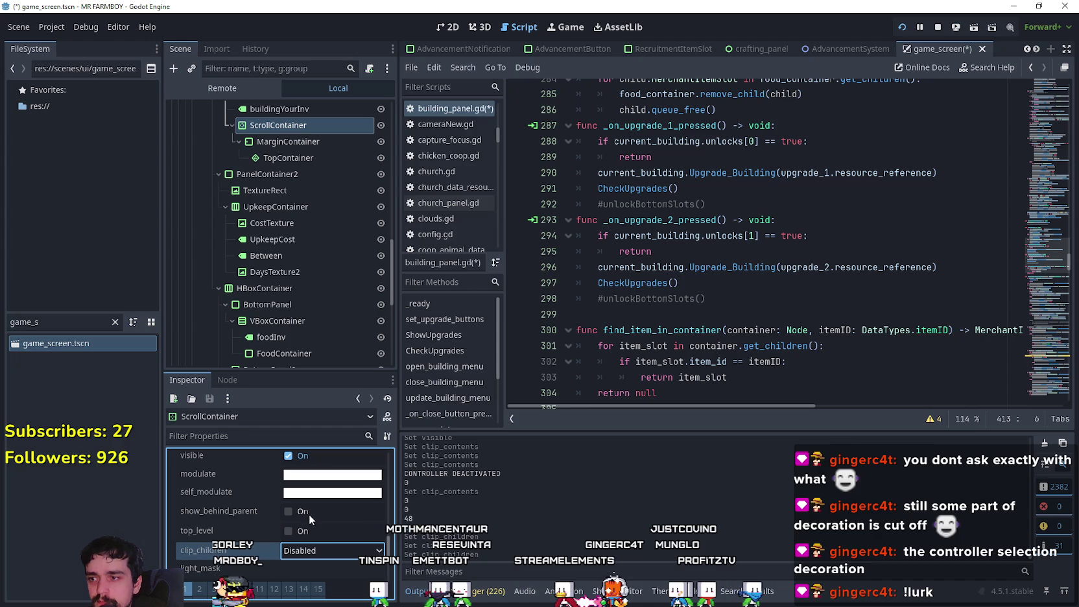
Step: Toggle show_behind_parent on and off, try clip_children Clip Only, then revert it to Disabled
click(304, 514)
click(303, 514)
click(304, 516)
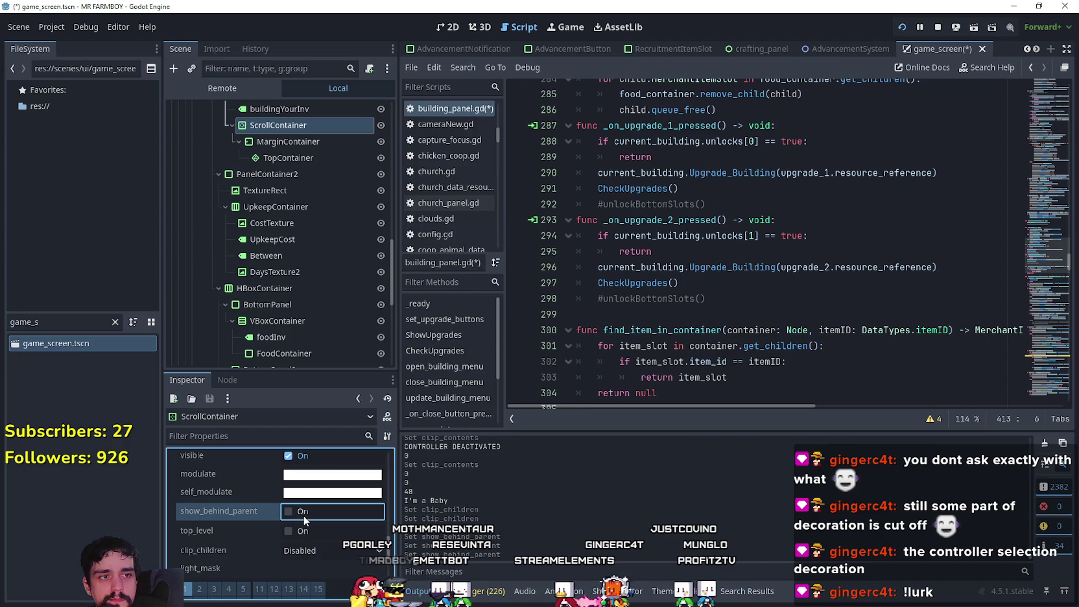
click(350, 550)
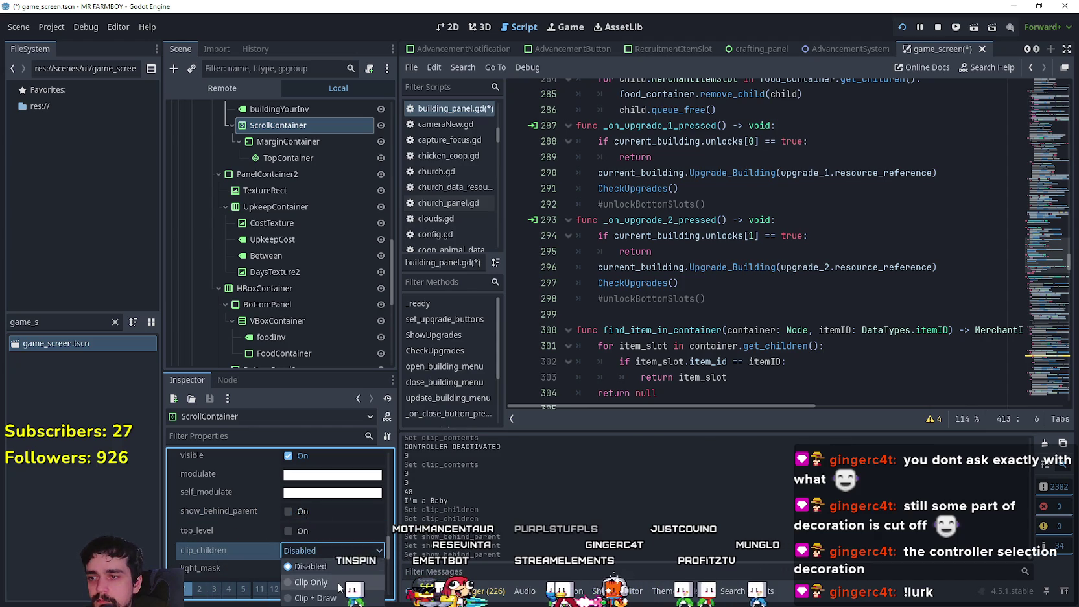
click(332, 565)
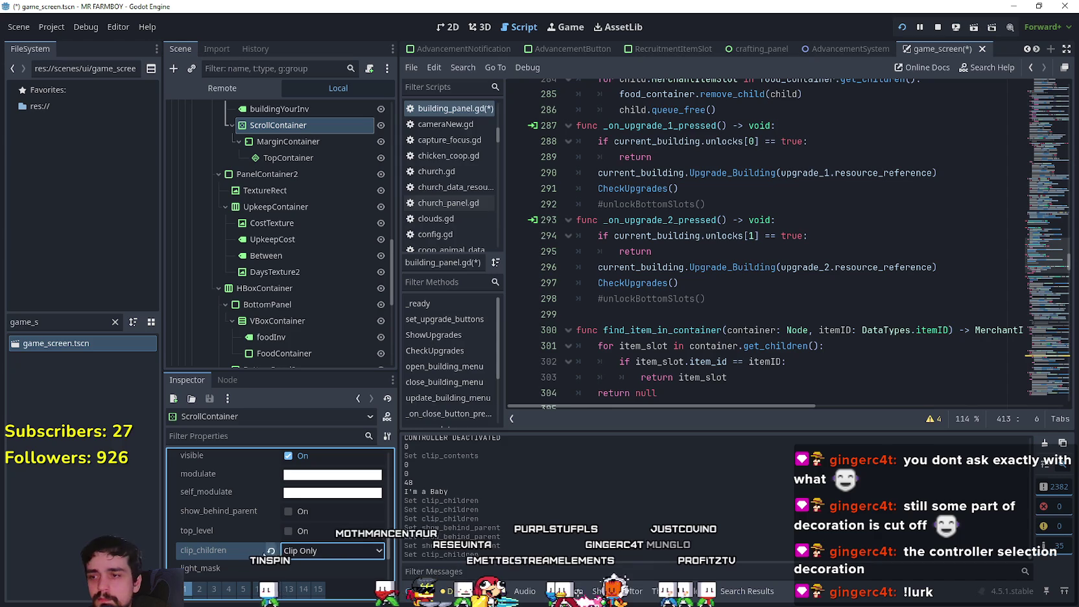
click(270, 550)
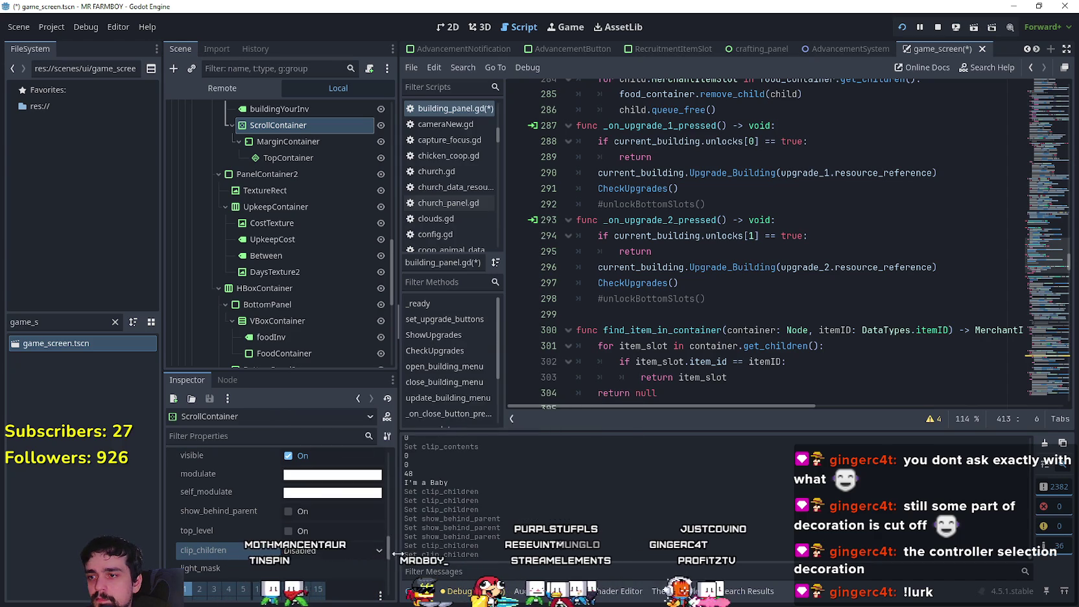
Step: Keep vertical_scroll_mode on Always Show and view the ScrollContainer's signals
scroll(384, 536, up, 4)
scroll(381, 523, up, 1)
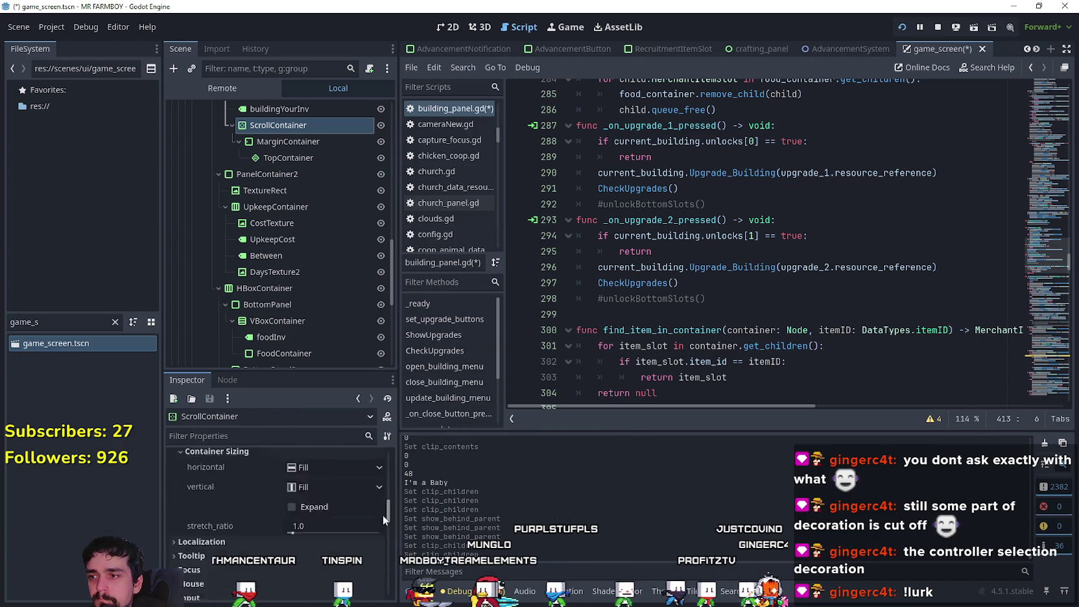
scroll(306, 509, up, 5)
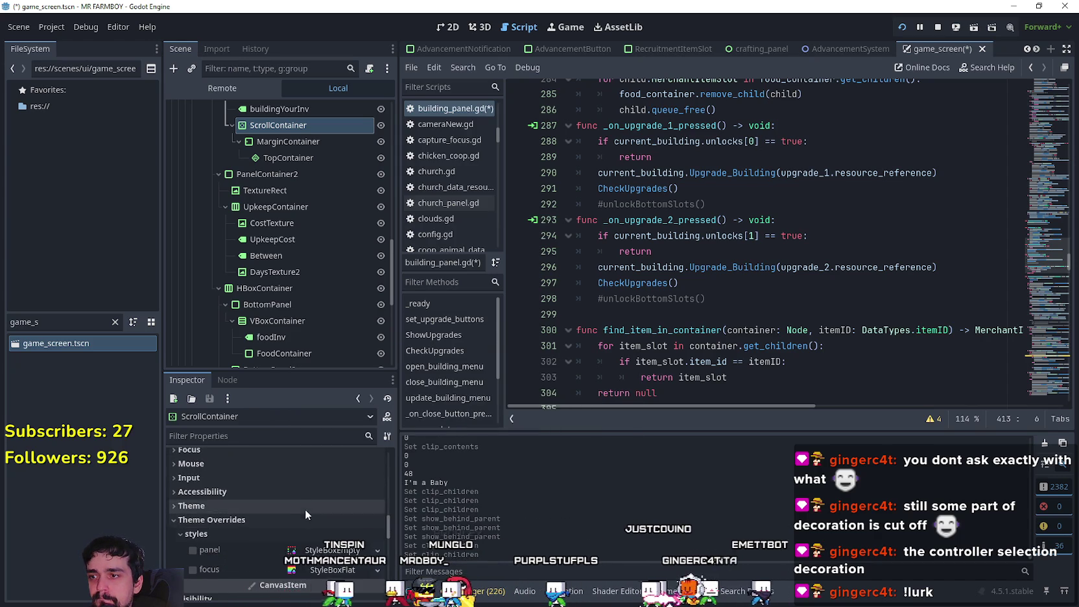
scroll(261, 543, up, 10)
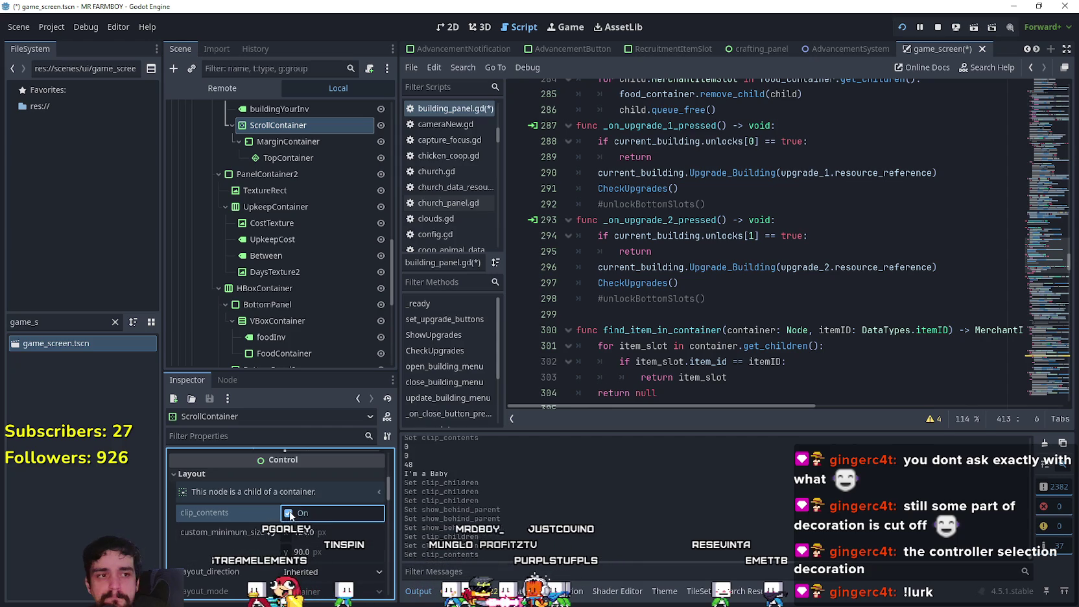
scroll(286, 513, up, 6)
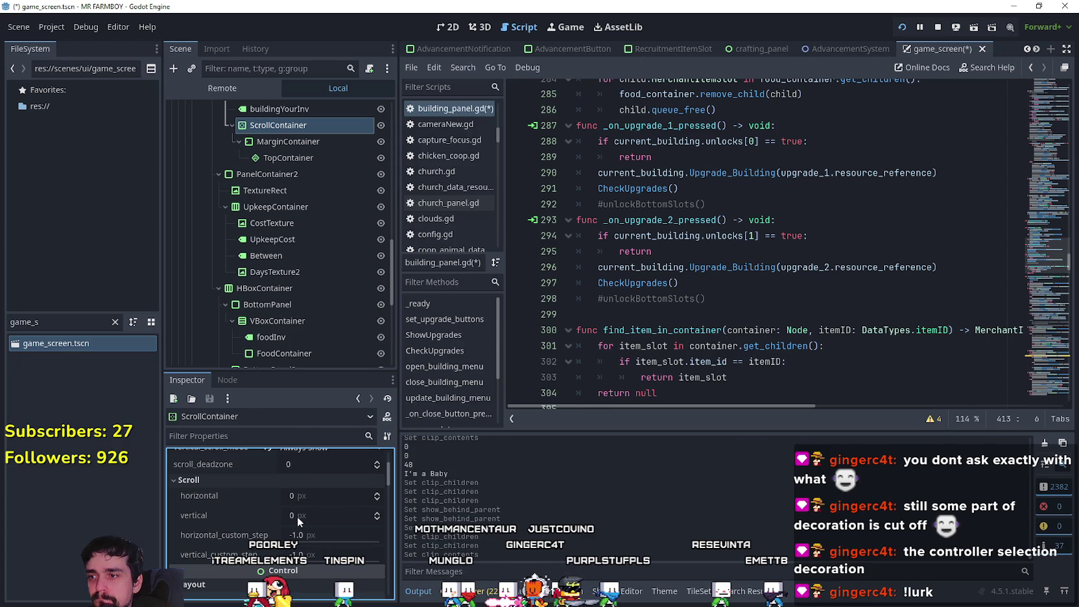
scroll(337, 491, up, 3)
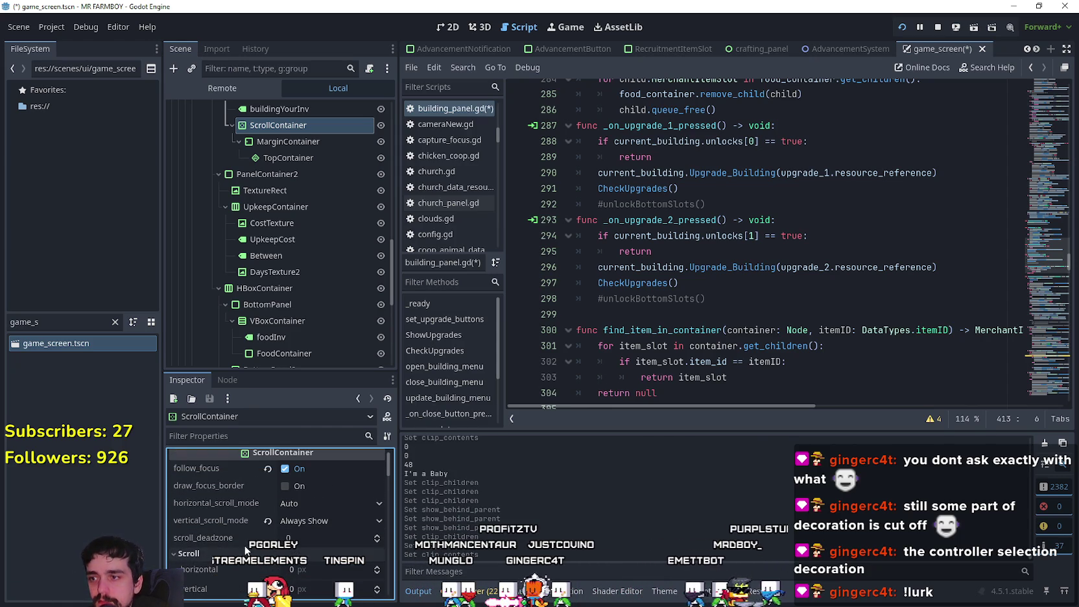
click(347, 519)
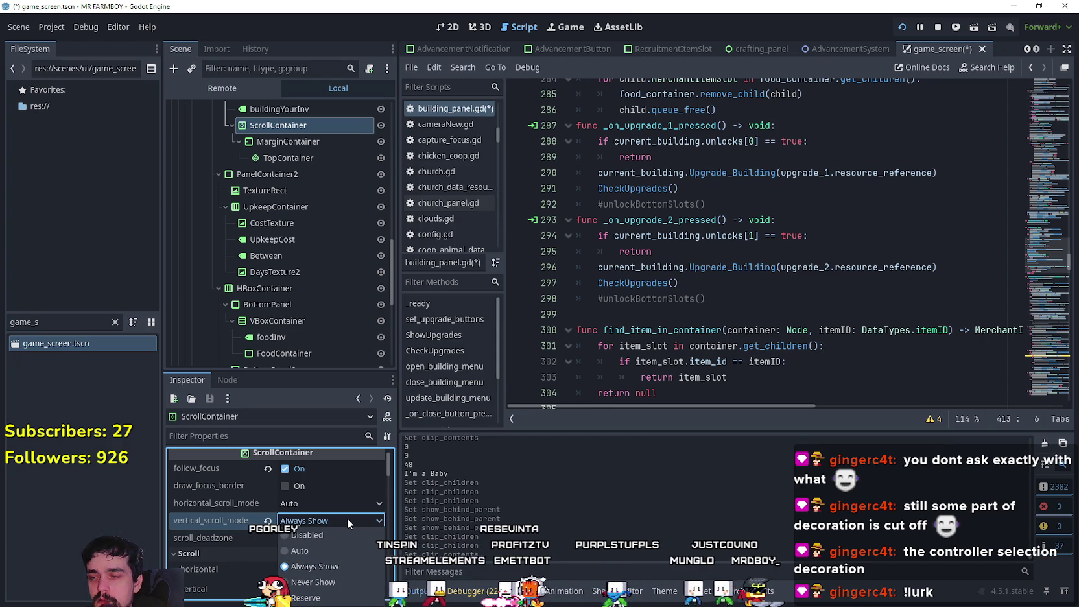
click(347, 519)
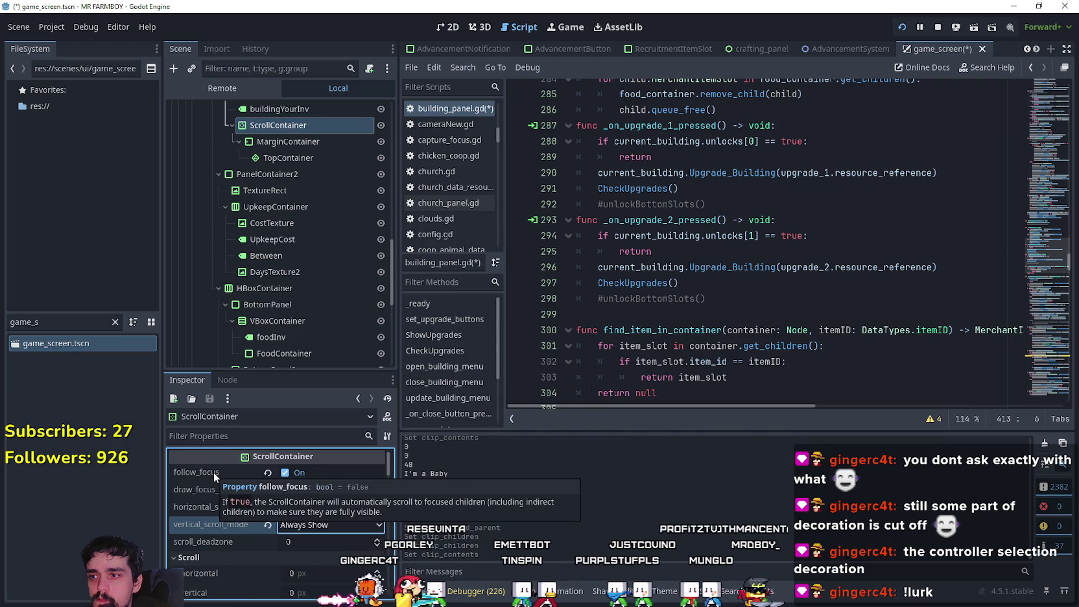
click(218, 381)
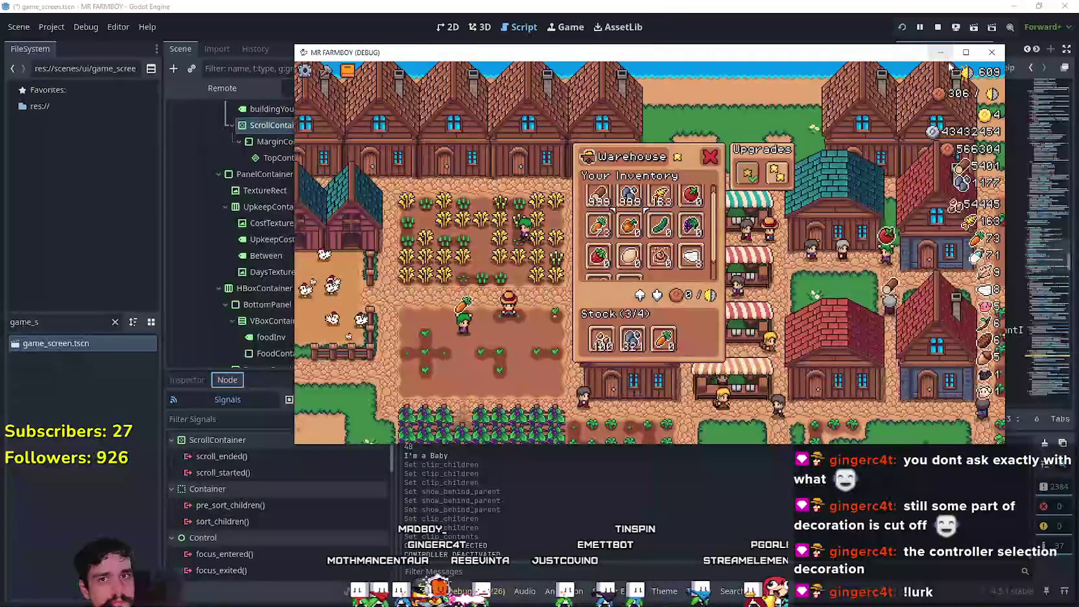
Step: Maximize the game window, test Warehouse inventory scrolling with the controller, then return to the editor
click(964, 53)
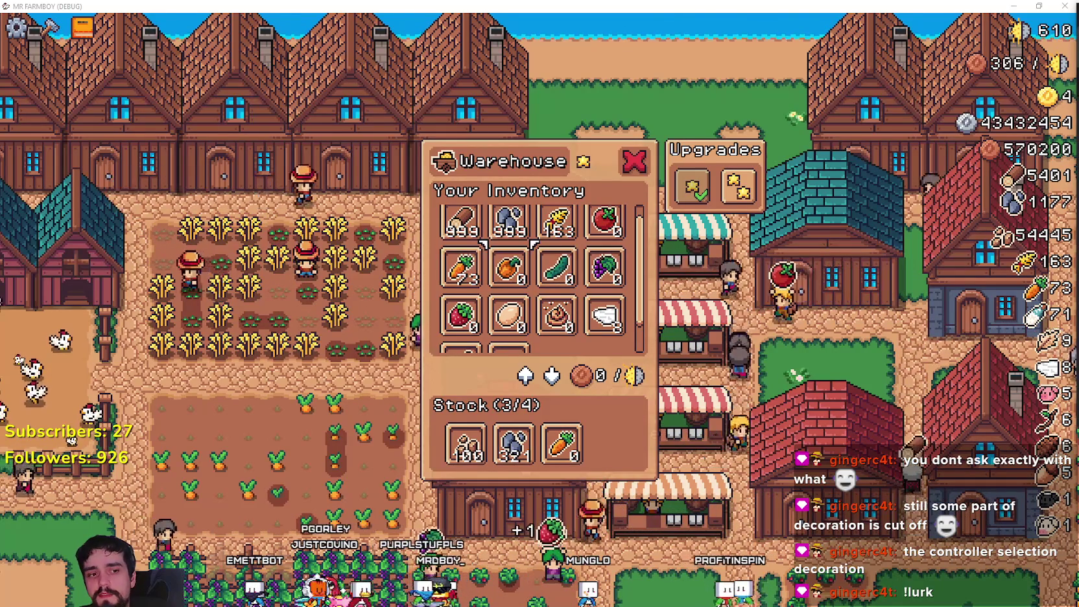
key(alt+Tab)
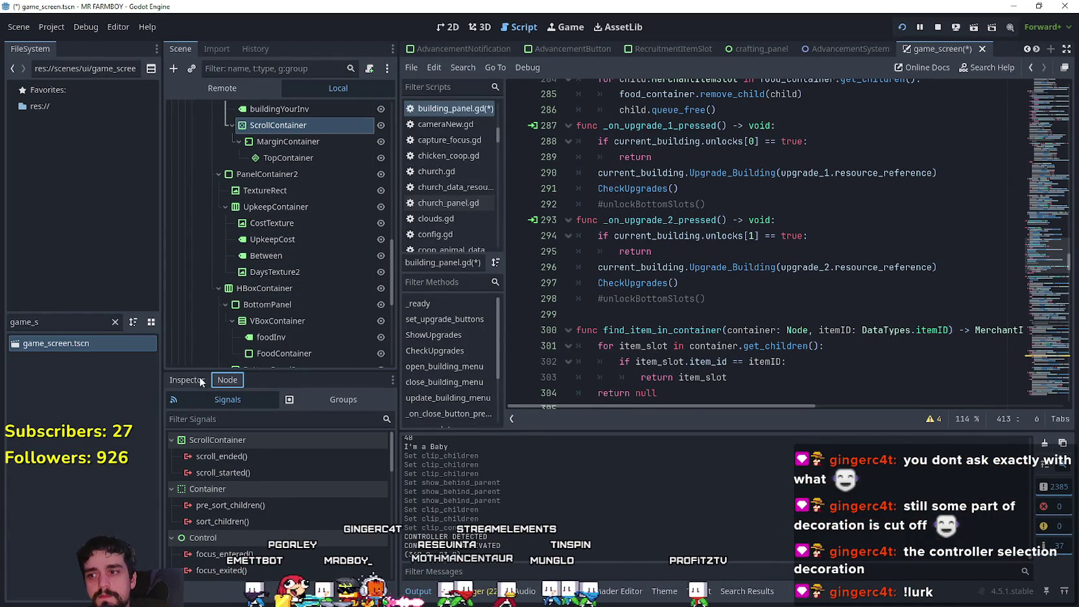
Step: Connect ScrollContainer's focus_entered signal to BuildingPanel, creating its handler function
click(263, 471)
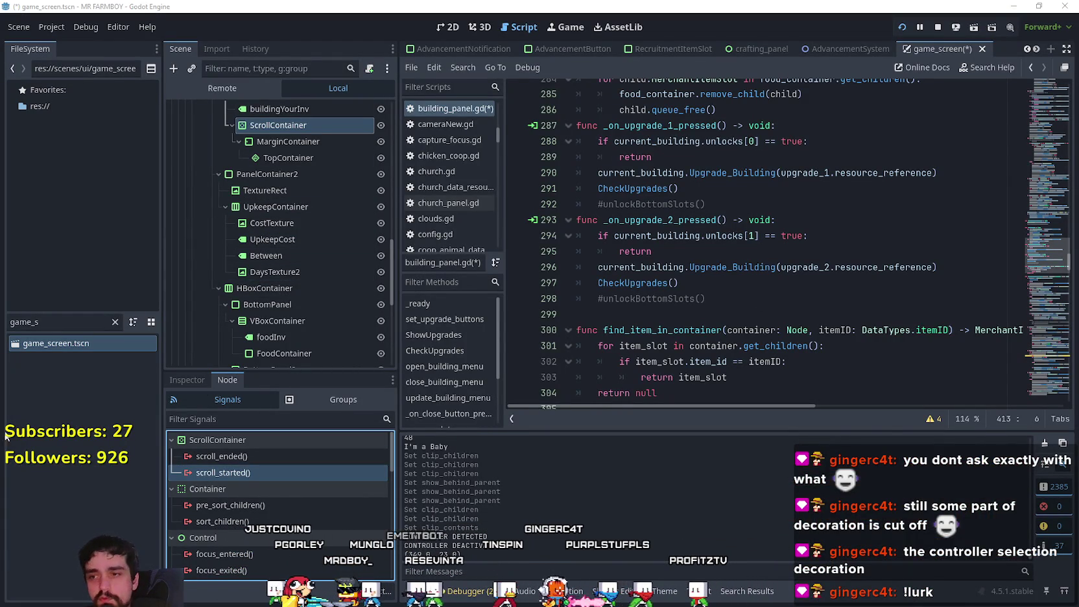
scroll(324, 529, down, 3)
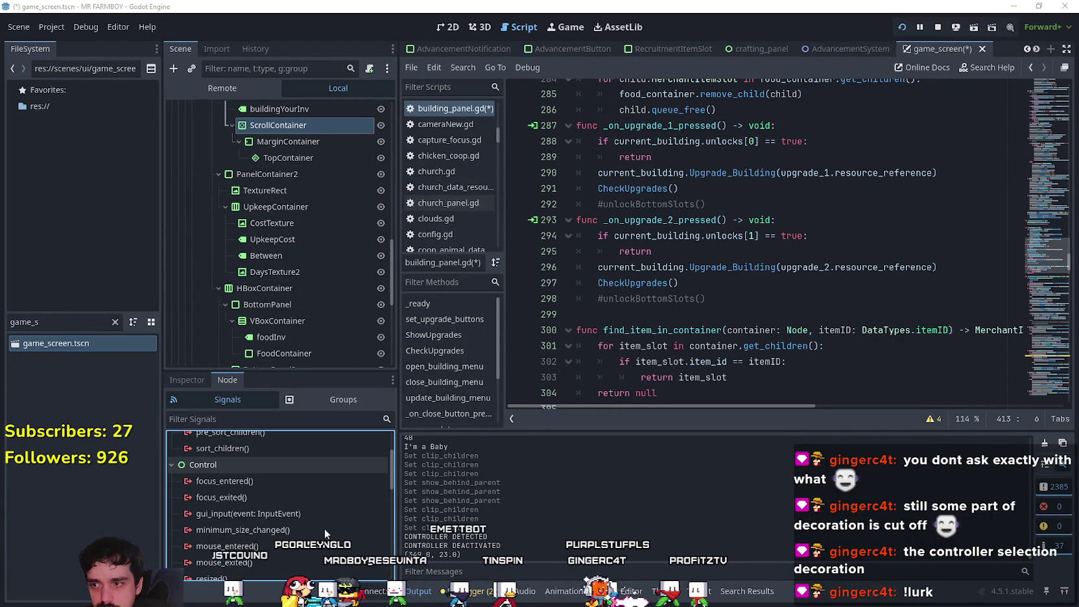
click(265, 480)
double_click(266, 463)
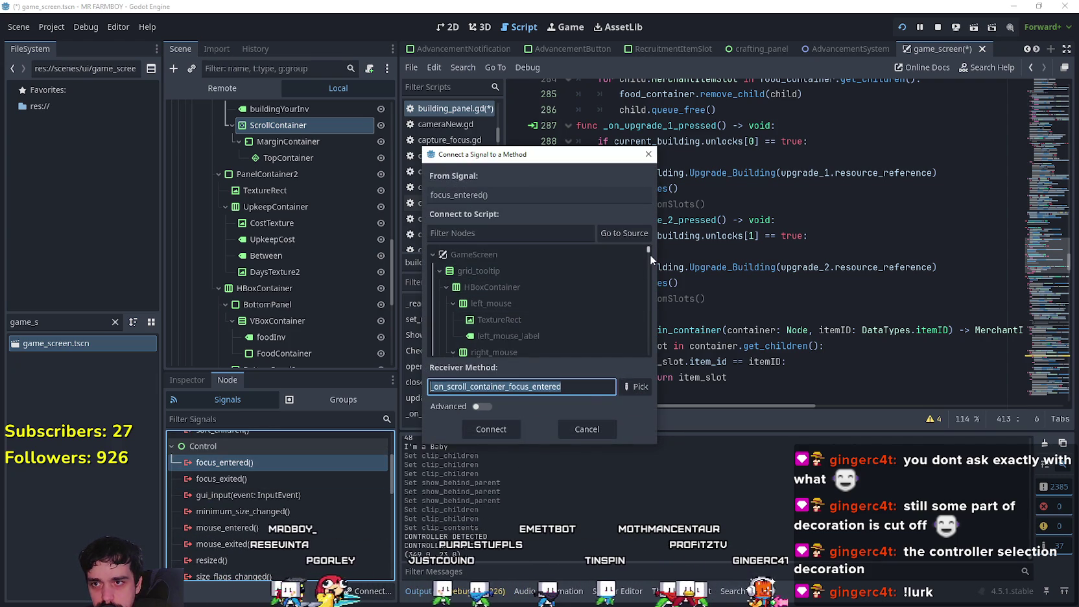
scroll(648, 255, down, 3)
drag(647, 244, 647, 263)
scroll(649, 266, down, 3)
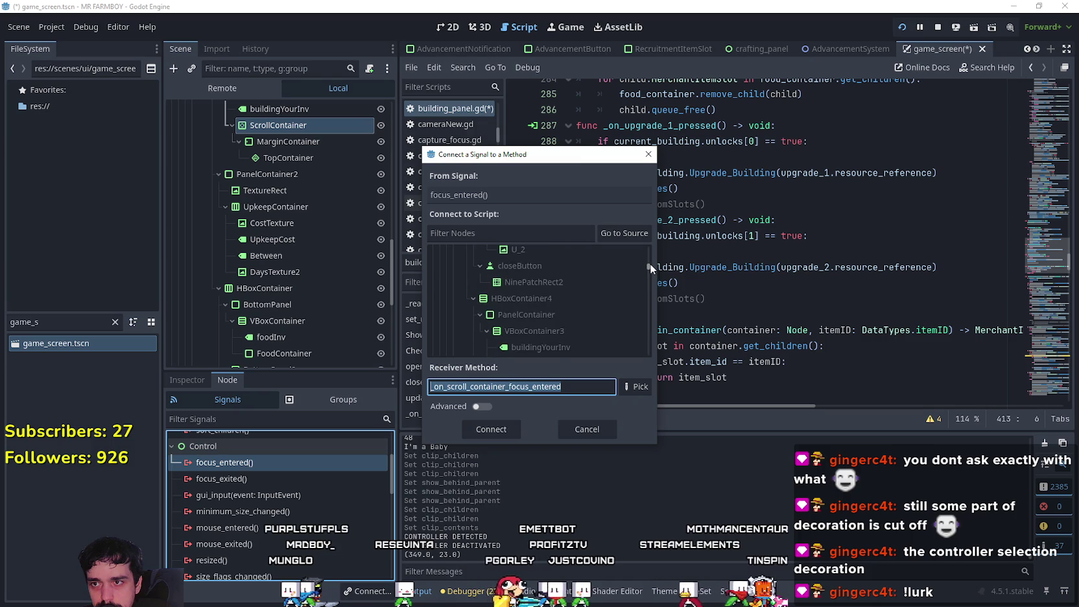
scroll(650, 266, down, 5)
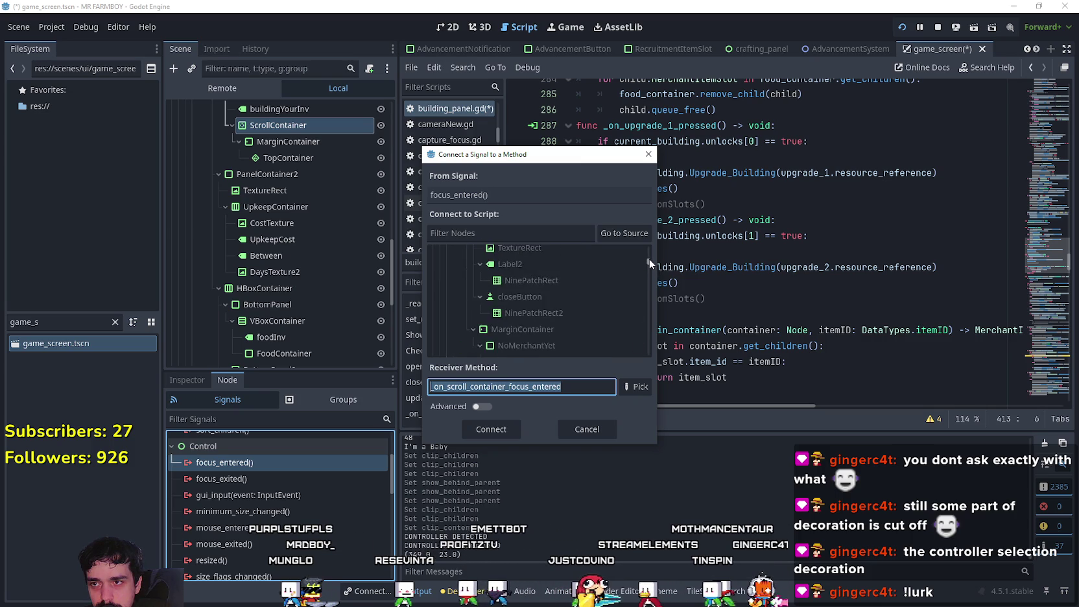
click(622, 256)
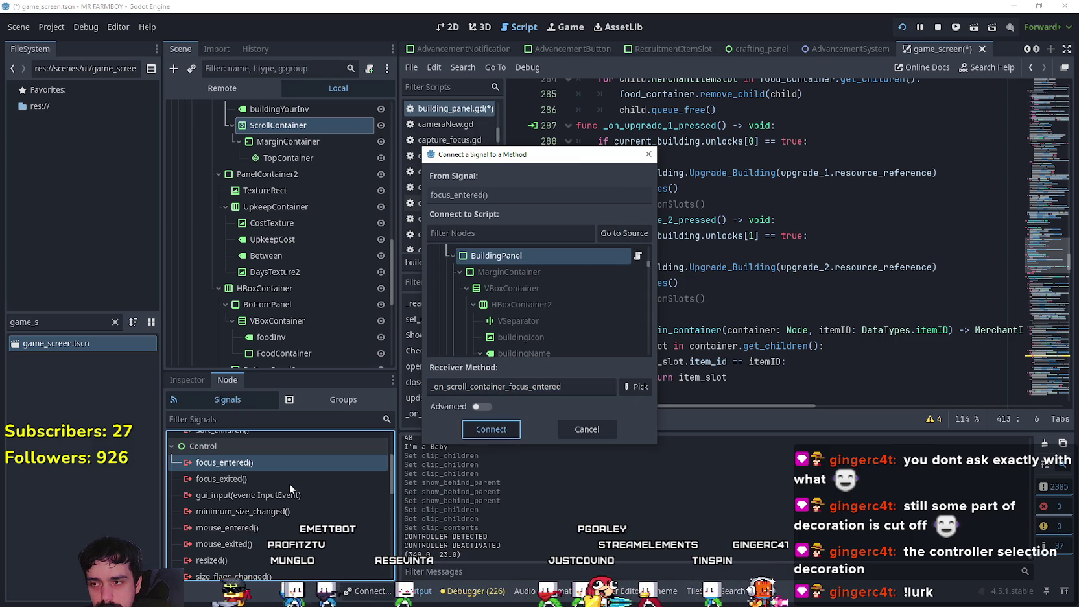
key(Return)
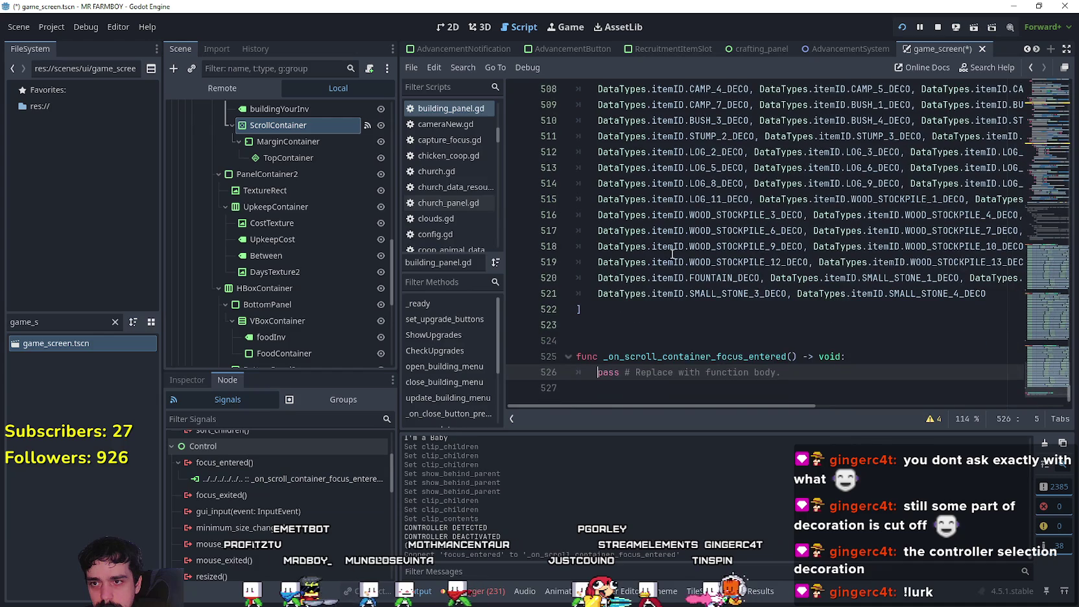
Step: Open the focus_exited connection dialog and choose BuildingPanel as the receiver
double_click(219, 495)
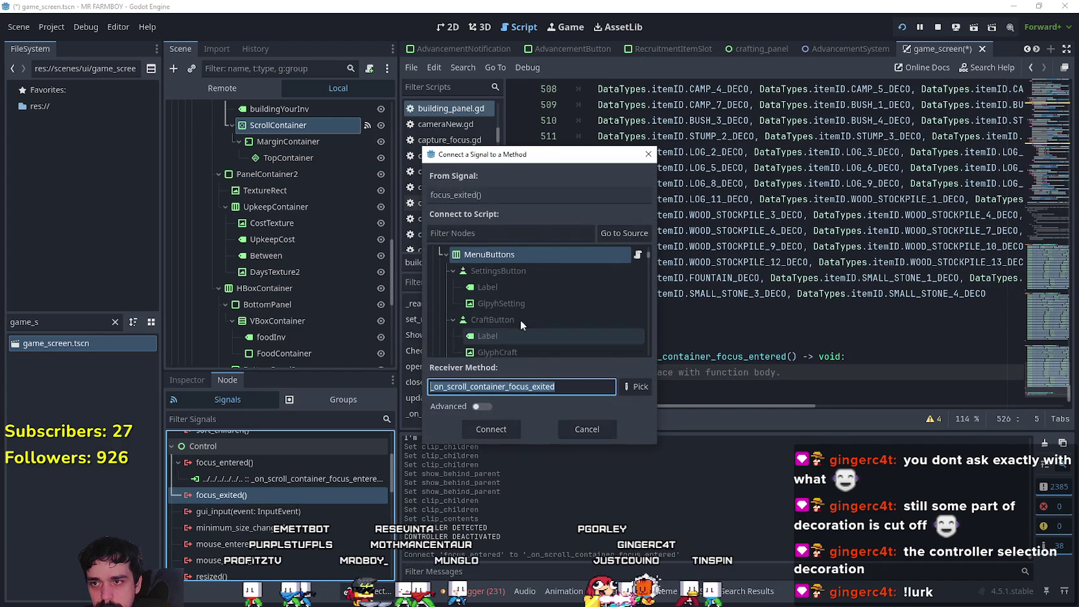
scroll(584, 302, down, 5)
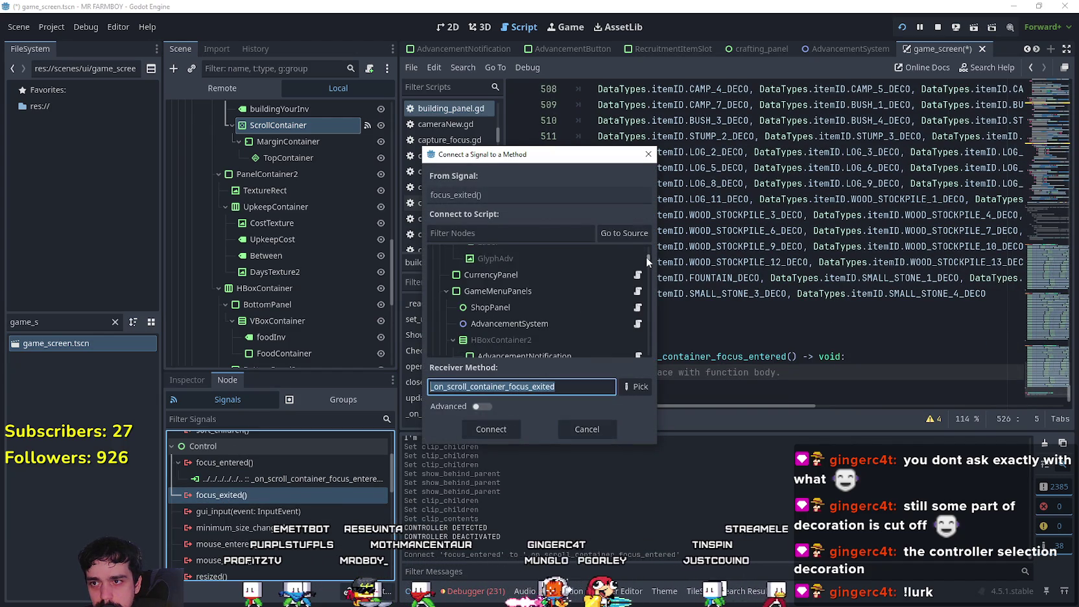
scroll(647, 257, up, 2)
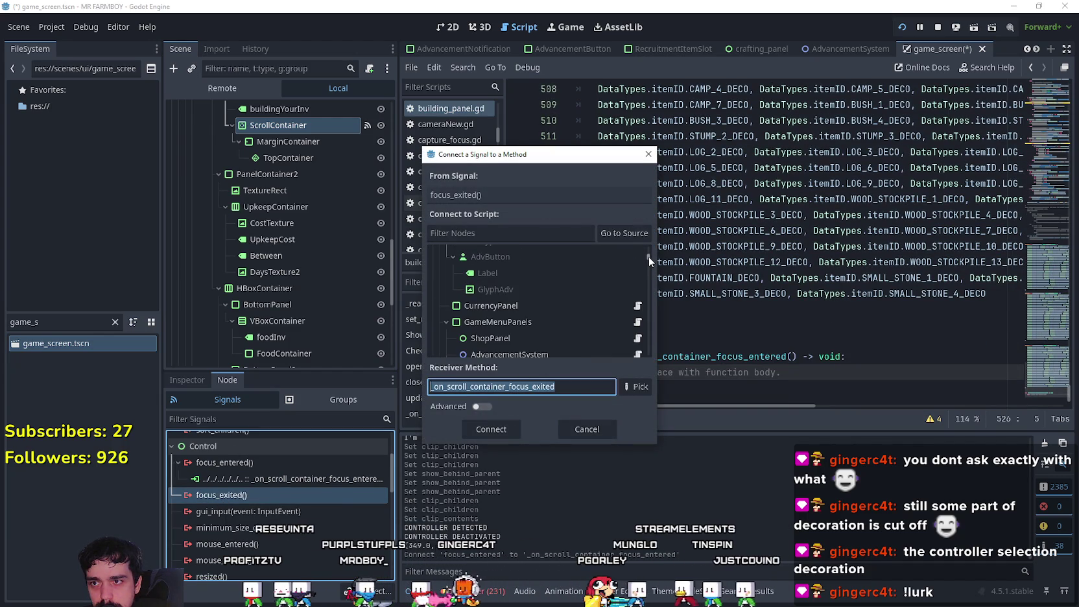
scroll(648, 258, down, 5)
scroll(650, 263, down, 5)
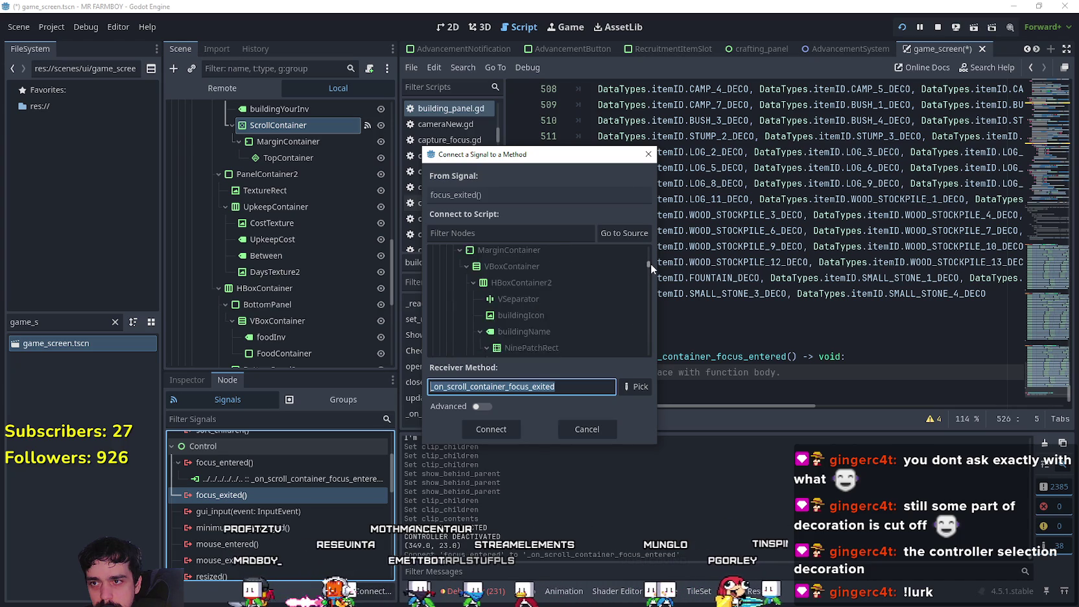
scroll(651, 264, up, 1)
click(581, 262)
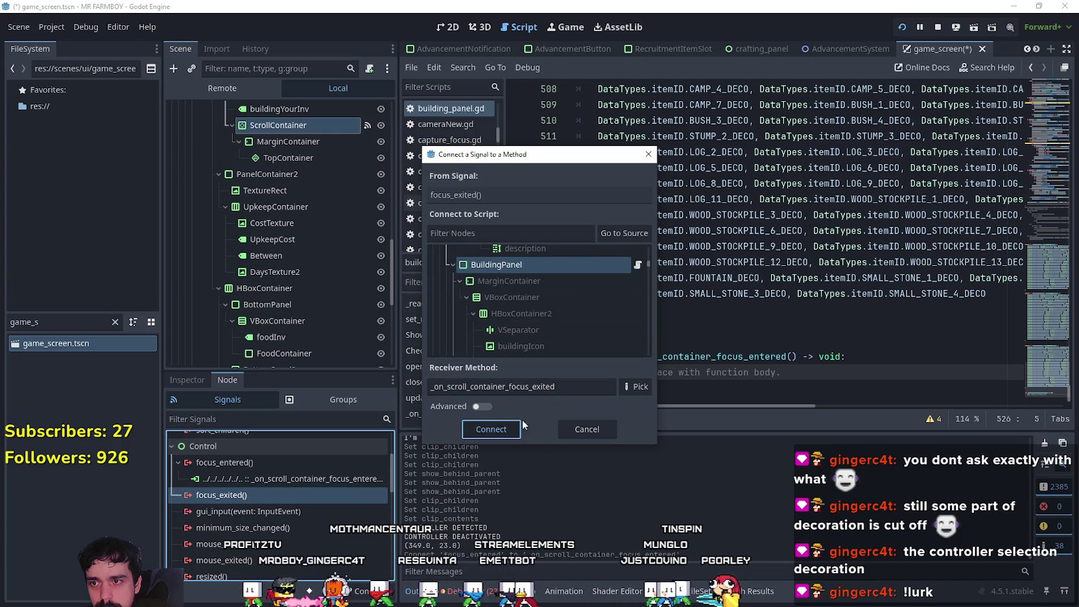
key(Escape)
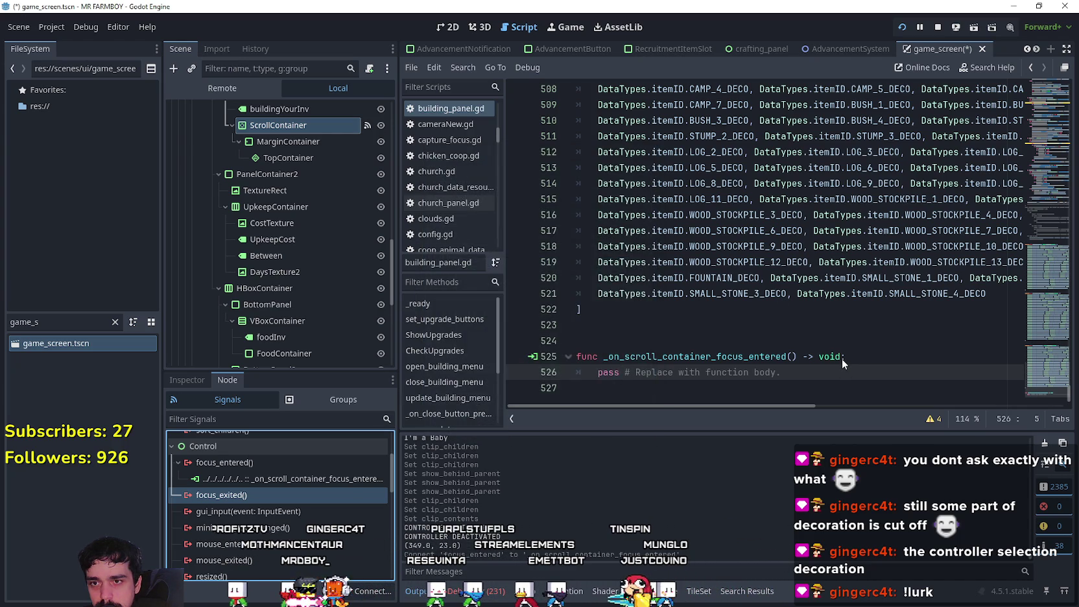
Step: Replace pass in the focus_entered handler with print("HERRO 1")
drag(784, 324, 605, 303)
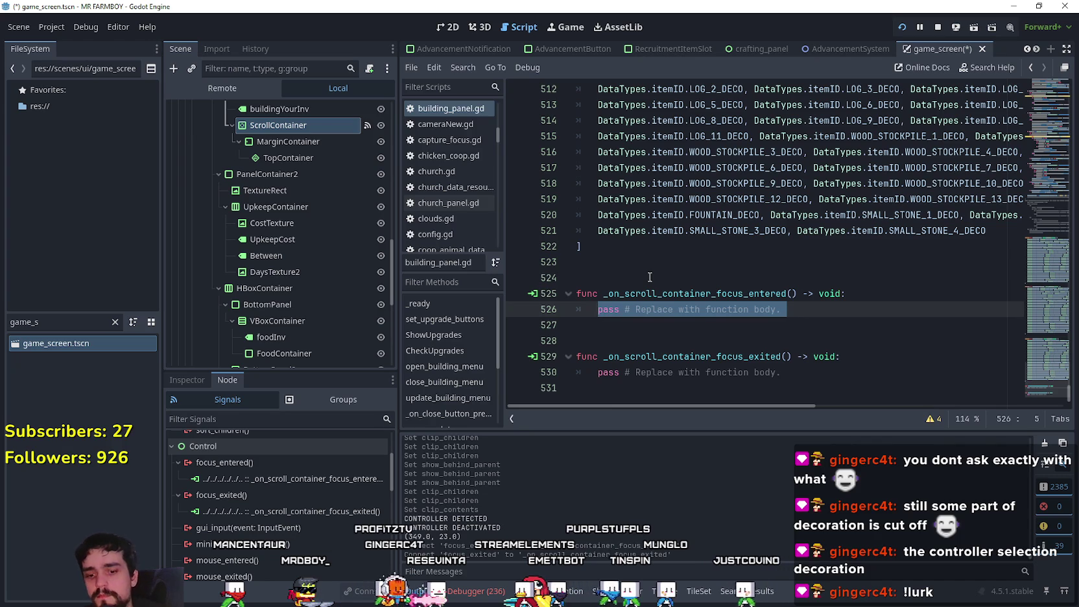
text(p)
key(BackSpace)
key(BackSpace)
text(rint)
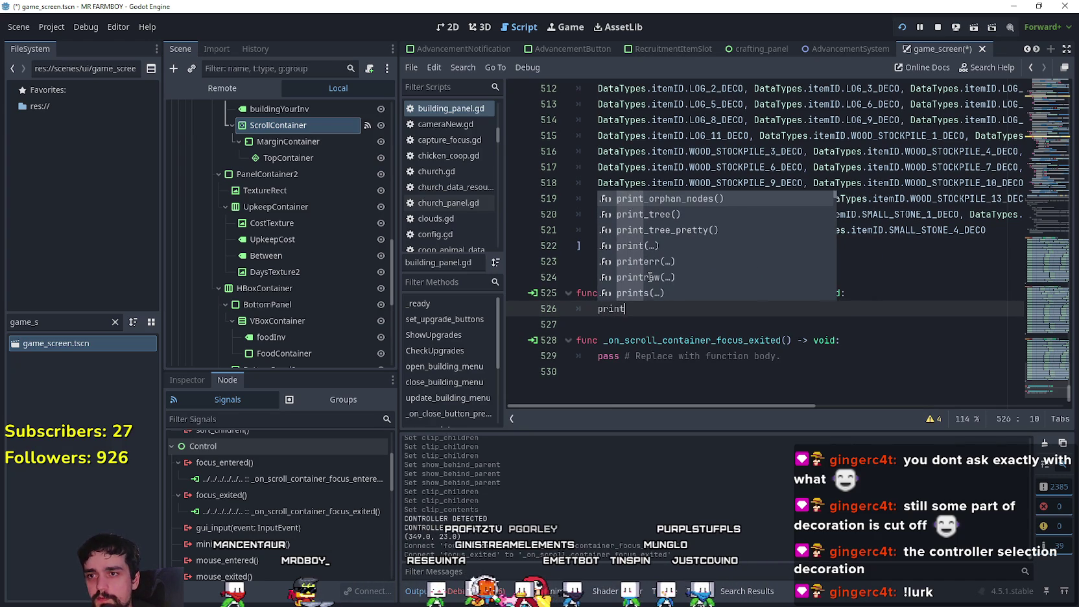
text(("HERRO 1)
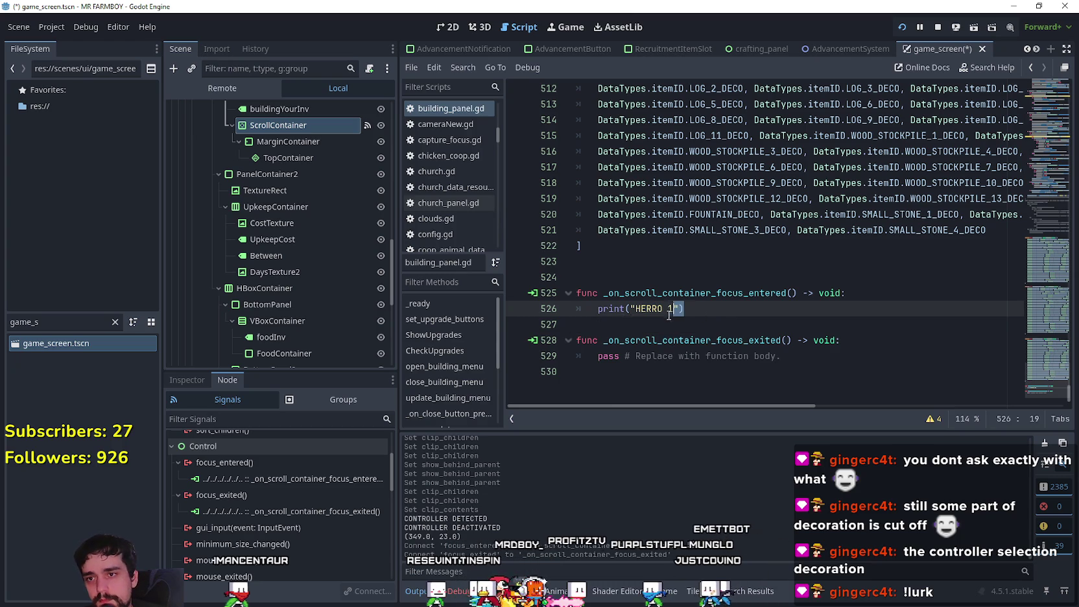
Step: Make the focus_exited handler print "HERRO 2", save, and stop the running game
drag(785, 363, 604, 359)
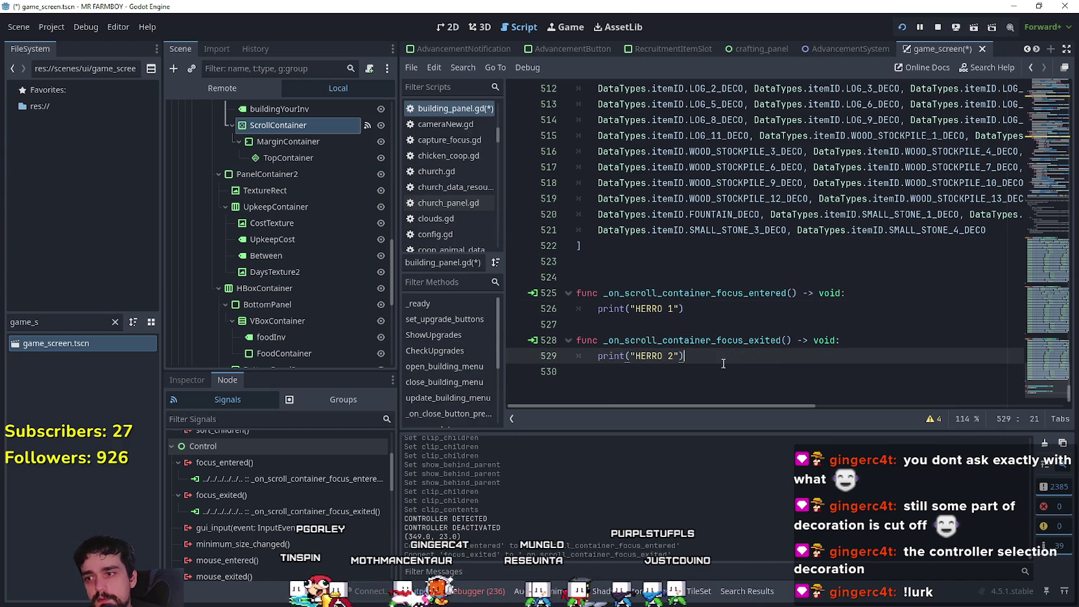
key(End)
key(ctrl+s)
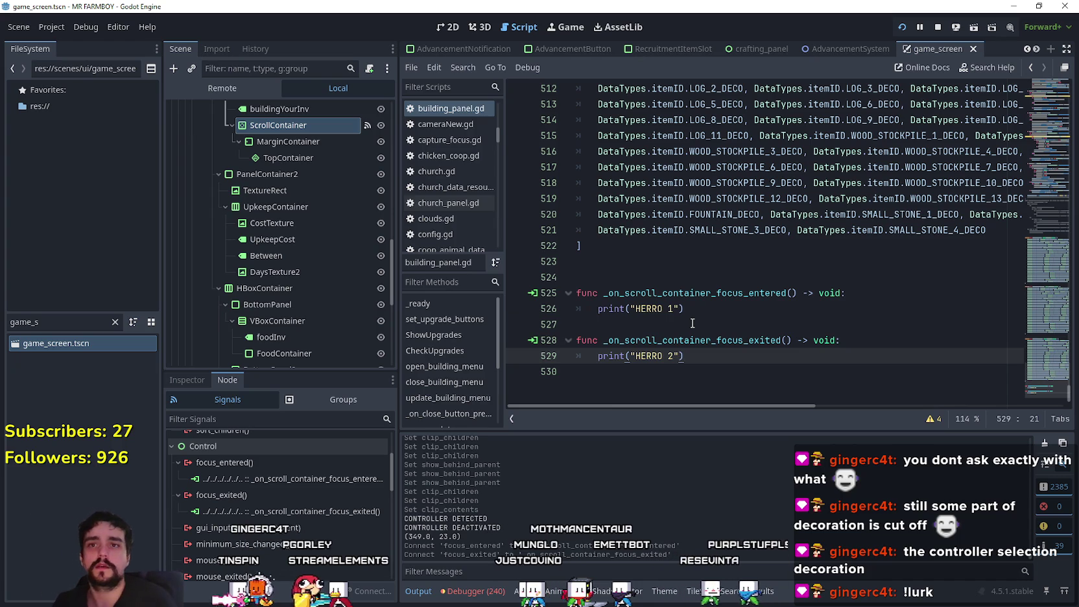
click(937, 27)
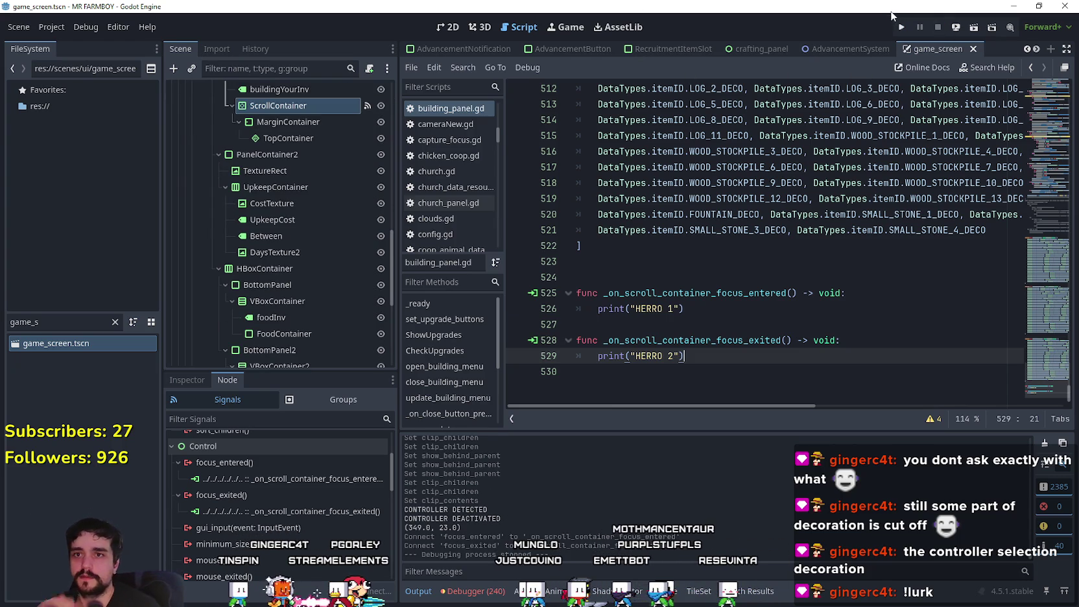
Step: Run the game with F5, load Save 5 from Continue, then stop it with F8
key(F5)
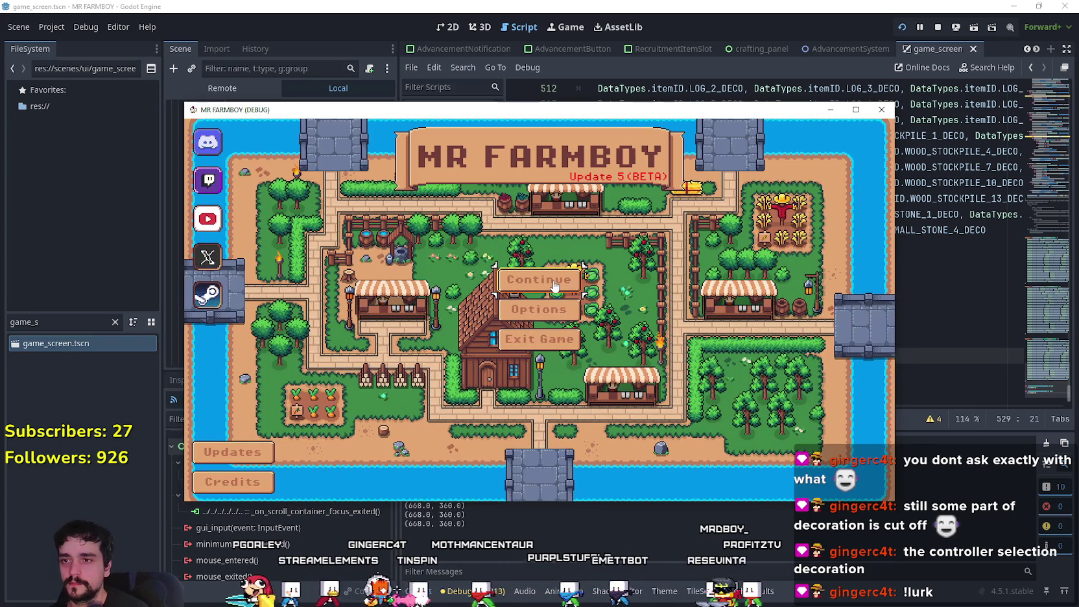
click(539, 279)
scroll(571, 324, down, 2)
click(586, 348)
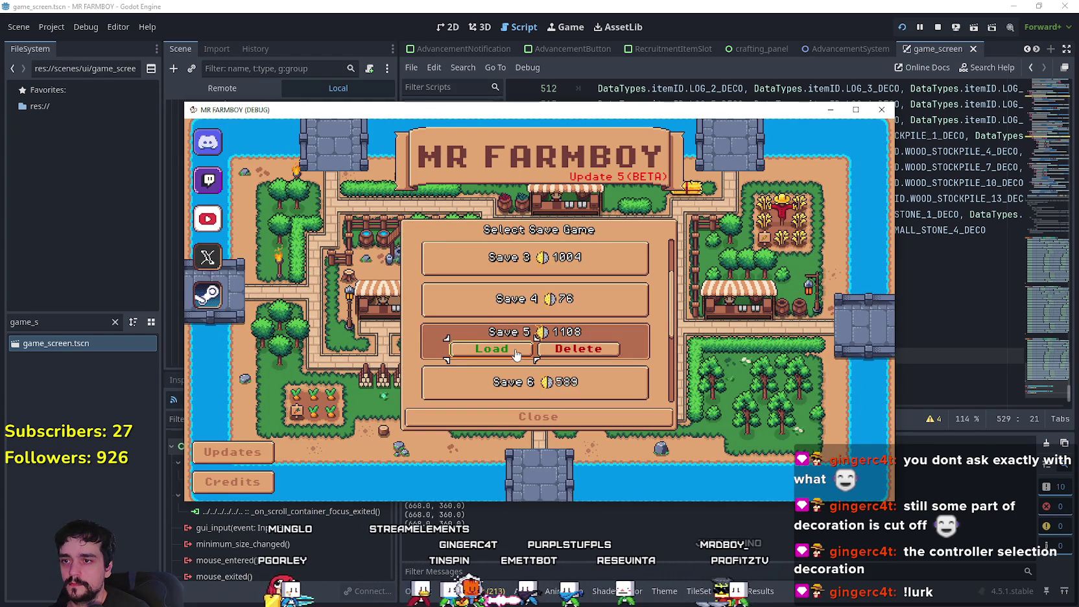
scroll(536, 314, down, 1)
scroll(603, 317, down, 2)
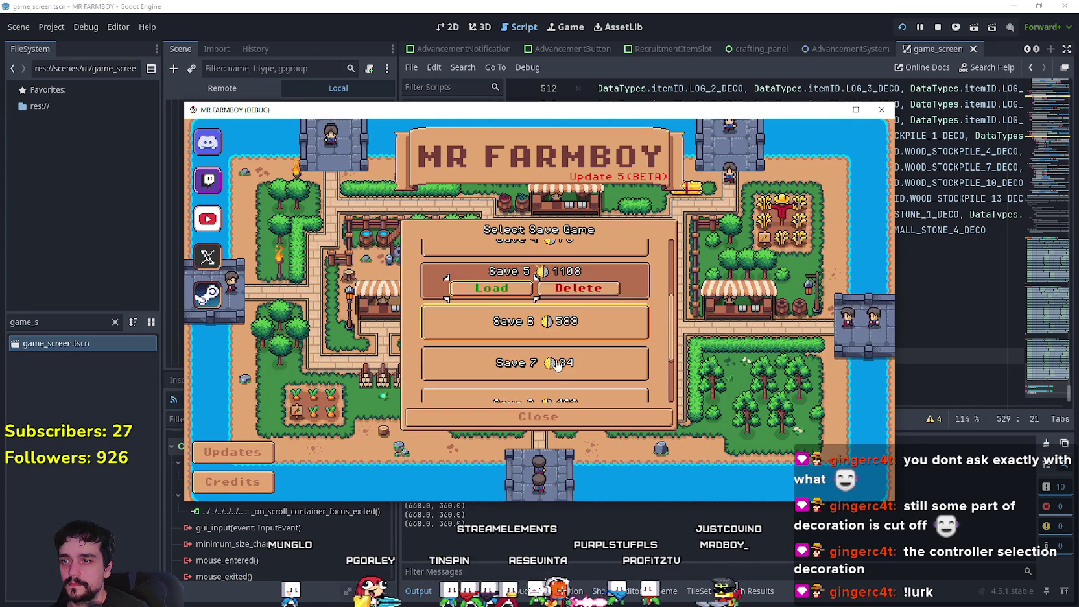
scroll(525, 337, up, 2)
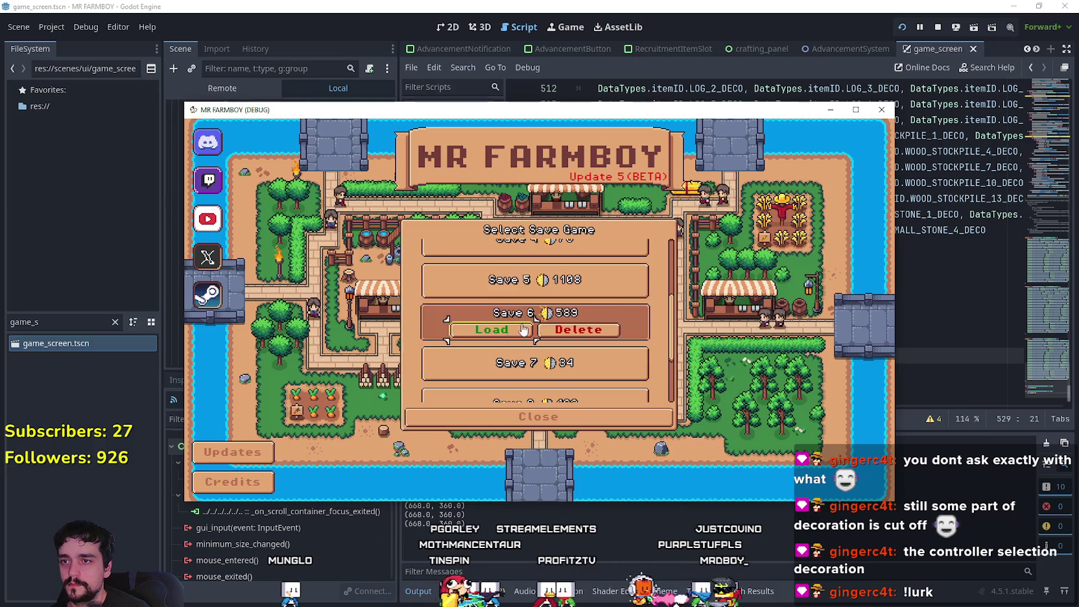
click(509, 317)
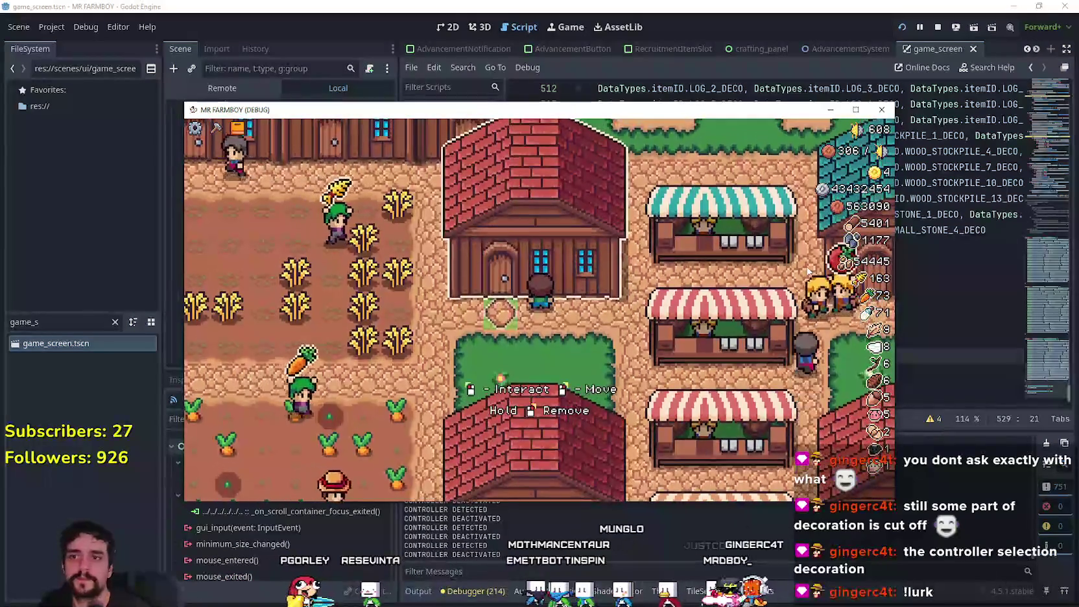
key(F8)
Step: Disconnect the ScrollContainer's focus_entered and focus_exited signals from their handlers
drag(719, 365, 576, 292)
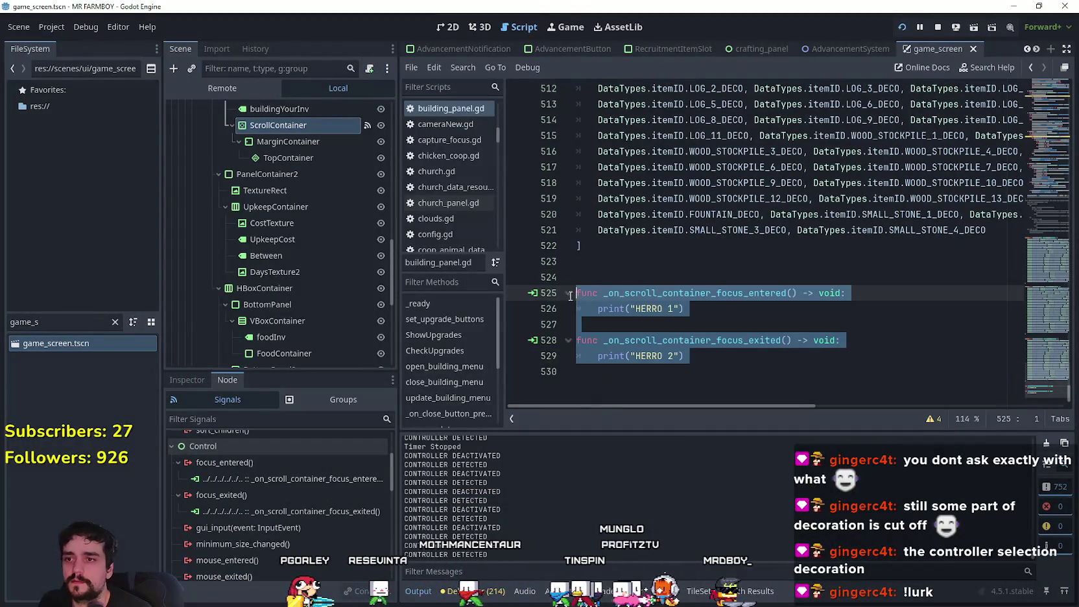
right_click(282, 481)
click(313, 522)
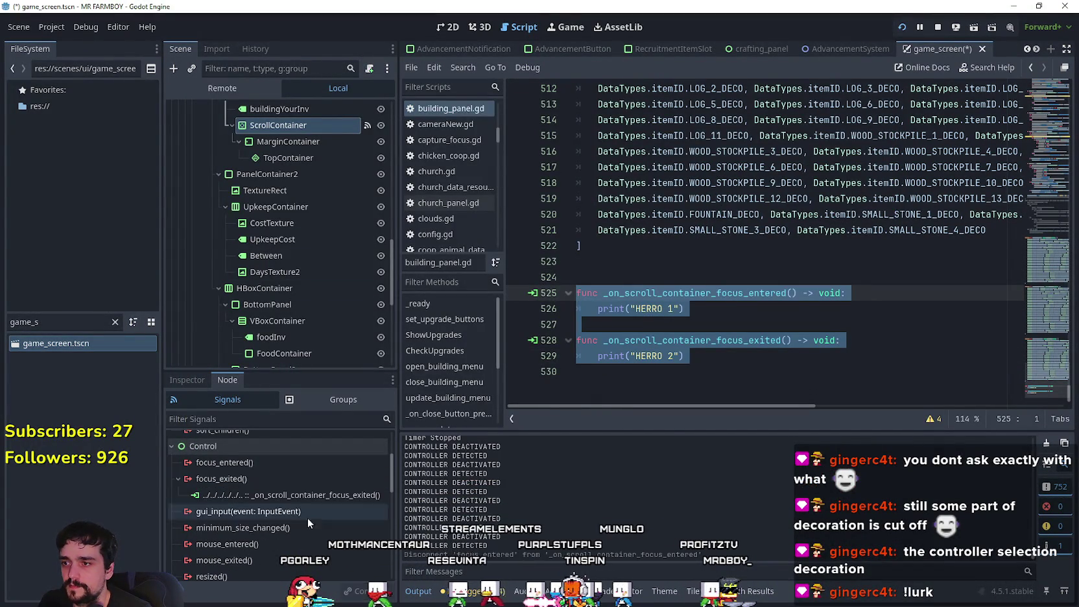
right_click(291, 497)
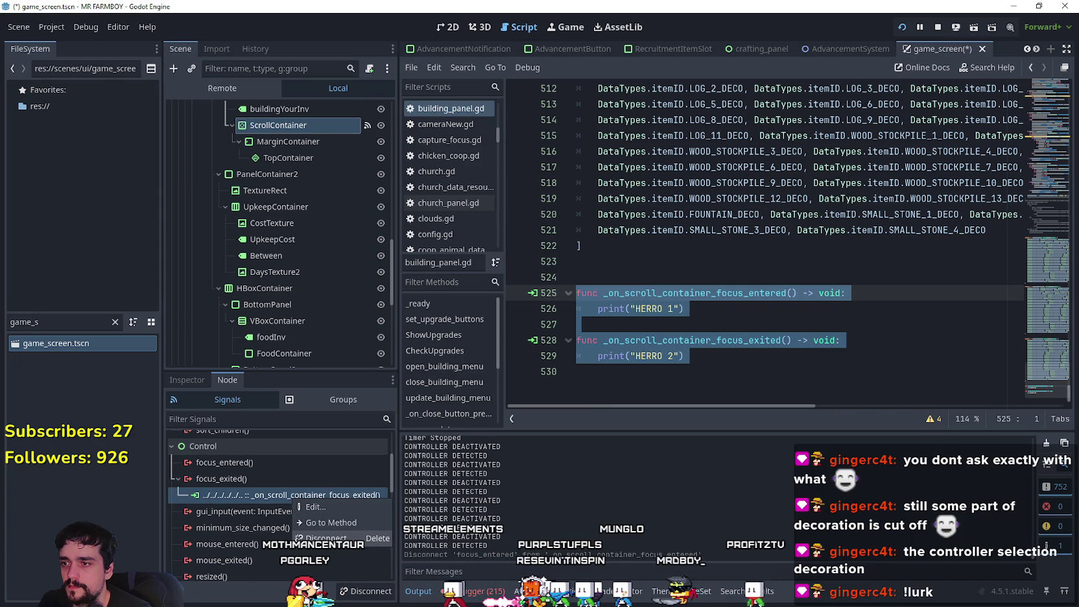
click(324, 537)
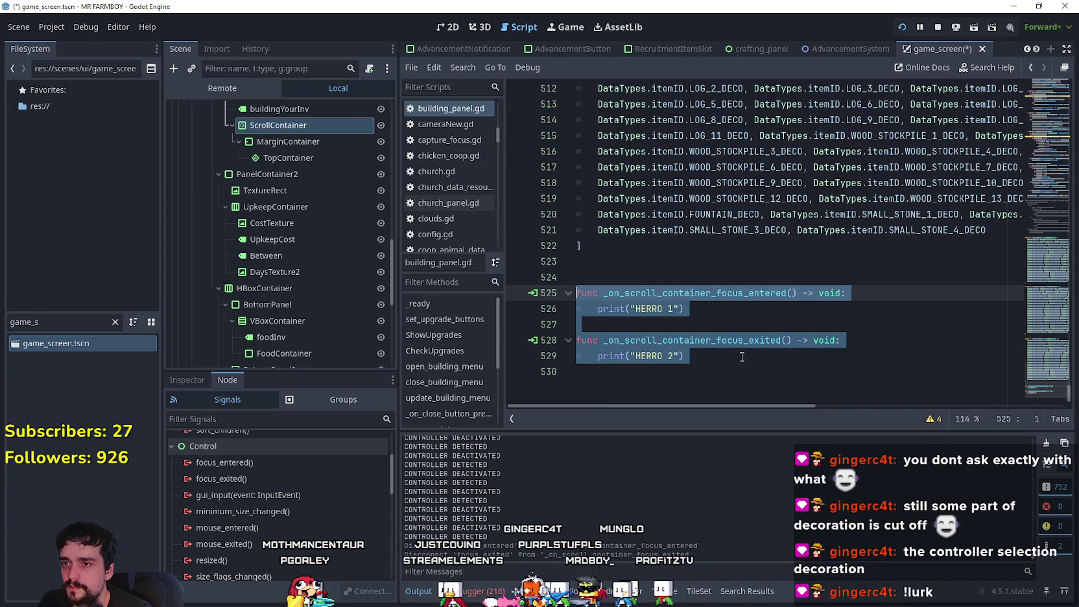
Step: Delete the two test focus handler functions from building_panel.gd
drag(741, 356, 565, 273)
key(BackSpace)
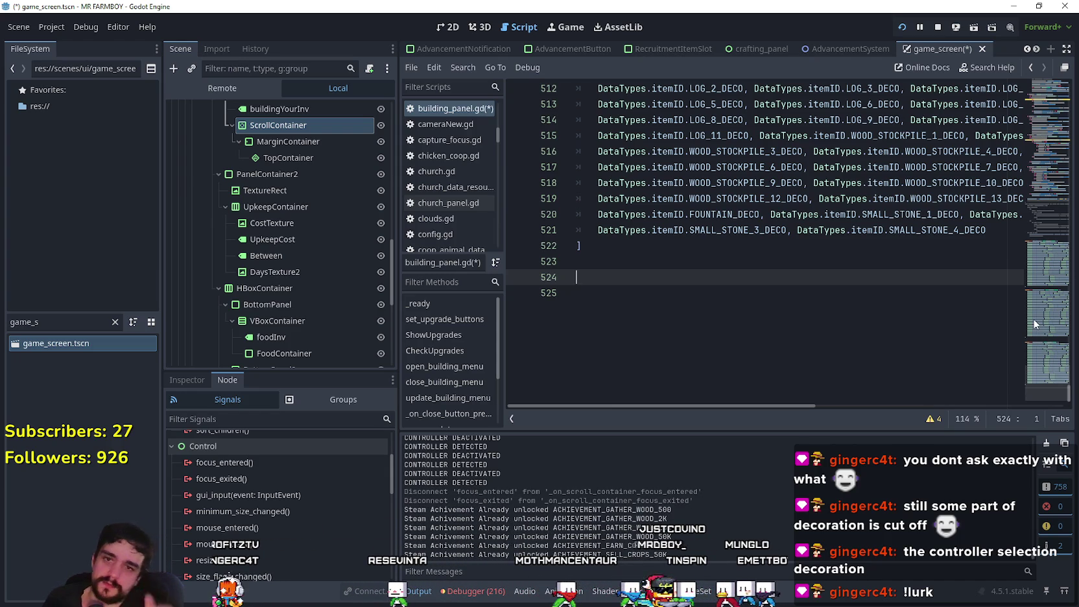
mouse_move(1040, 369)
mouse_down()
mouse_move(1041, 175)
mouse_move(1057, 182)
mouse_move(1067, 170)
mouse_move(1076, 184)
mouse_up()
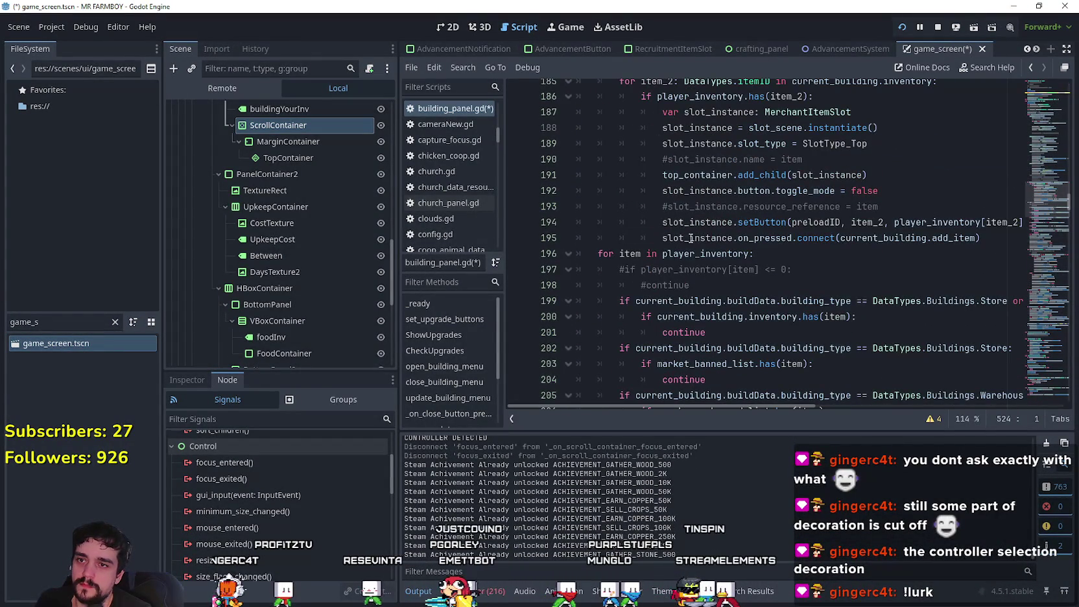
Step: Select the slot's whole on_pressed connect call on line 195
drag(654, 240, 953, 239)
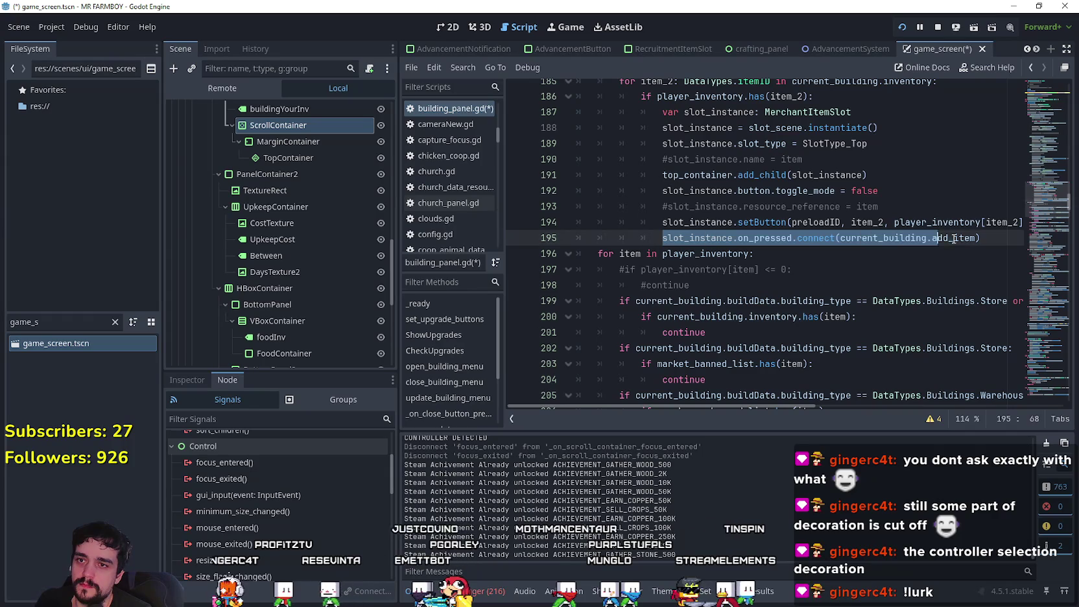
click(776, 240)
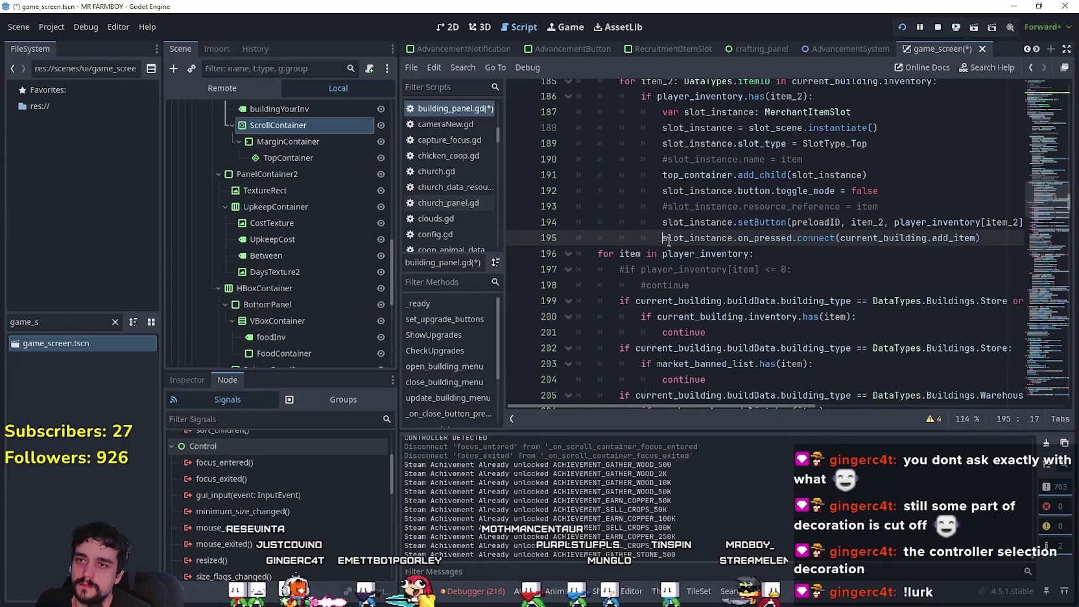
drag(660, 242, 993, 239)
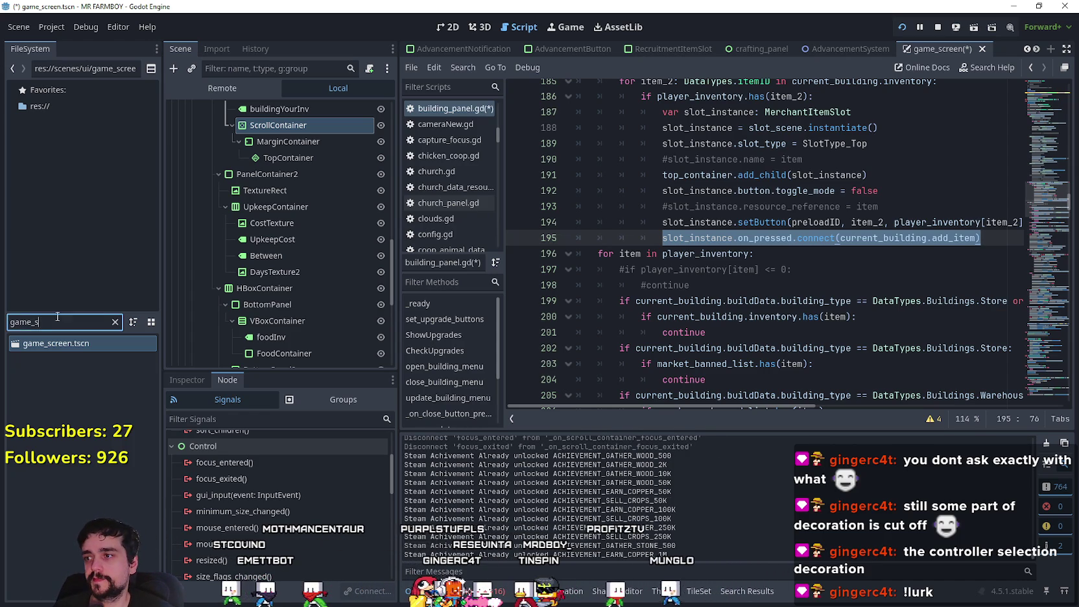
Step: Filter FileSystem for 'merchant', open MerchantItemSlot.tscn and select its Button node
text(merchant)
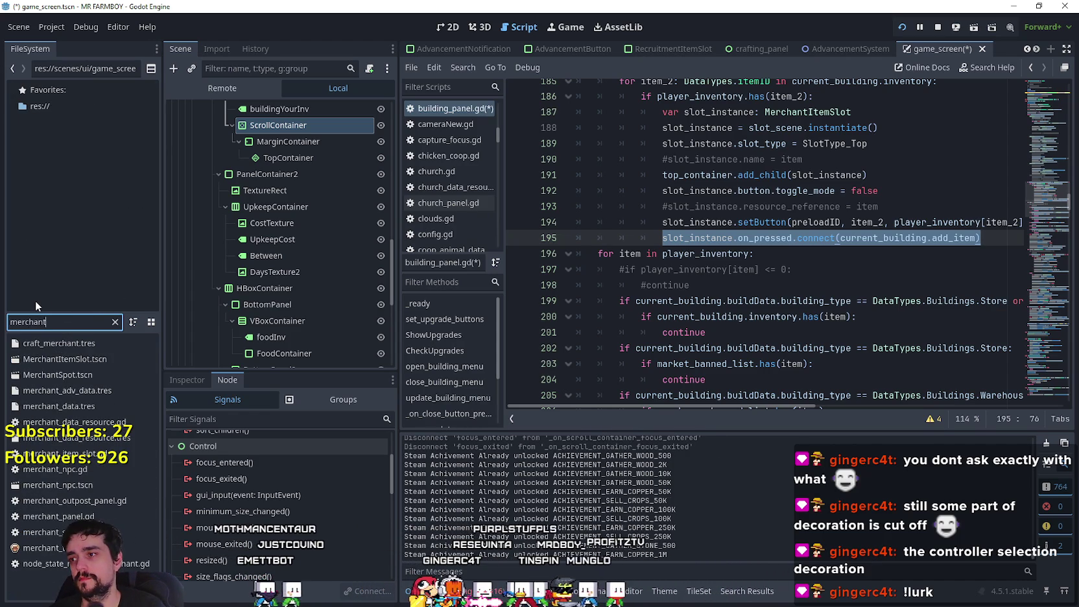
double_click(115, 360)
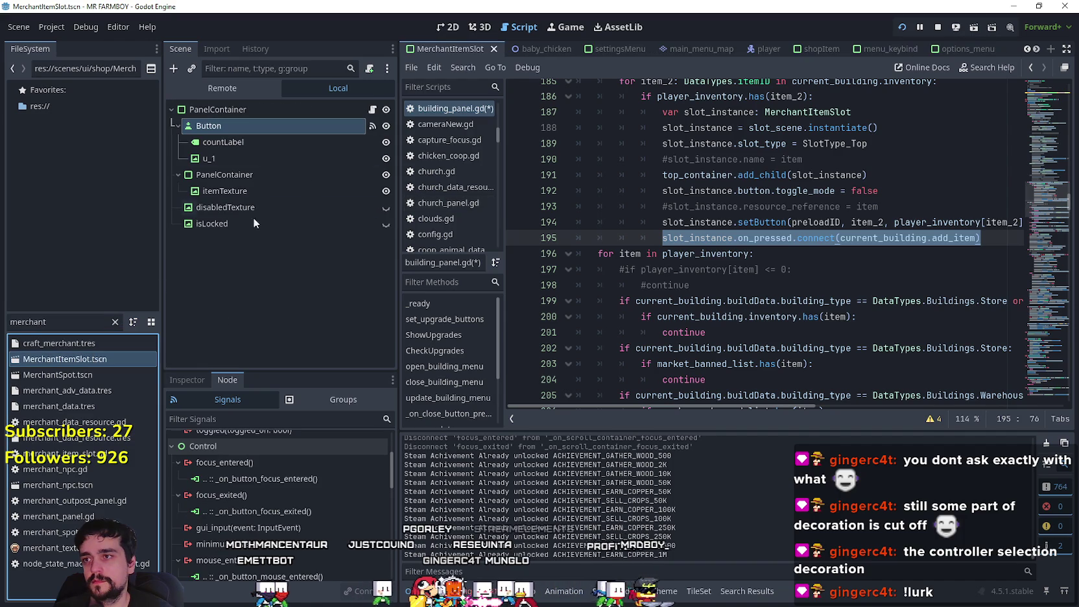
click(188, 380)
scroll(234, 560, down, 10)
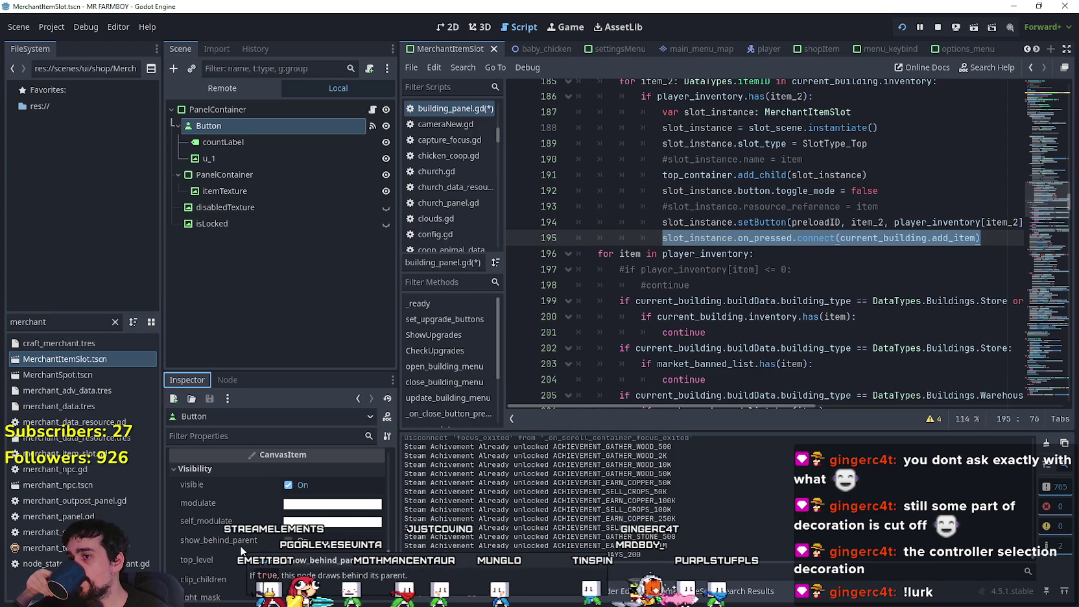
Step: Switch to the 2D view and inspect the countLabel, PanelContainer and Button nodes
click(448, 29)
click(253, 142)
click(260, 125)
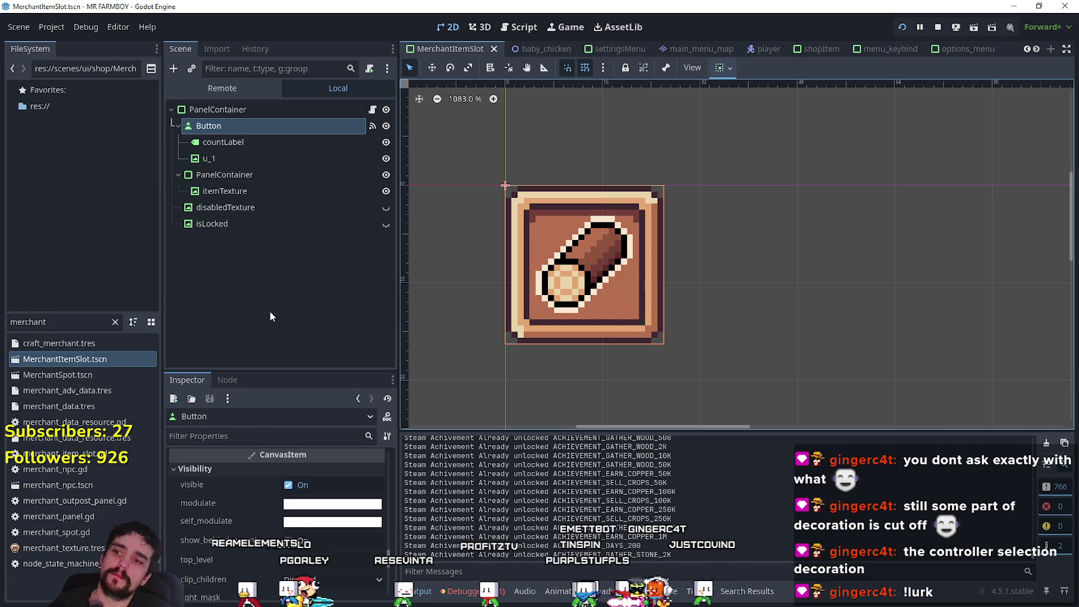
click(234, 110)
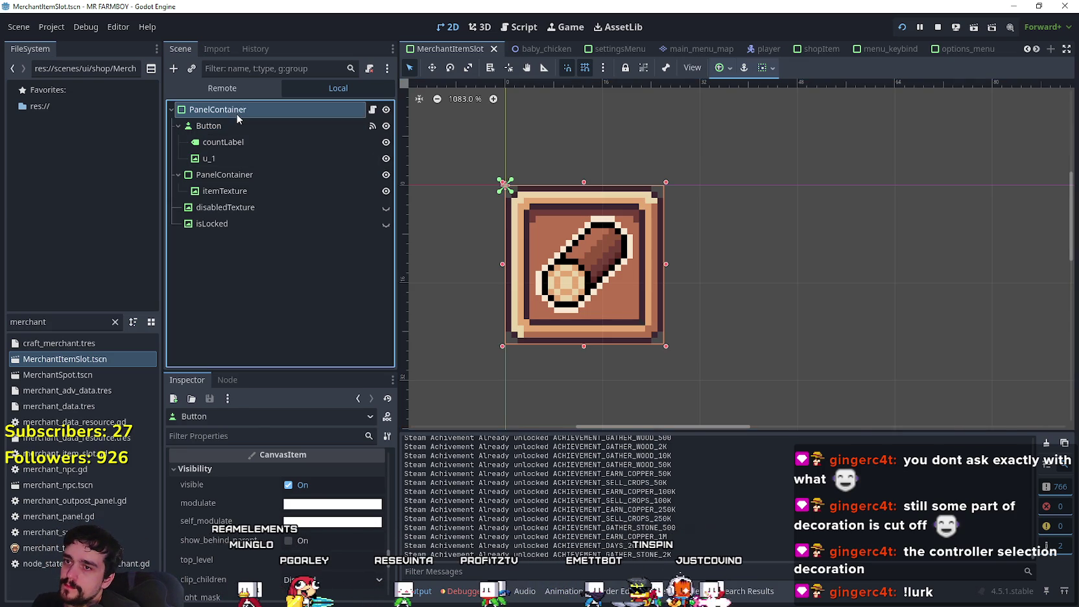
click(240, 125)
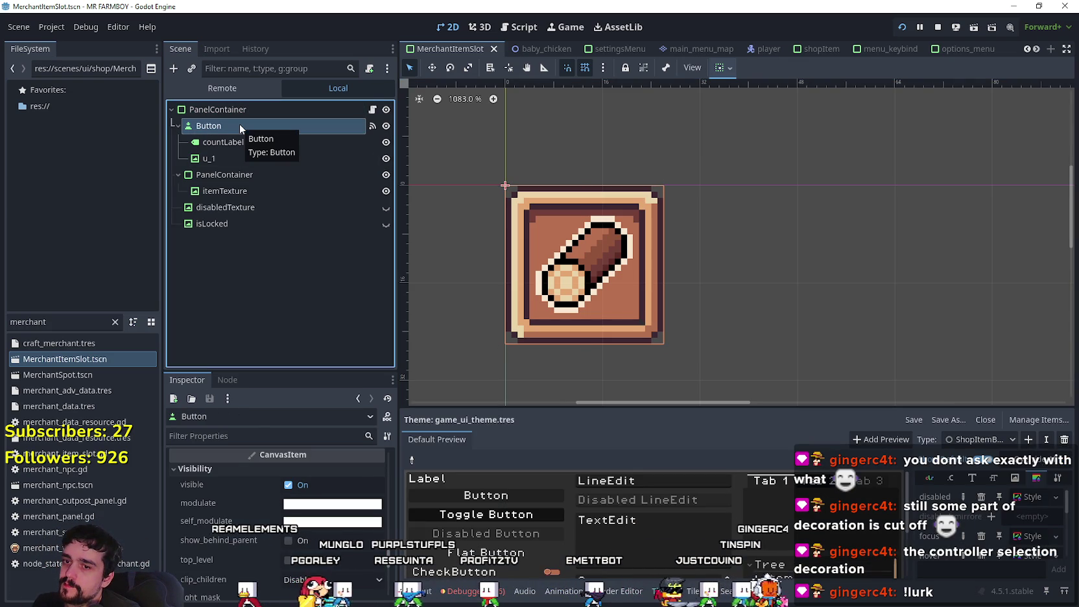
Step: Browse the Button's Inspector properties, then show its signal connections in the Node tab
scroll(240, 564, down, 5)
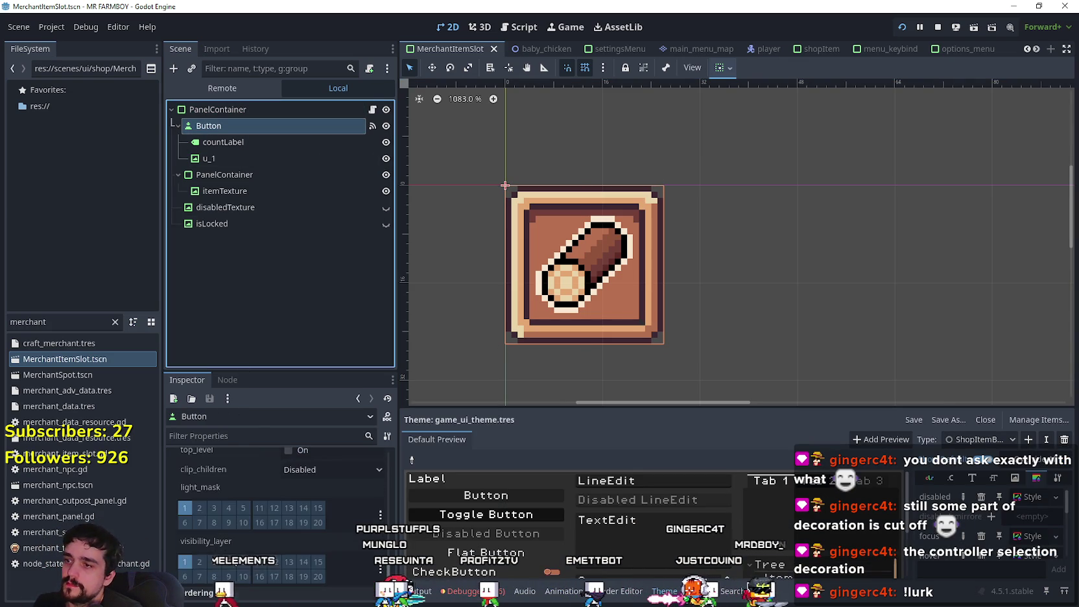
scroll(253, 587, down, 3)
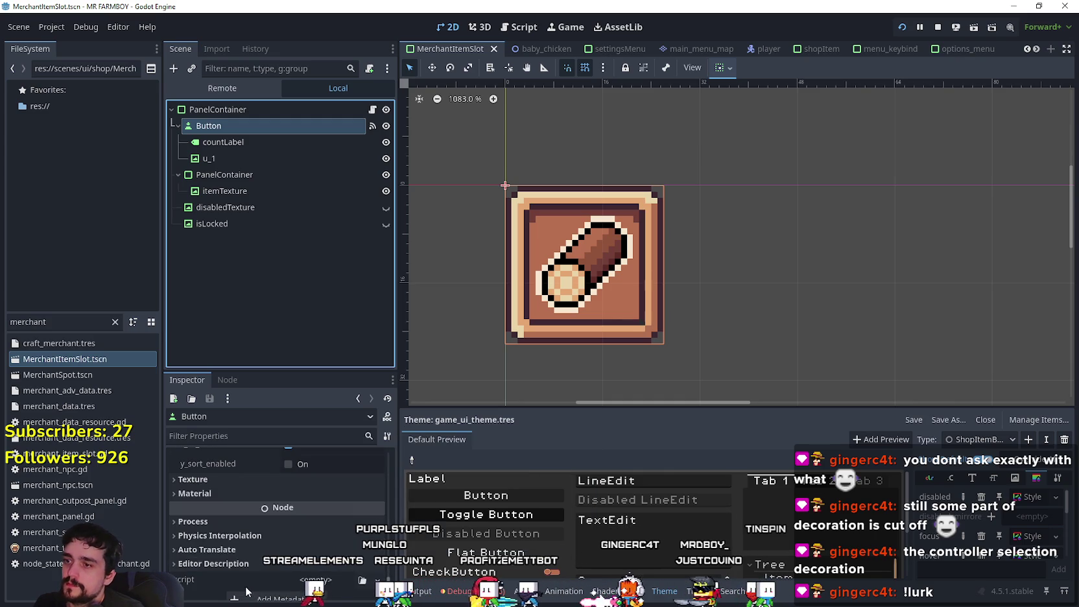
scroll(240, 569, up, 6)
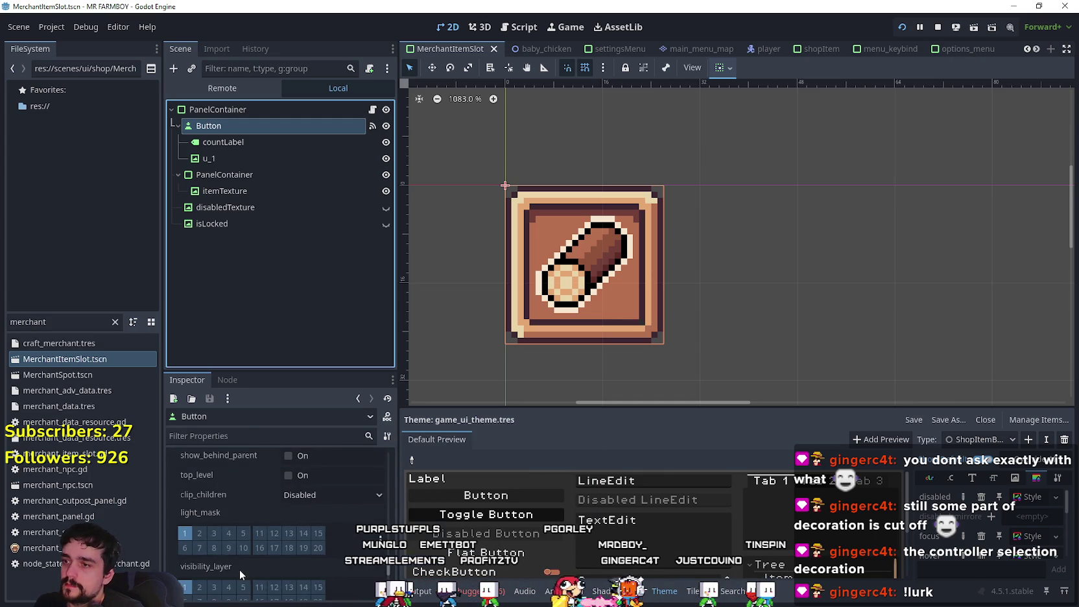
scroll(239, 569, up, 6)
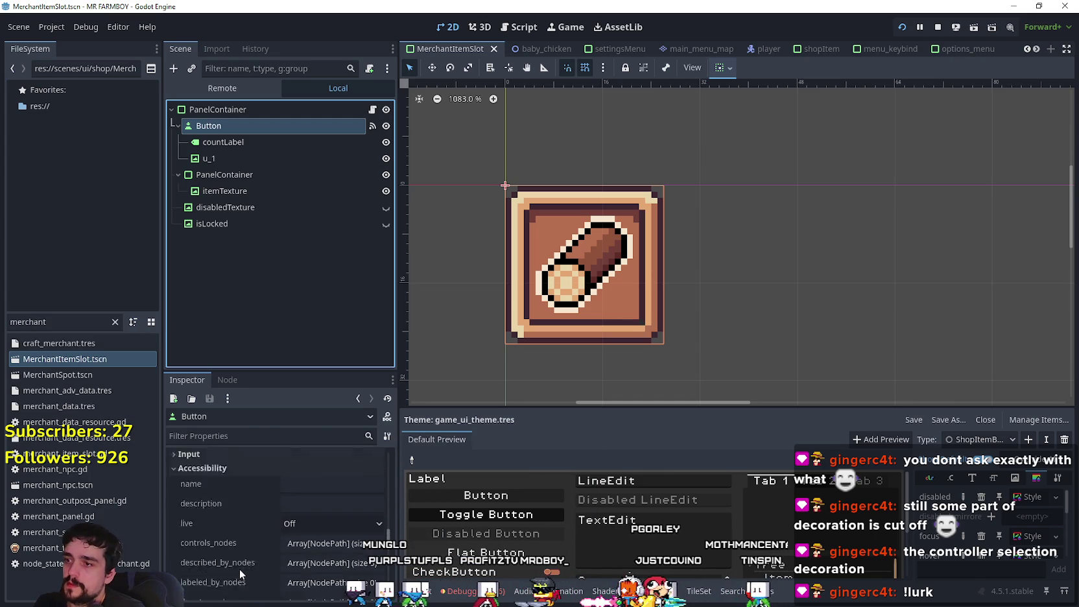
scroll(237, 567, up, 5)
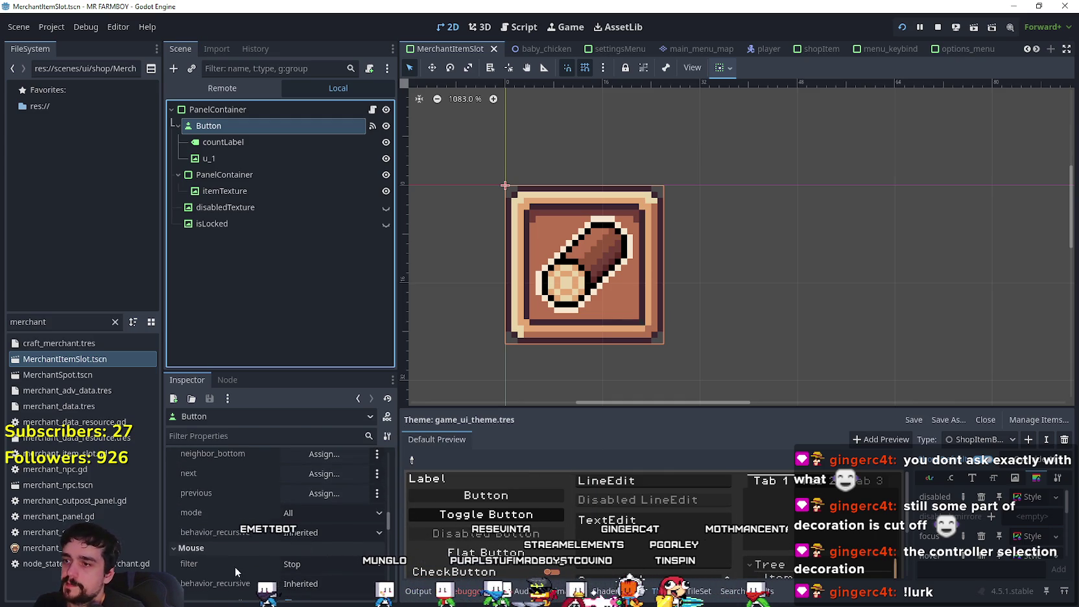
scroll(234, 563, up, 5)
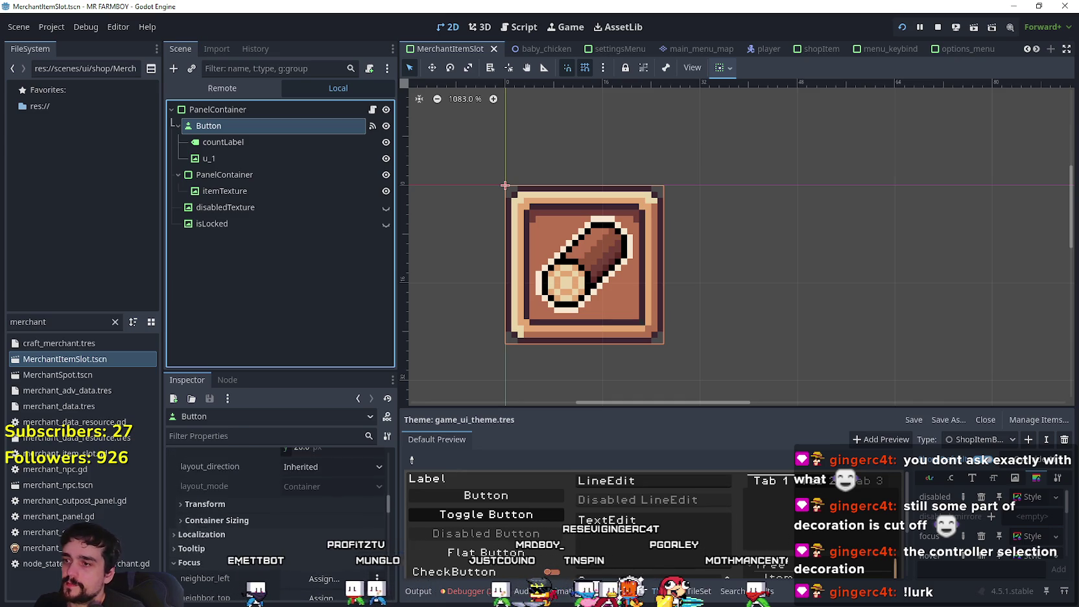
scroll(231, 557, up, 5)
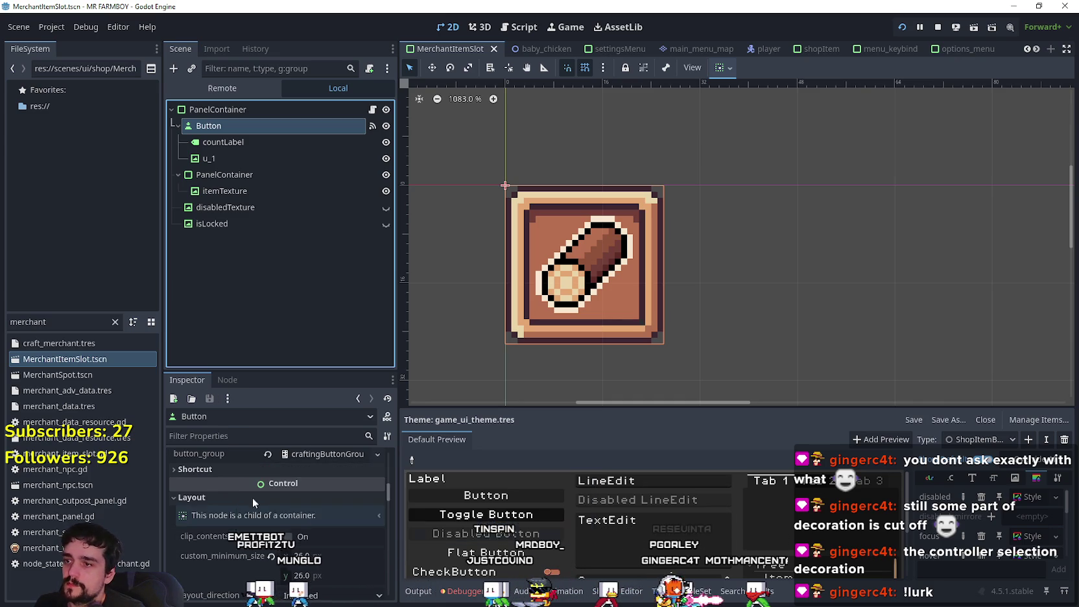
scroll(223, 558, up, 3)
click(227, 380)
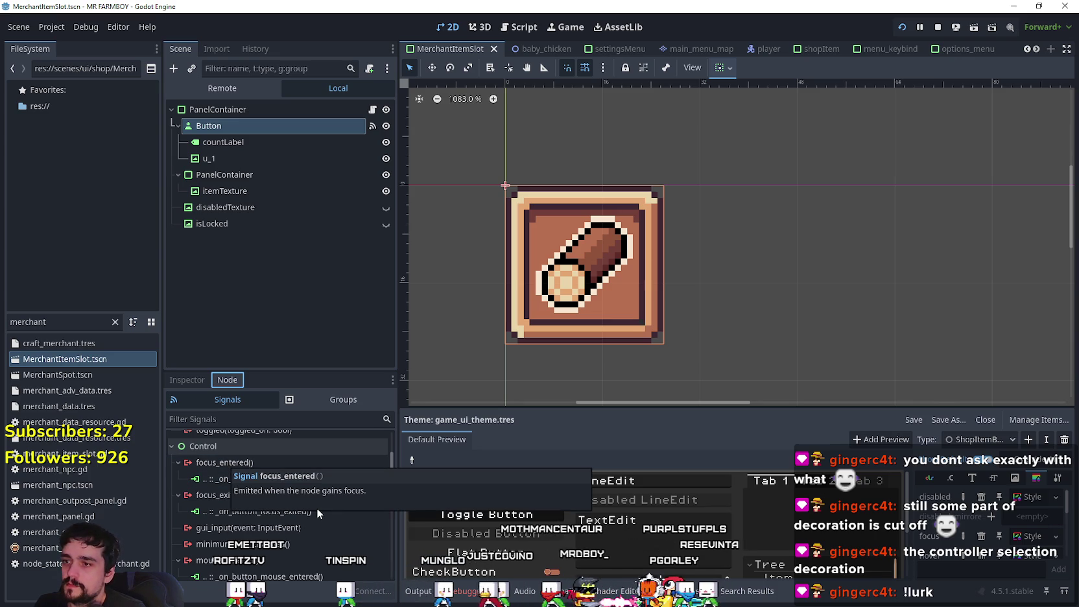
Step: Jump to _on_button_focus_entered in merchant_item_slot.gd, then filter FileSystem for 'game_'
scroll(292, 518, up, 3)
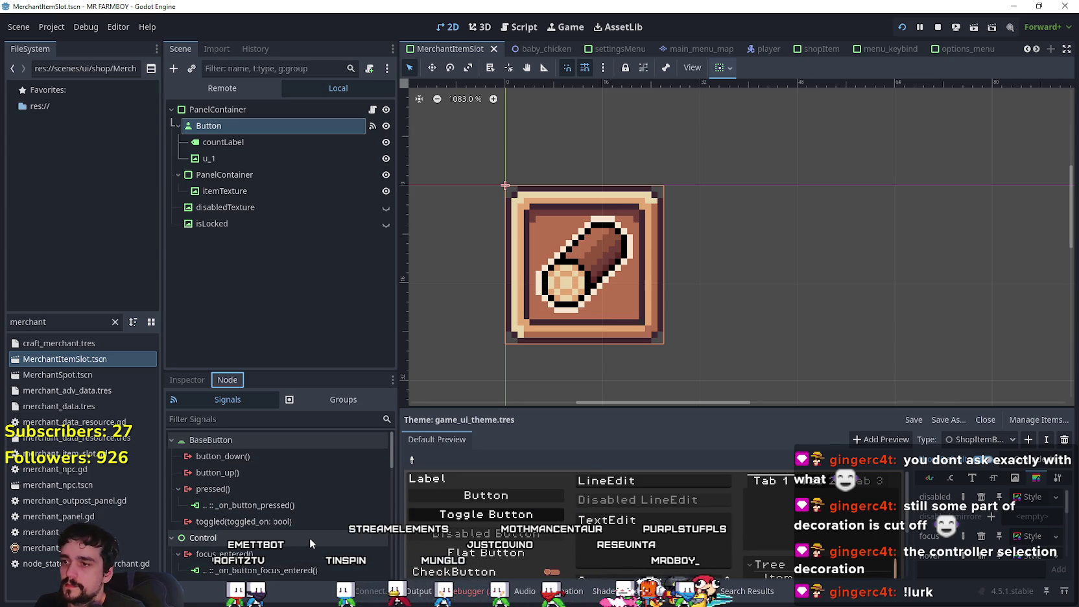
double_click(257, 569)
click(700, 309)
scroll(797, 322, down, 2)
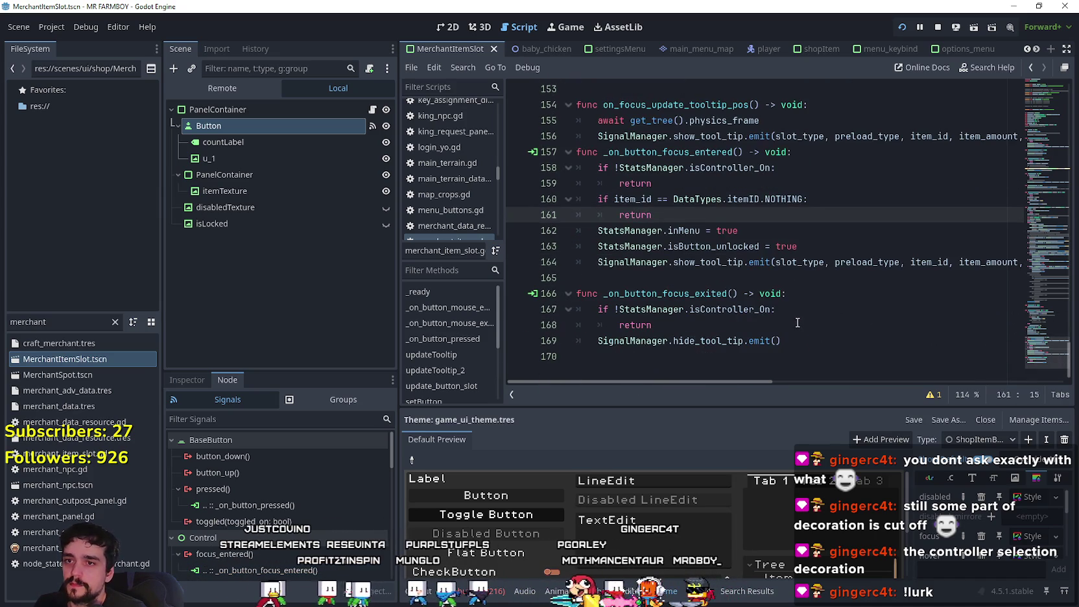
click(759, 277)
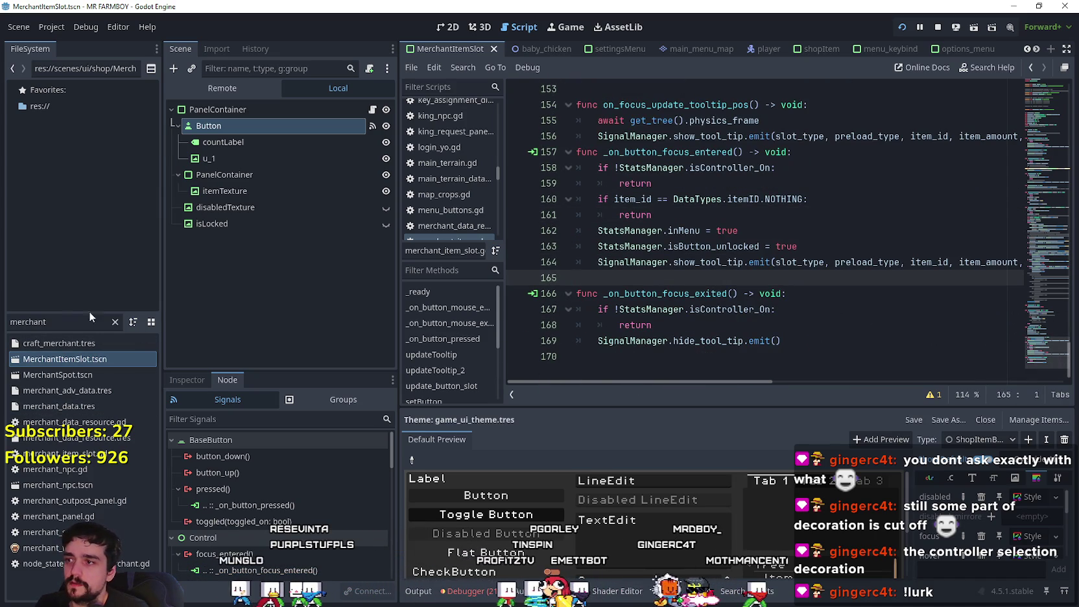
text(game_)
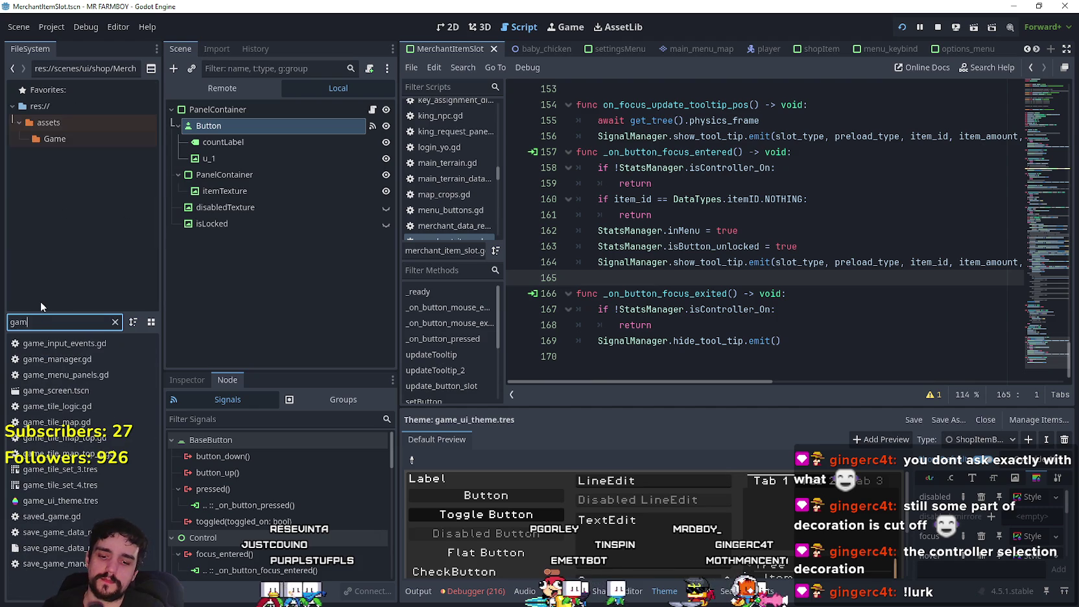
Step: Reopen game_screen.tscn and browse its node hierarchy
double_click(98, 391)
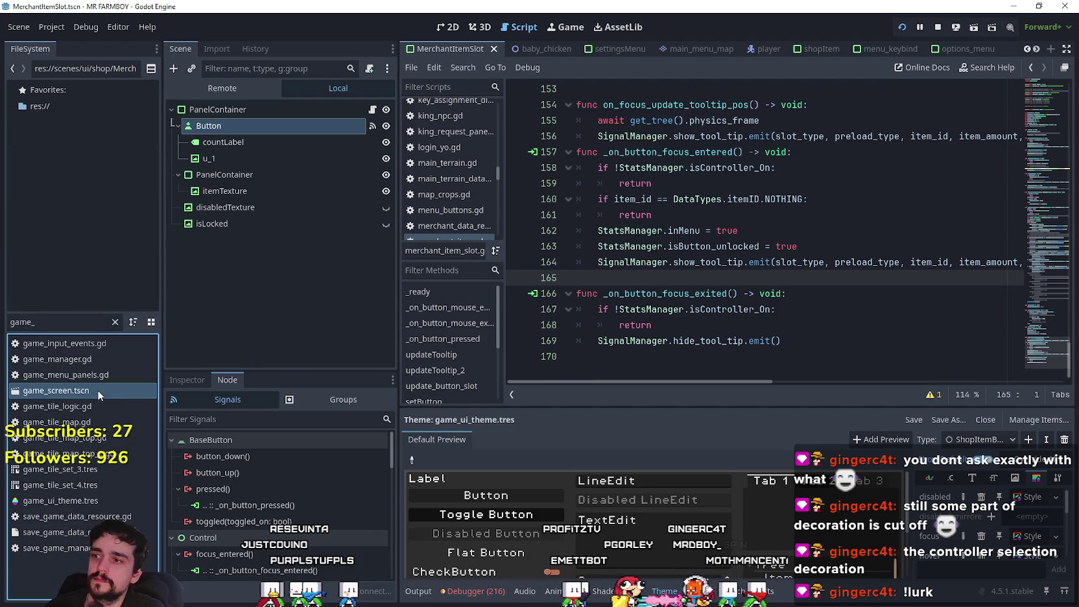
click(337, 131)
scroll(345, 152, up, 5)
scroll(356, 205, up, 5)
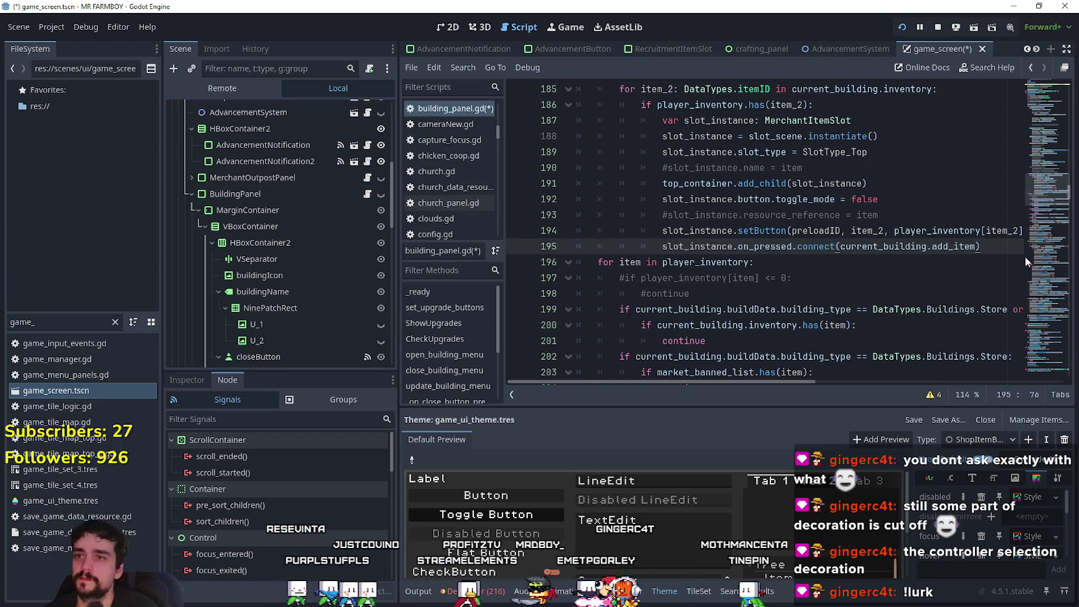
Step: Add a blank line after the on_pressed connection on line 195 of building_panel.gd
scroll(834, 226, up, 3)
scroll(834, 226, up, 2)
scroll(843, 224, down, 5)
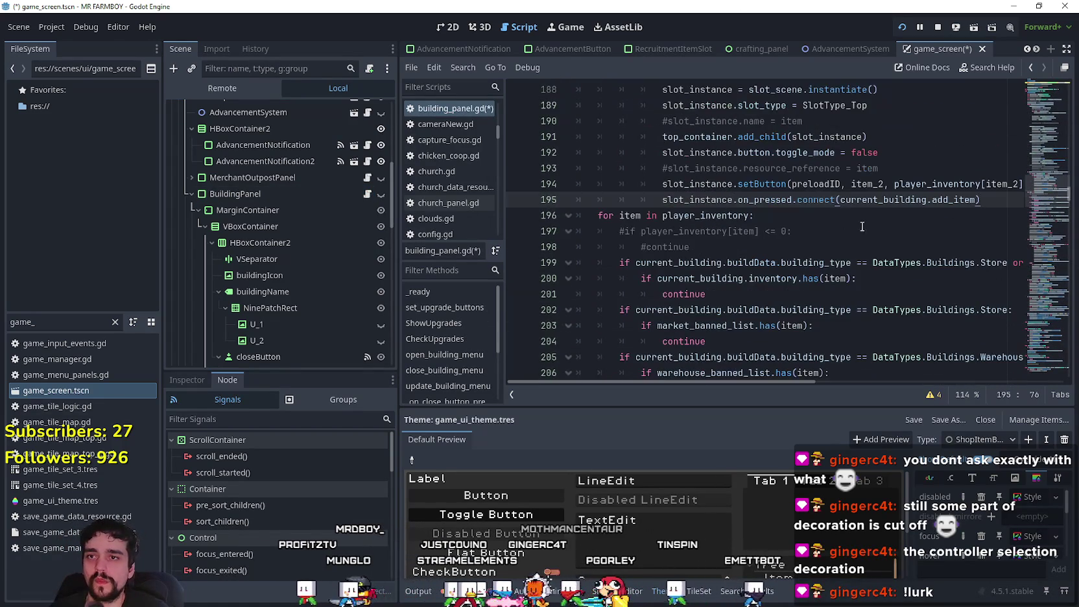
scroll(914, 259, up, 1)
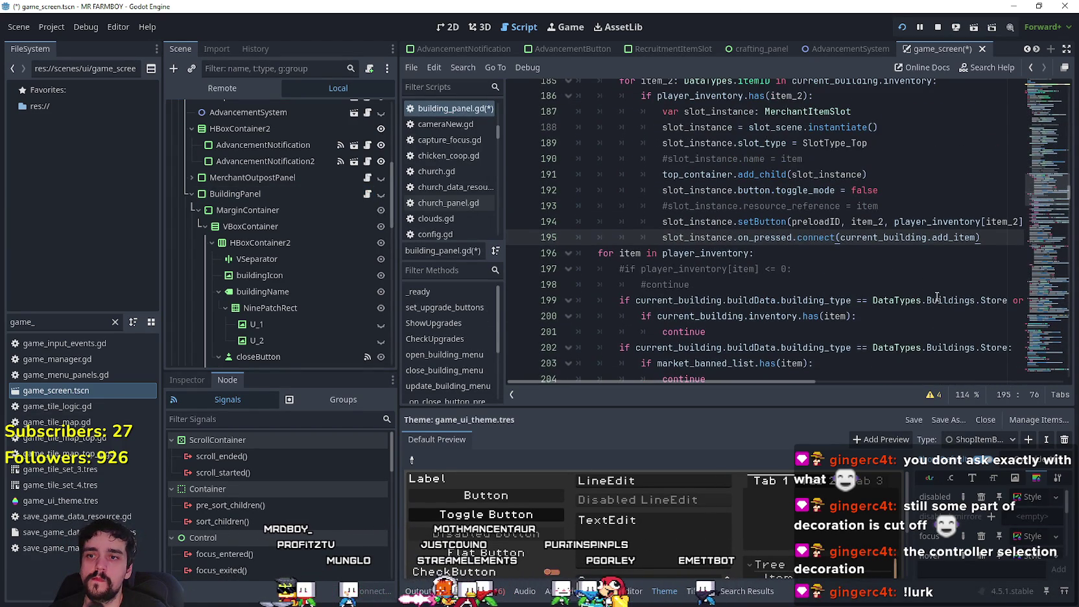
scroll(700, 214, down, 7)
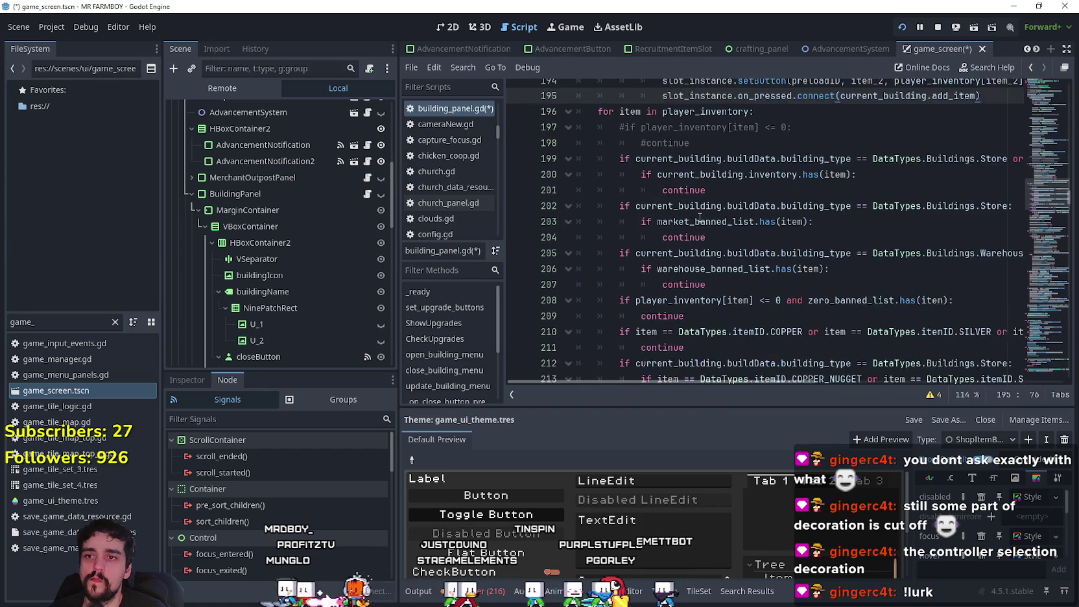
scroll(687, 220, up, 3)
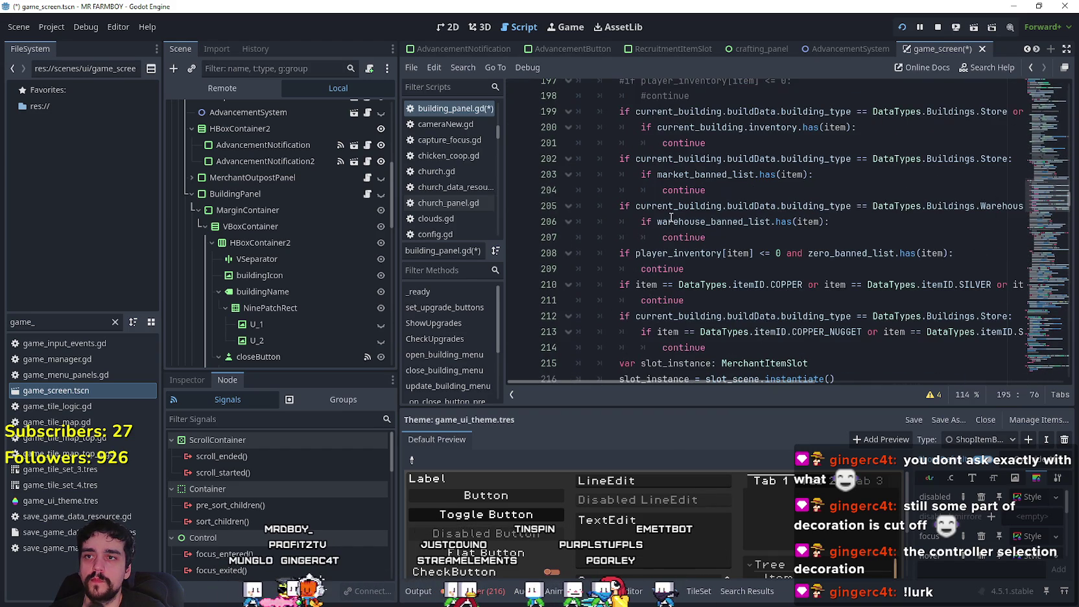
scroll(670, 216, up, 2)
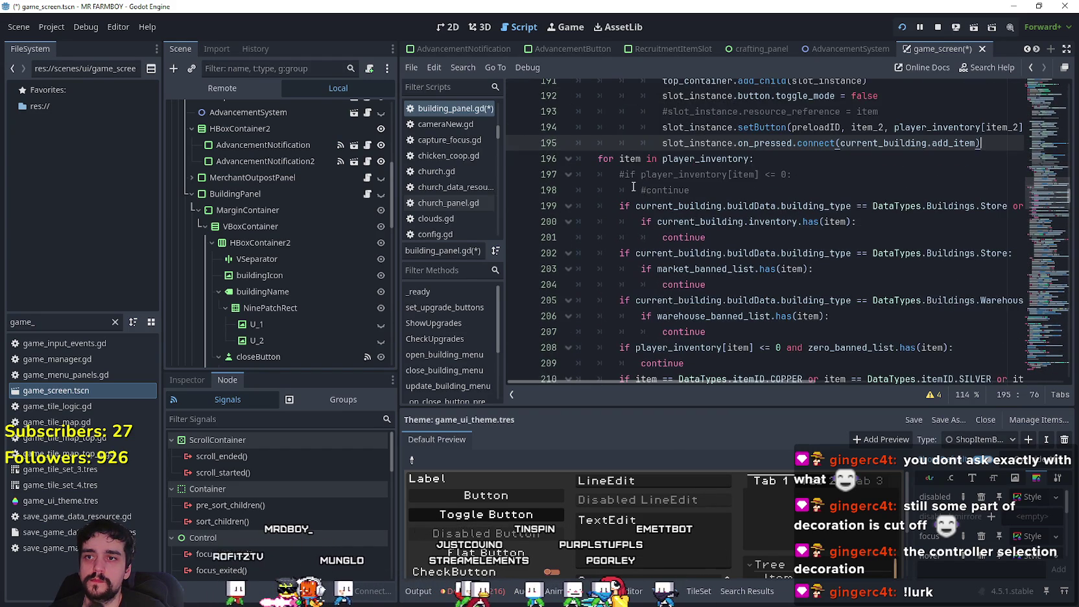
scroll(633, 187, down, 6)
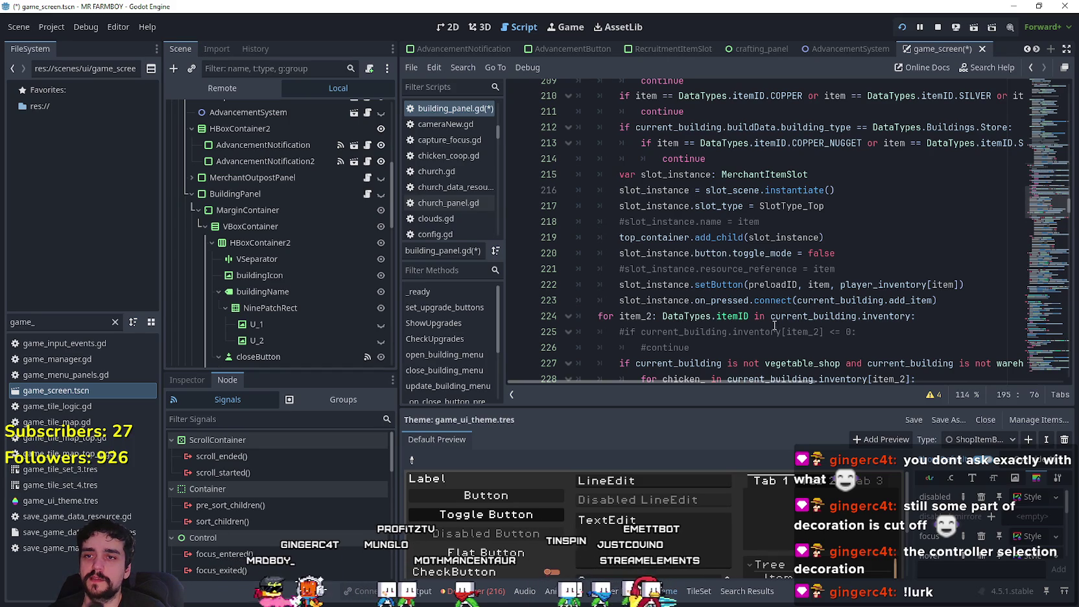
scroll(1015, 255, up, 8)
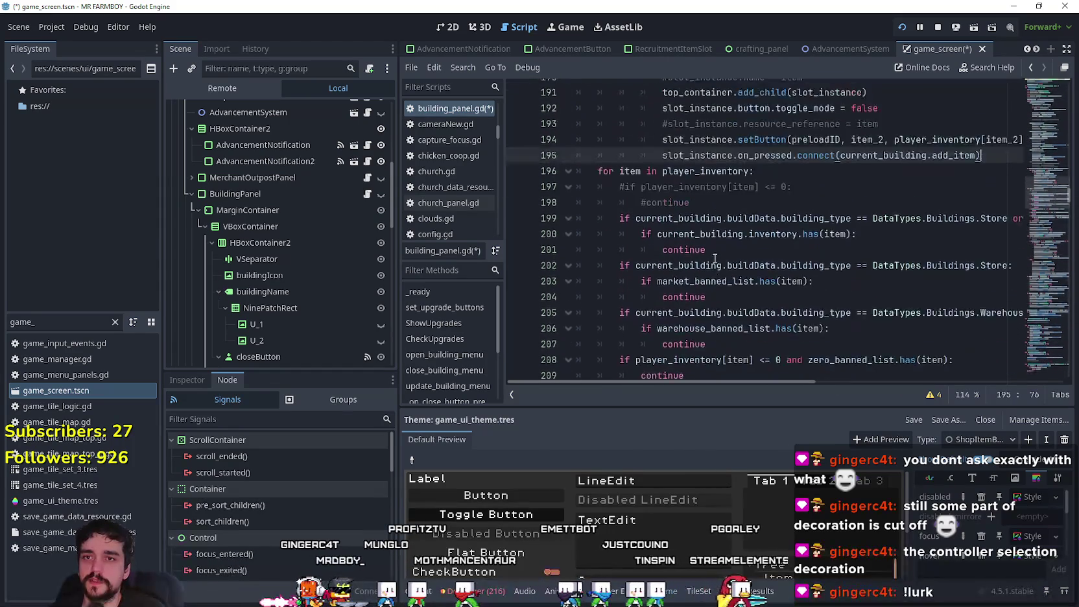
key(Return)
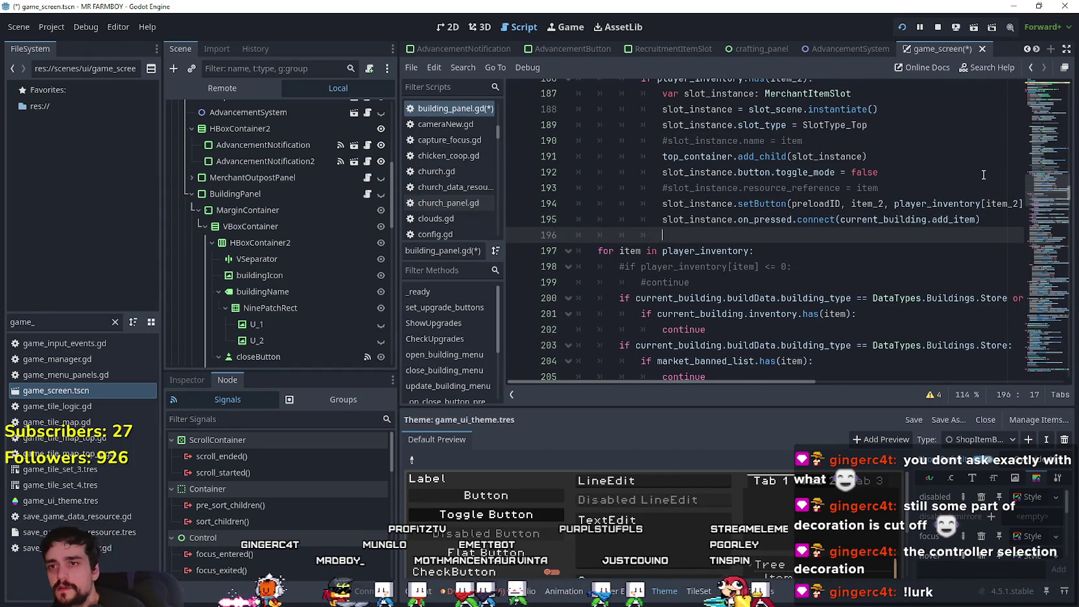
Step: Type slot_instance.focus_entered on line 196 using autocomplete
text(slot)
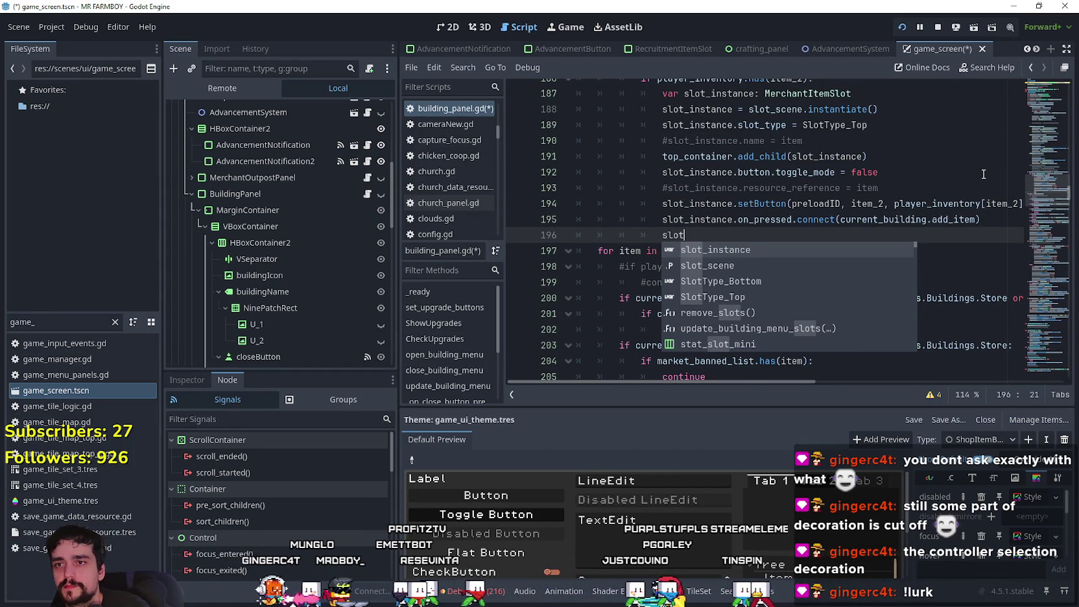
key(Return)
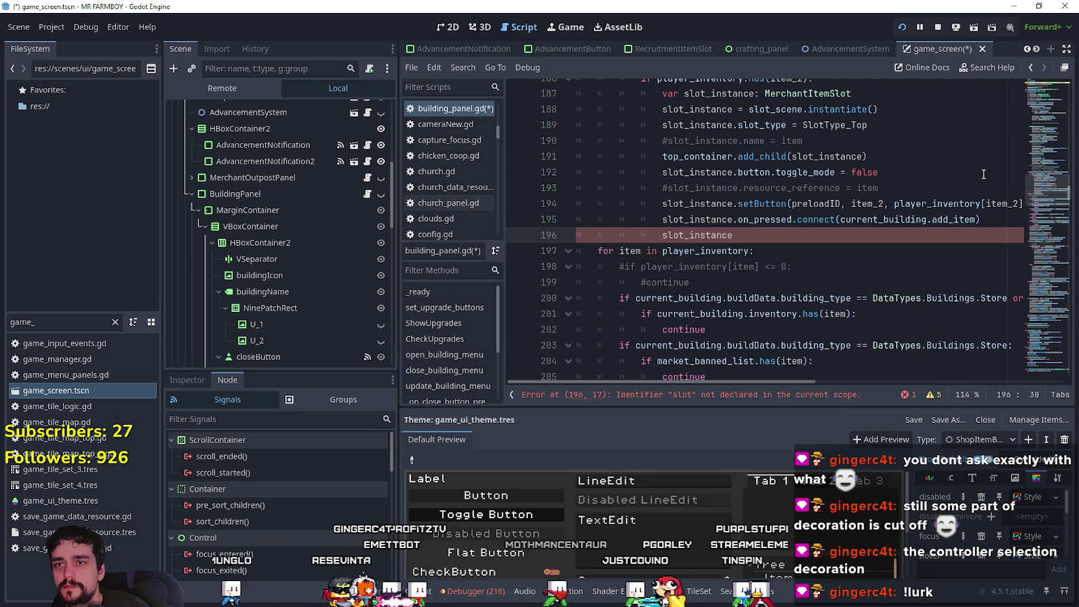
text(.o)
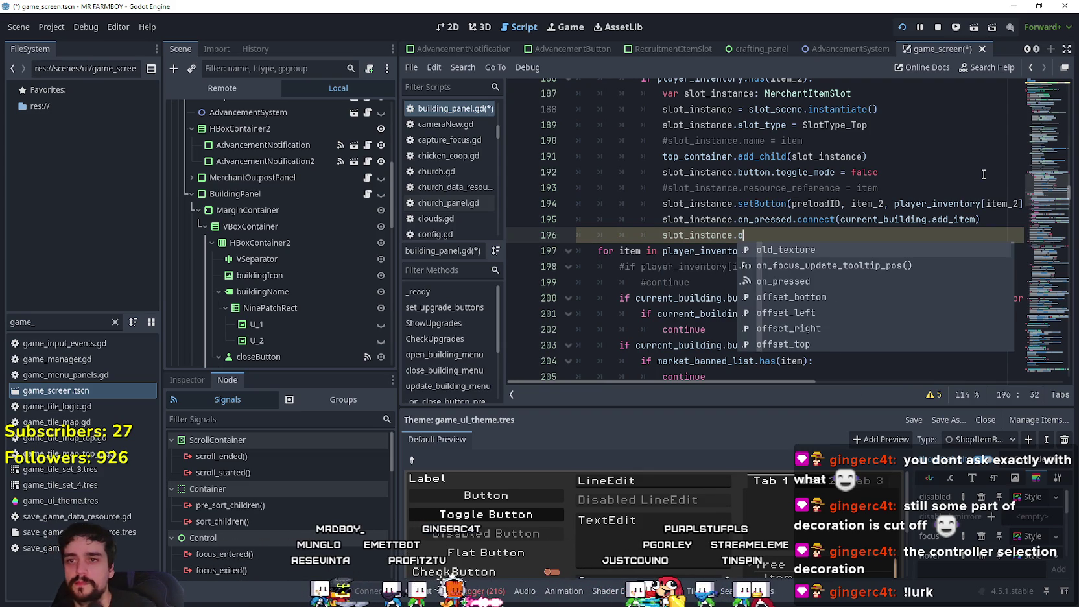
text(n_foc)
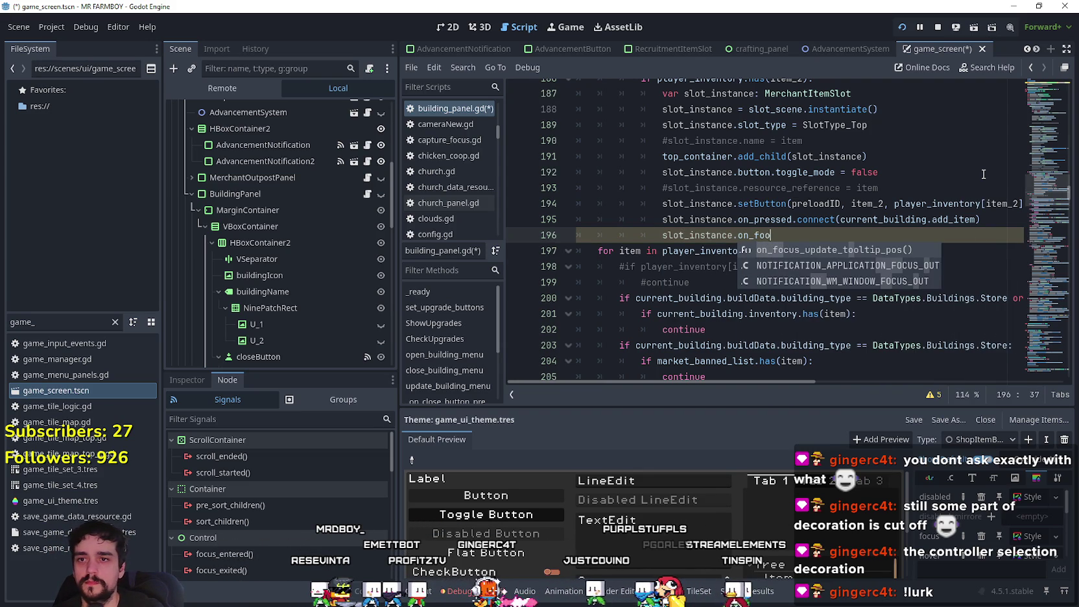
key(BackSpace)
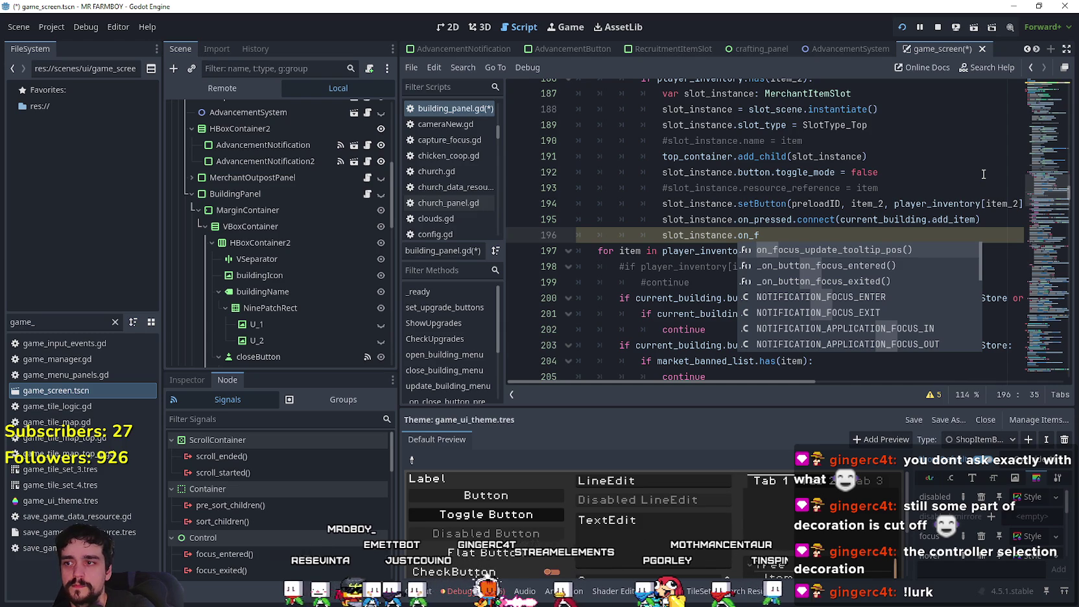
key(BackSpace)
key(BackSpace)
key(BackSpace)
text(focu)
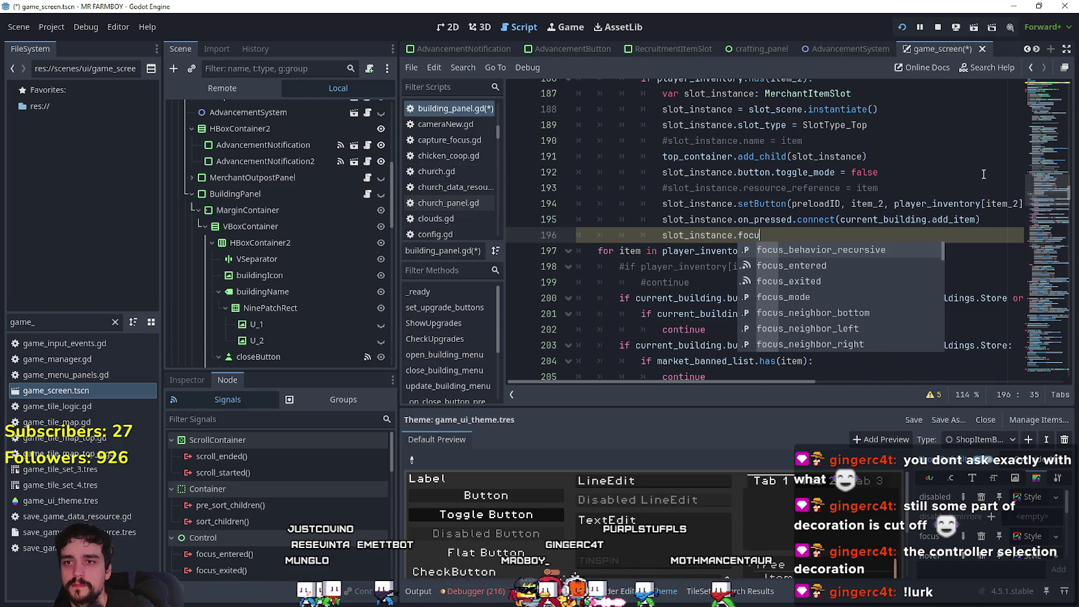
key(Down)
key(Down)
key(Down)
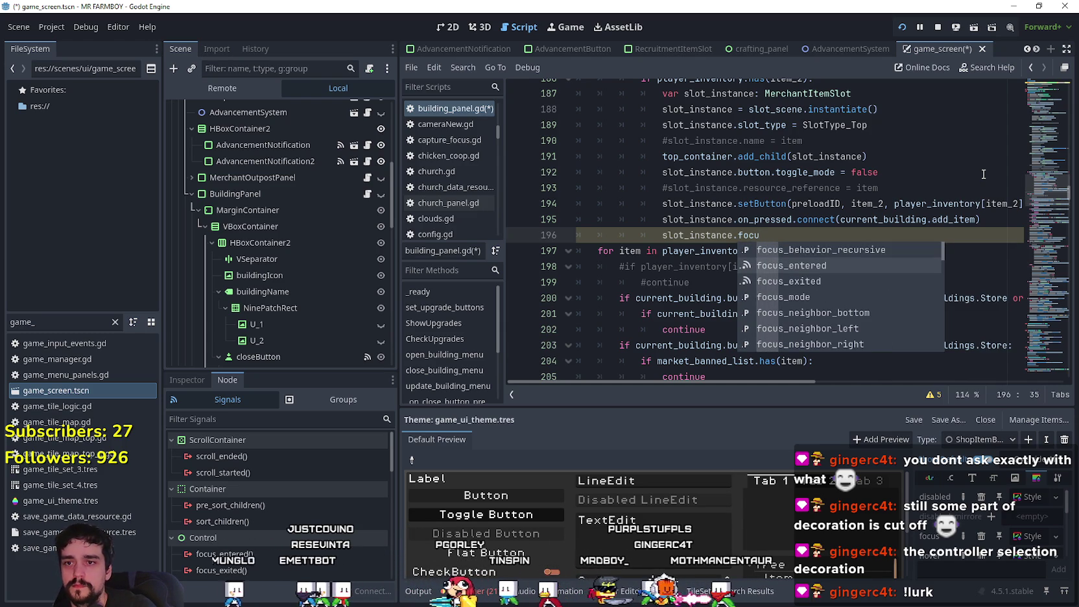
key(Up)
key(Up)
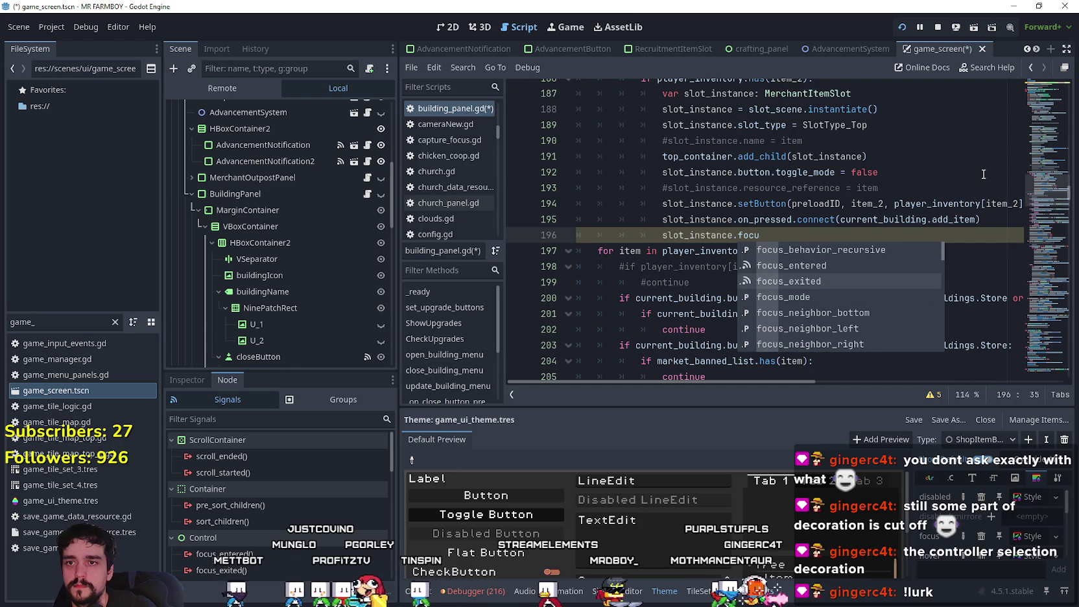
key(Return)
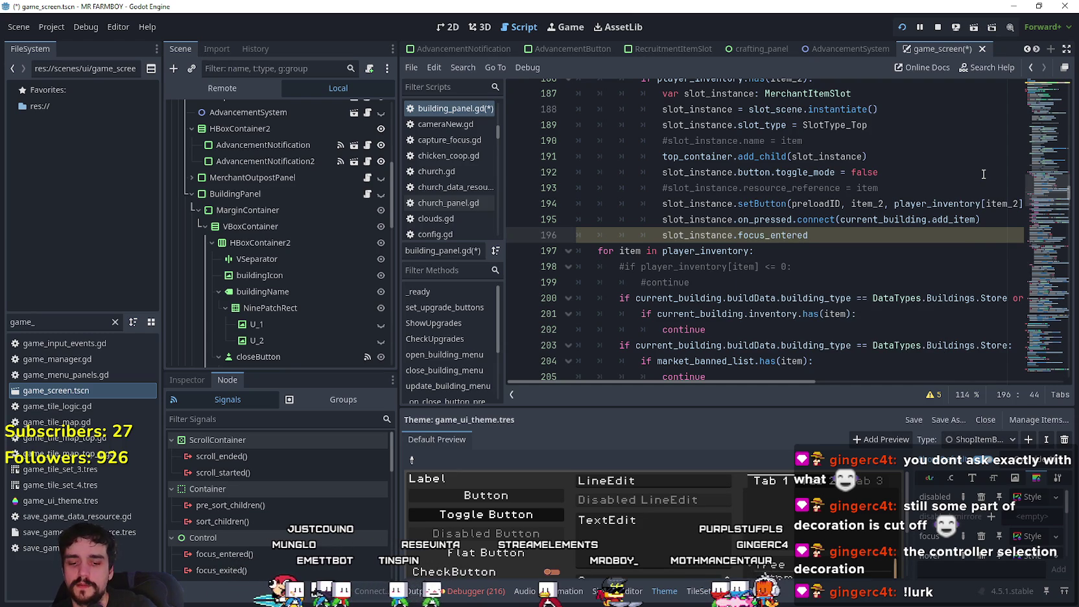
Step: Complete the call as .connect(update_scroll_pos) and select the handler name
text(.con)
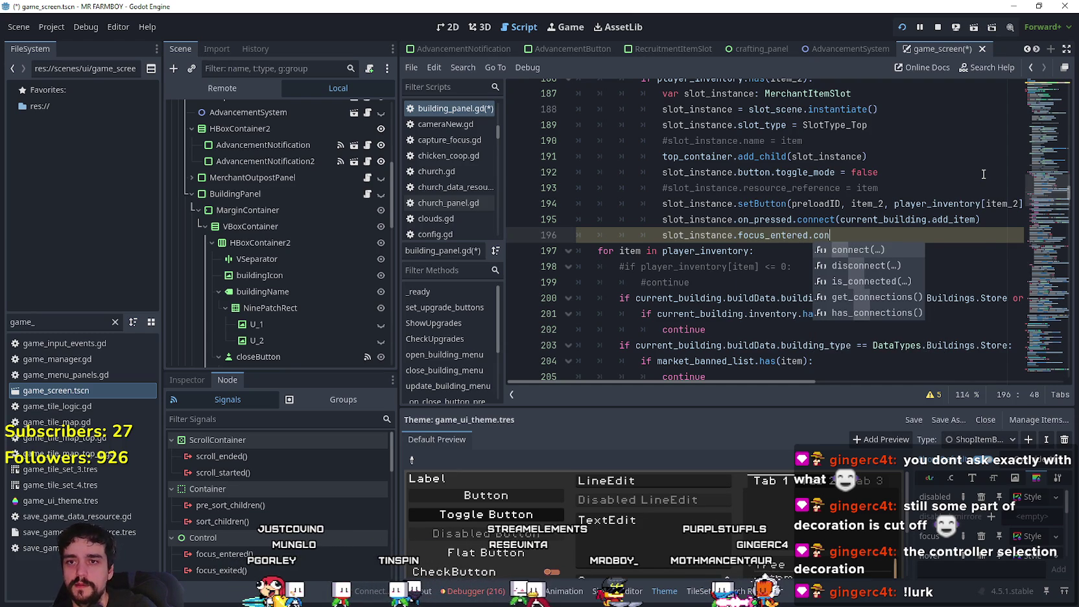
key(Return)
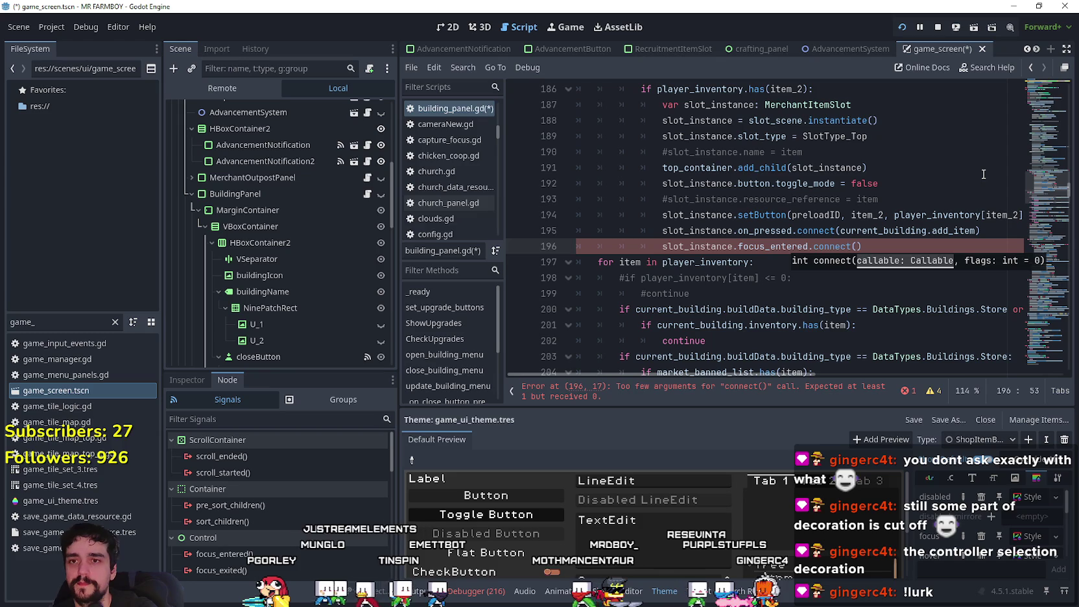
text(update_)
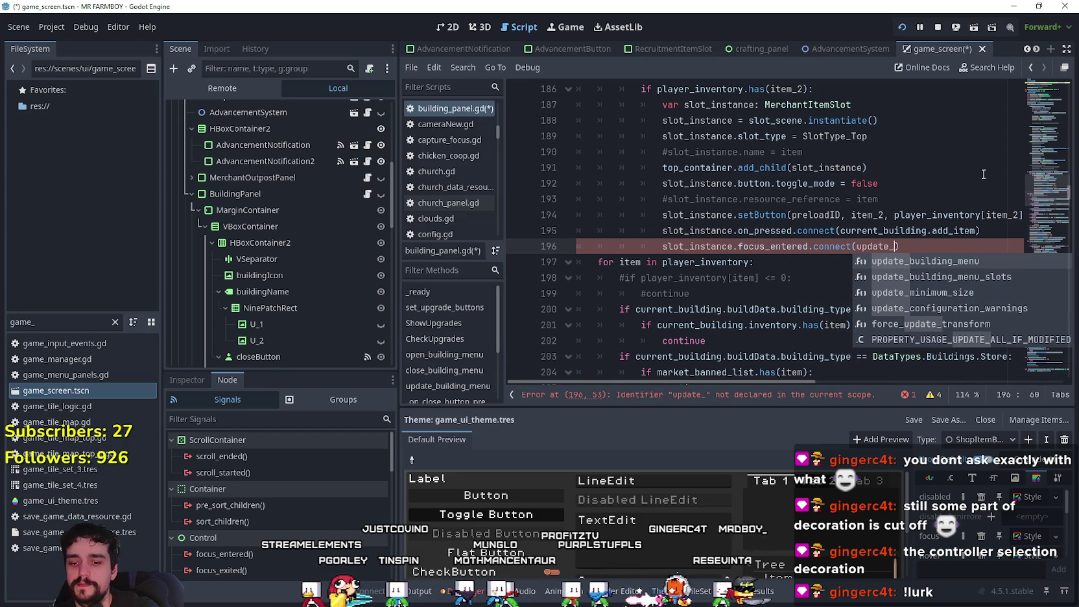
text(scroll_pos)
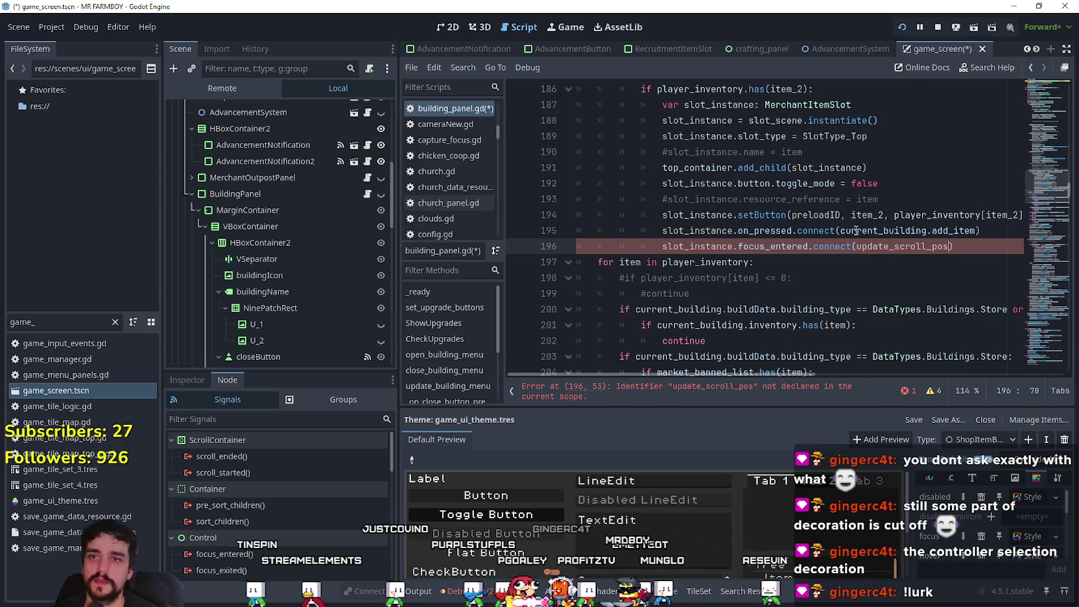
double_click(896, 246)
Step: Declare func update_scroll_pos() -> void: on the script's last line and begin its body
drag(1030, 195, 1030, 362)
click(804, 340)
text(func update_scroll_pos()
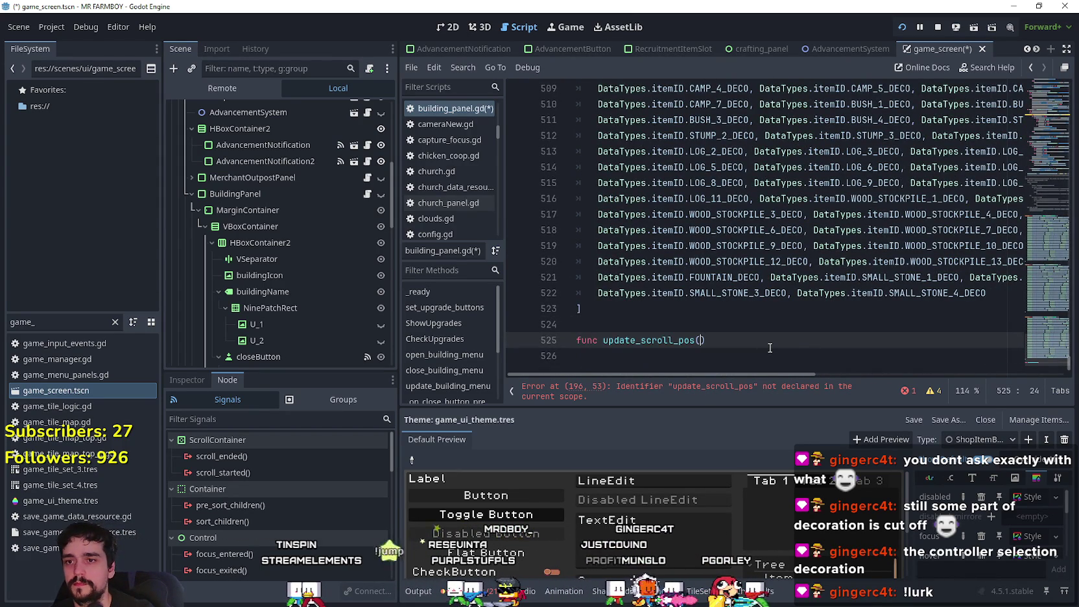
text() -)
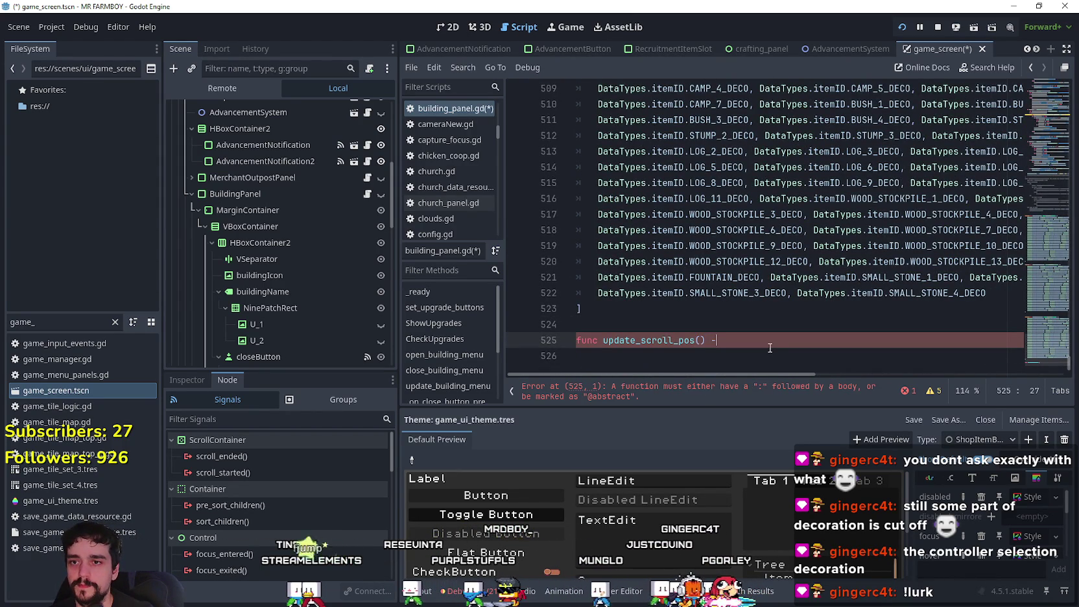
key(BackSpace)
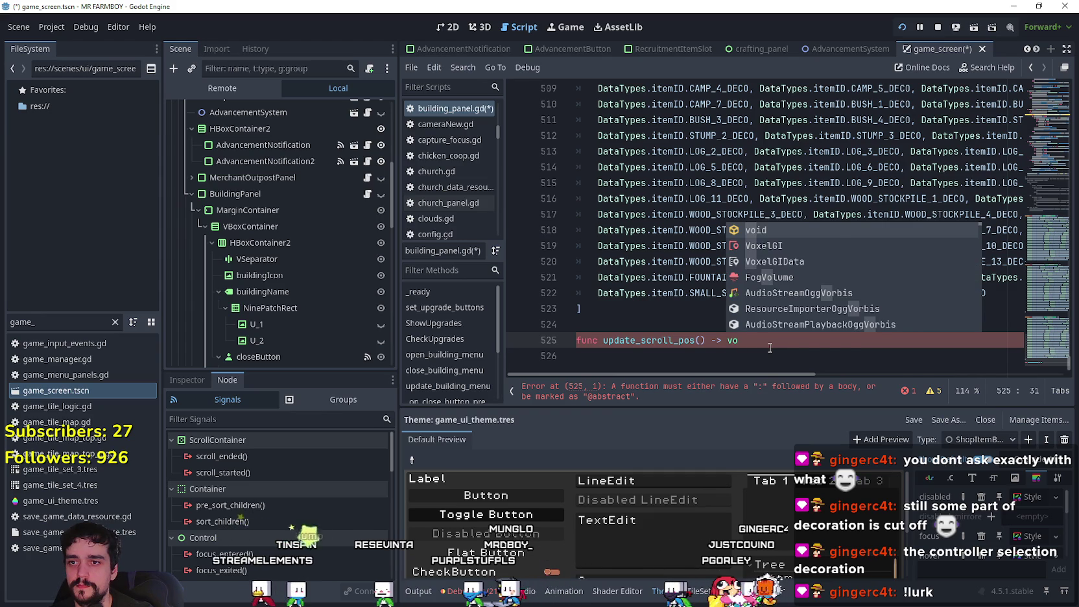
key(Return)
text(:)
key(Return)
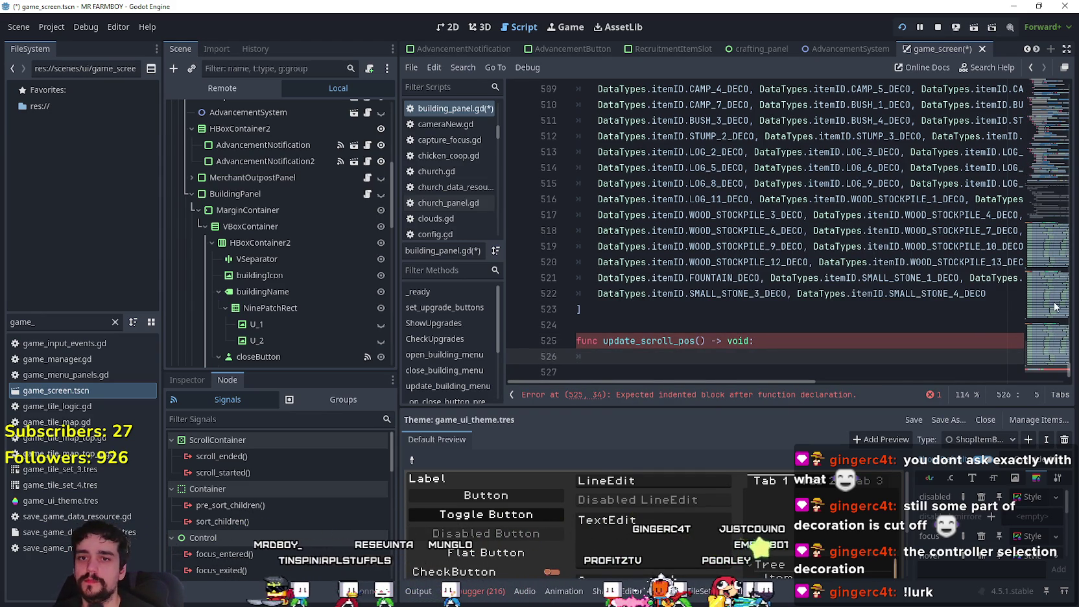
scroll(1044, 362, up, 5)
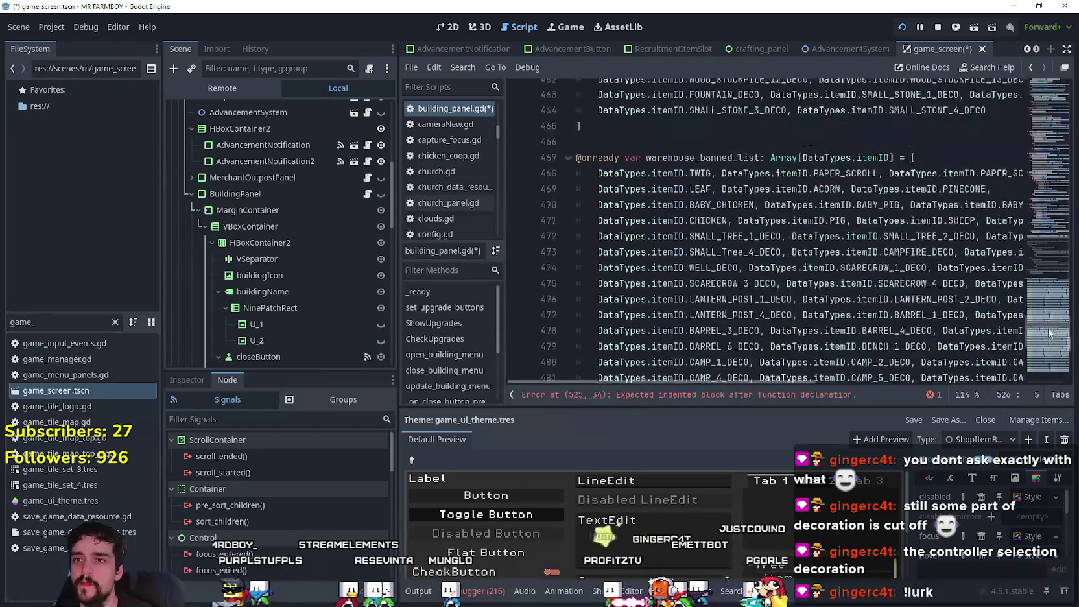
scroll(1051, 375, down, 5)
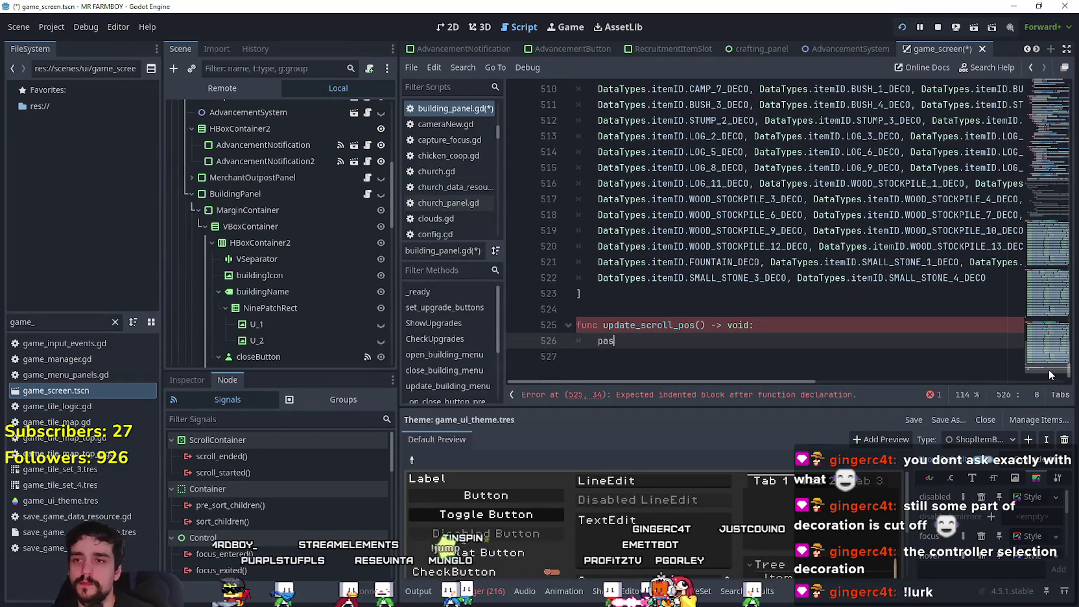
Step: Select the focus_entered.connect(update_scroll_pos) line 196 for copying
mouse_move(1057, 351)
mouse_down()
mouse_move(1051, 239)
mouse_move(1066, 280)
mouse_move(1068, 213)
mouse_up()
click(972, 250)
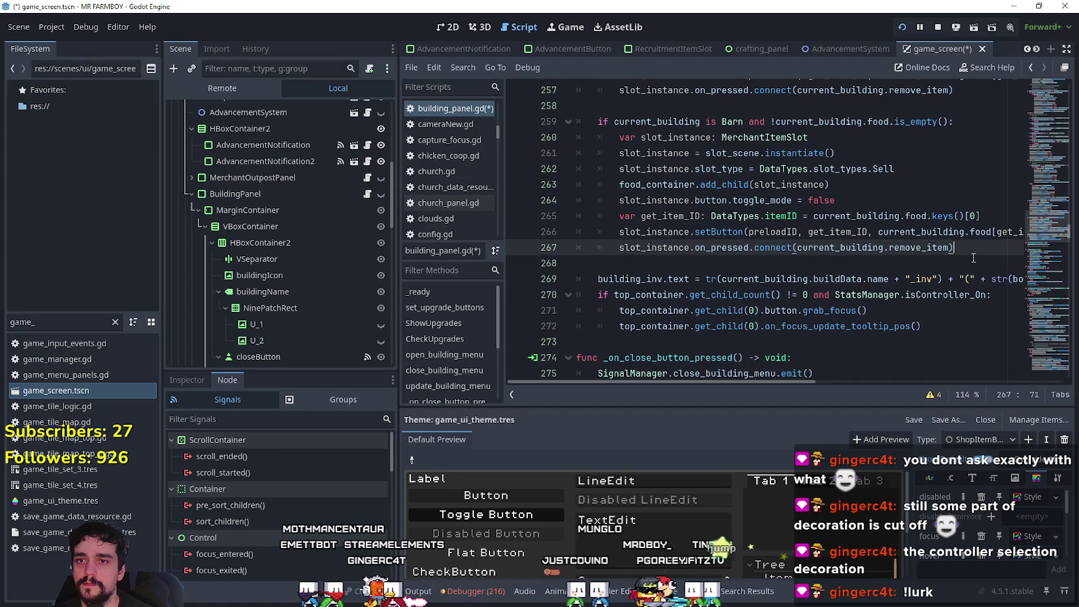
scroll(599, 339, up, 6)
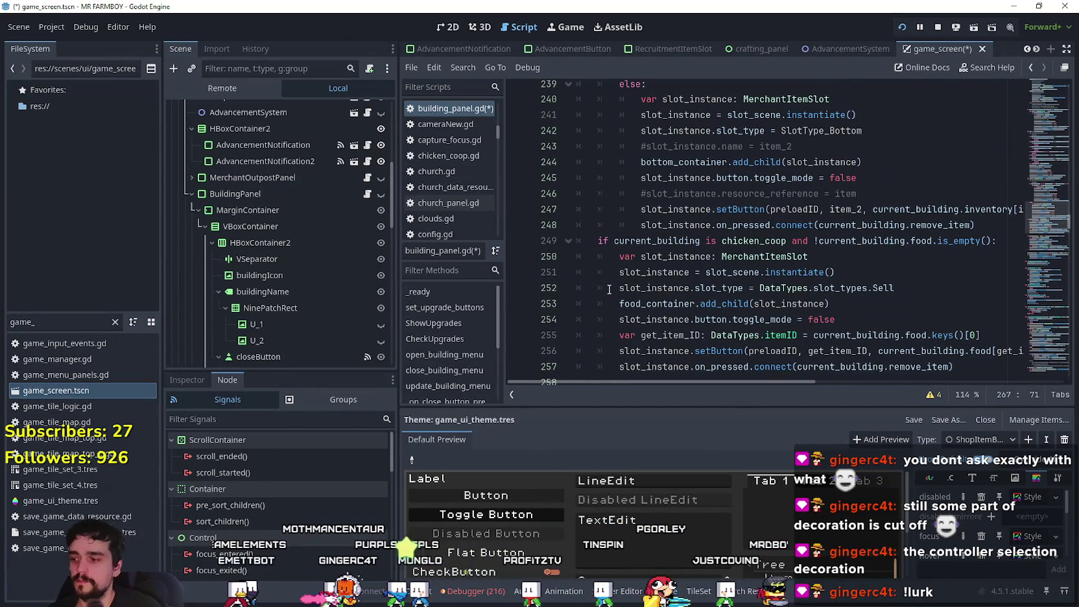
scroll(608, 289, up, 2)
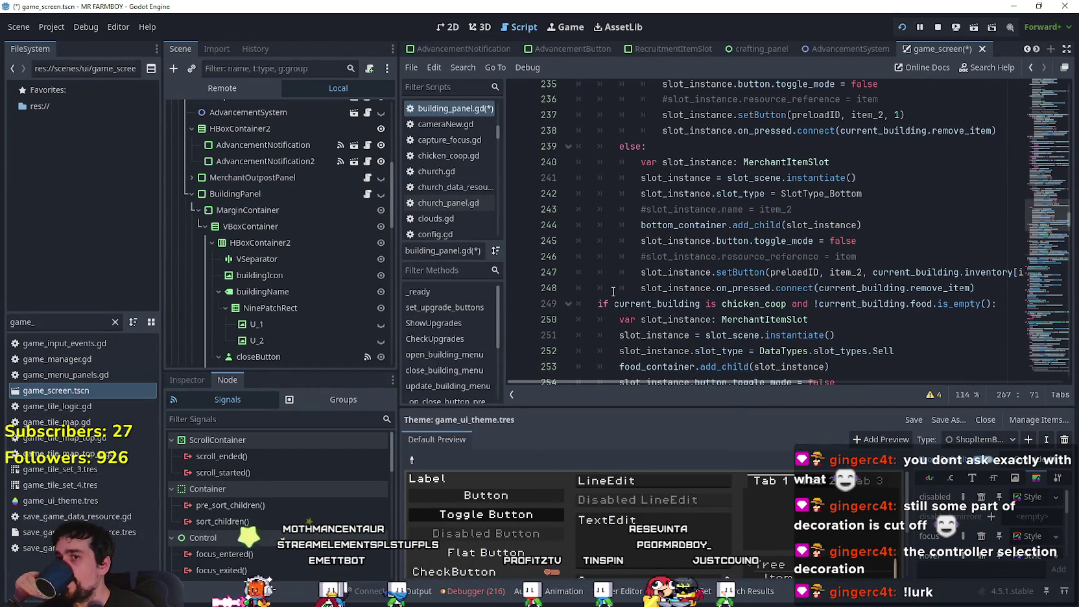
scroll(637, 282, up, 10)
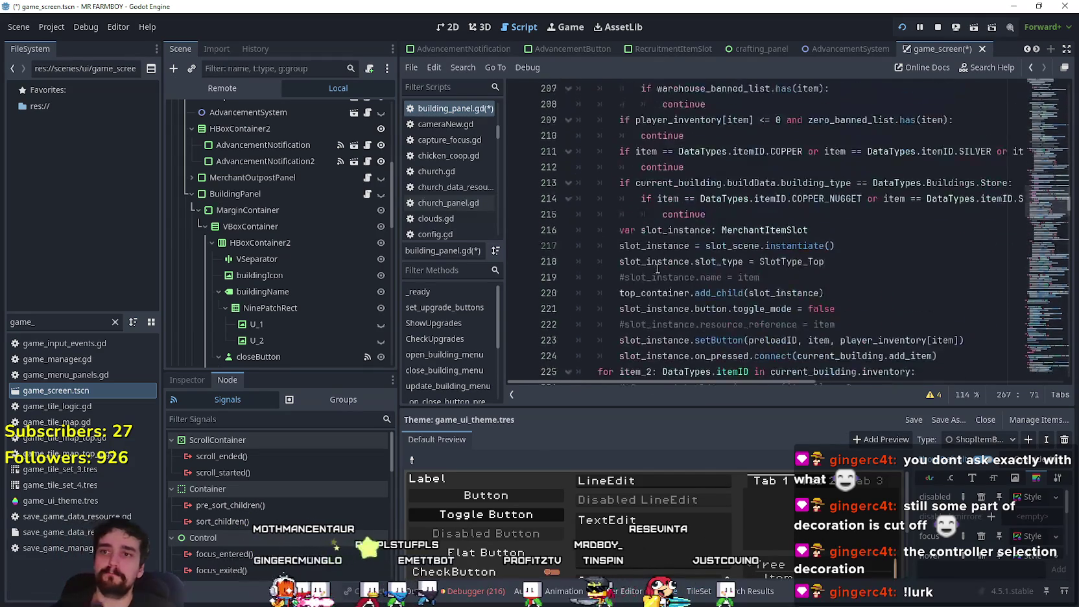
scroll(734, 237, up, 9)
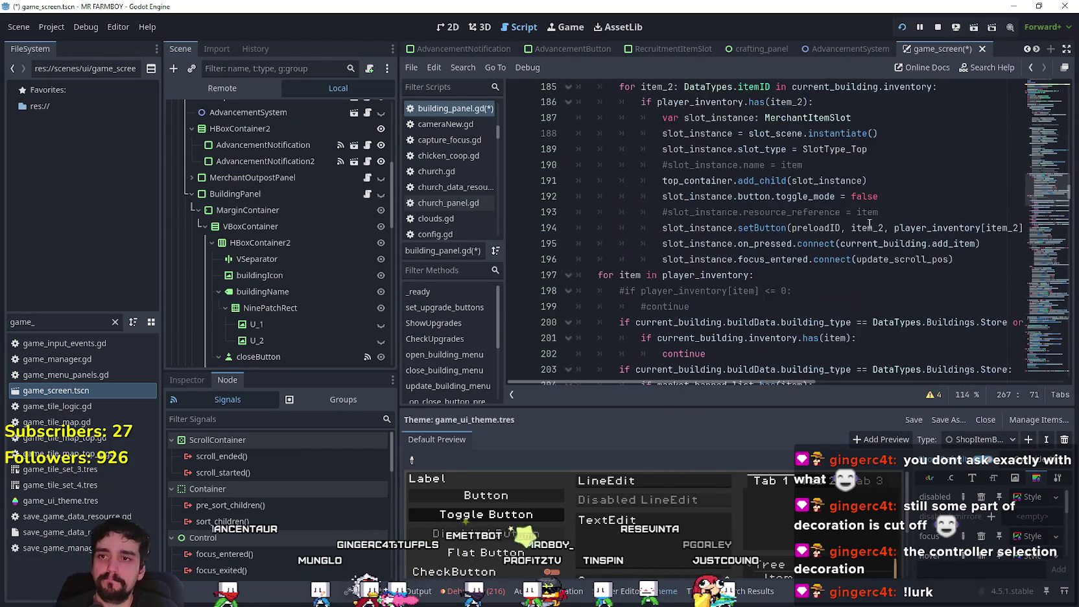
mouse_move(953, 345)
mouse_down()
mouse_move(668, 329)
mouse_move(660, 345)
mouse_up()
key(ctrl+c)
Step: Paste the focus_entered connection onto a new line 225 after the on_pressed call
scroll(653, 258, up, 4)
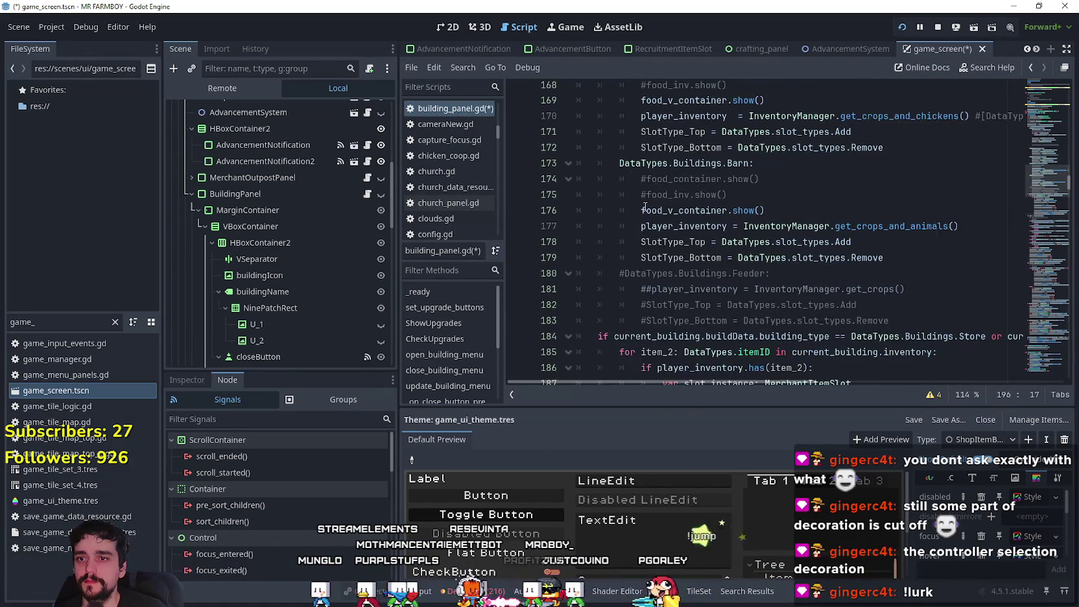
scroll(740, 202, down, 5)
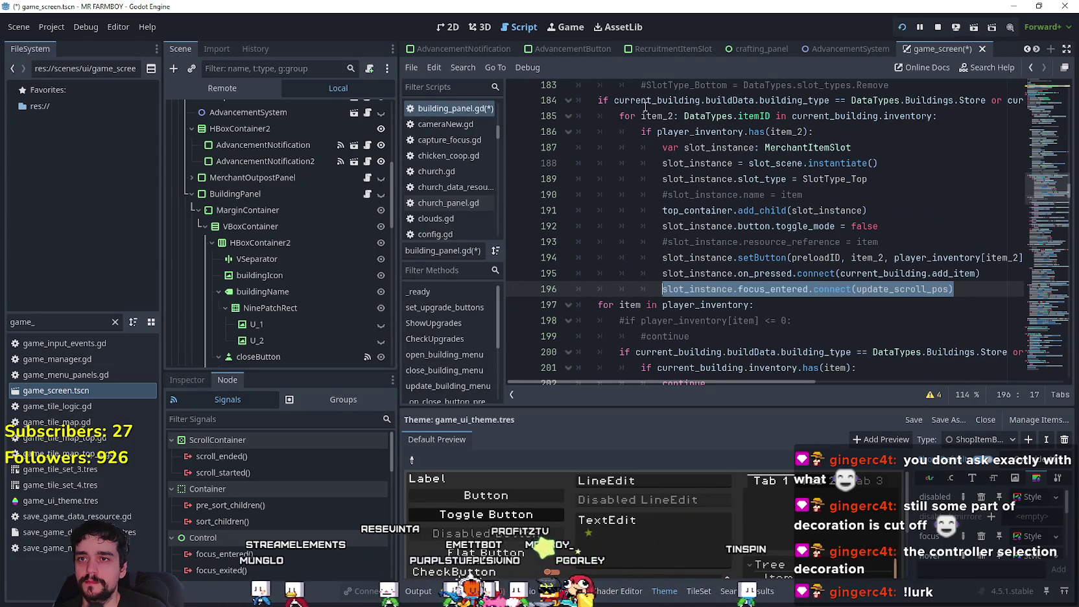
double_click(713, 127)
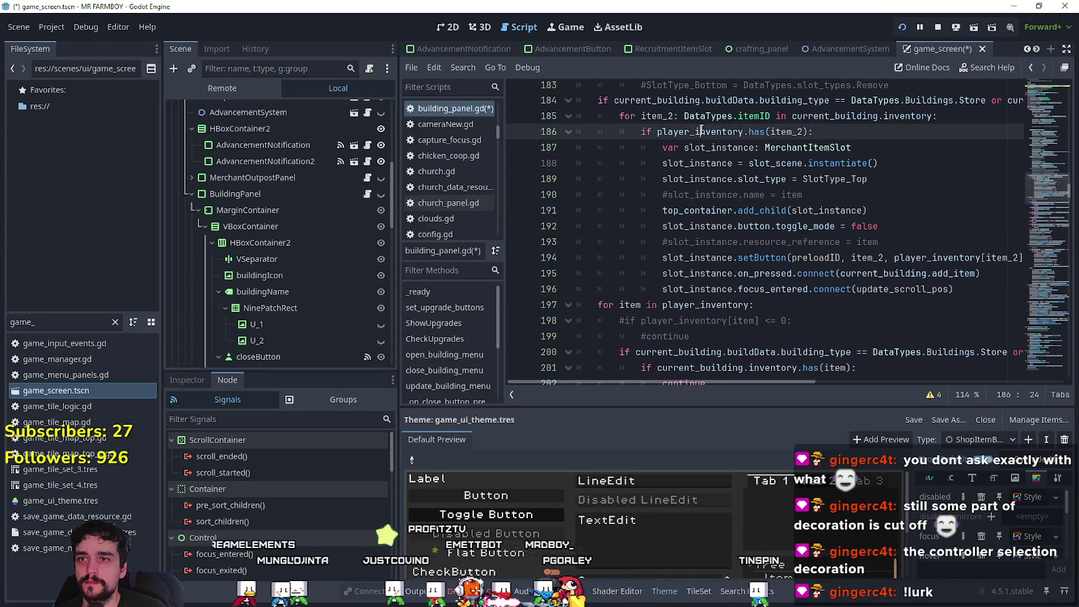
scroll(765, 284, down, 3)
scroll(722, 203, down, 8)
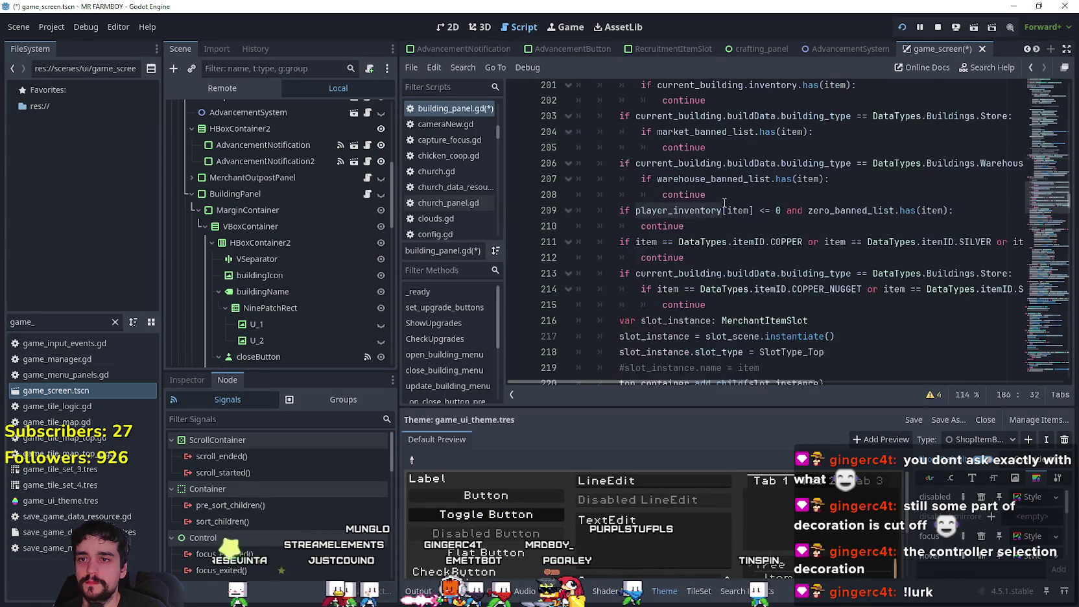
click(963, 214)
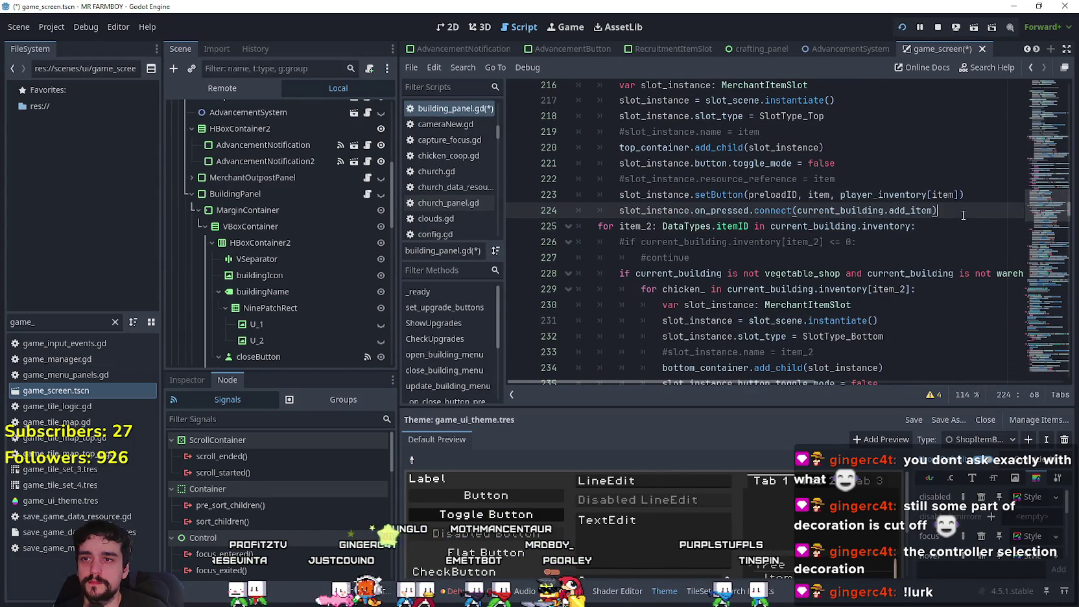
key(Return)
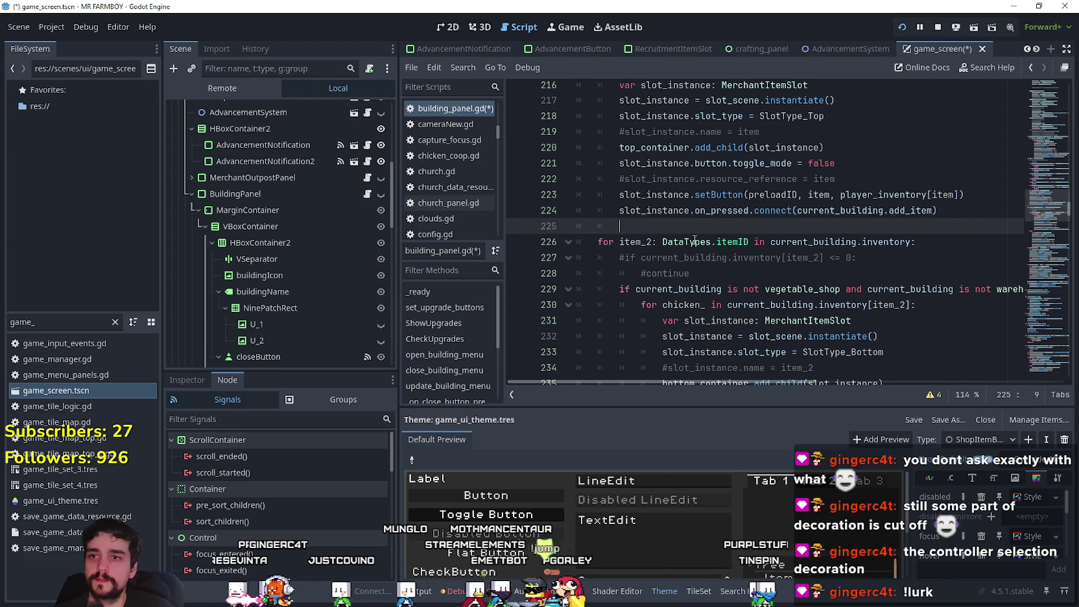
key(ctrl+v)
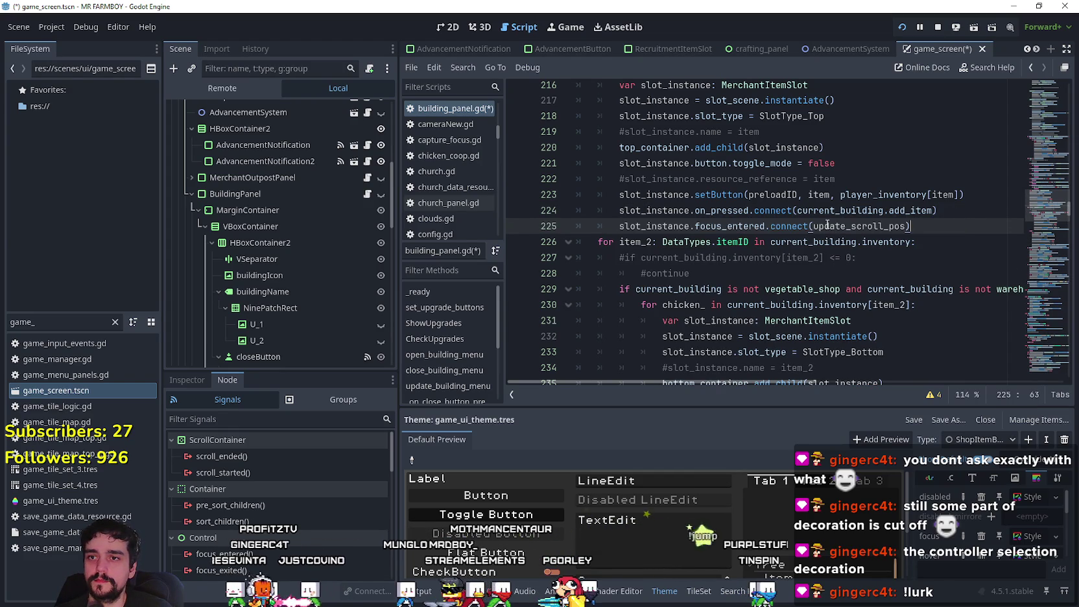
Step: Return to the end of the script, after pass in update_scroll_pos
scroll(864, 245, down, 8)
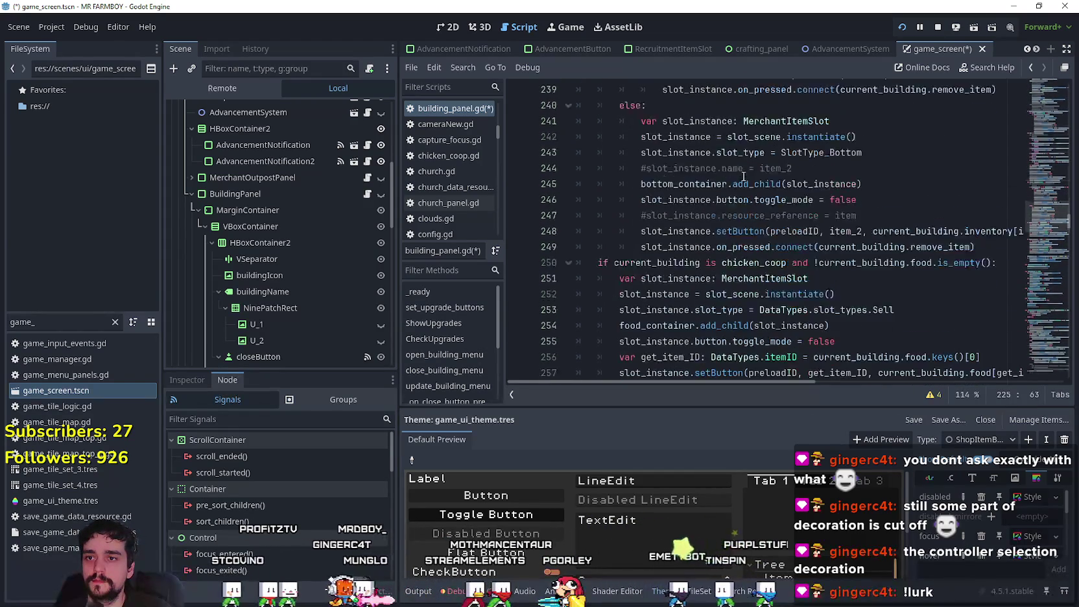
scroll(1032, 246, down, 15)
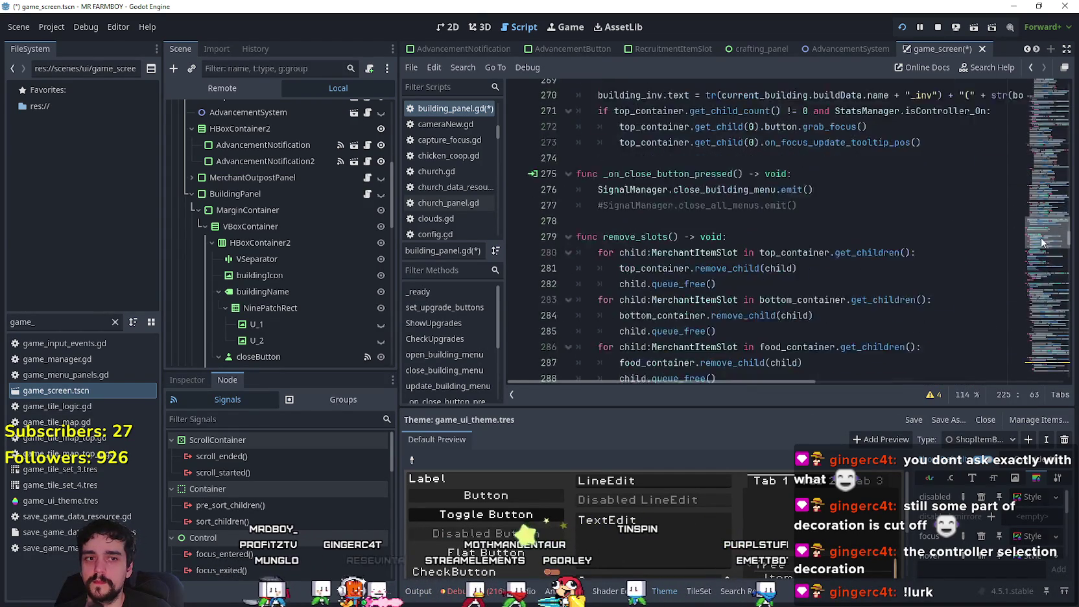
scroll(1032, 251, down, 2)
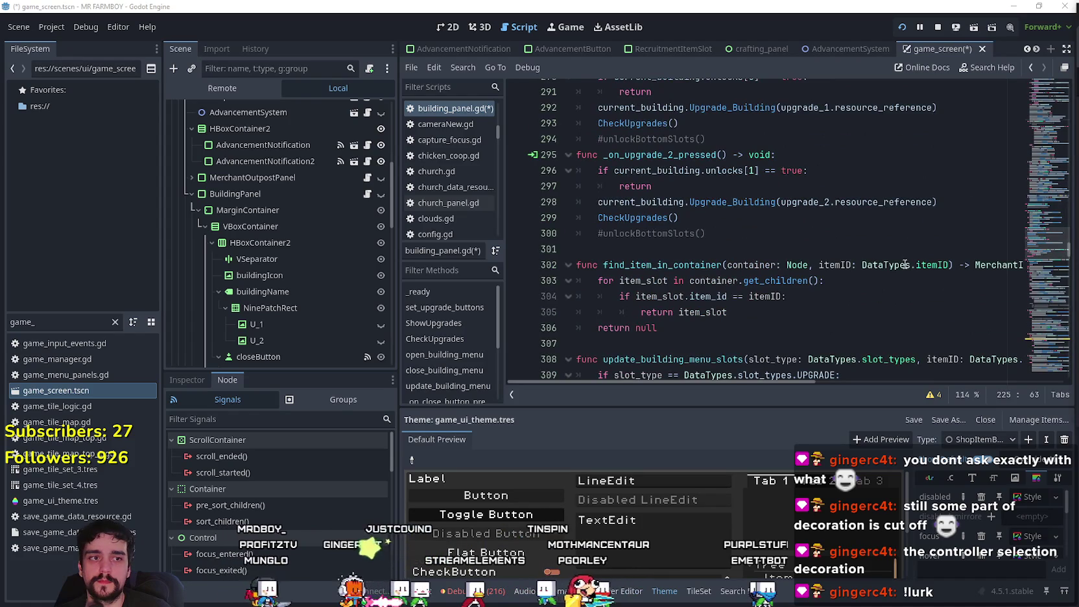
drag(1036, 243, 1017, 372)
click(621, 344)
key(ctrl+s)
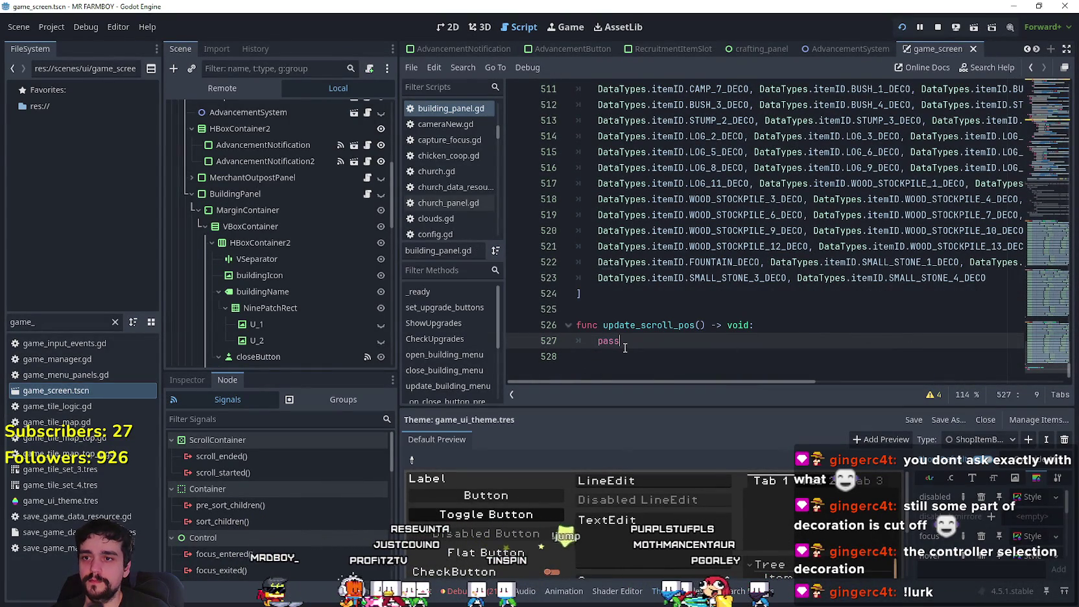
drag(625, 341, 597, 341)
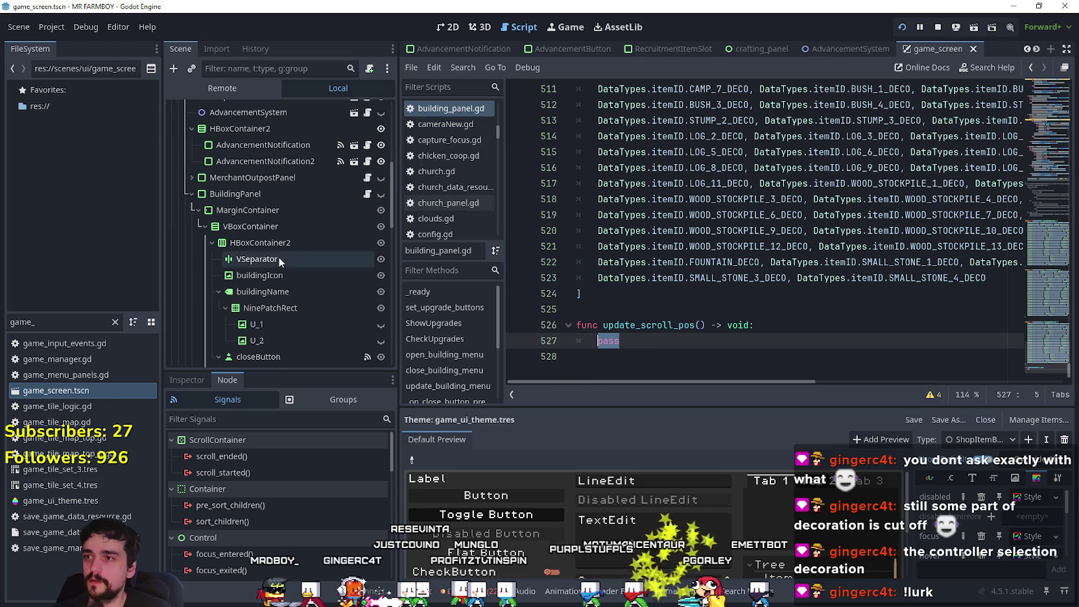
scroll(301, 286, down, 1)
scroll(306, 309, down, 5)
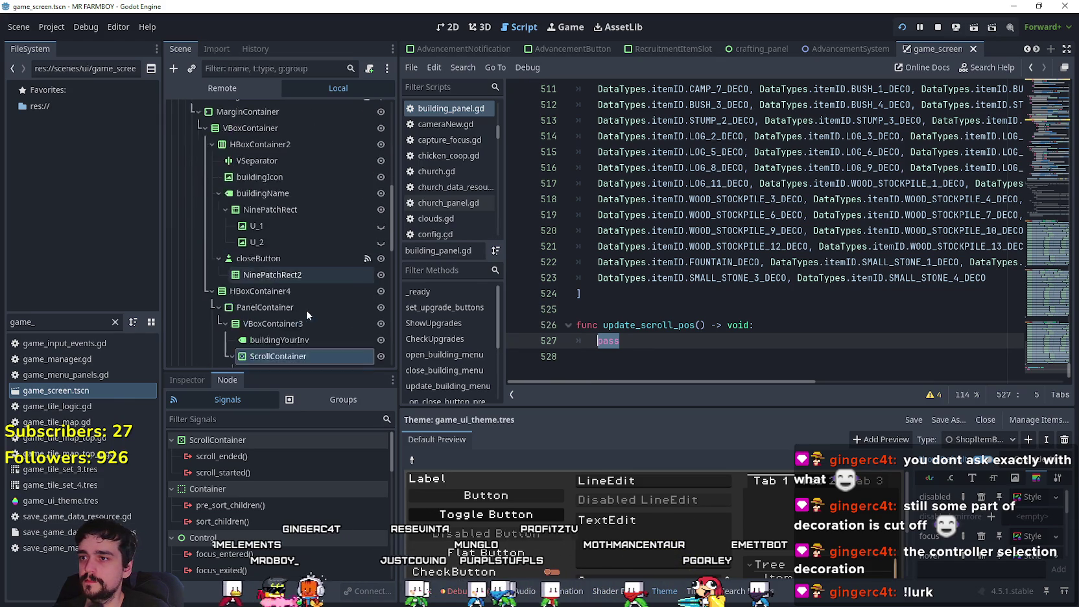
mouse_move(305, 258)
mouse_down()
mouse_move(644, 347)
mouse_move(628, 311)
mouse_move(642, 308)
mouse_up()
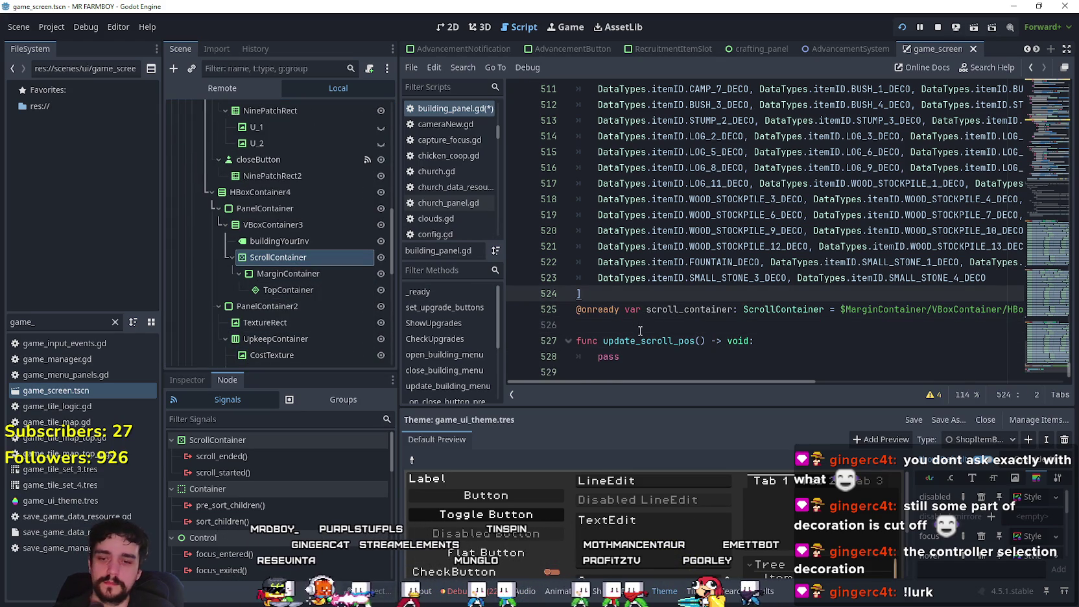
double_click(674, 309)
scroll(637, 340, up, 15)
scroll(637, 341, down, 15)
Step: Paste the controller if-block over pass and remove its bottom_container condition
drag(691, 341, 575, 337)
key(ctrl+v)
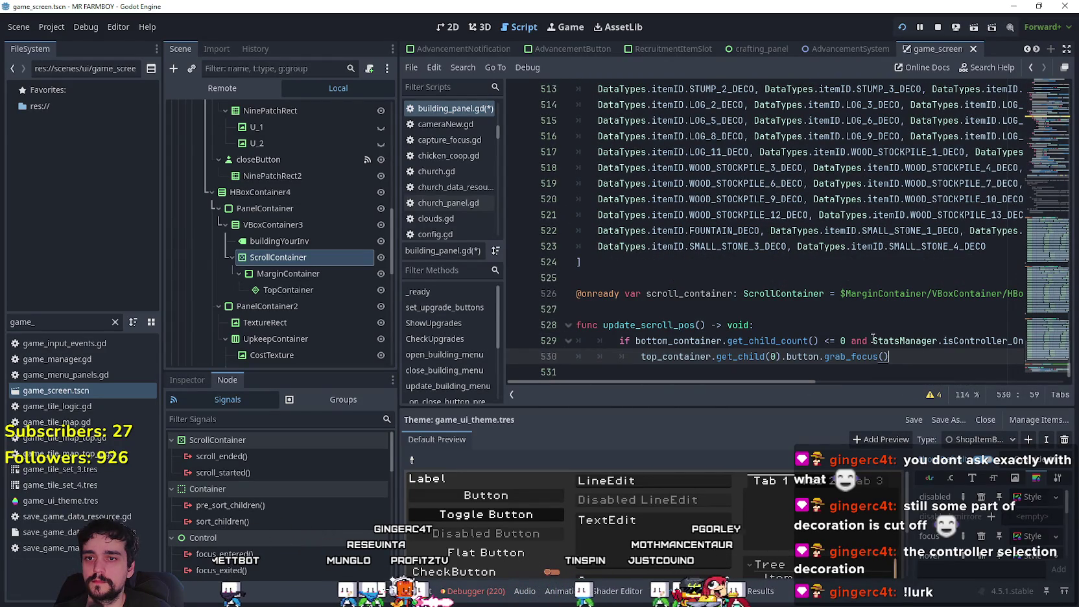
click(867, 341)
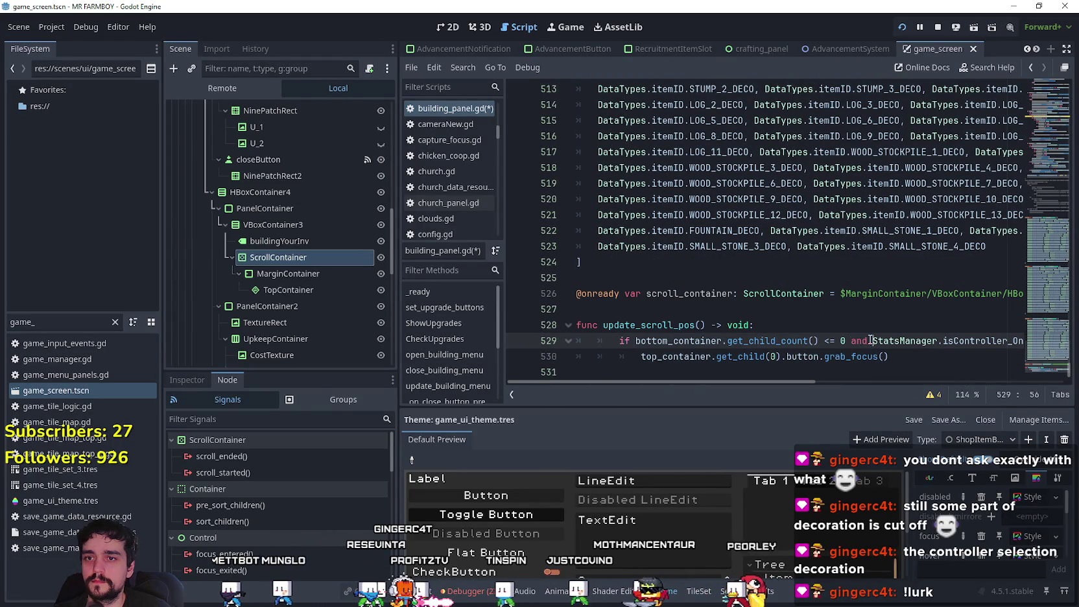
drag(687, 345, 635, 340)
key(BackSpace)
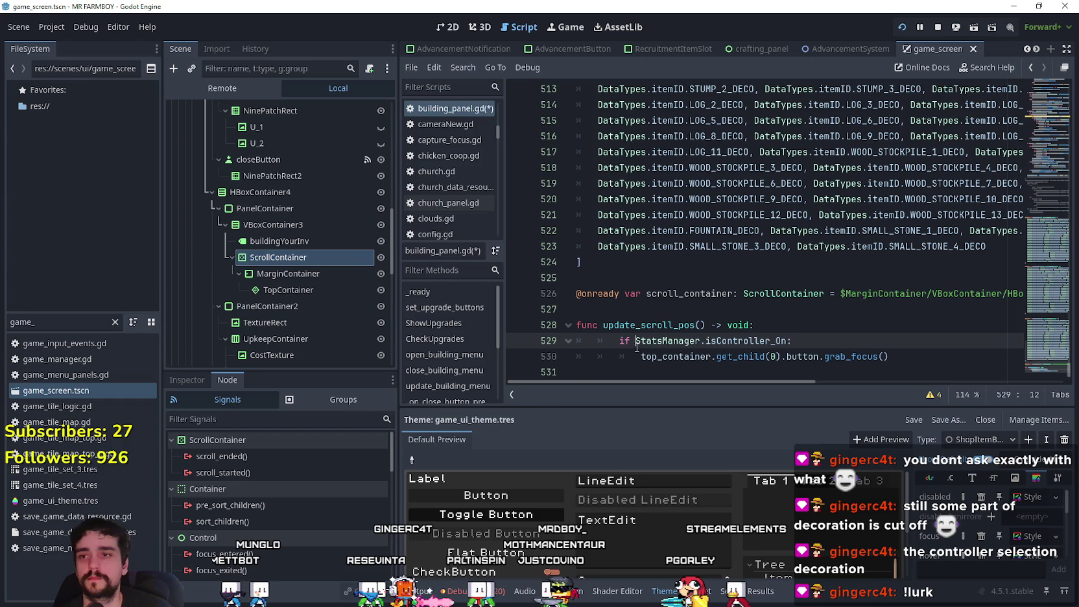
Step: Negate the StatsManager.isController_On check and make the if body return
click(640, 351)
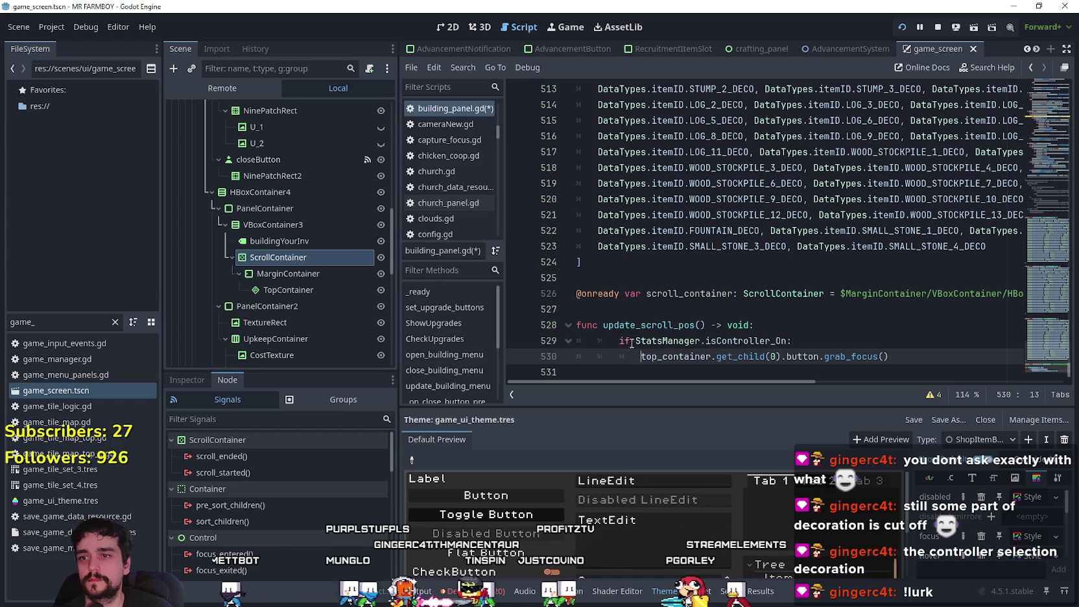
click(638, 344)
text(!)
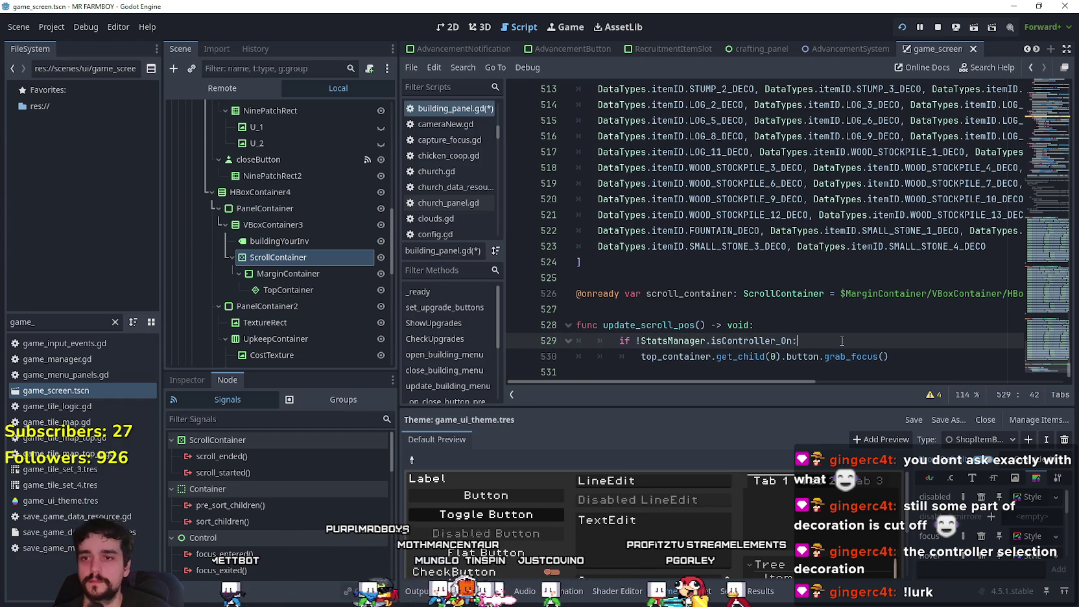
key(Return)
text(ret)
key(BackSpace)
key(BackSpace)
text(urn)
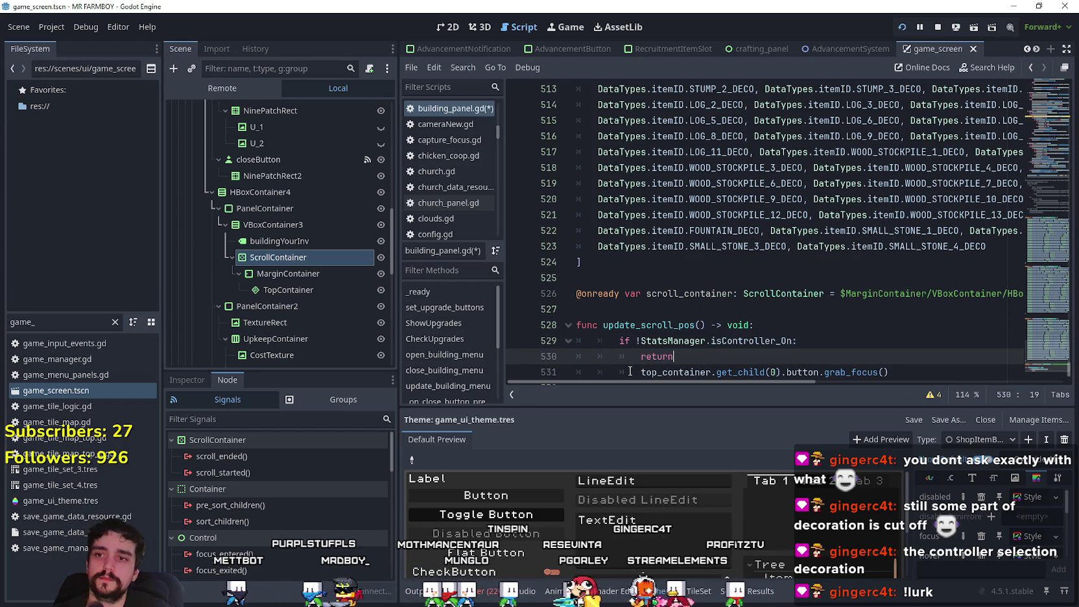
Step: Remove the grab_focus line, fix the if block's indentation, and add a line after return
click(898, 374)
key(ctrl+x)
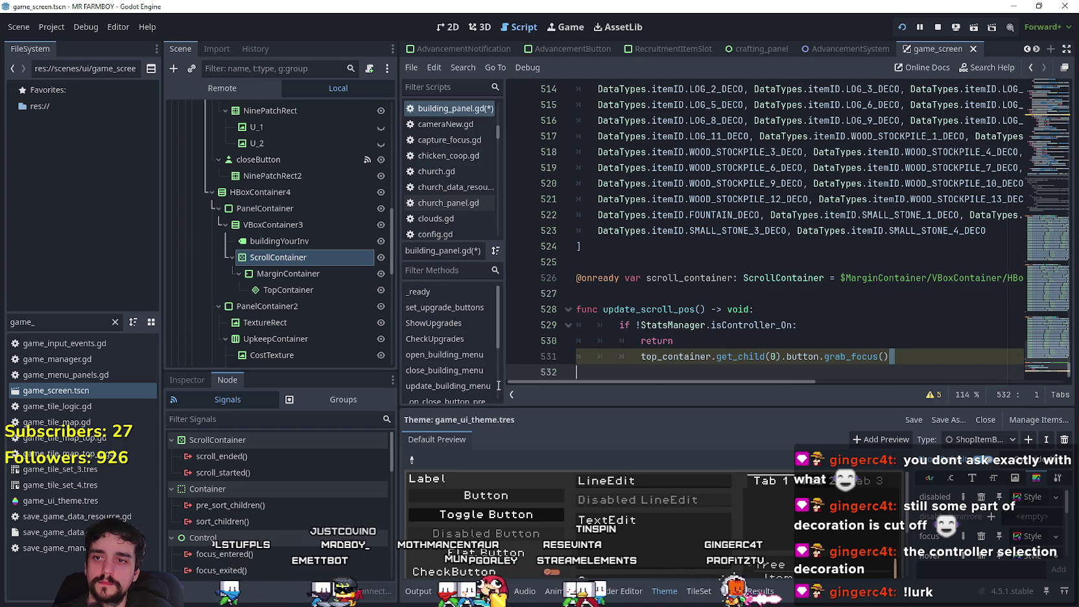
key(BackSpace)
key(Up)
key(shift+Tab)
click(618, 340)
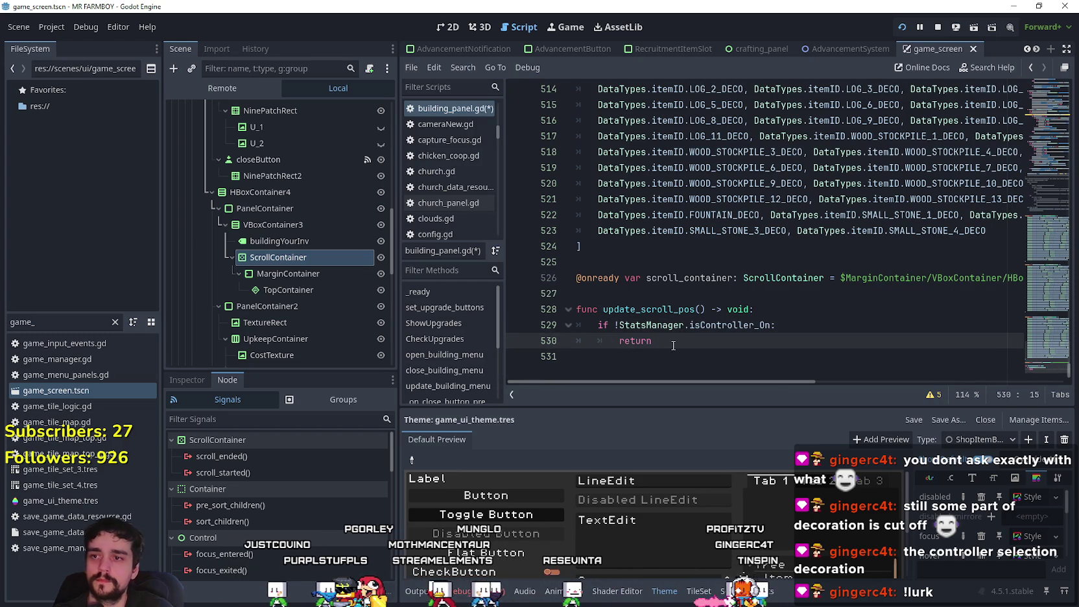
key(Return)
text(if scro)
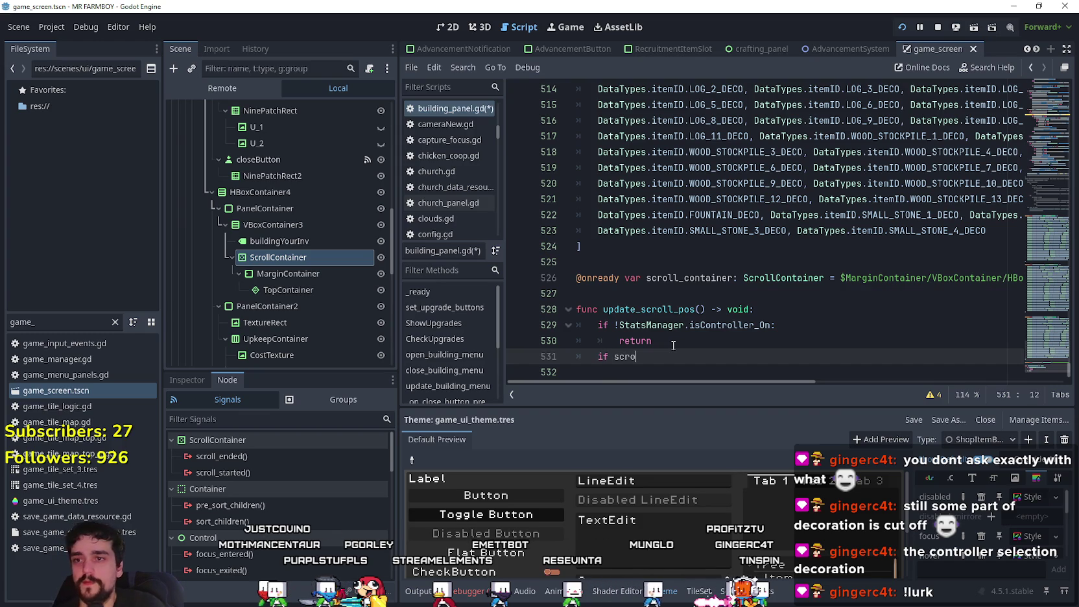
Step: Complete the condition if scroll_container.scroll_vertical < 5: on line 531
key(Return)
text(.)
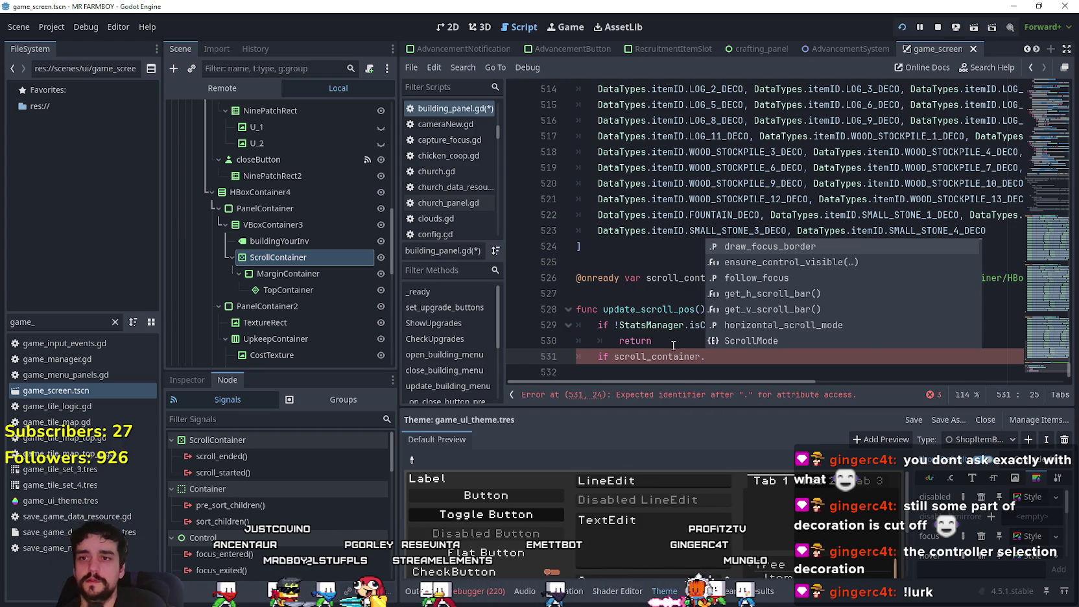
text(scroll)
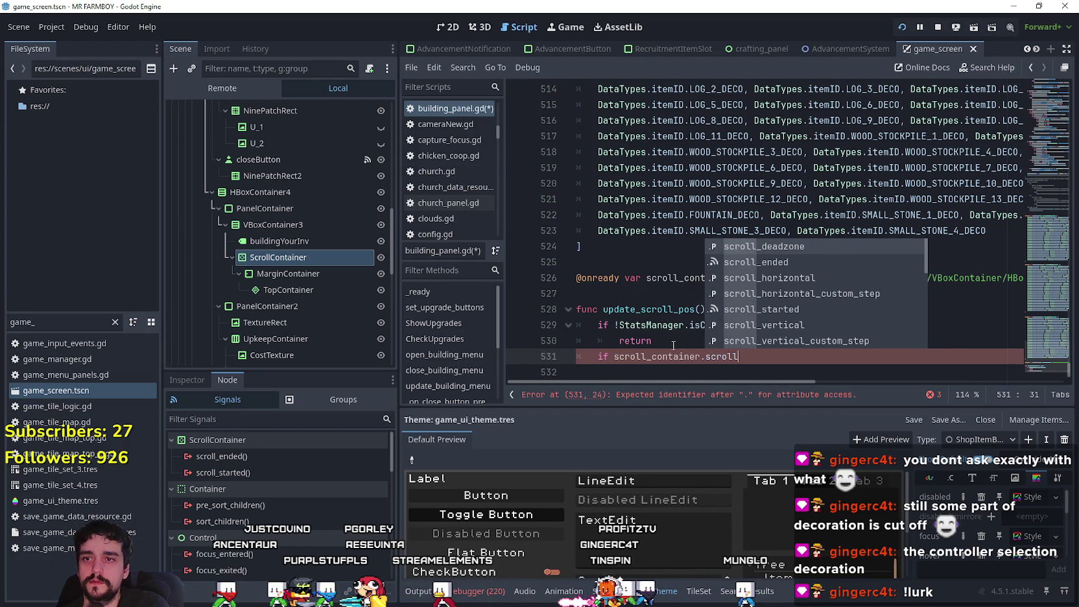
key(Down)
key(Down)
key(Down)
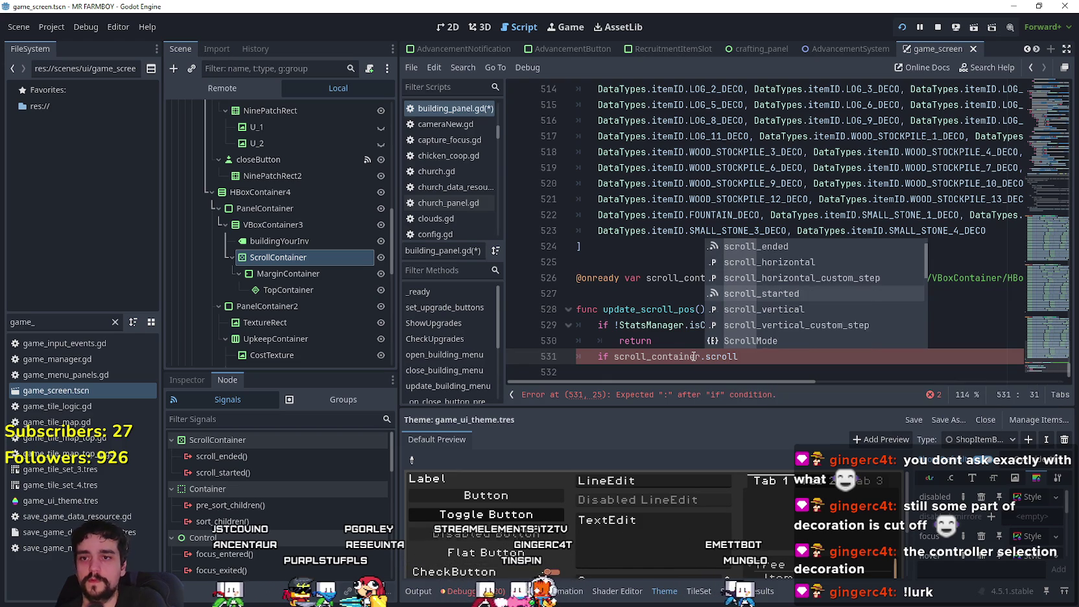
key(Return)
text(<)
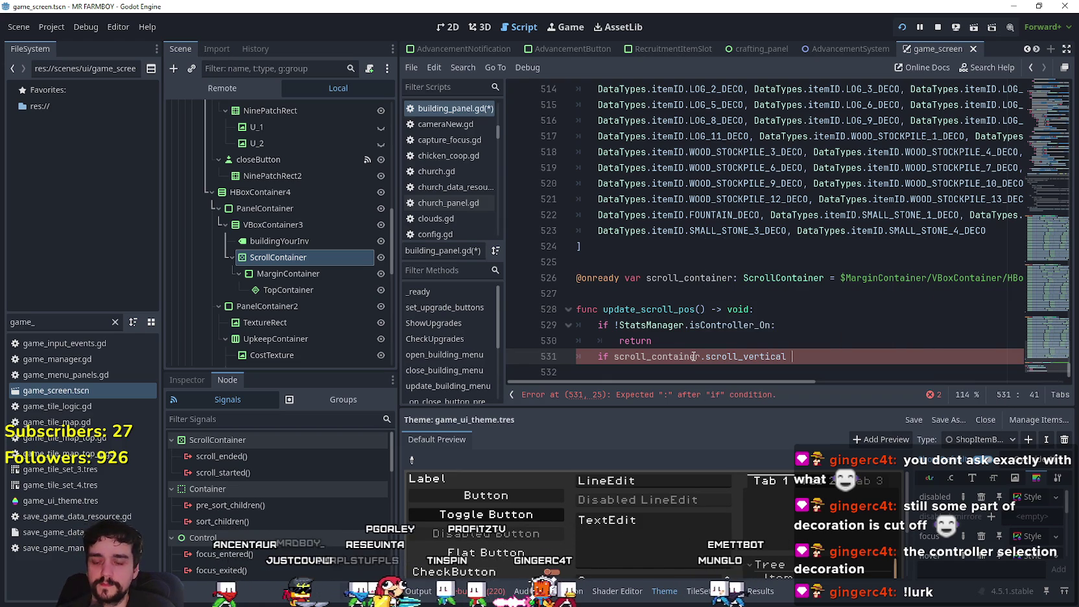
text( 5:)
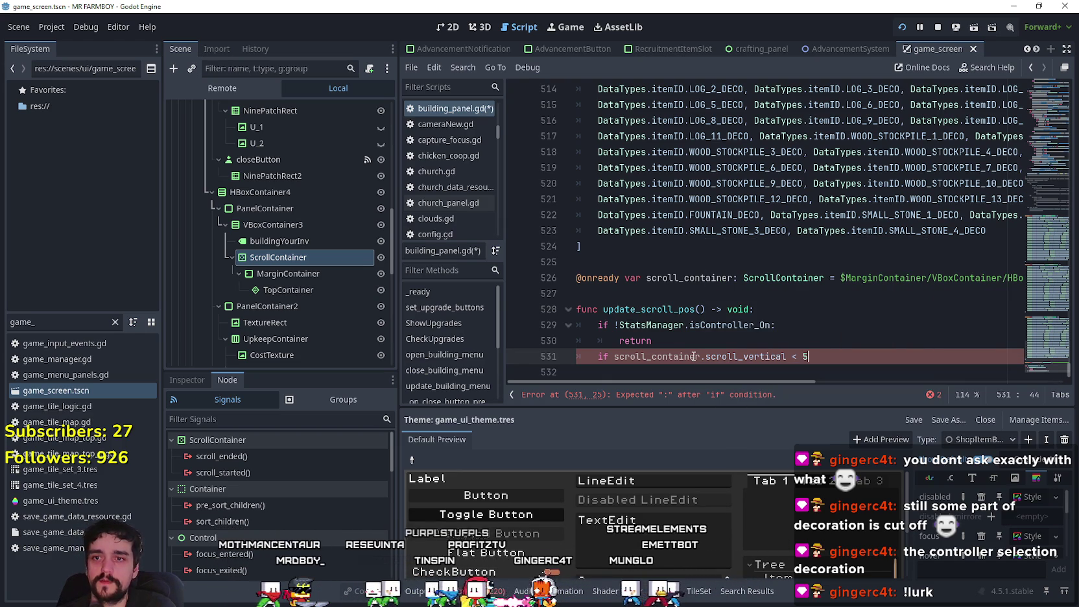
key(Return)
text(sc)
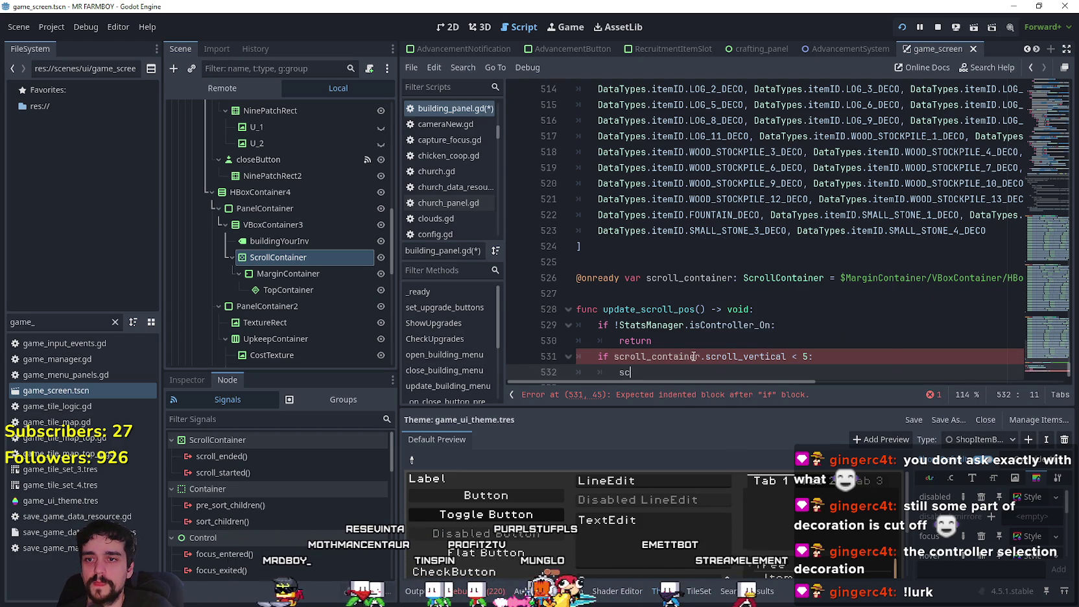
click(583, 334)
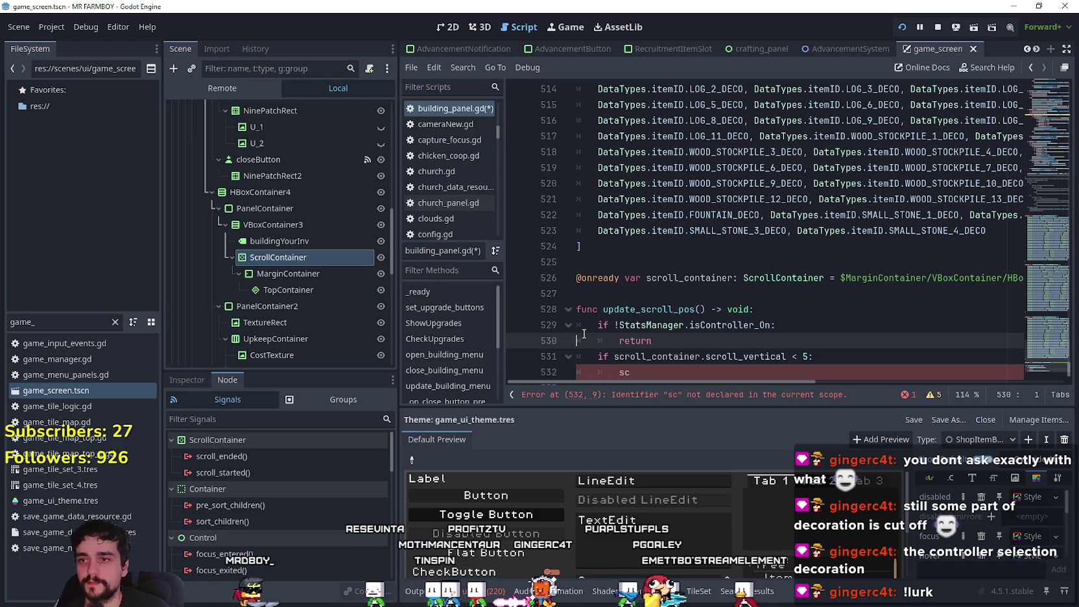
Step: Write the body scroll_container.scroll_vertical = 0, then copy the if block onto line 533
double_click(718, 357)
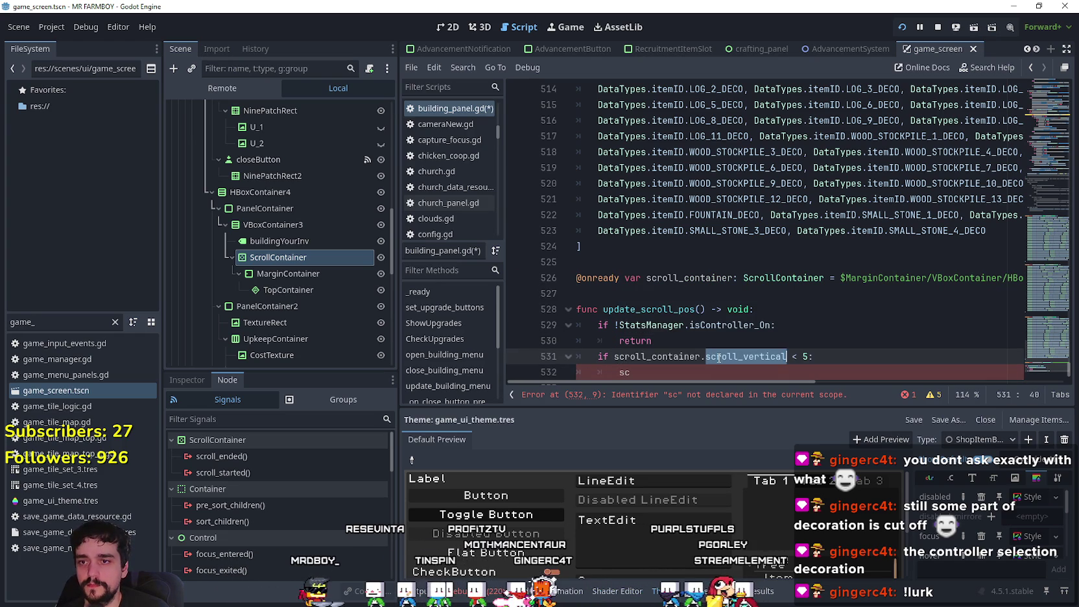
double_click(675, 371)
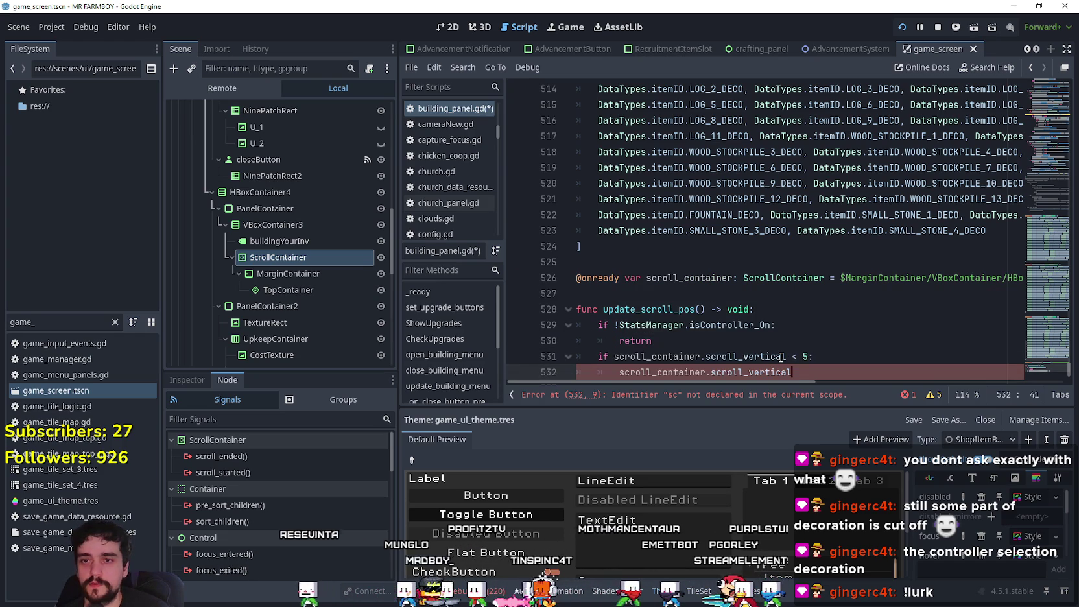
text( = 0)
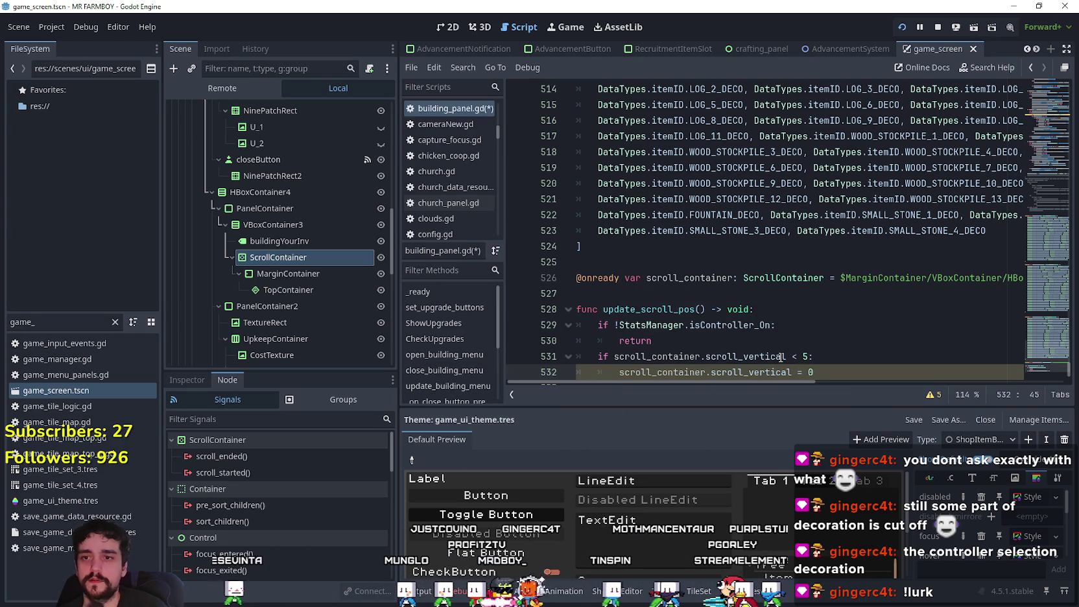
key(Return)
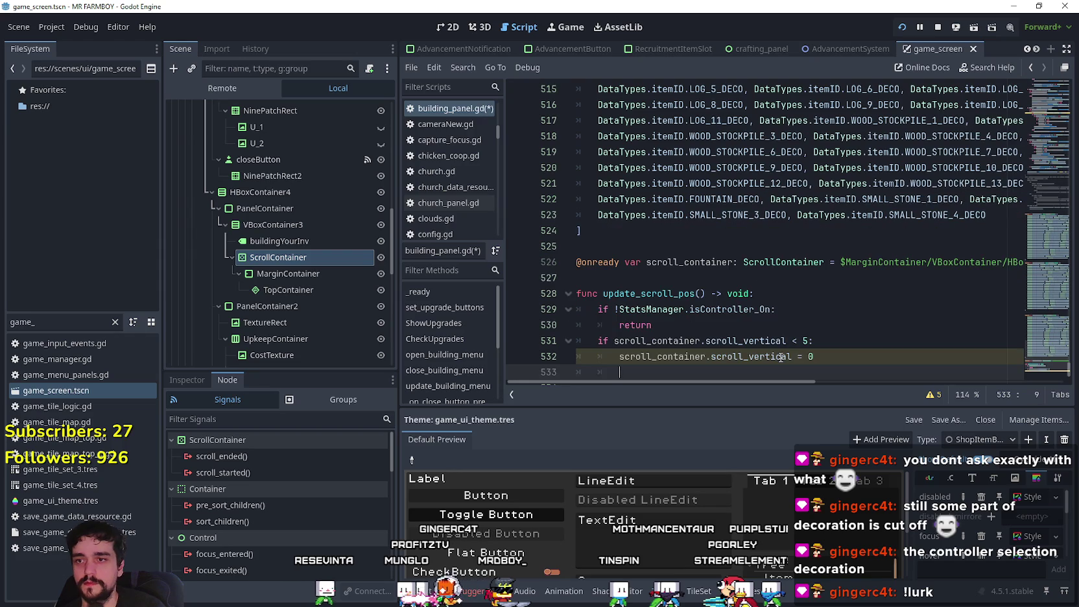
scroll(842, 292, down, 1)
mouse_move(819, 325)
mouse_down()
mouse_move(829, 324)
mouse_move(524, 296)
mouse_move(577, 310)
mouse_up()
click(638, 346)
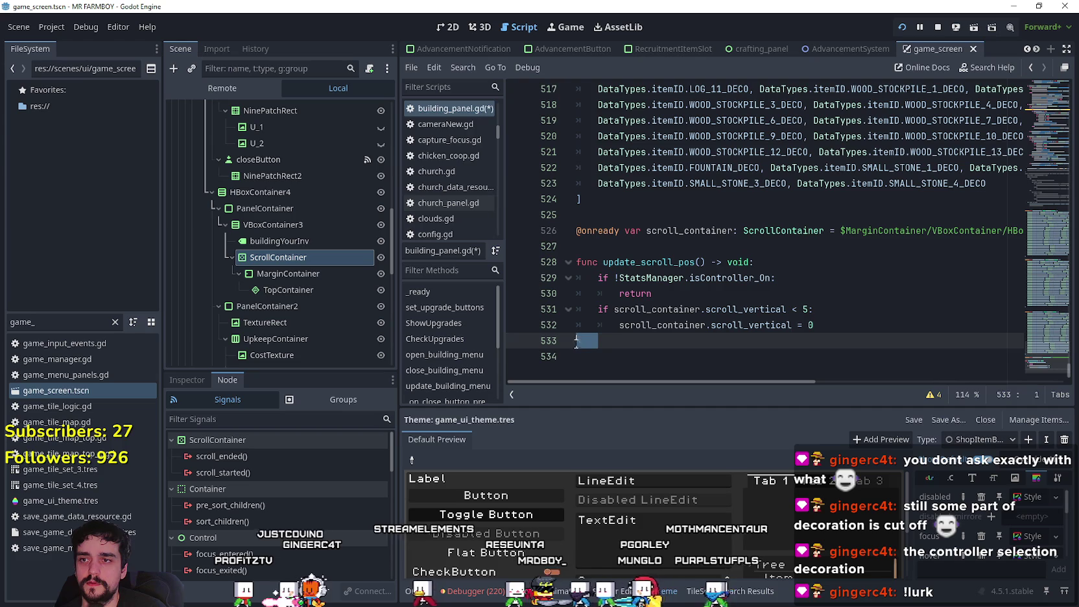
key(ctrl+v)
Step: Change the copied condition to check whether scroll_vertical is greater than 95
double_click(772, 342)
text(scroll)
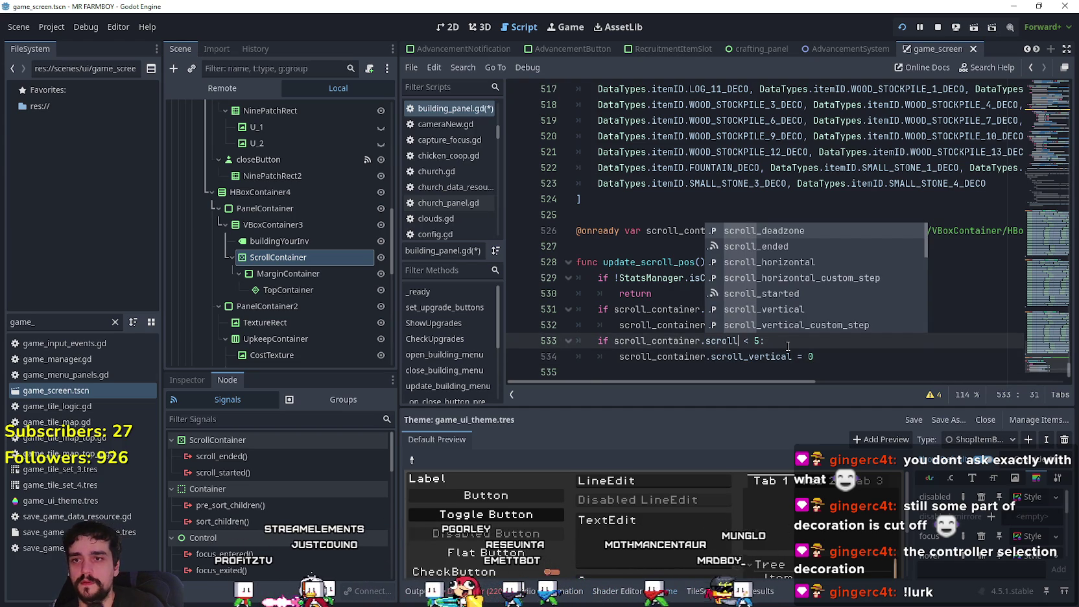
key(Down)
key(Down)
key(Down)
key(ctrl+z)
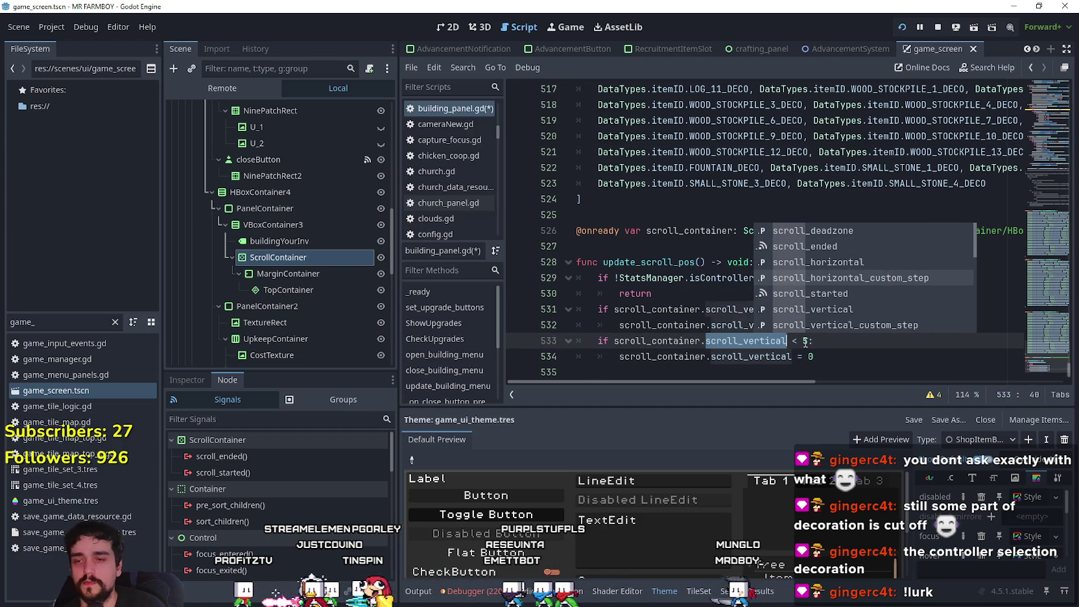
click(791, 342)
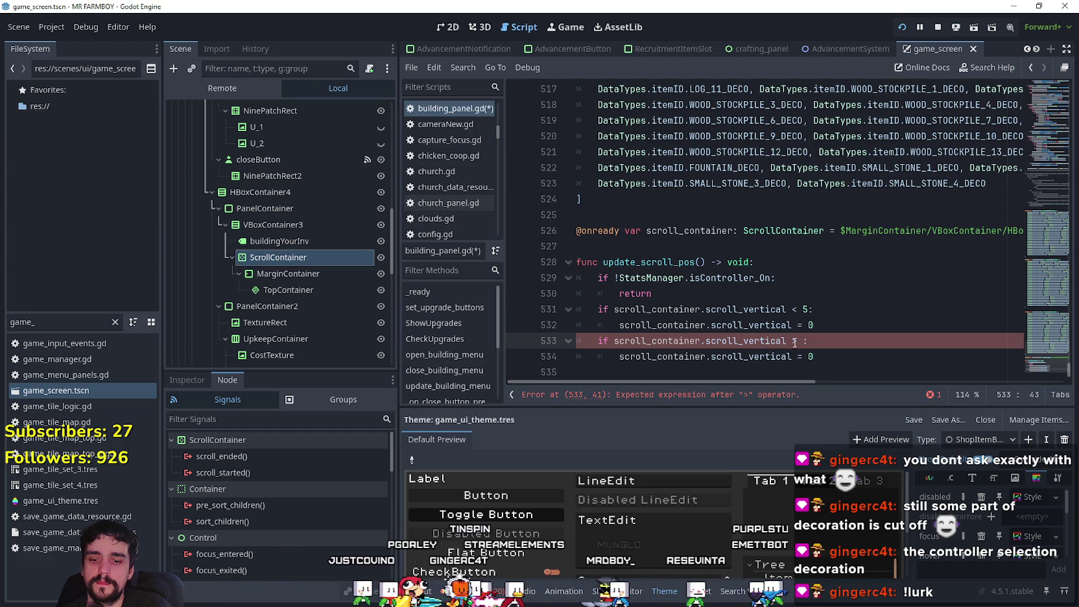
text(8)
key(BackSpace)
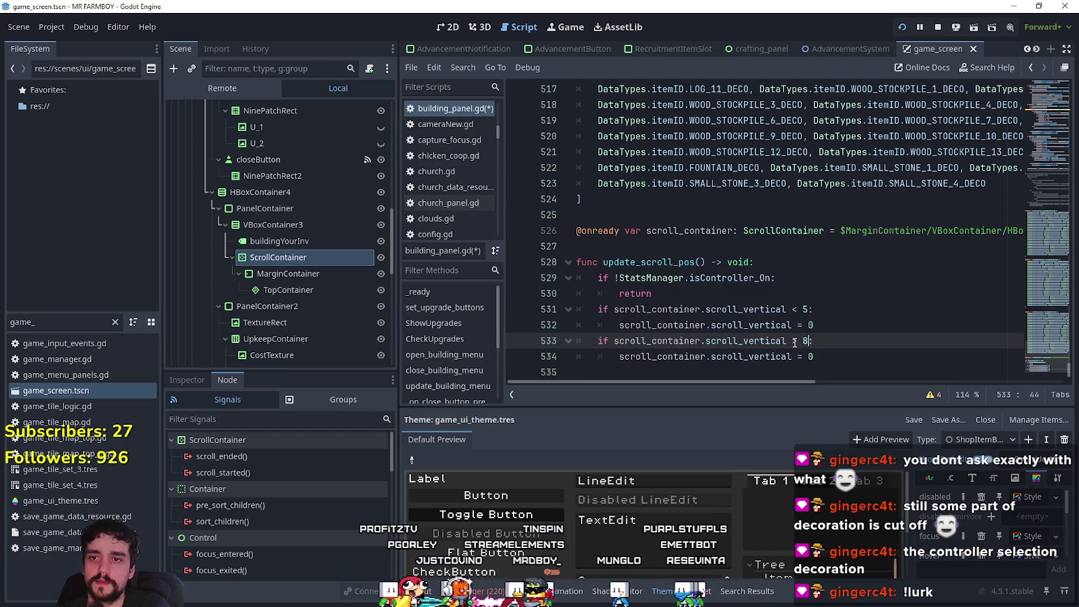
text(9)
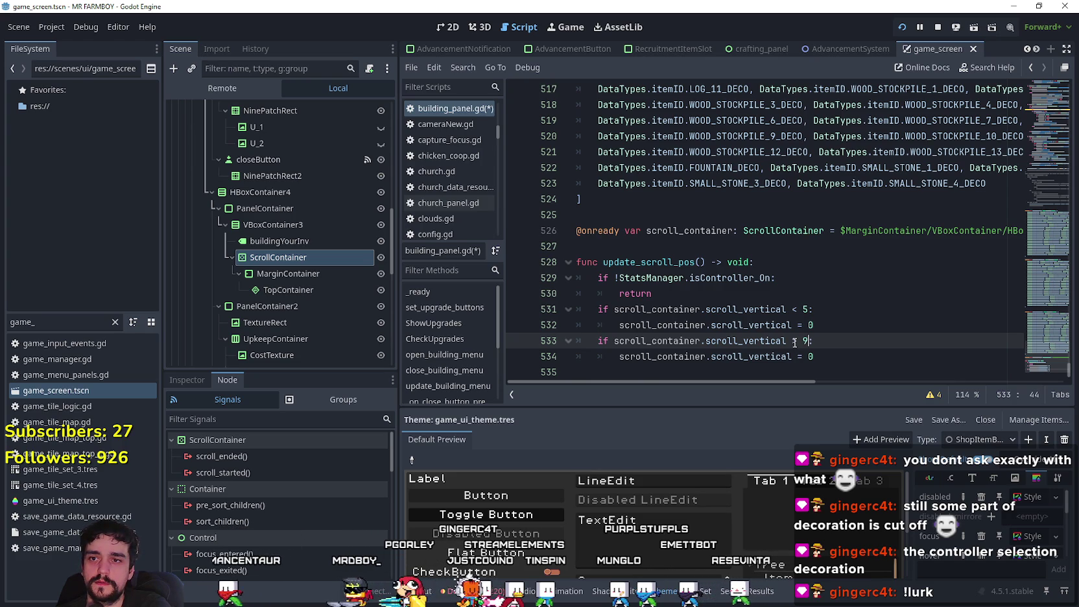
text(5)
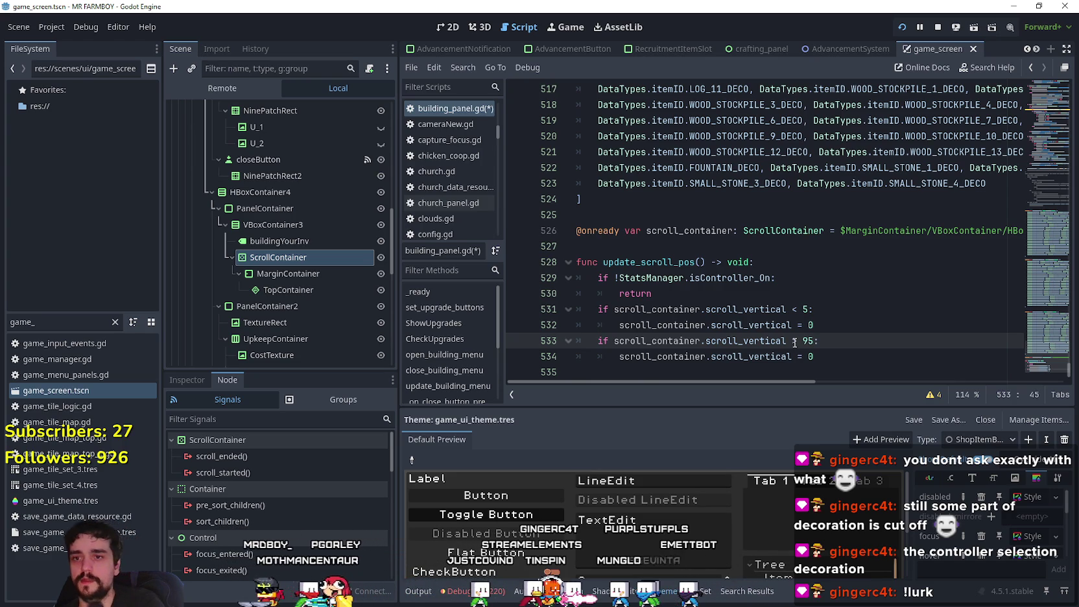
Step: Set the copied assignment's value to 100 and save building_panel.gd
click(836, 356)
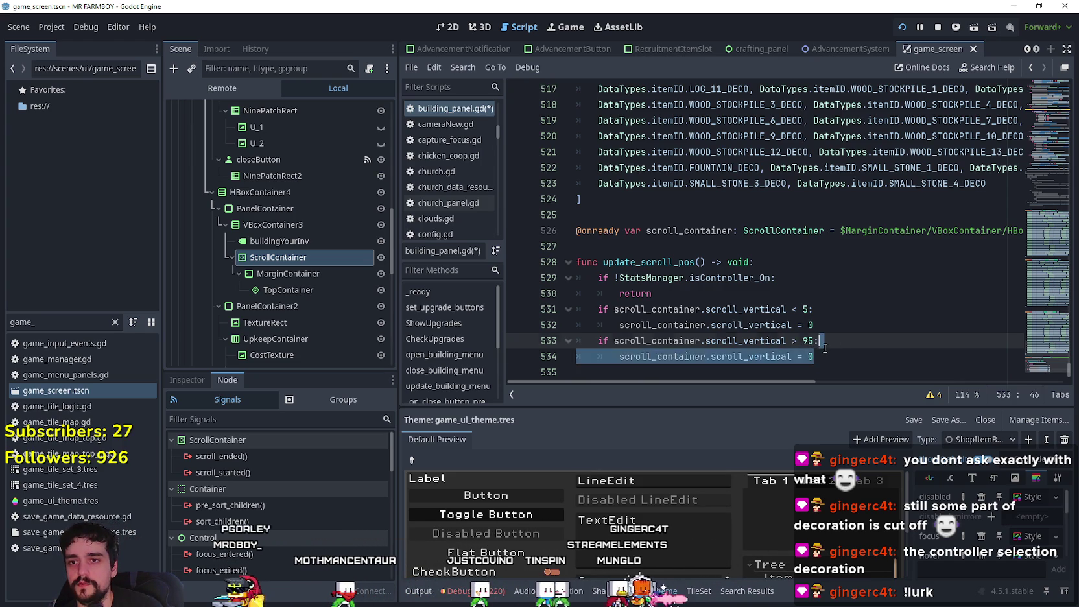
text(100)
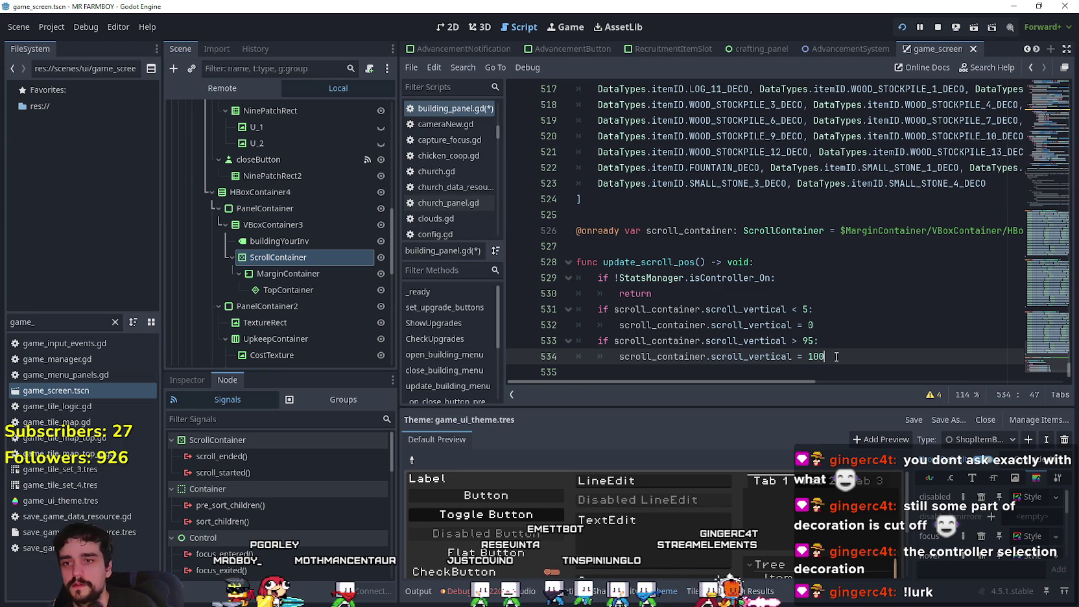
key(ctrl+s)
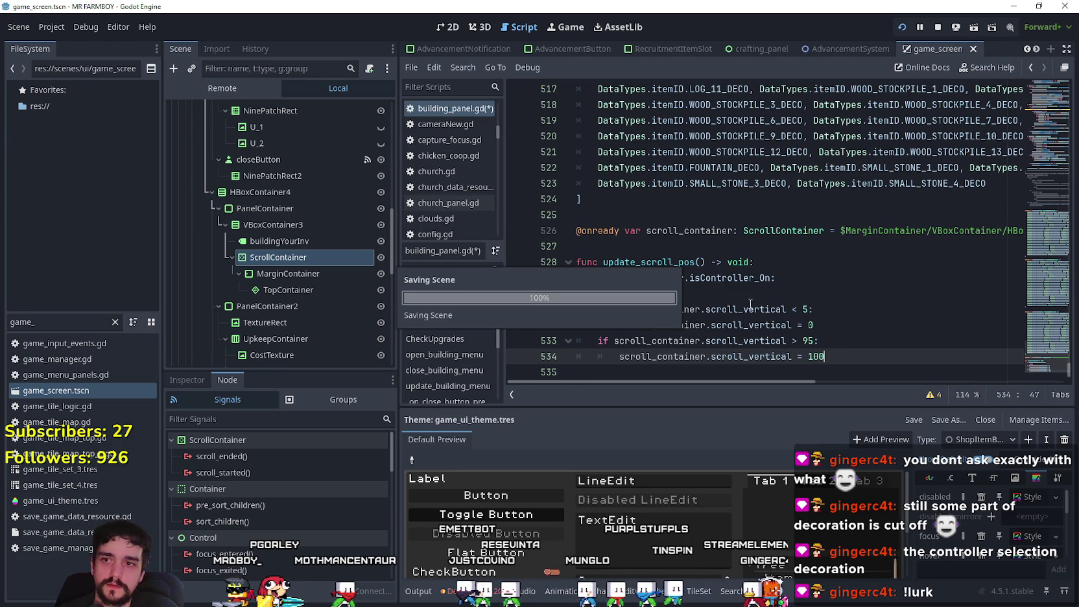
click(739, 295)
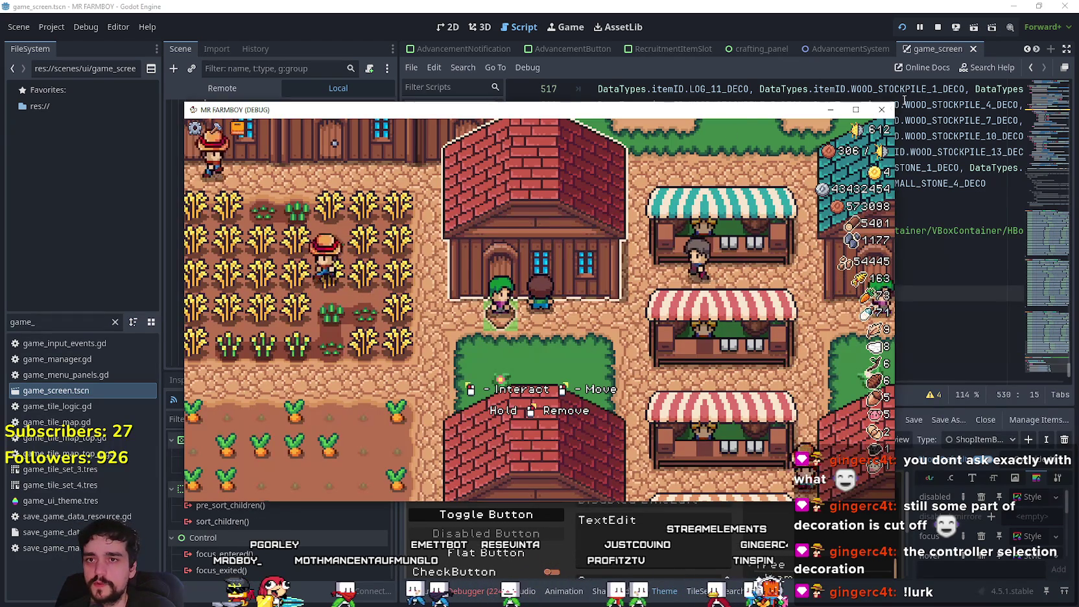
Step: Close the old game window, rerun MR FARMBOY, load Save 2 and open the Warehouse
click(881, 110)
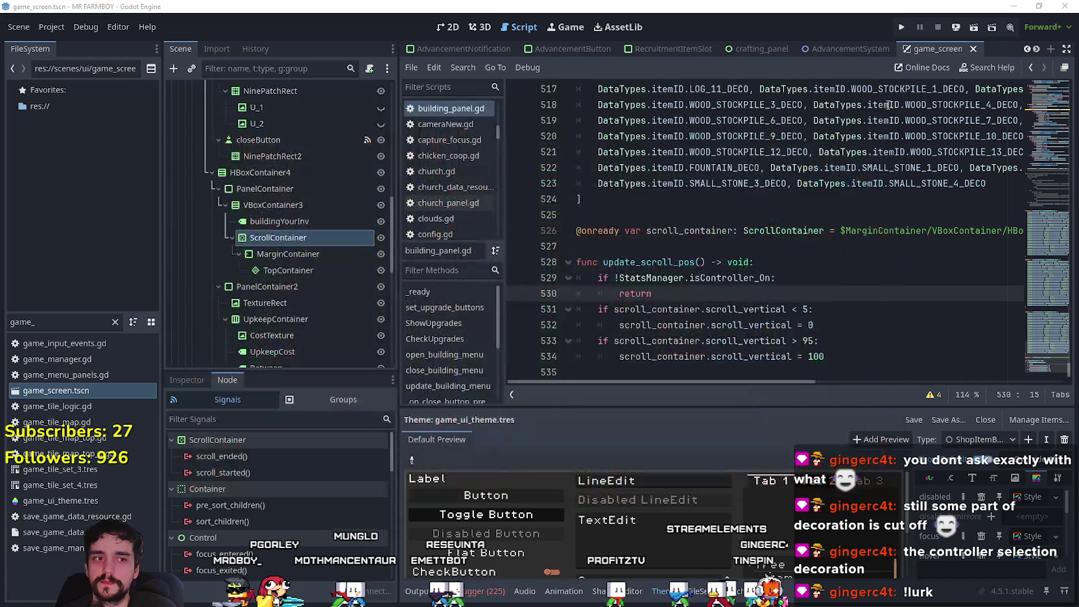
click(900, 28)
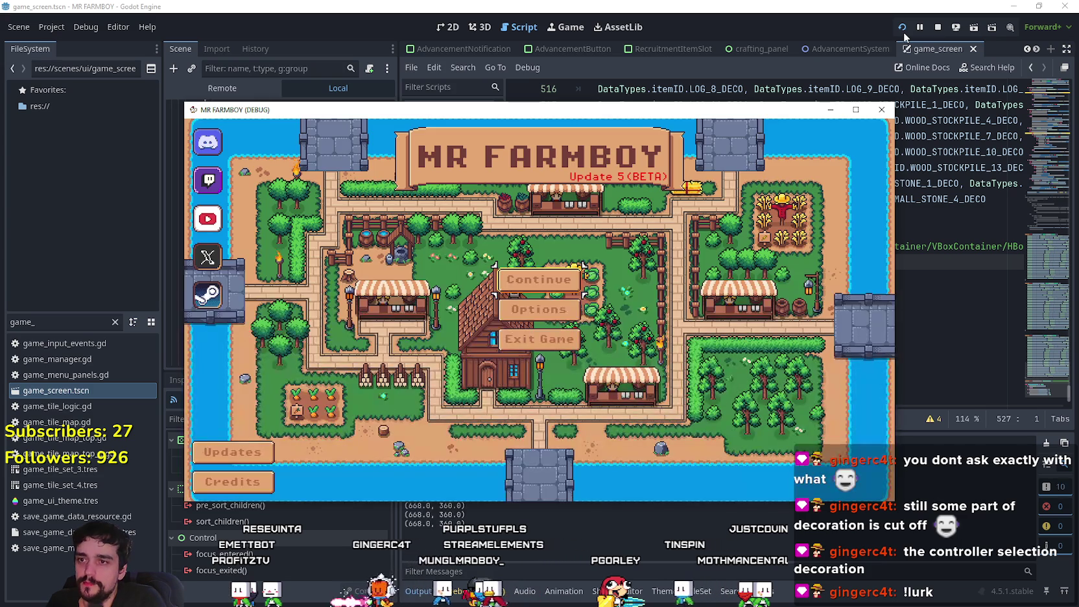
key(Return)
key(Down)
key(Down)
key(Down)
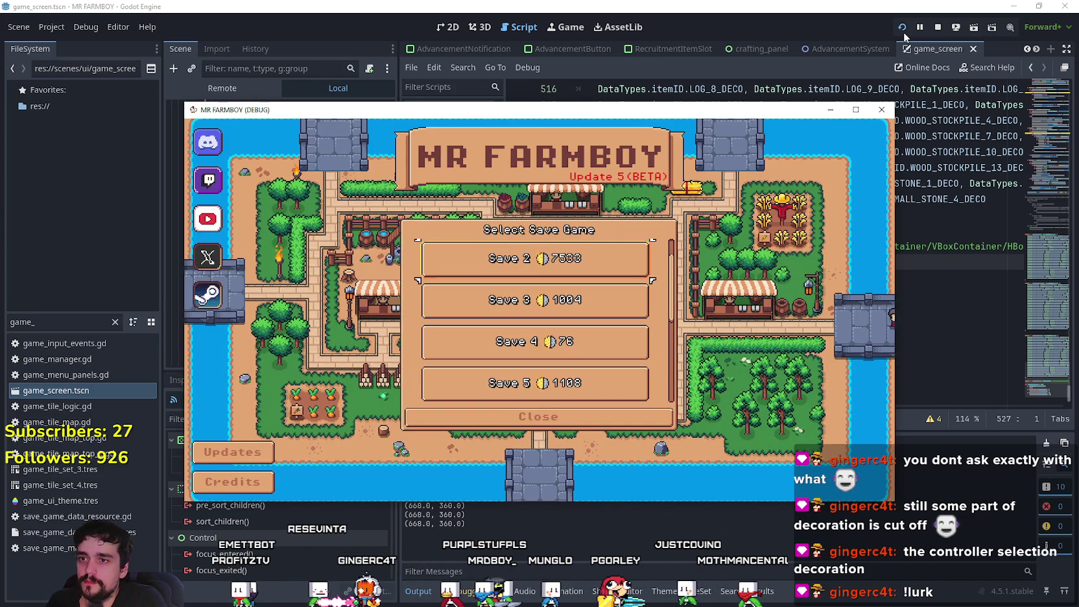
key(Return)
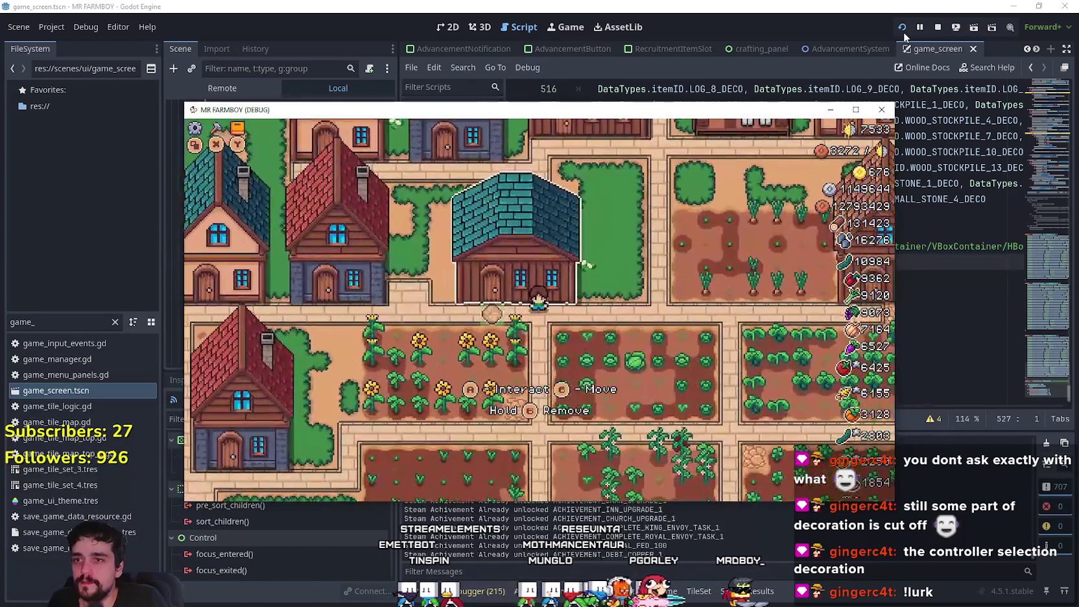
key(Return)
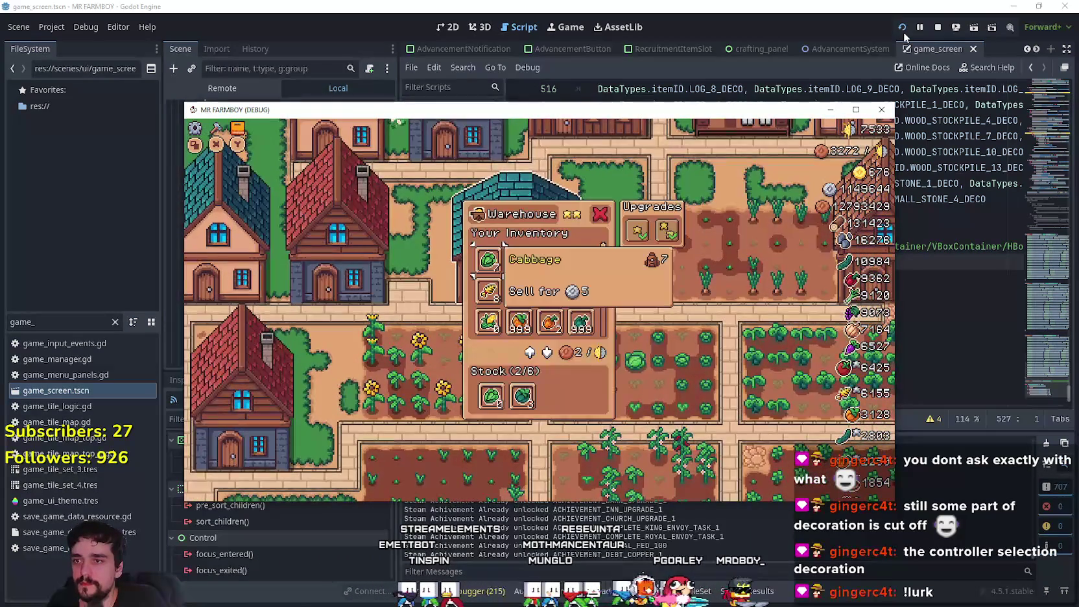
Step: Maximize the game and step the Warehouse selection down through the inventory into the Stock slots
key(Right)
key(Right)
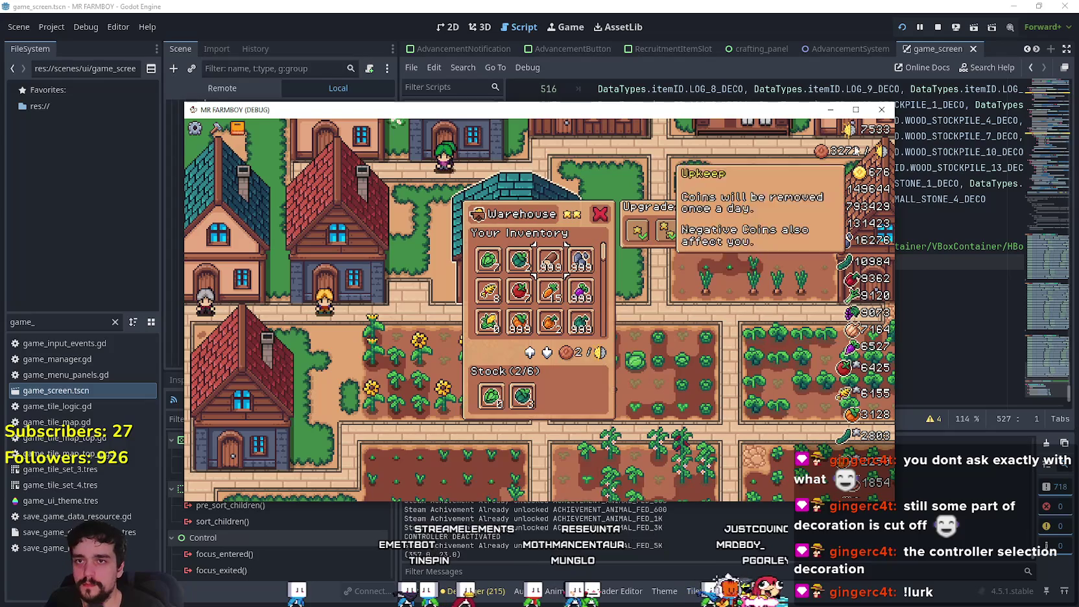
click(856, 110)
key(Down)
key(Left)
key(Up)
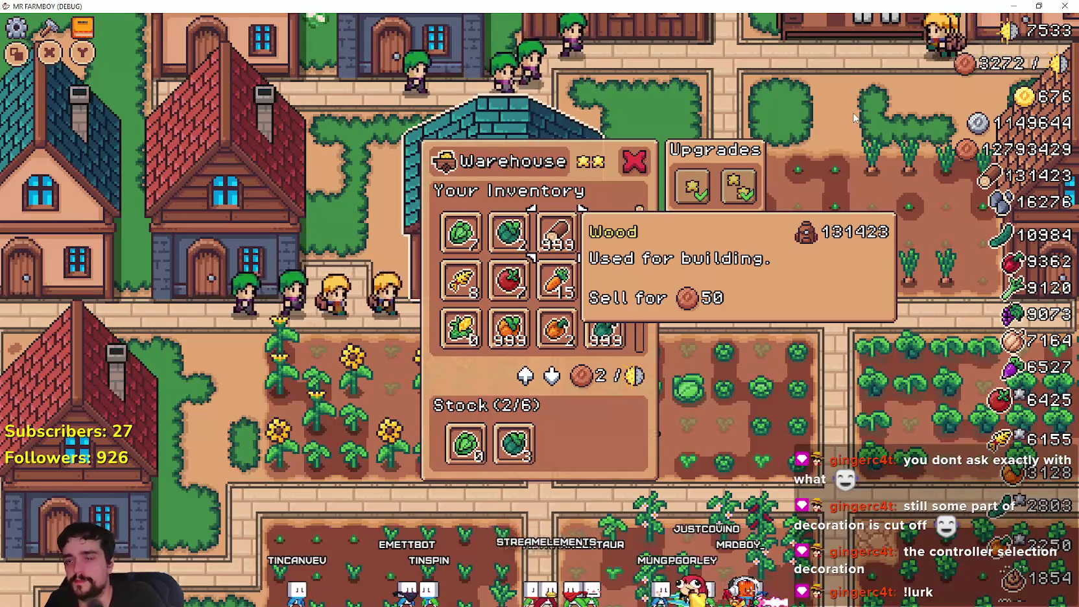
key(Right)
key(Down)
key(Down)
key(Down)
key(Down)
key(Down)
key(Down)
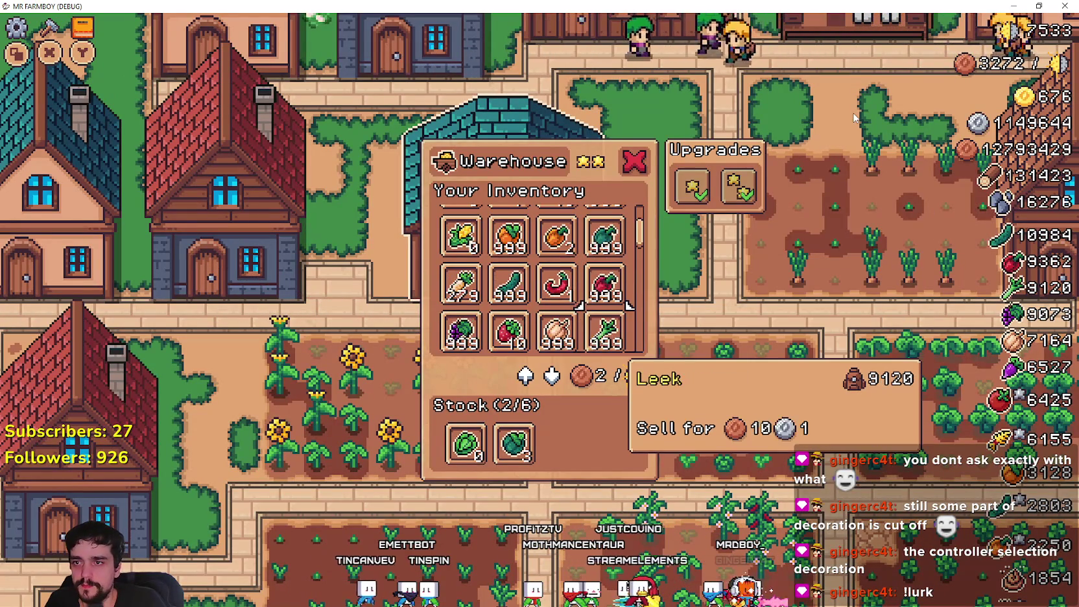
key(Down)
key(Down)
key(Down)
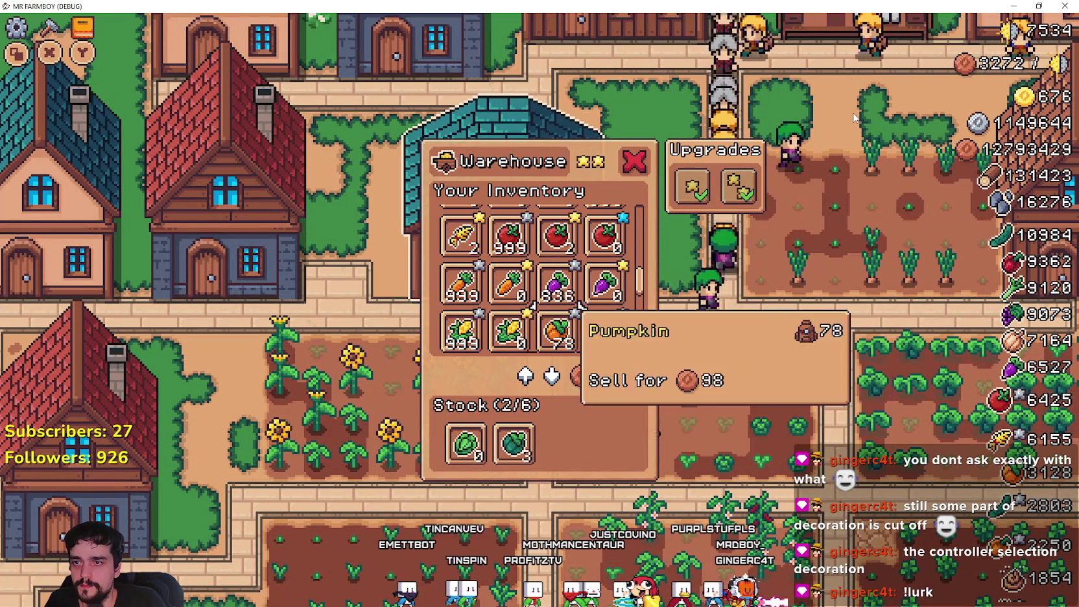
key(Down)
key(Down)
key(Down)
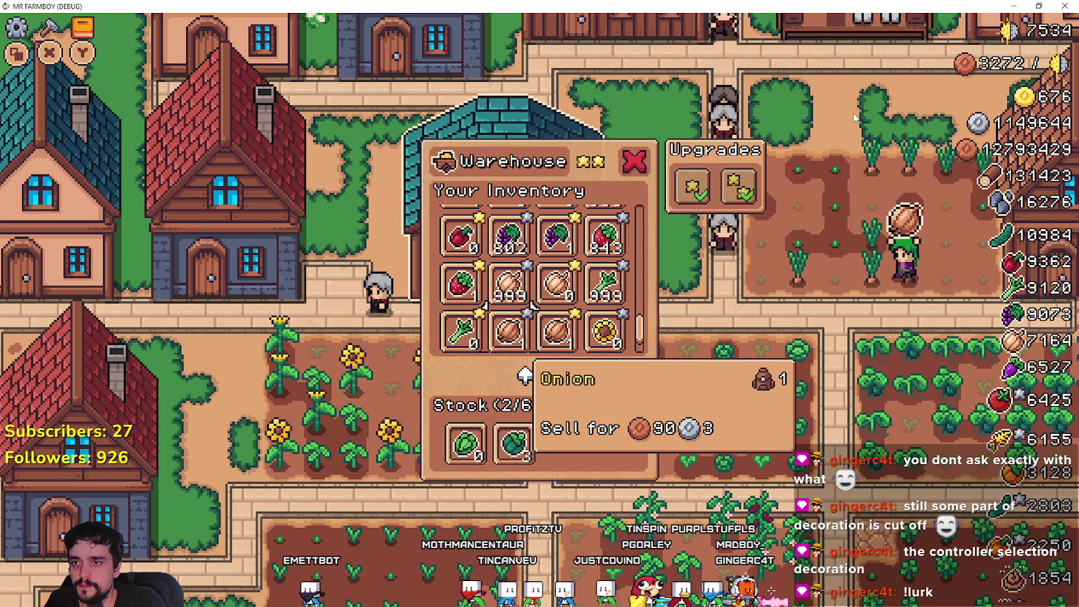
key(Down)
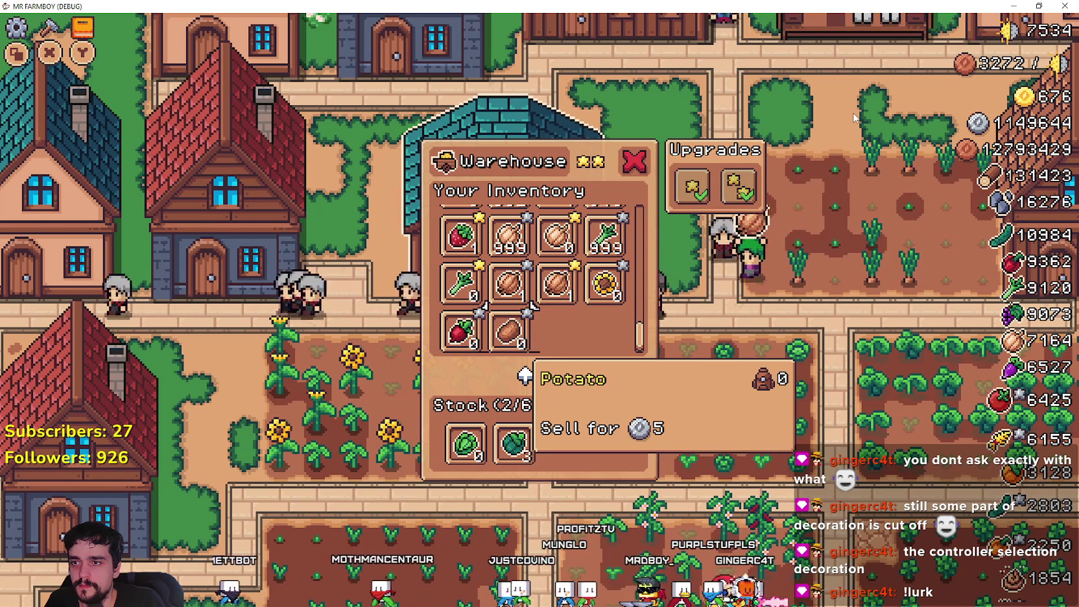
key(Down)
Step: Scroll the selection back up past Red Pepper and Turnip to Stone, then restore the game window
key(Up)
key(Up)
key(Up)
key(Up)
key(Up)
key(Up)
key(Up)
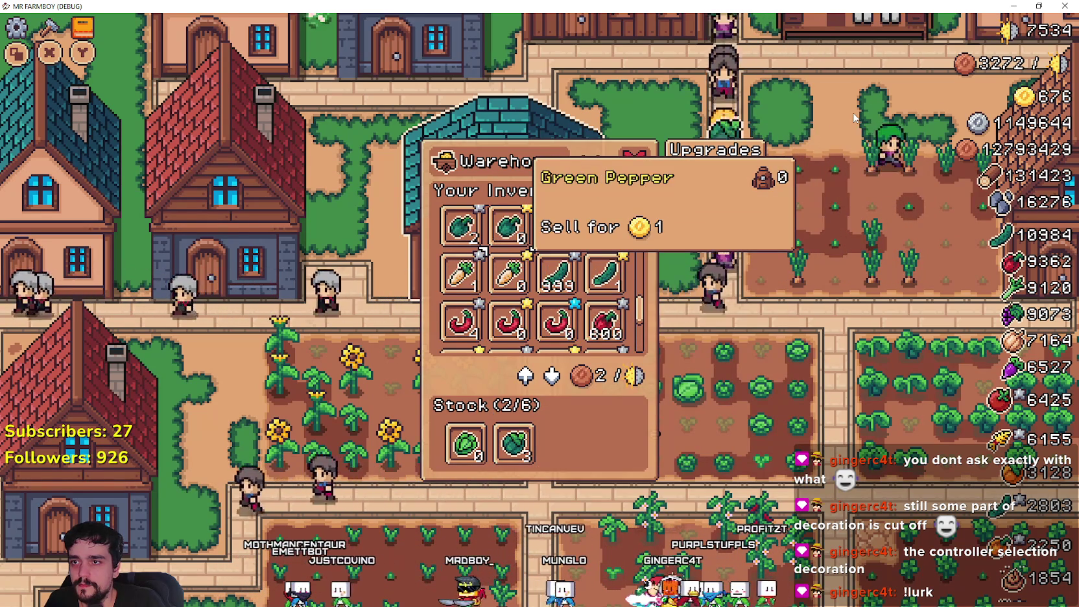
key(Down)
key(Down)
key(Down)
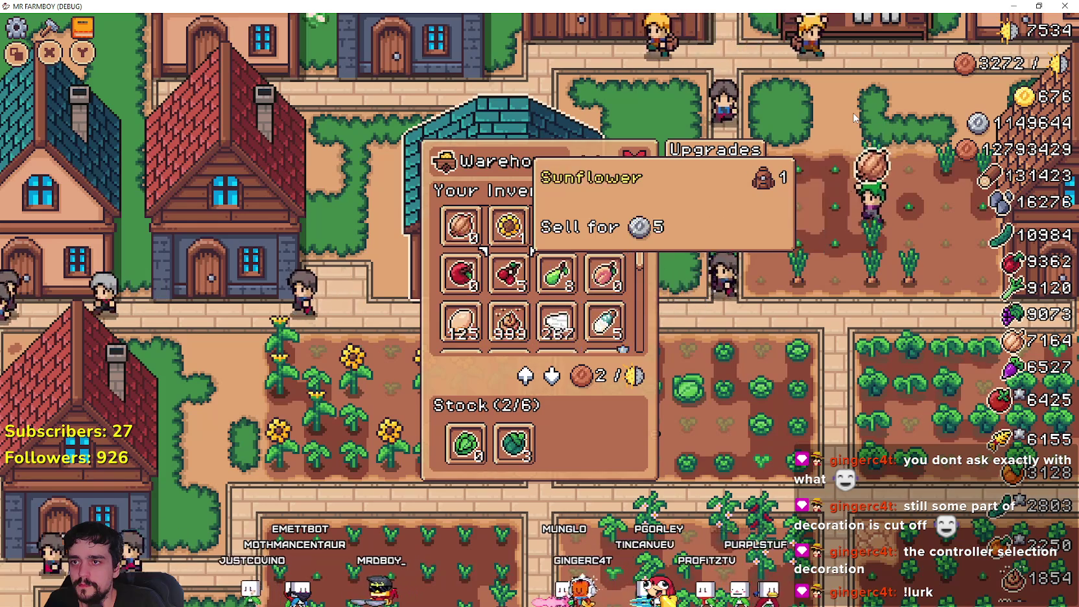
key(Right)
key(Right)
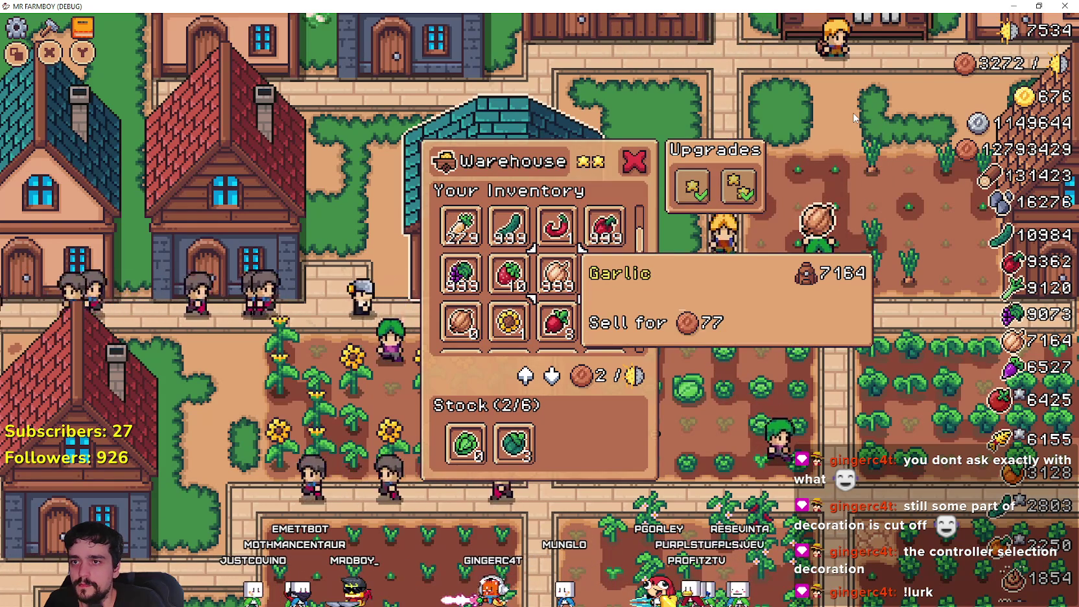
key(Down)
key(Left)
key(Right)
key(Right)
key(Right)
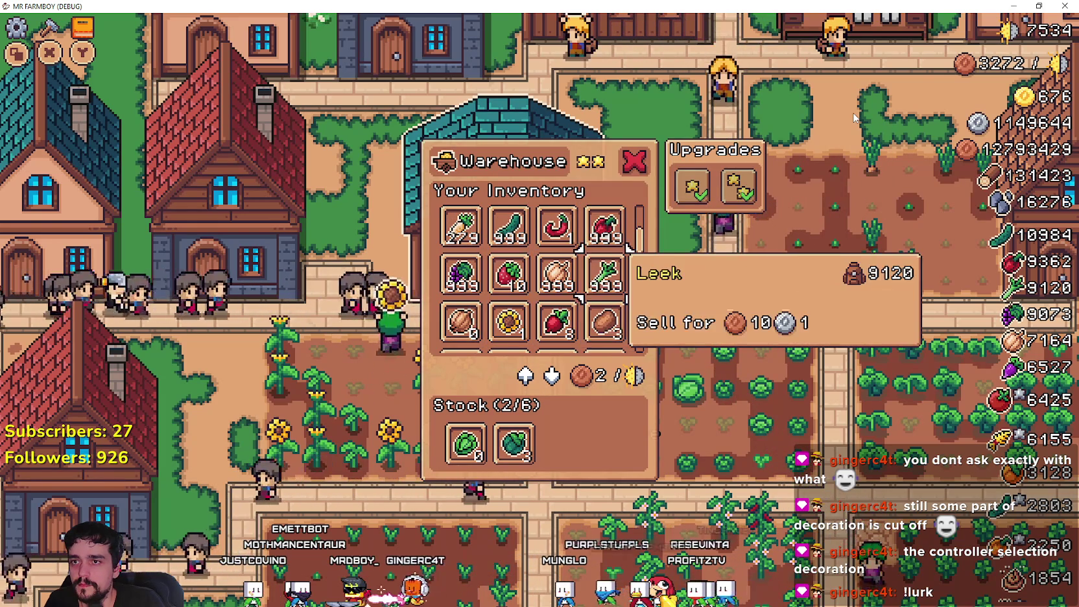
key(Up)
key(Up)
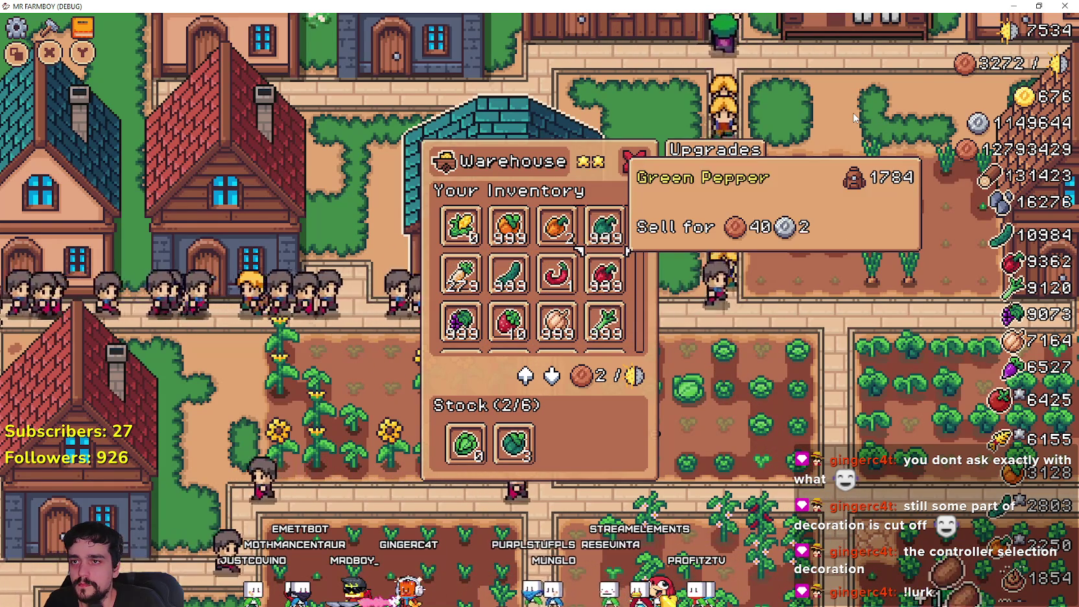
key(Down)
key(Up)
key(Up)
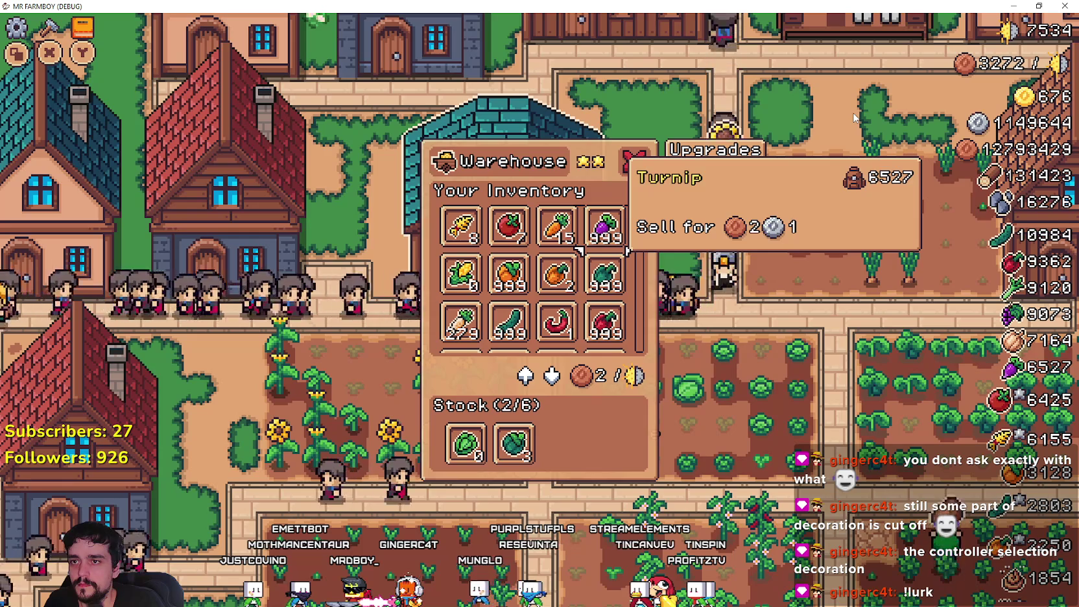
key(Down)
key(Up)
key(Up)
key(Down)
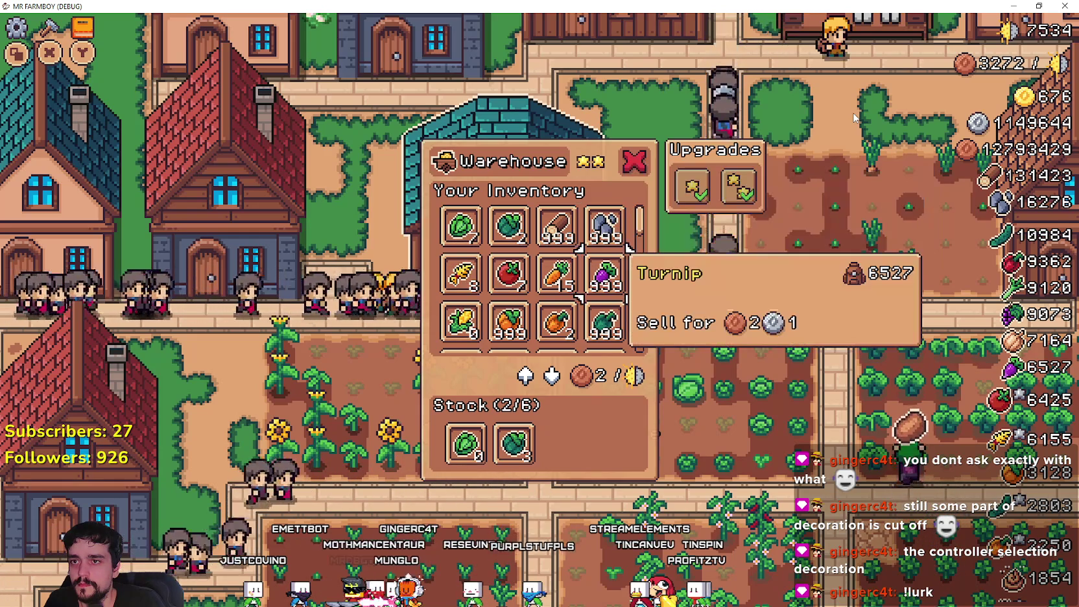
key(Up)
key(Right)
key(Left)
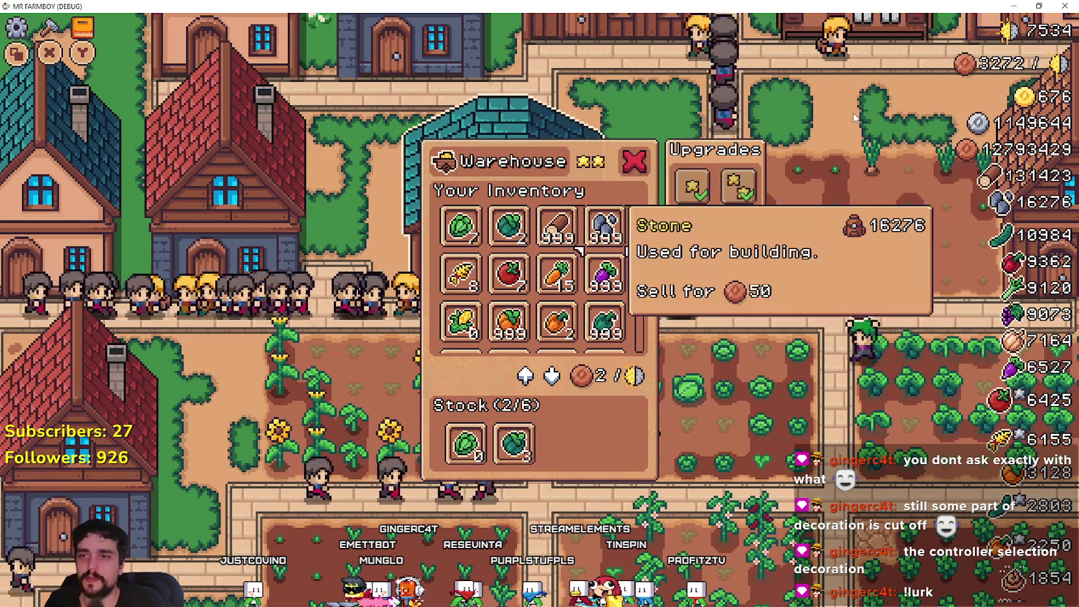
double_click(561, 5)
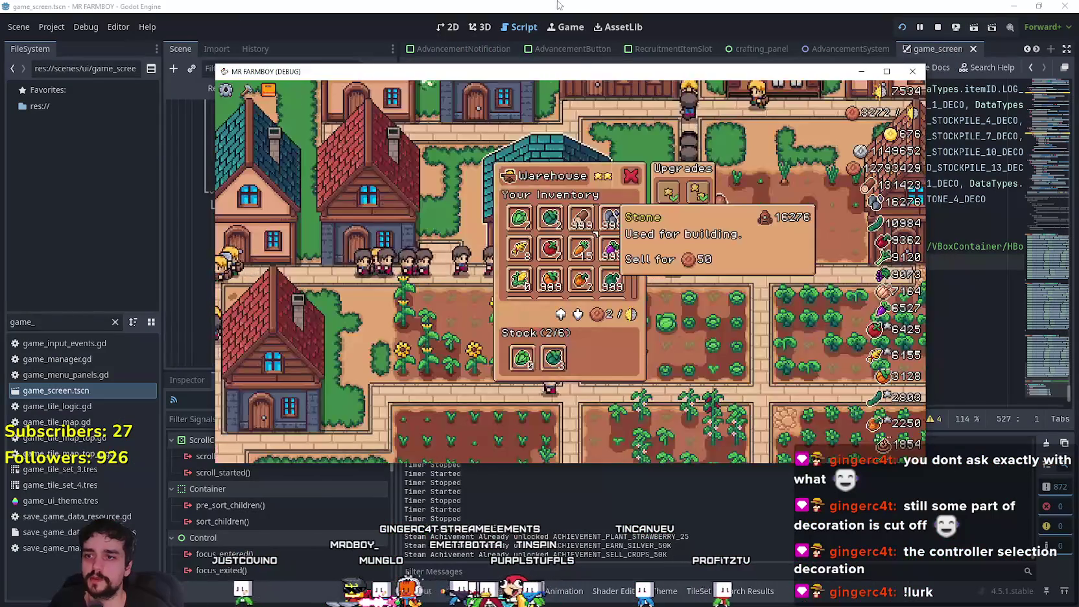
Step: Check line 530 in the editor, then move the Warehouse selection to Tomato in the game
click(539, 6)
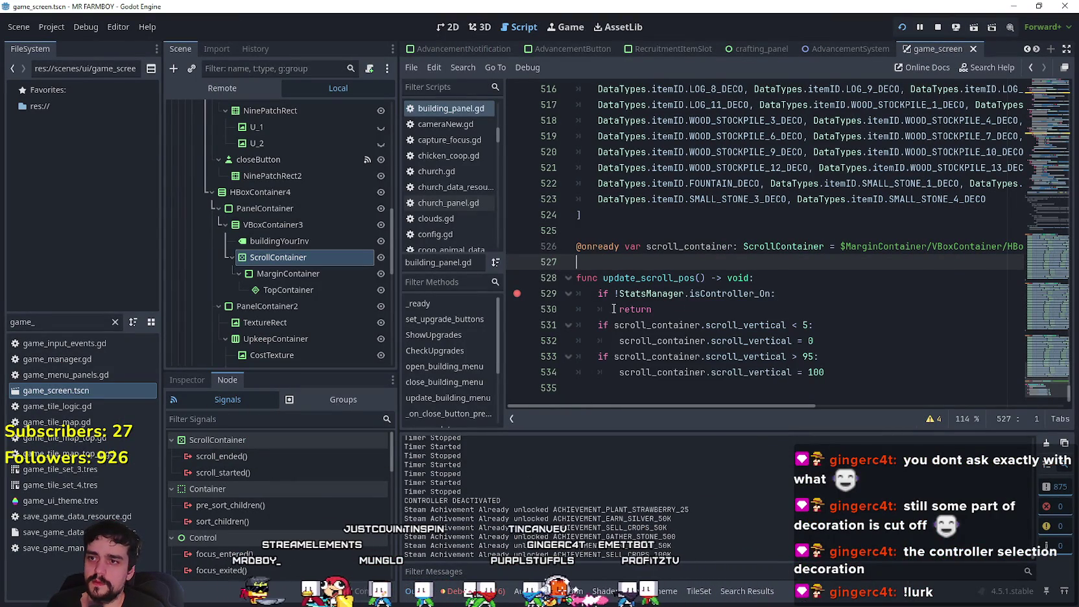
click(687, 308)
key(alt+Tab)
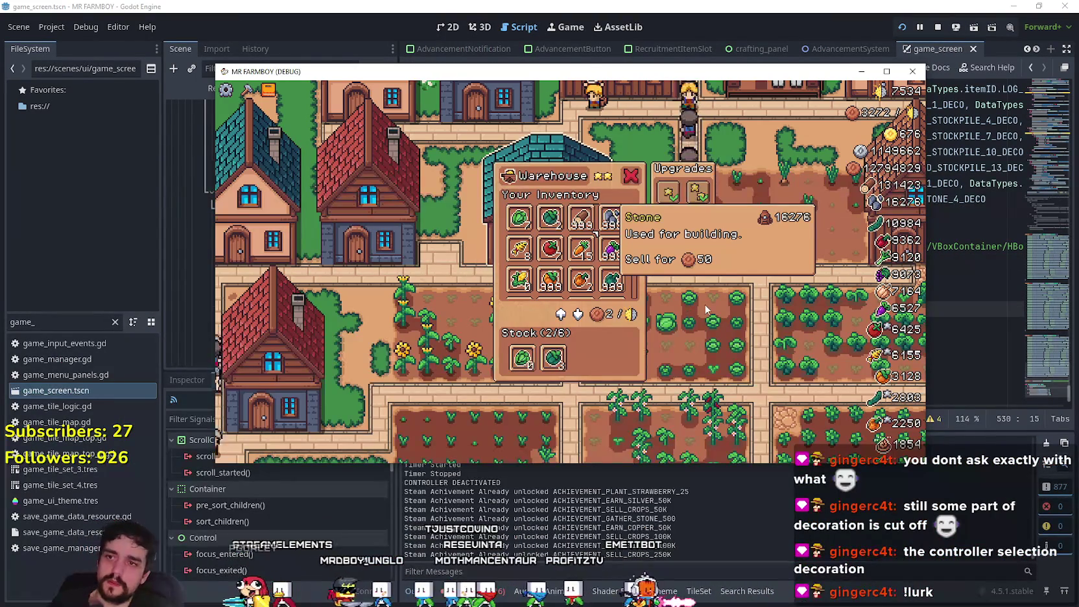
key(Left)
key(Left)
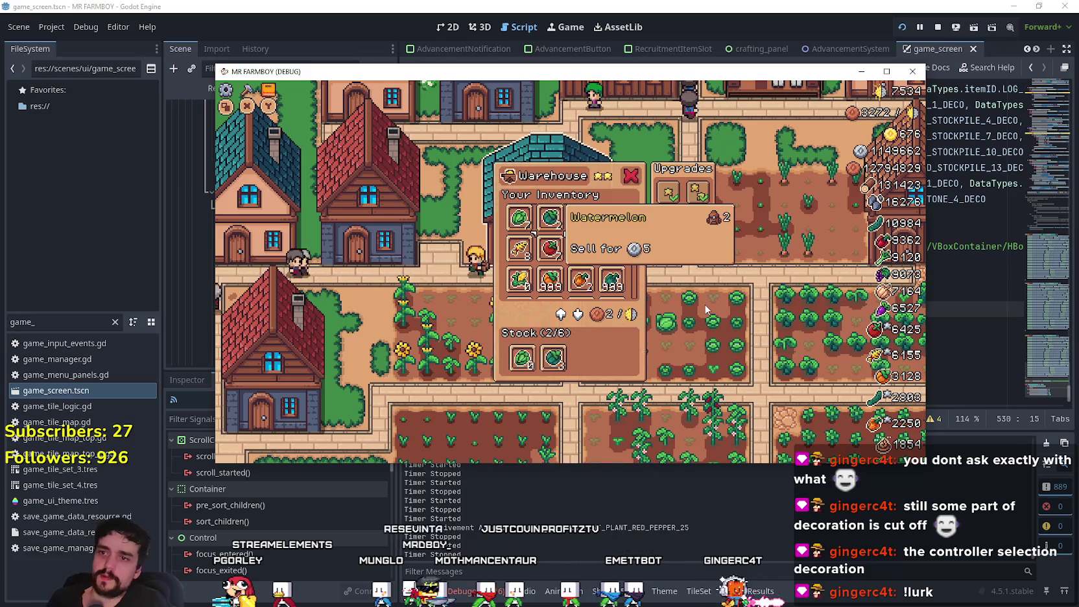
key(Down)
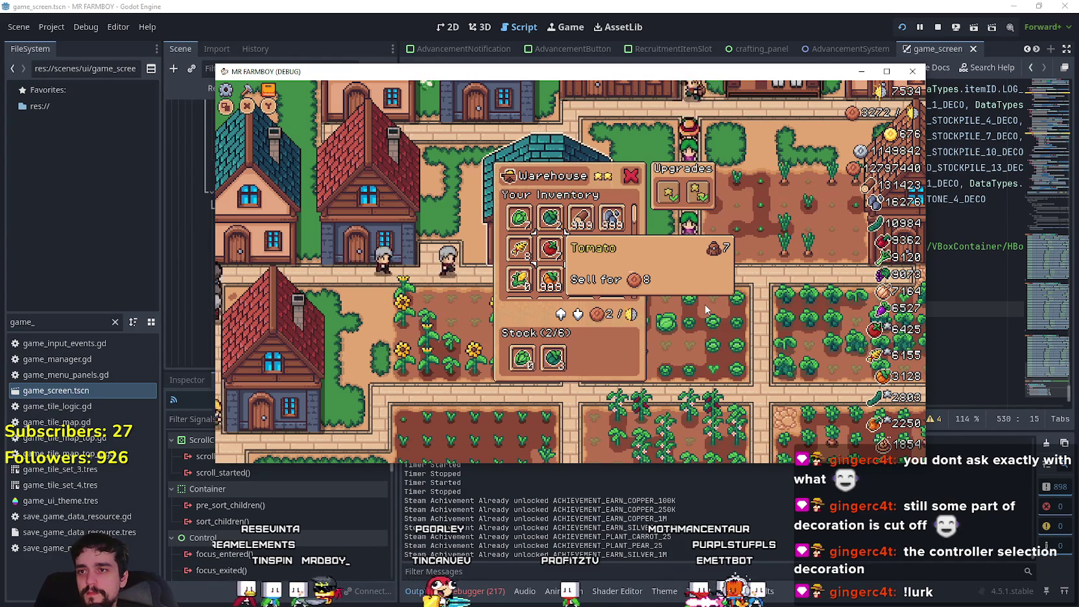
Step: Open and close the House workers panel, pan the map, and return to the script
key(Left)
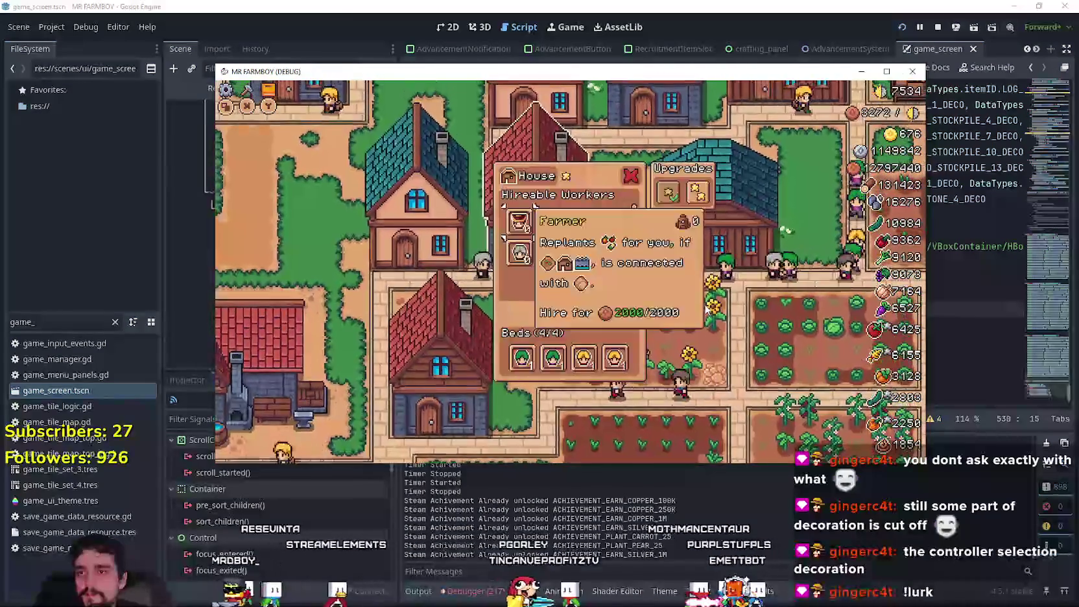
key(Left)
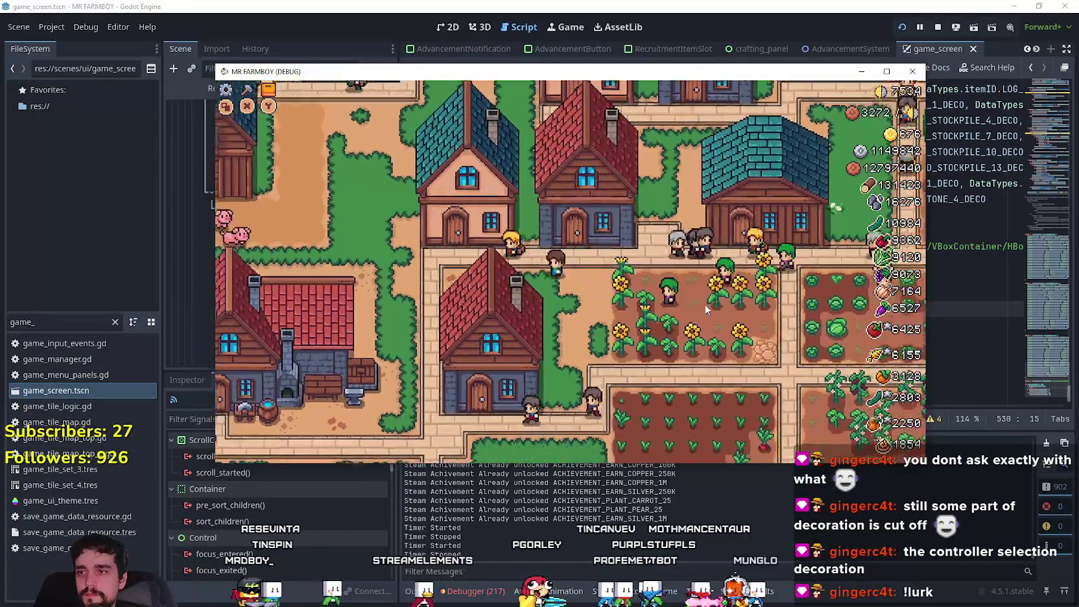
key(Left)
key(Up)
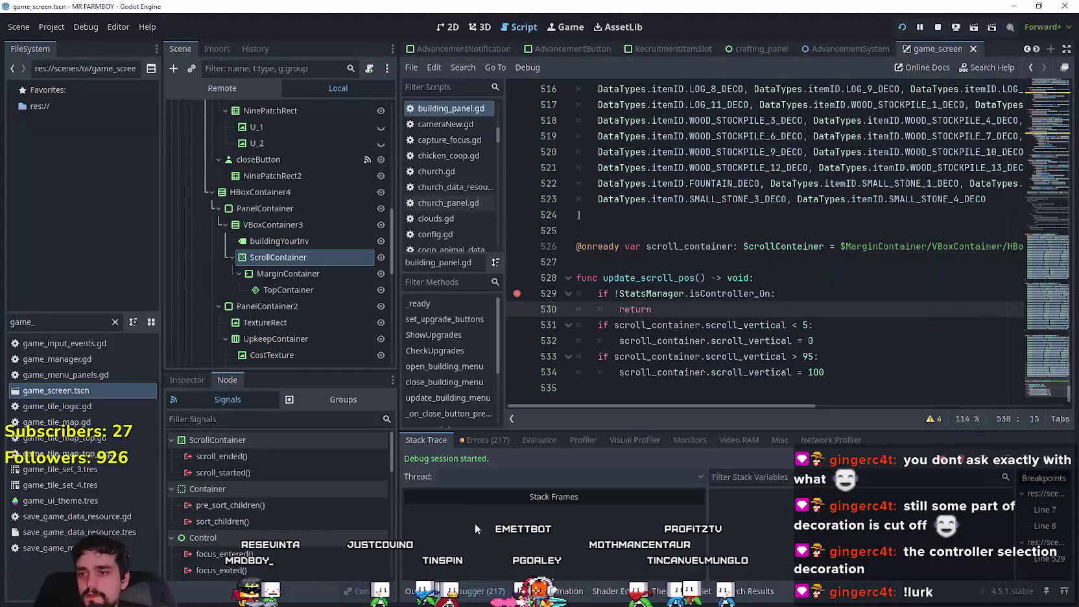
click(474, 523)
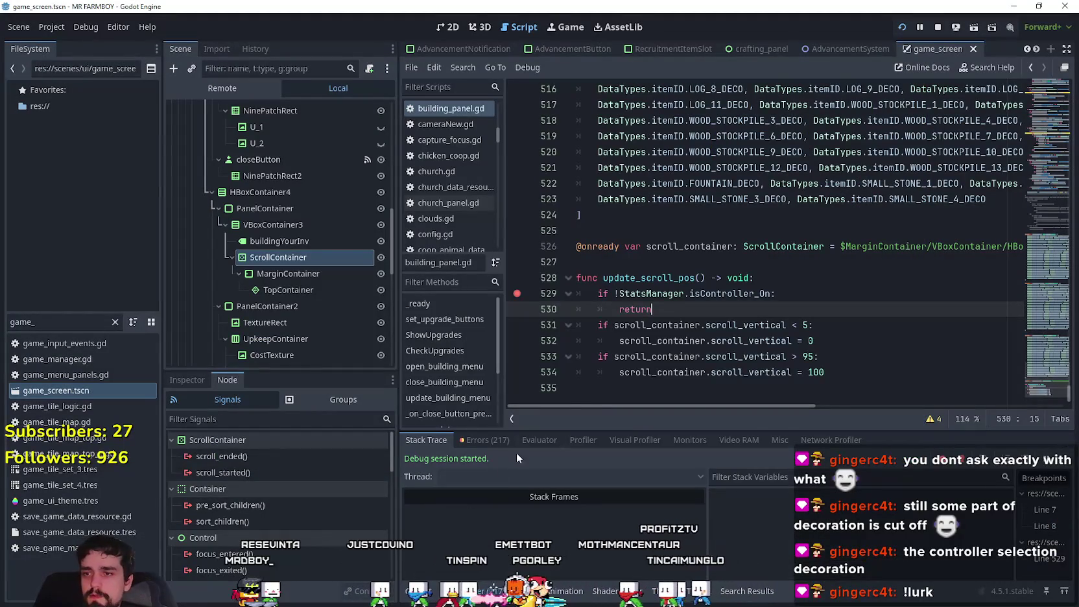
Step: Review the Errors (217) list, then scroll the Market inventory from Pear up to Carrot with the controller
click(487, 439)
scroll(973, 516, down, 10)
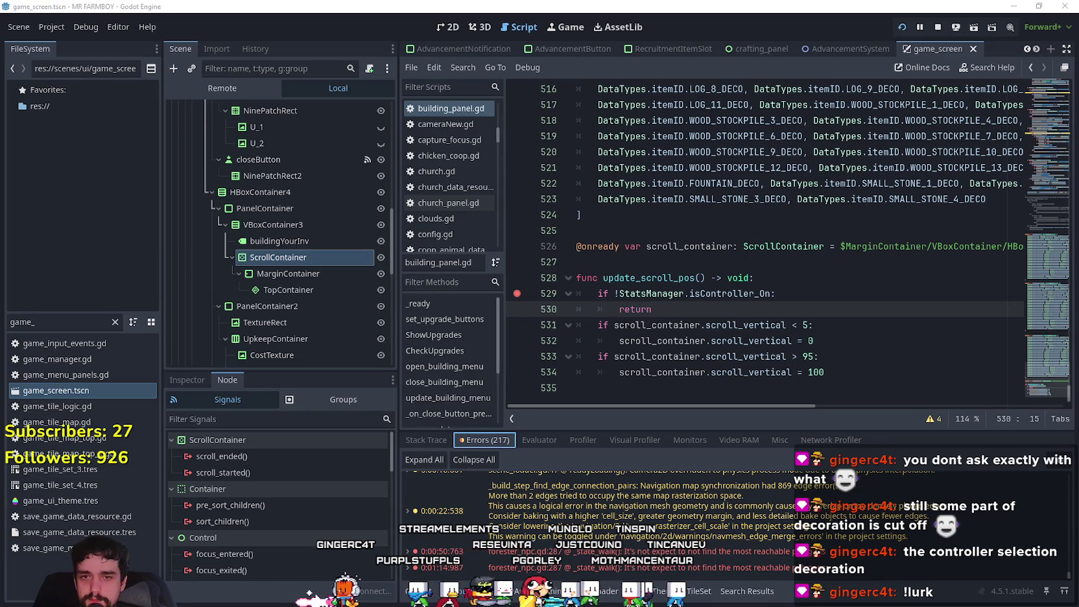
key(alt+Tab)
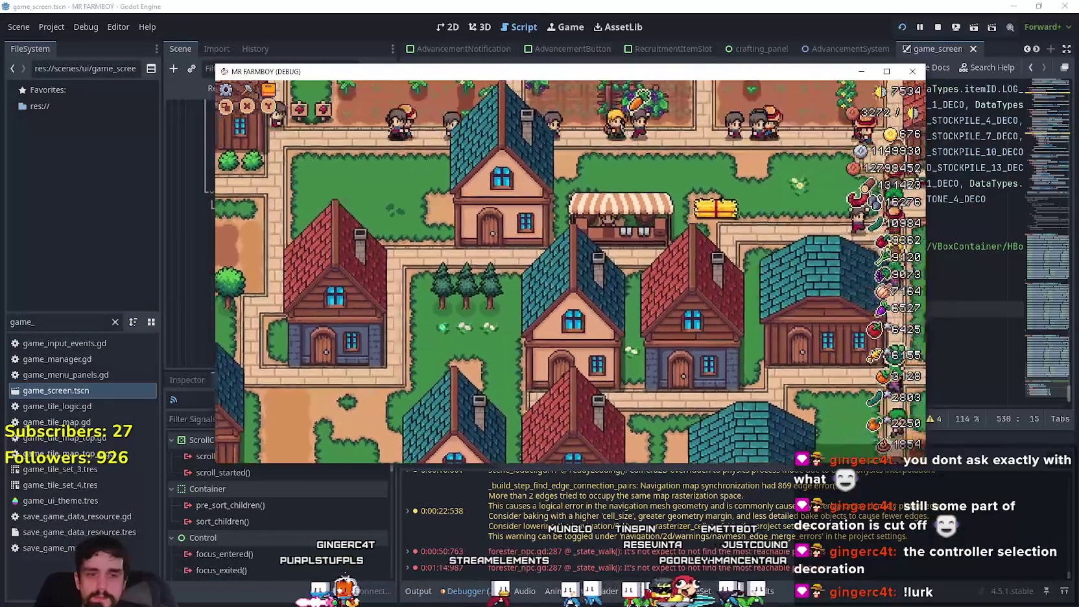
key(e)
key(Down)
key(Down)
key(Down)
key(Right)
key(Right)
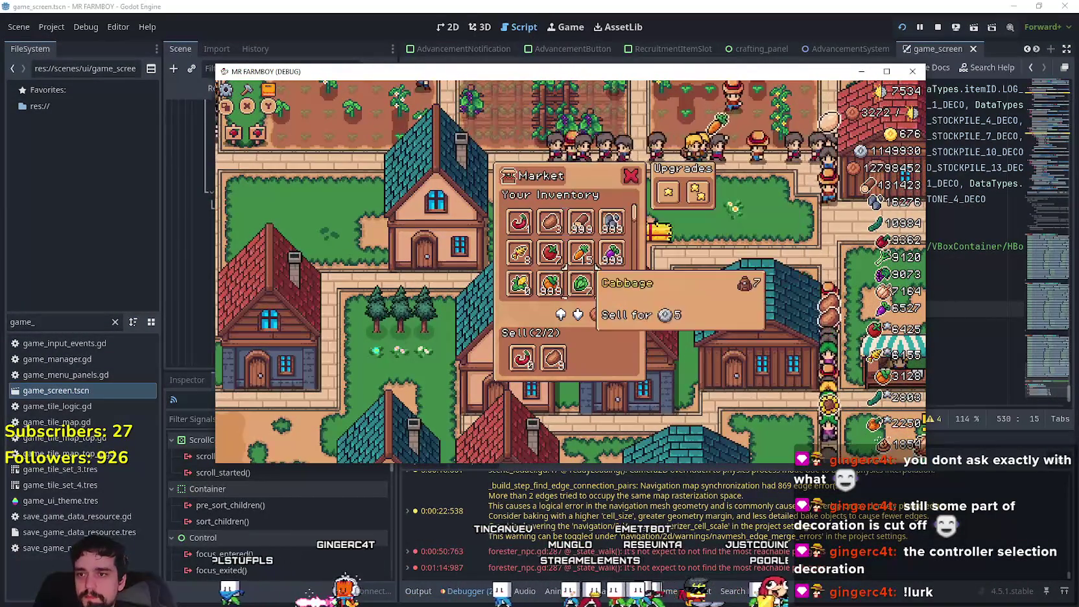
key(Up)
key(Up)
key(Up)
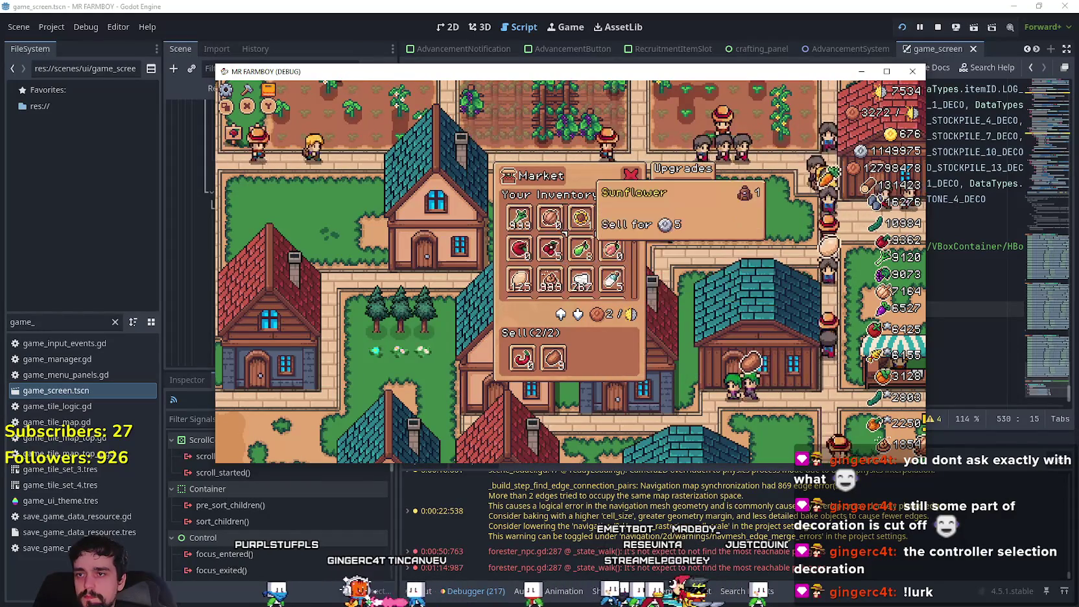
scroll(548, 218, up, 1)
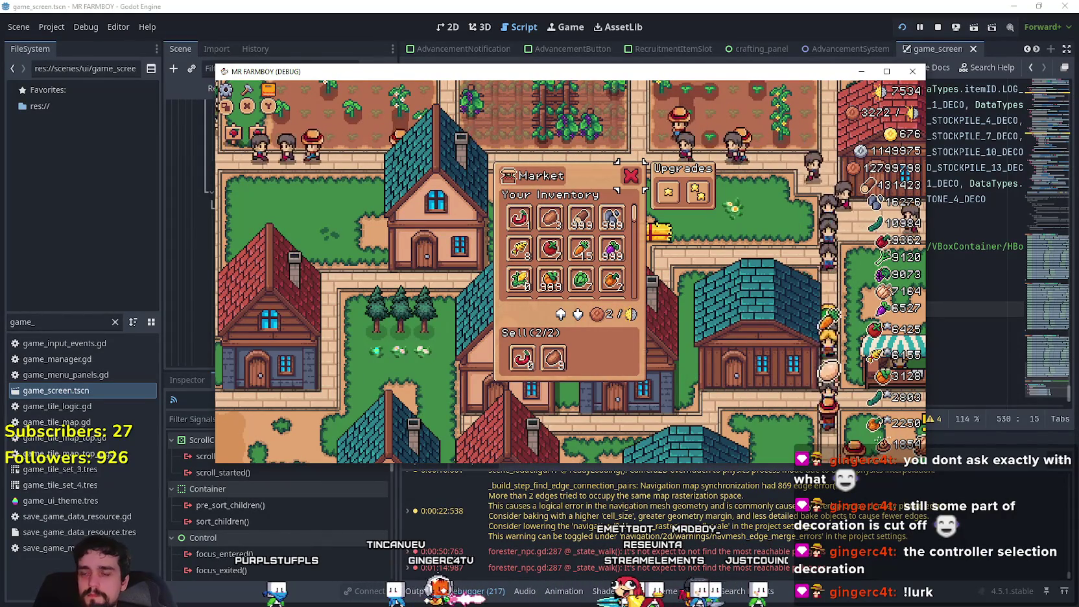
click(507, 5)
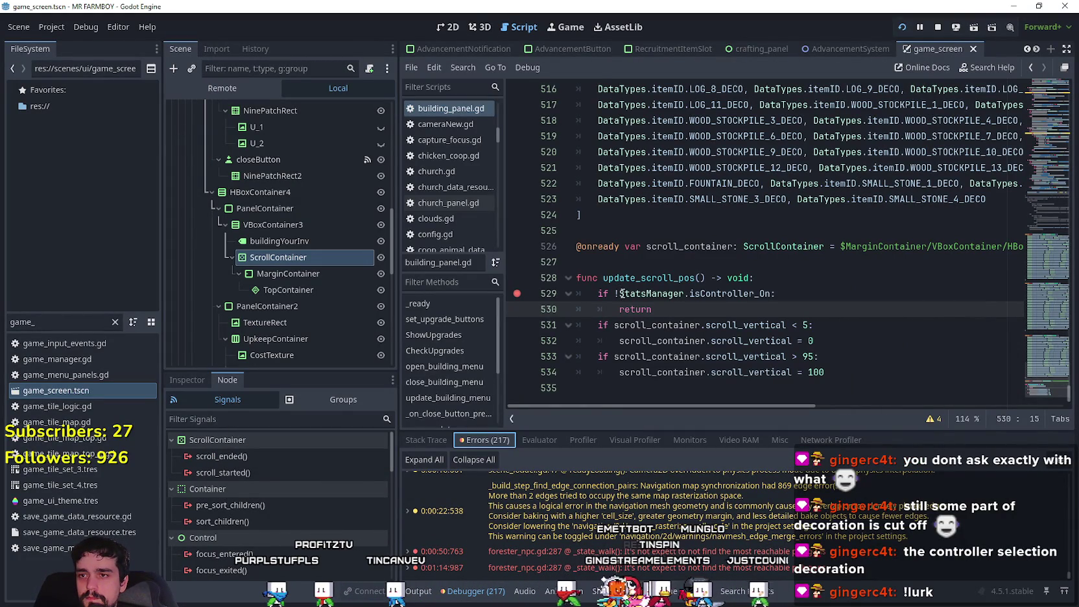
Step: Browse the code around the controller check on lines 529–530, then maximize the game window
shift+click(526, 289)
drag(1043, 188, 1042, 237)
scroll(1043, 281, up, 3)
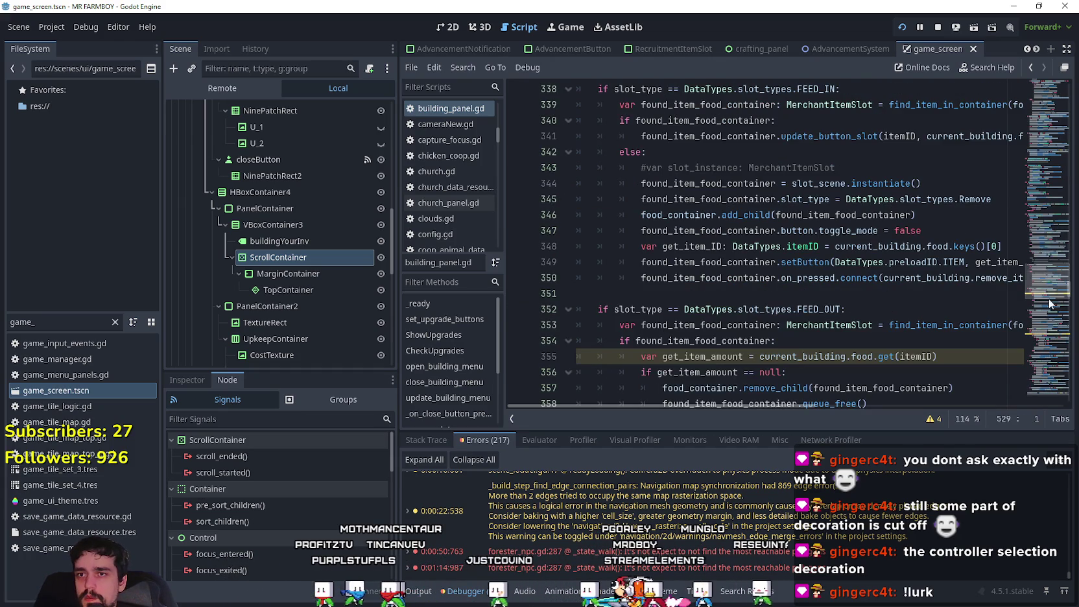
mouse_move(1042, 301)
mouse_down()
mouse_move(1029, 164)
mouse_move(1025, 209)
mouse_up()
key(alt+Tab)
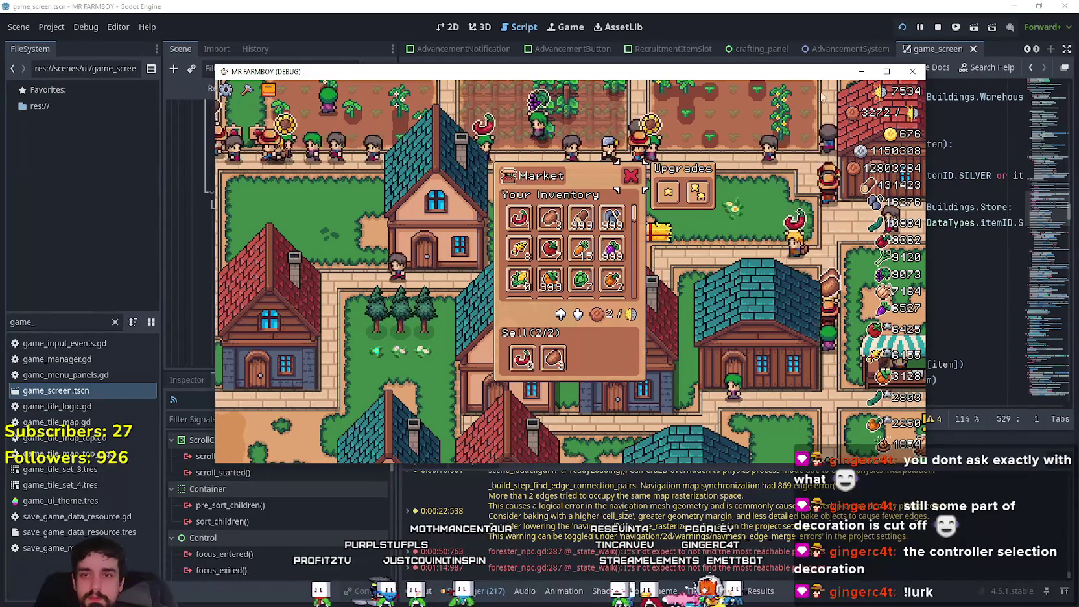
click(882, 73)
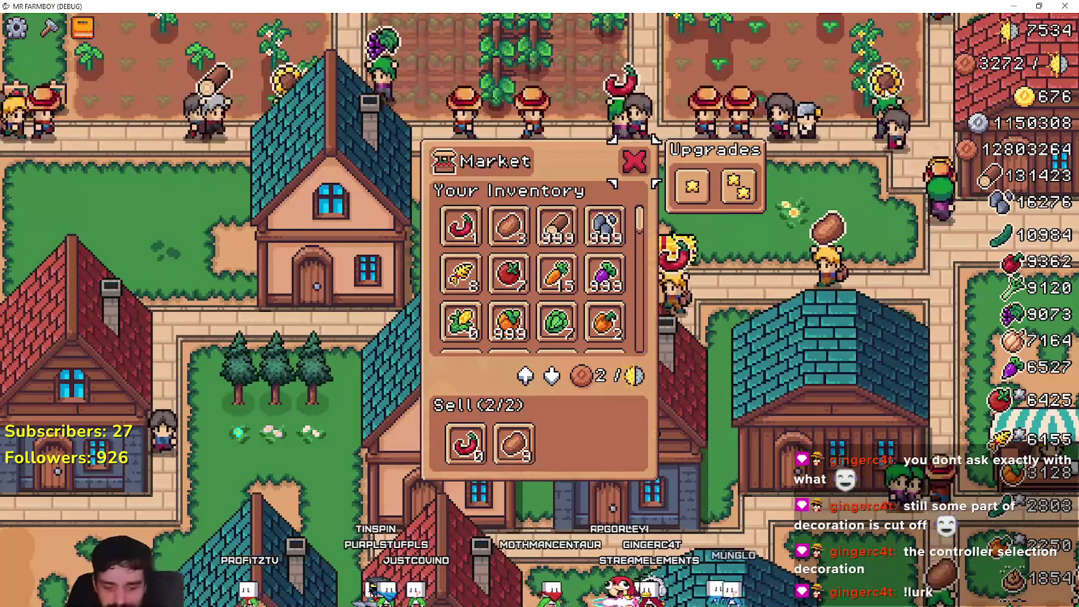
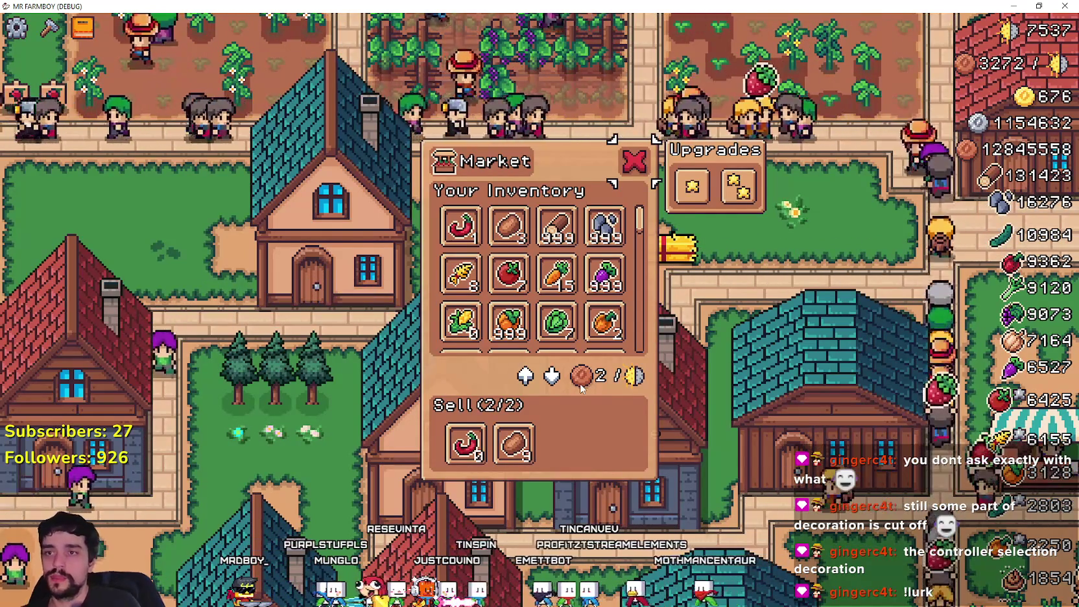
Step: Move the Market selection through the upgrades and down the inventory to the last row and Sell slot, then return to Godot
key(Right)
key(Left)
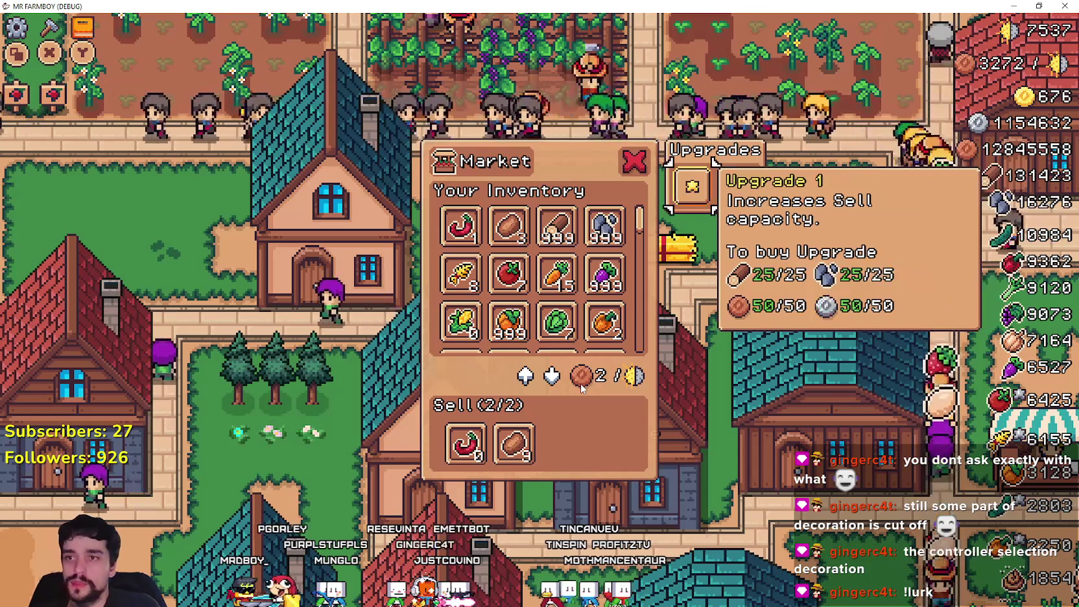
key(Left)
key(Down)
key(Left)
key(Left)
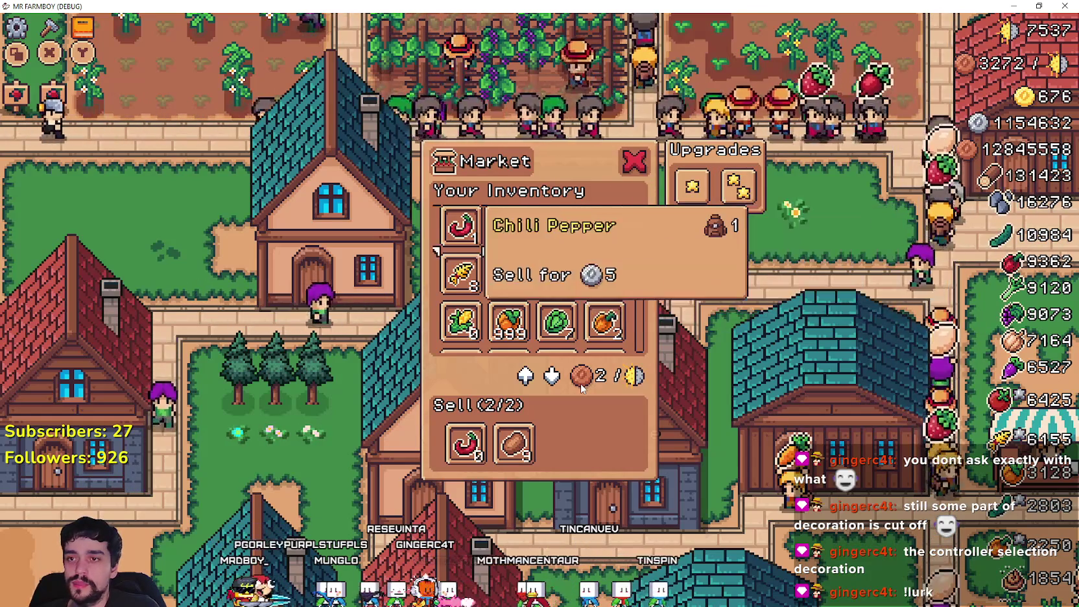
key(Down)
key(Down)
key(Down)
key(Down)
key(Down)
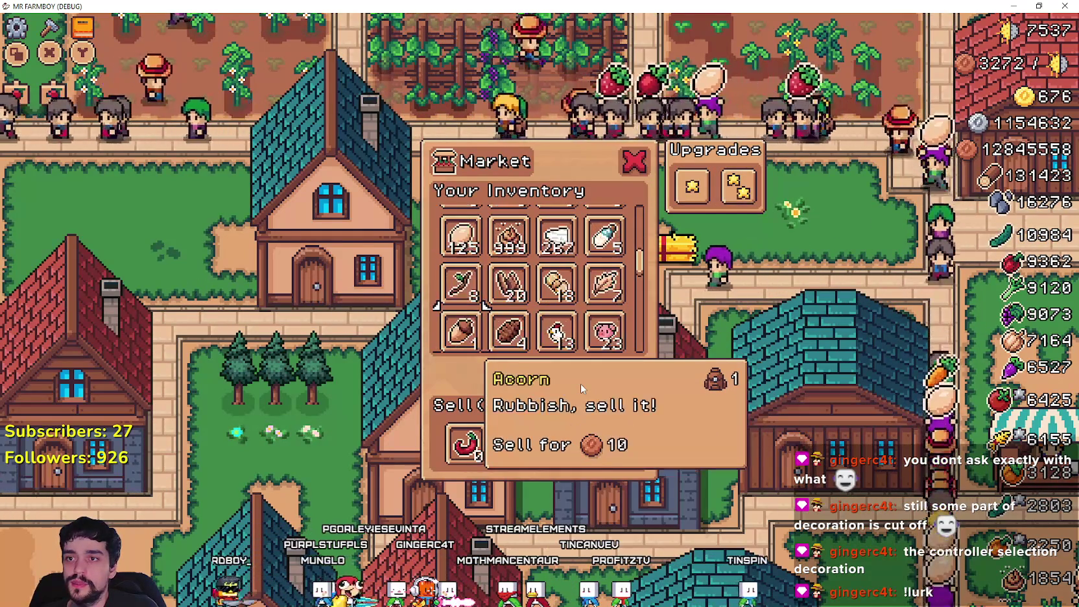
key(Down)
key(Down)
key(Down)
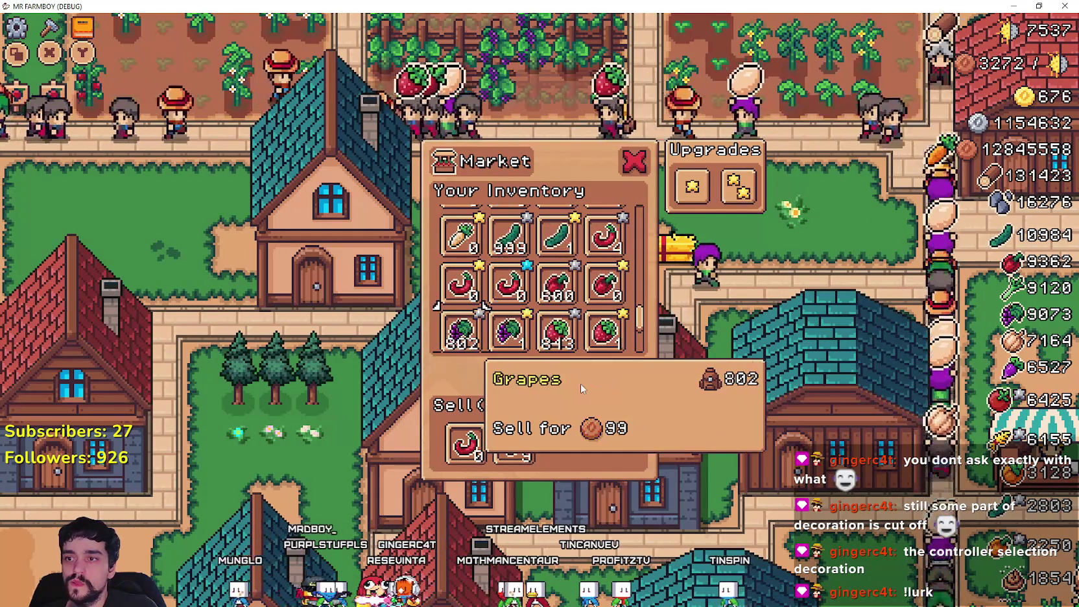
key(Down)
key(Down)
key(Down)
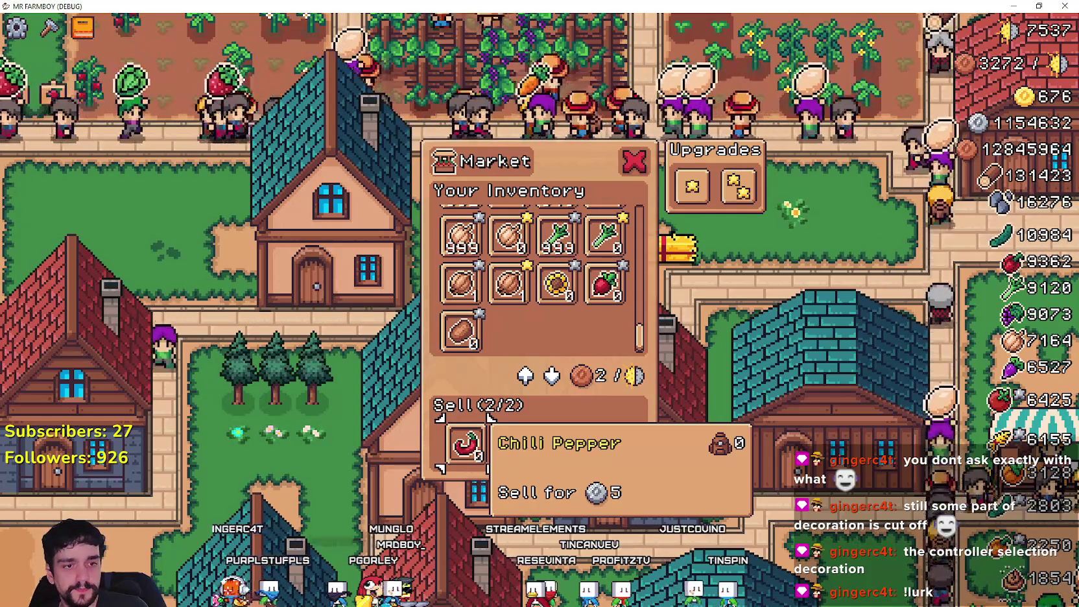
key(alt+Tab)
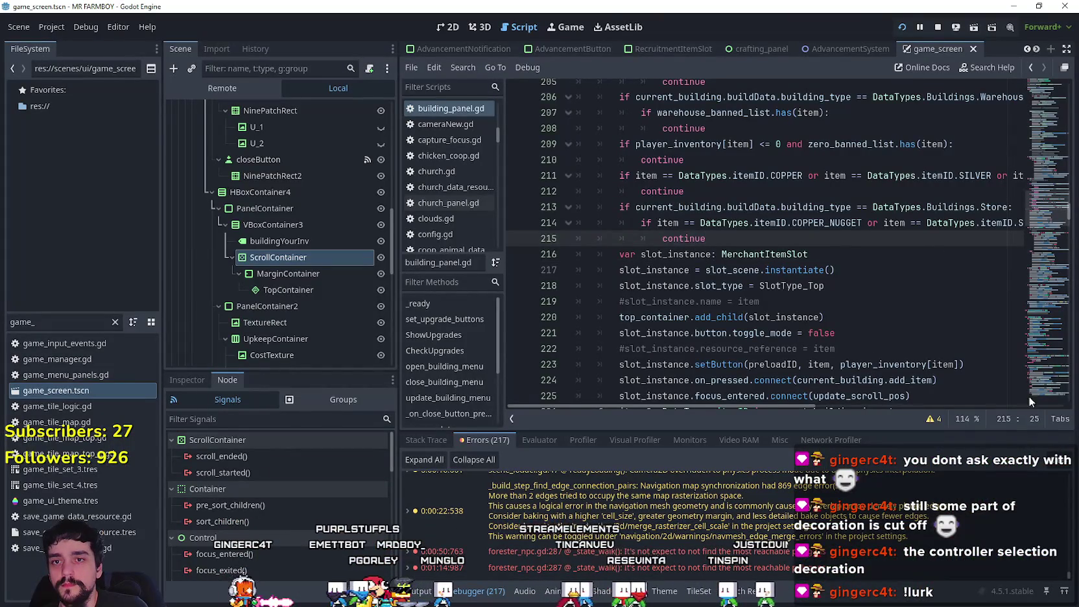
Step: Review the focus_entered connection on line 225 and update_scroll_pos at line 528, then return to the game
scroll(1023, 385, down, 12)
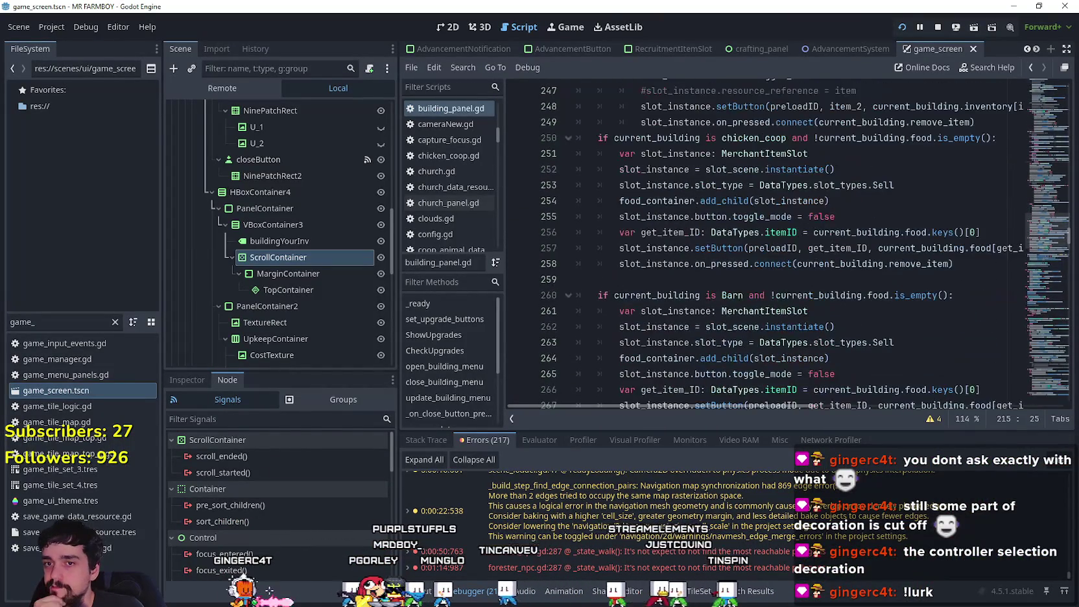
mouse_move(1038, 241)
mouse_down()
mouse_move(1047, 207)
mouse_move(1043, 230)
mouse_up()
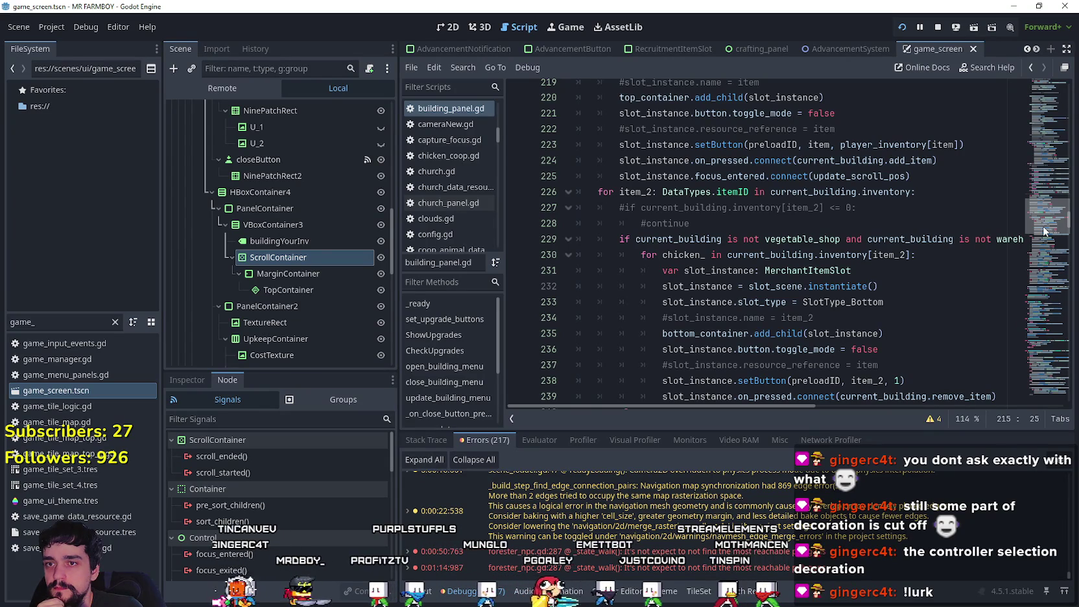
drag(1044, 231, 1047, 226)
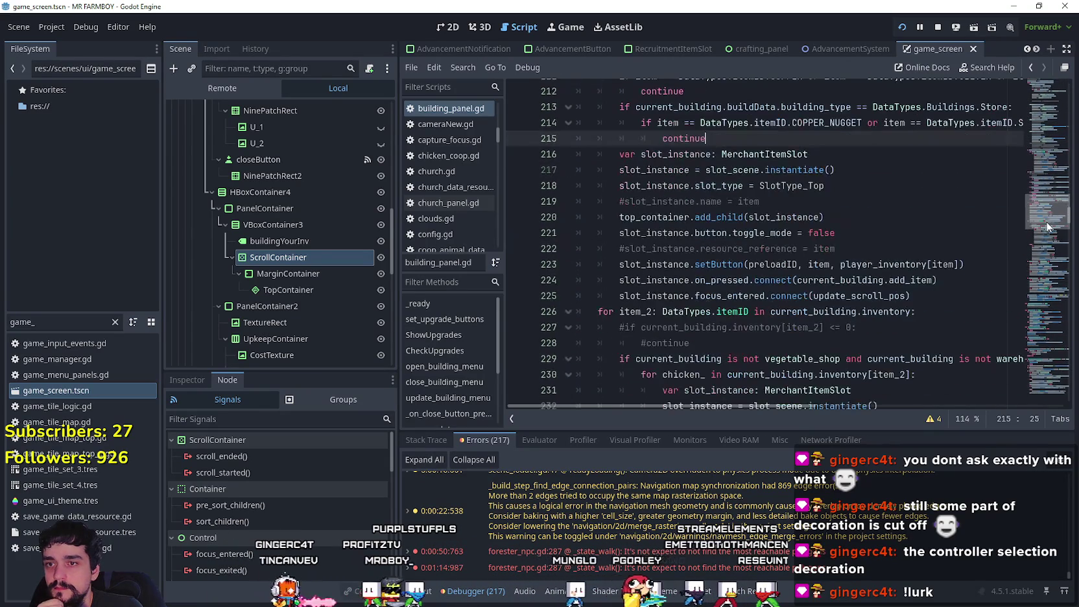
click(720, 296)
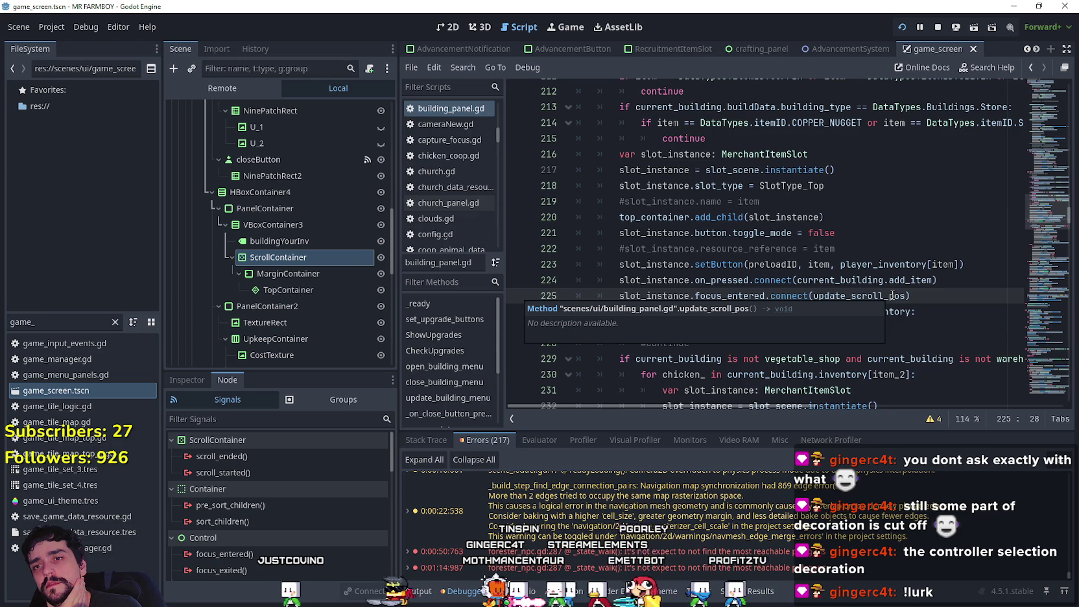
drag(1046, 206, 1052, 395)
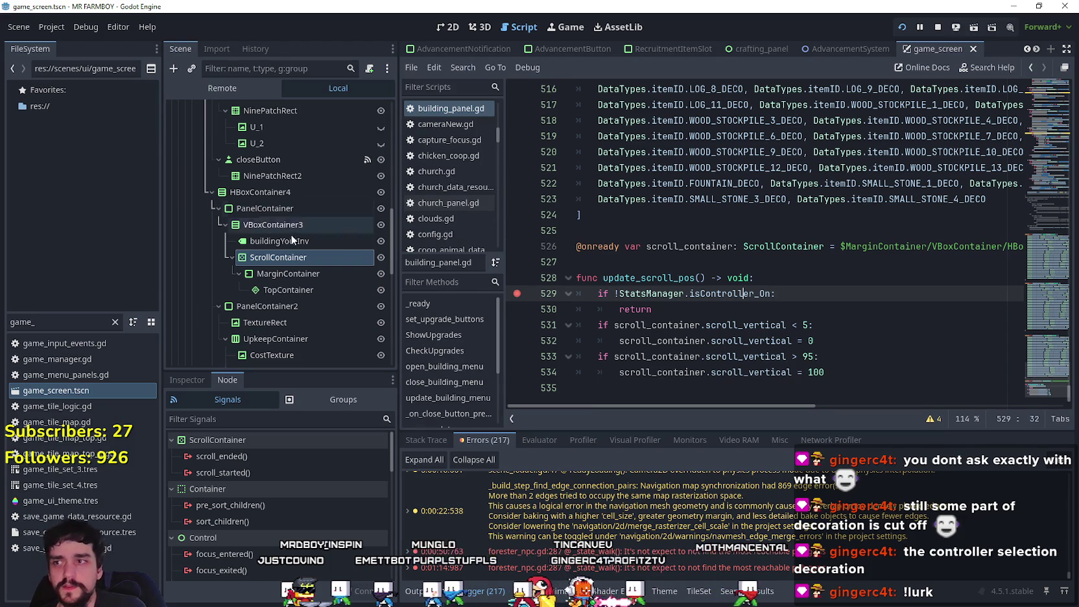
key(alt+Tab)
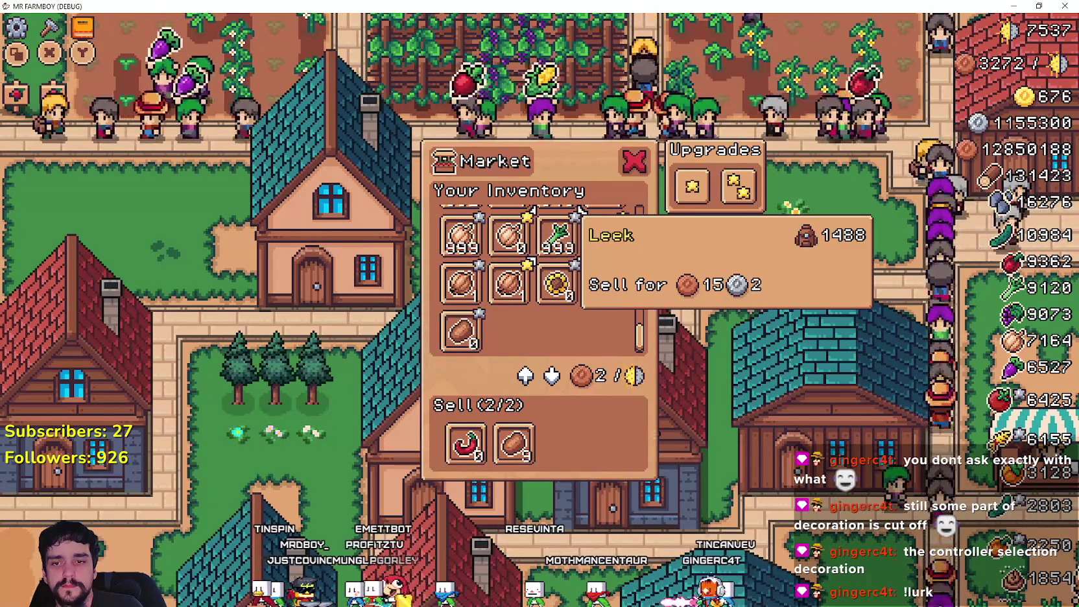
Step: Close the Market, open and close the House hireable workers panel twice, then return to Godot
key(Escape)
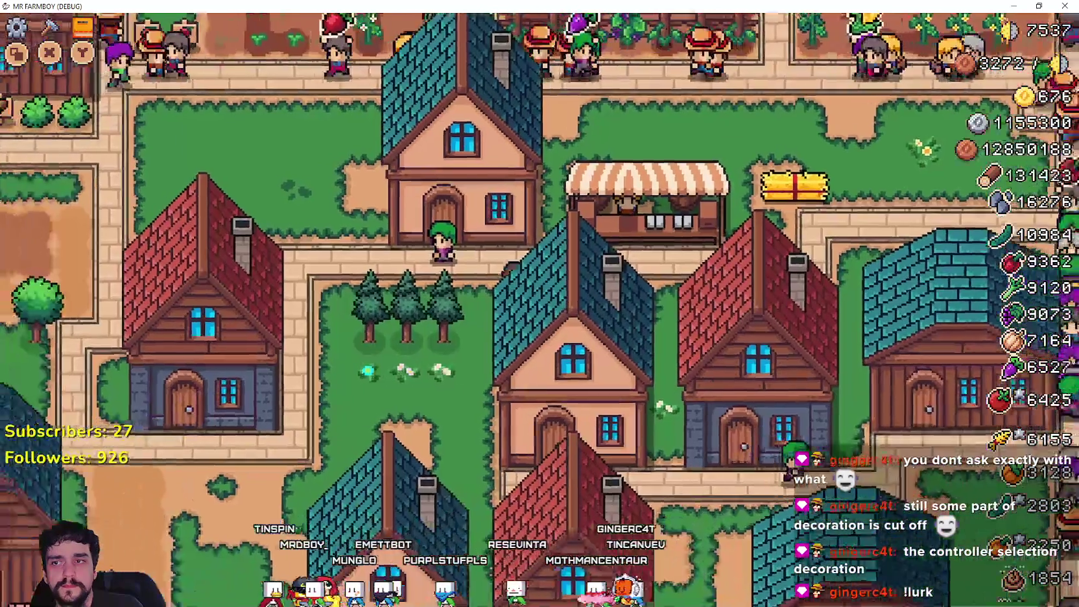
key(Return)
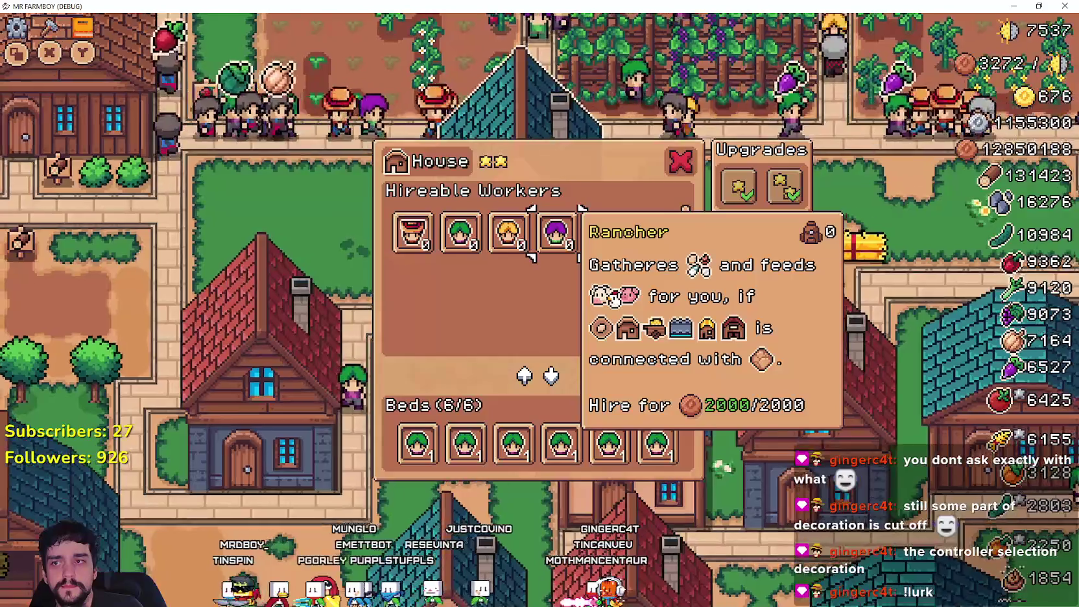
key(Escape)
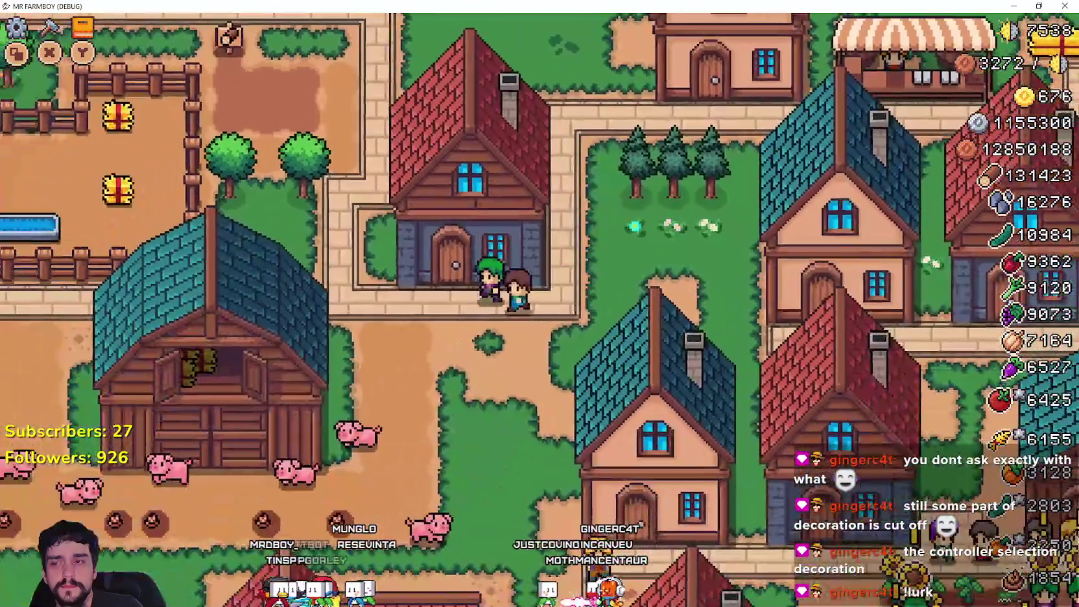
key(Return)
key(Right)
key(Escape)
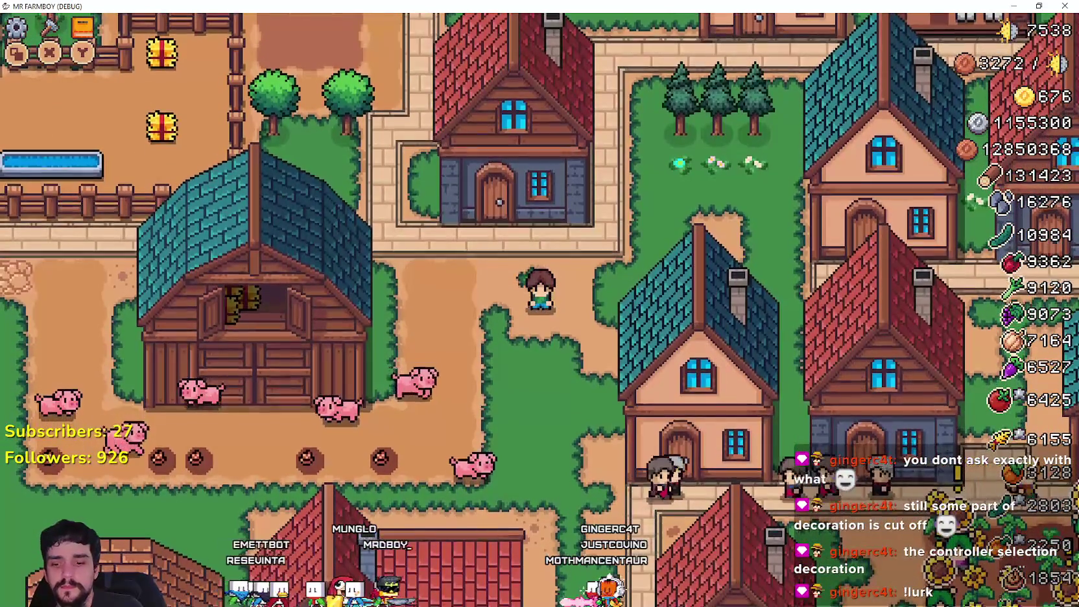
key(alt+Tab)
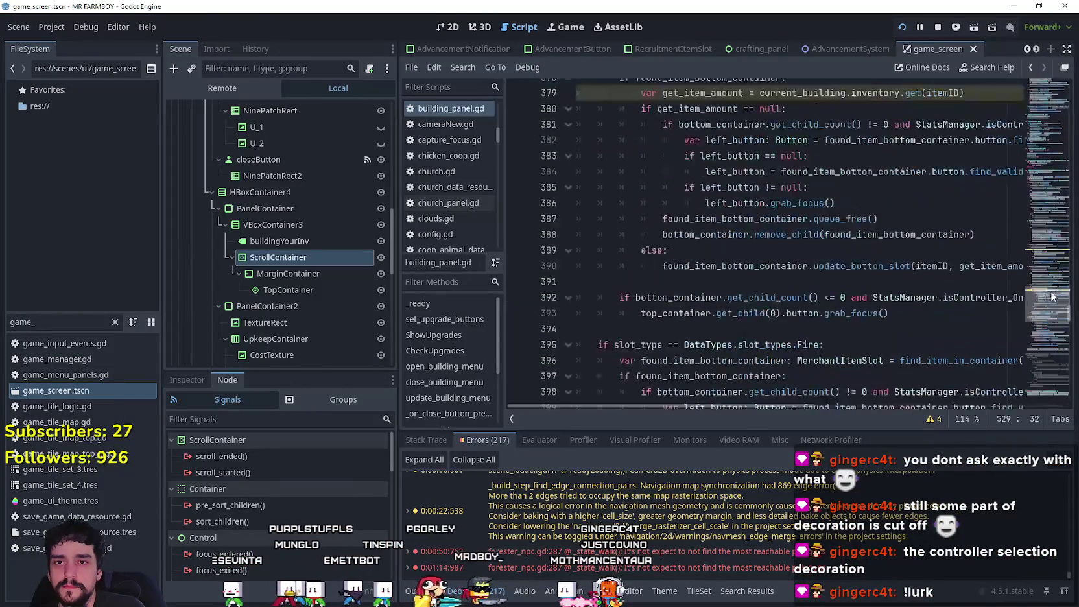
Step: Break the running game at line 225, continue execution, and return to the script
mouse_move(1037, 218)
mouse_down()
mouse_move(1042, 183)
mouse_move(1043, 204)
mouse_up()
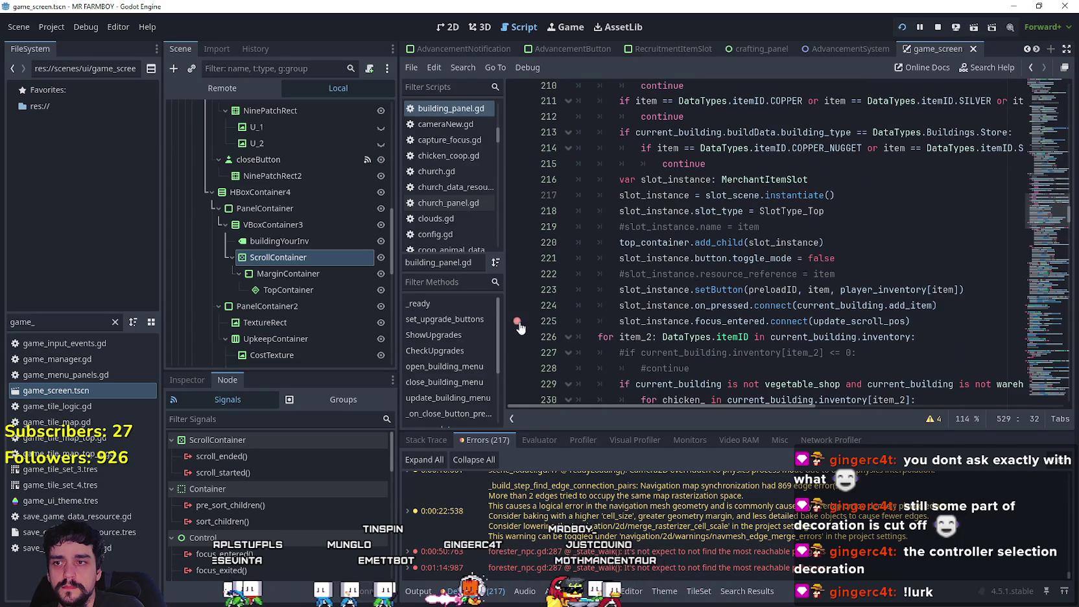
key(alt+Tab)
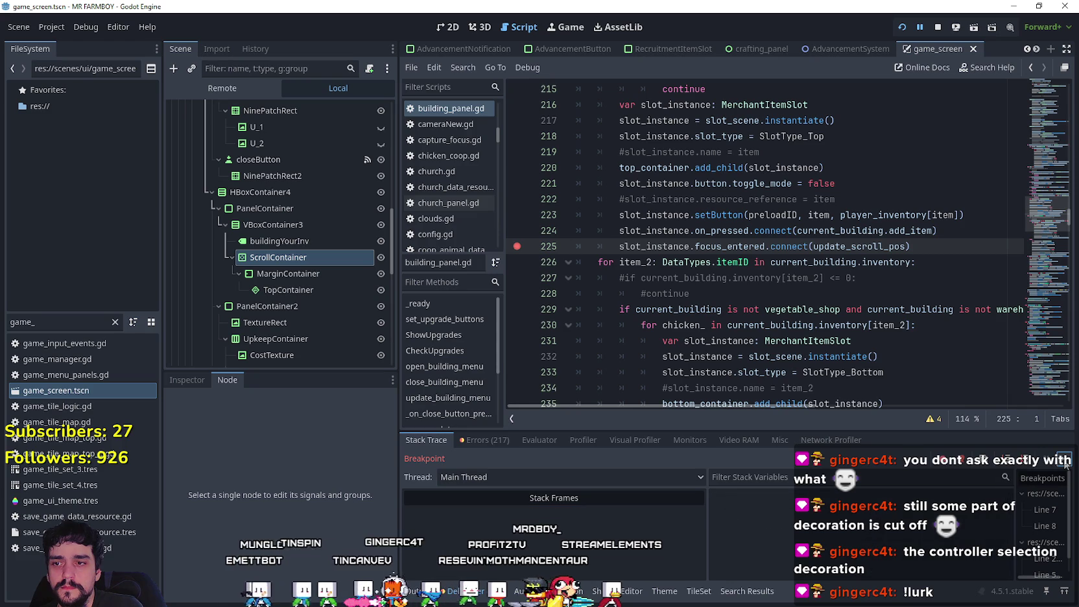
click(1064, 462)
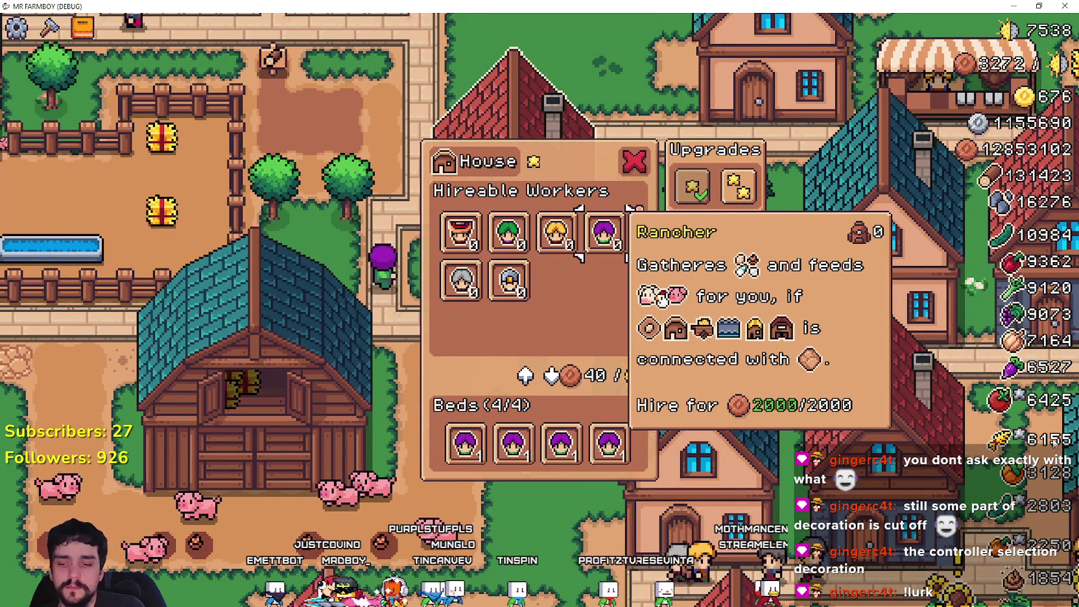
key(alt+Tab)
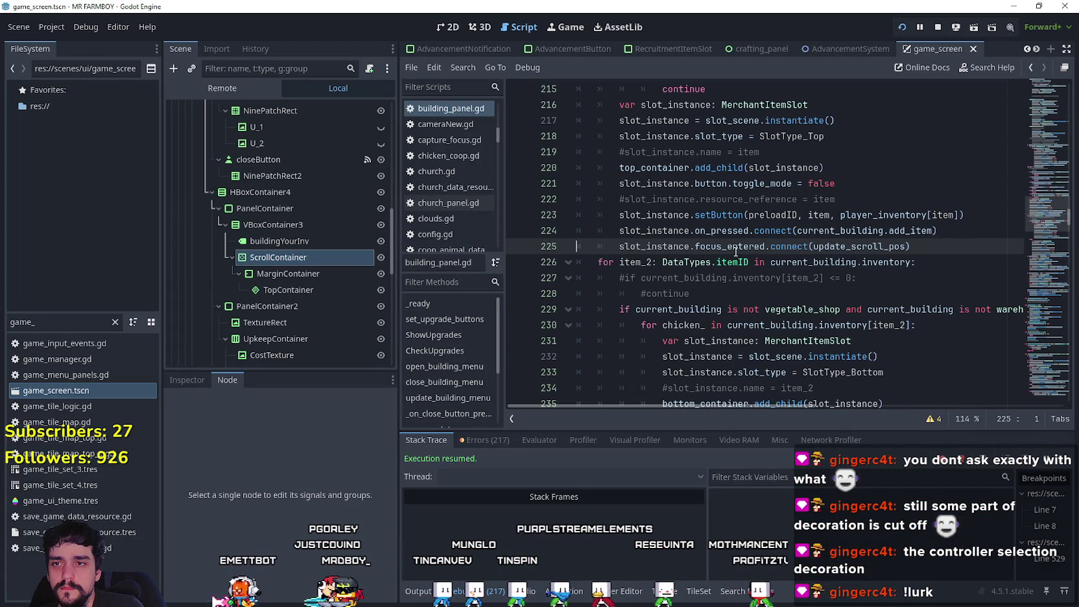
Step: Replace the signal name on line 225 with 'focus' and browse the focus completion suggestions
mouse_move(735, 251)
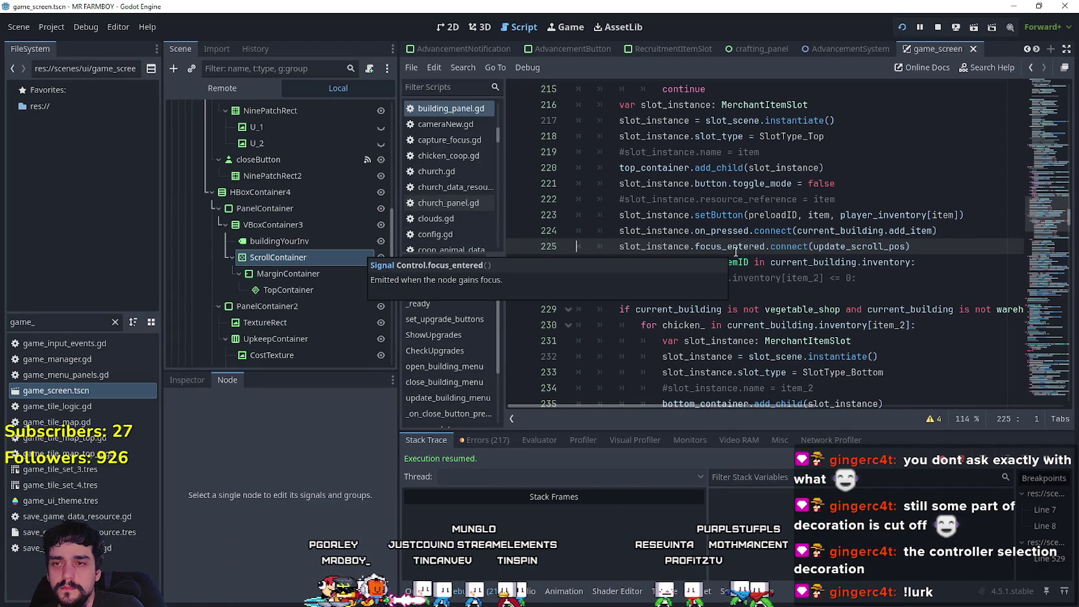
double_click(735, 247)
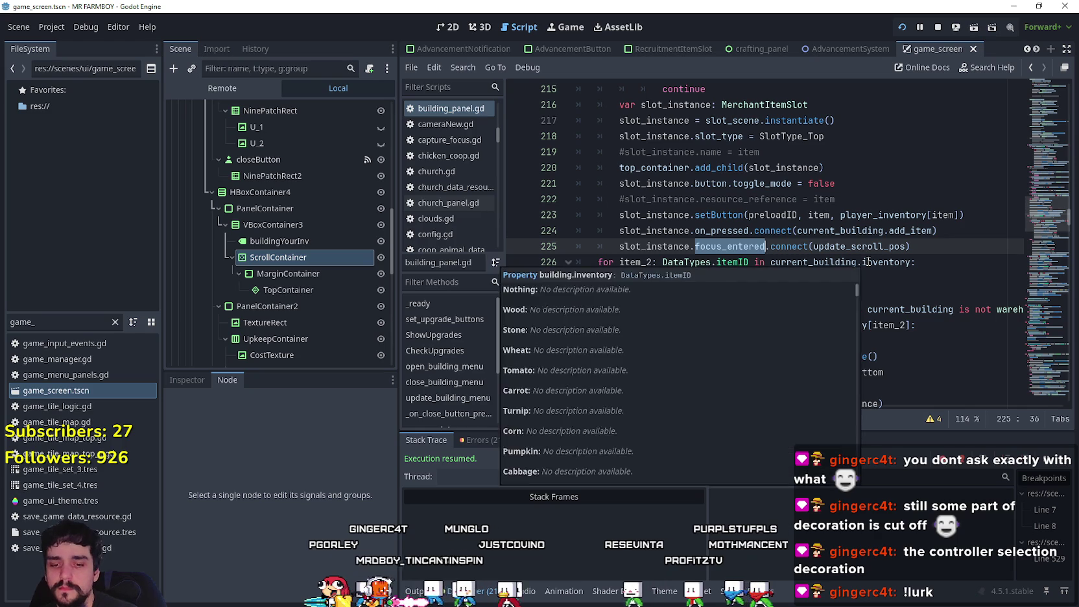
text(focus)
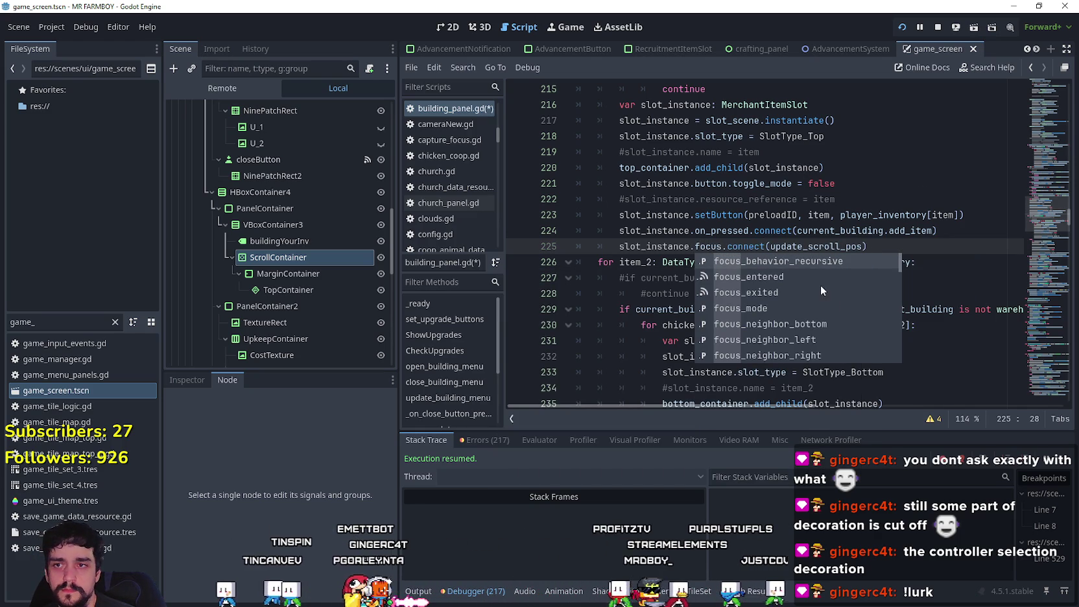
key(Down)
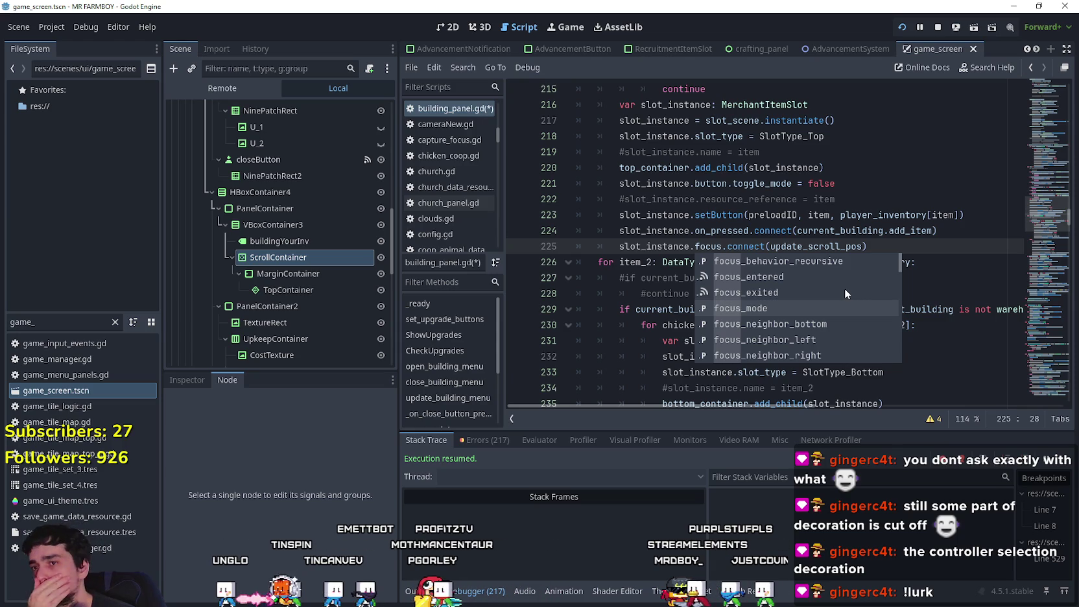
key(Down)
key(Down)
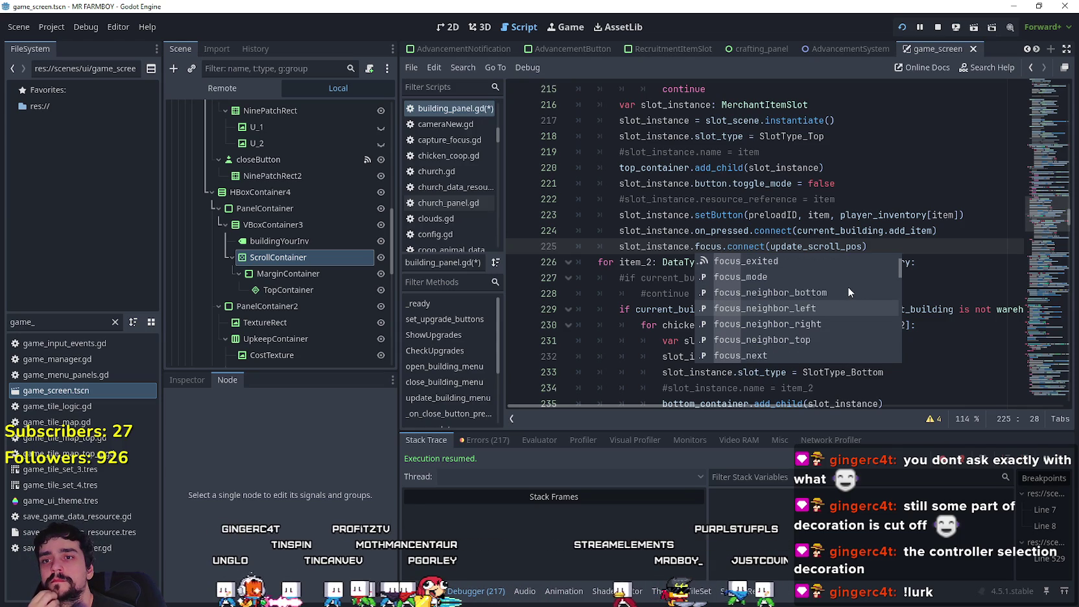
key(Down)
key(Down)
key(Down)
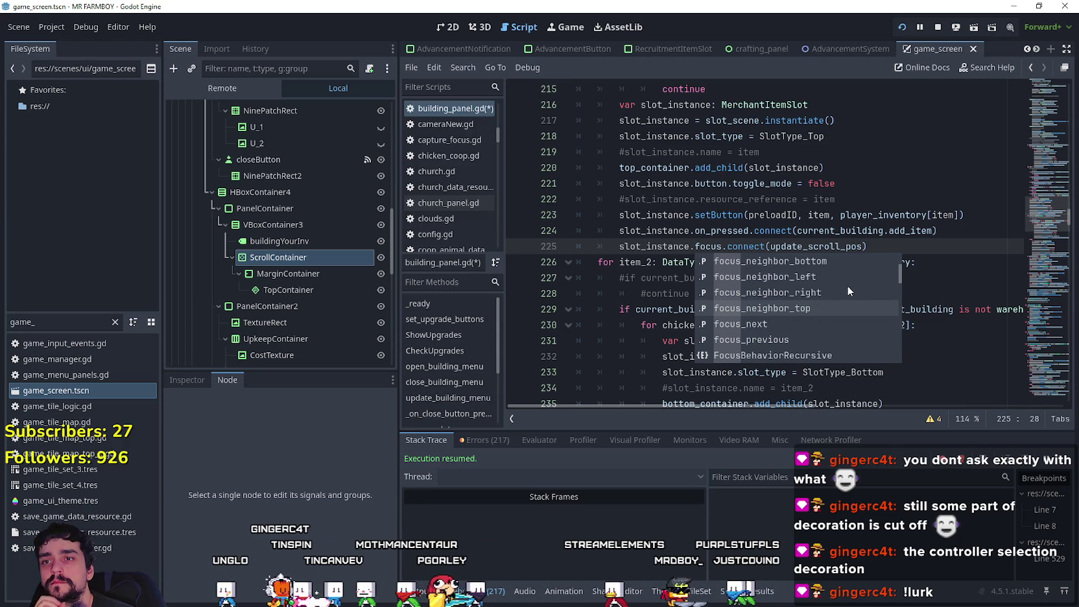
key(Down)
key(Down)
key(Down)
key(Down)
key(Down)
key(Down)
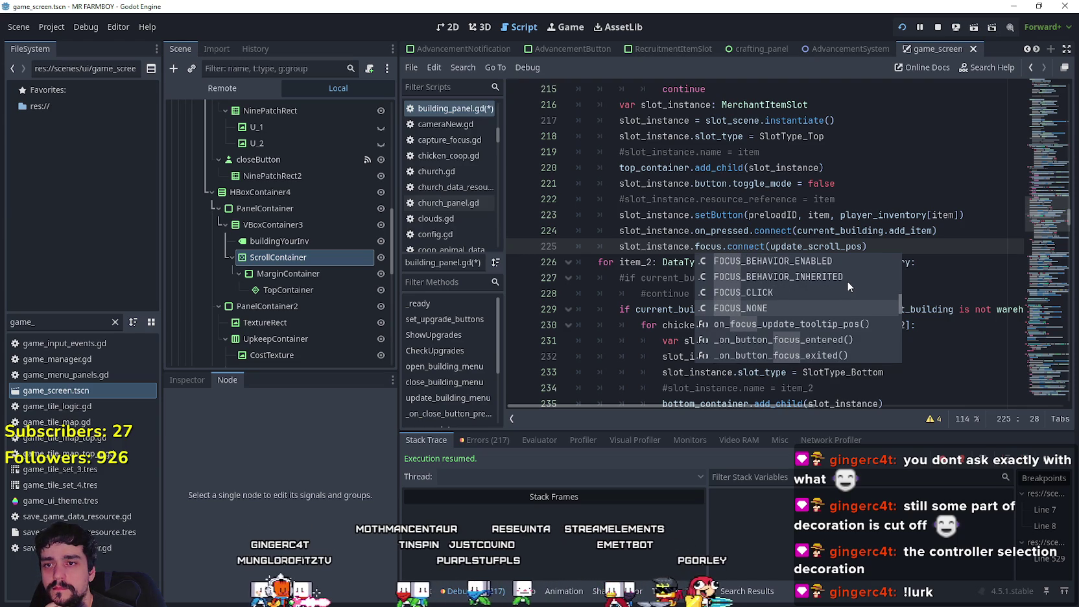
key(Down)
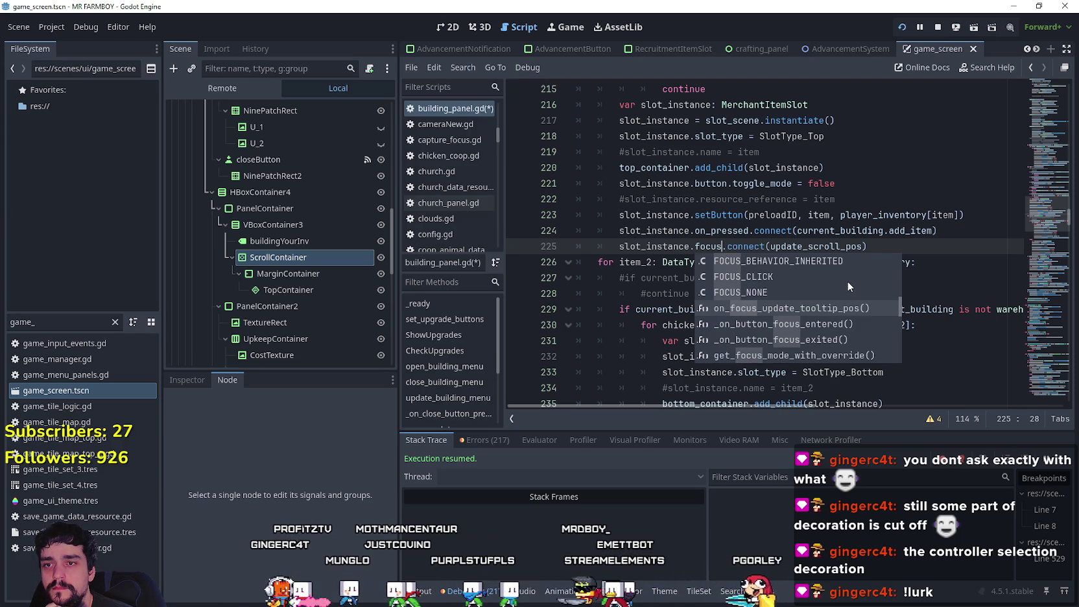
key(Down)
key(Down)
key(Down)
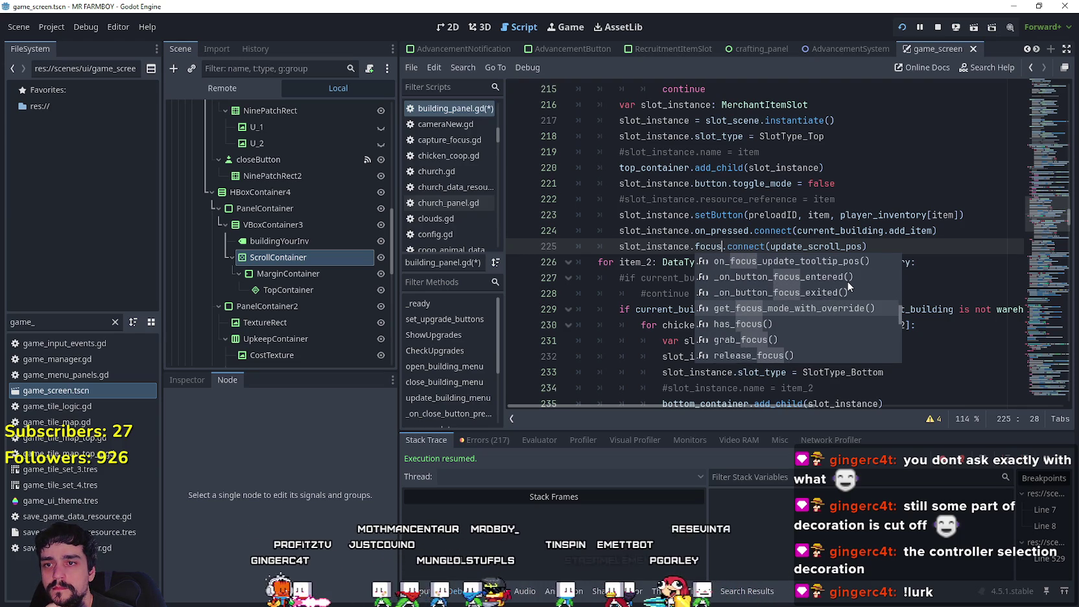
key(Down)
key(Down)
key(Down)
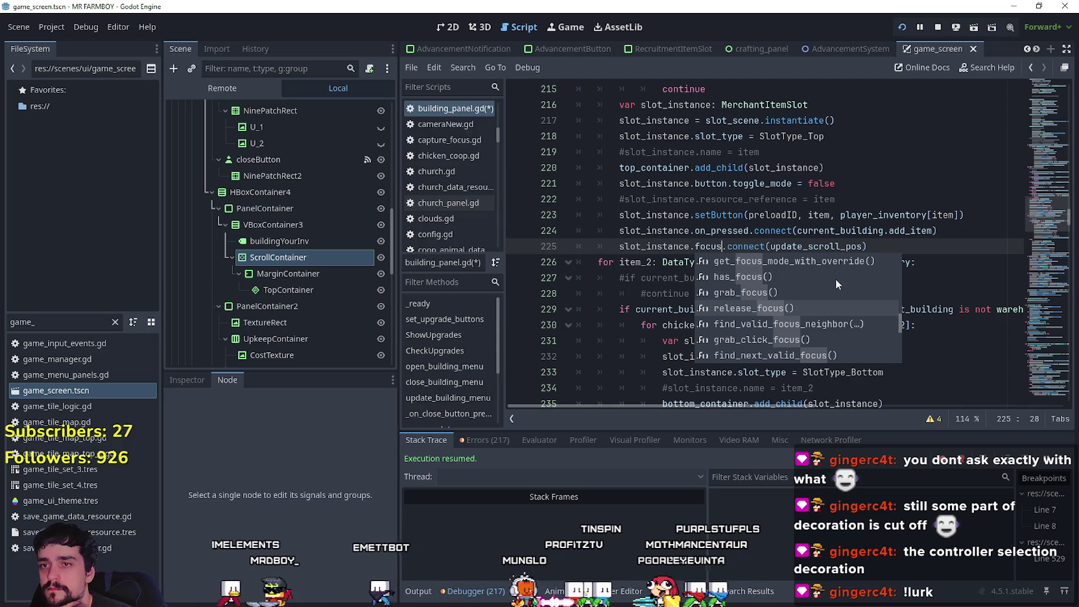
scroll(835, 278, down, 7)
scroll(835, 278, down, 2)
scroll(824, 291, up, 3)
scroll(819, 306, up, 9)
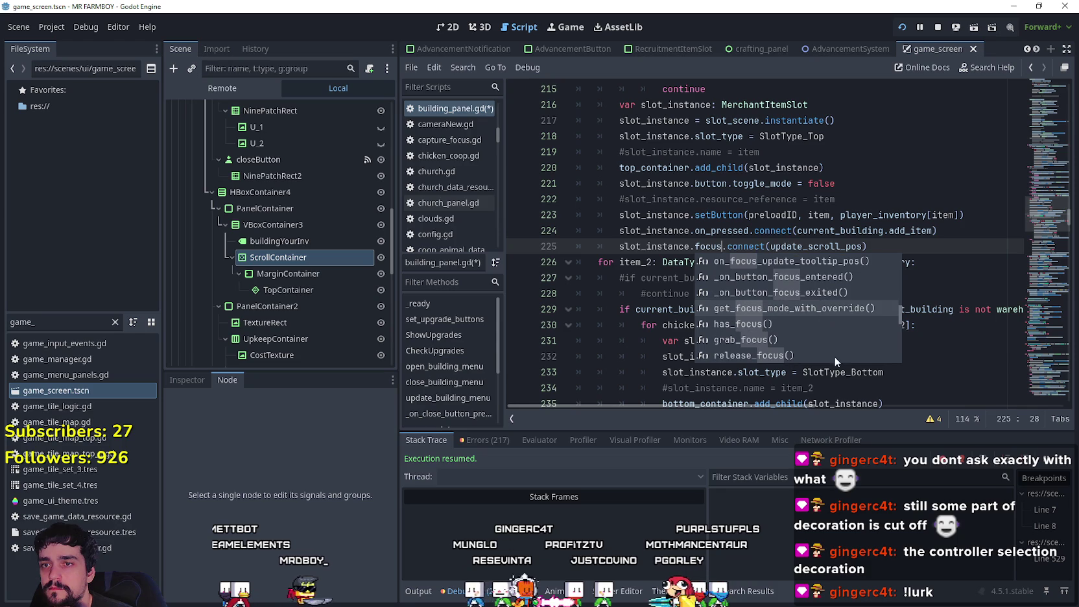
scroll(828, 339, up, 1)
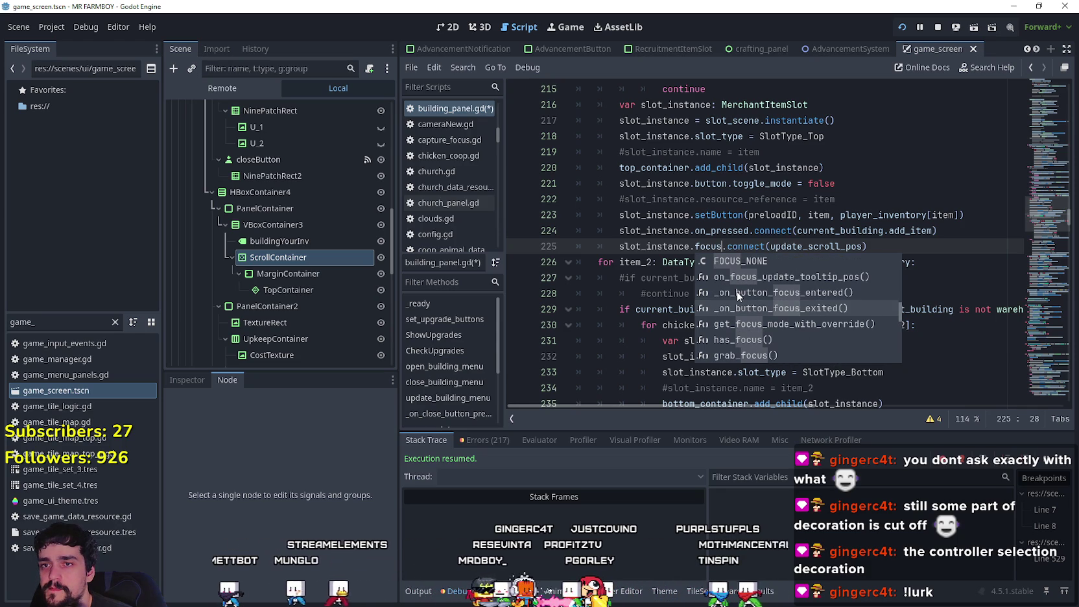
scroll(795, 342, up, 6)
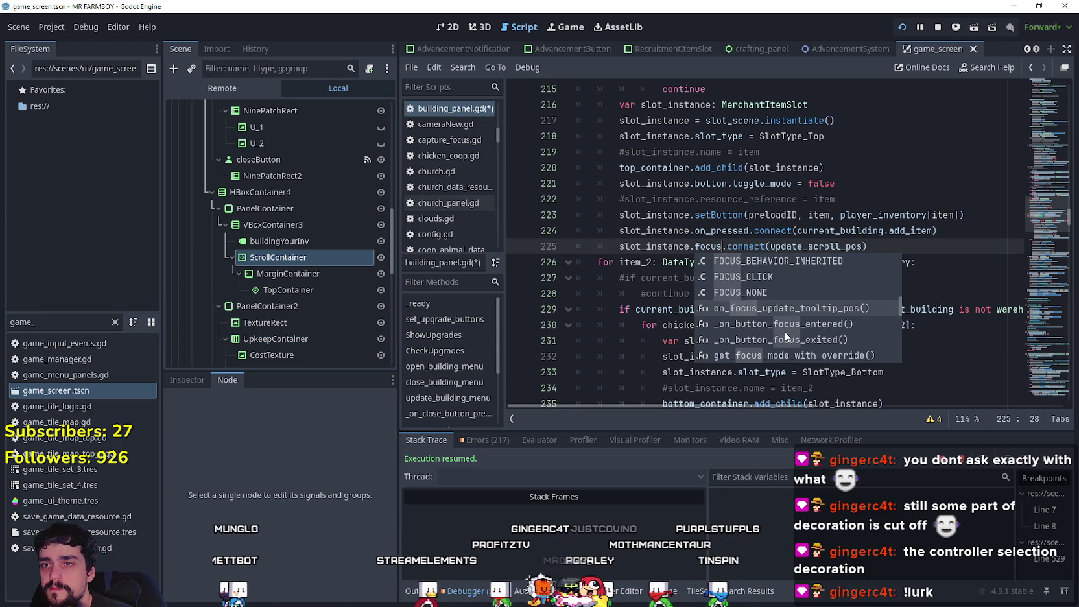
scroll(784, 331, up, 5)
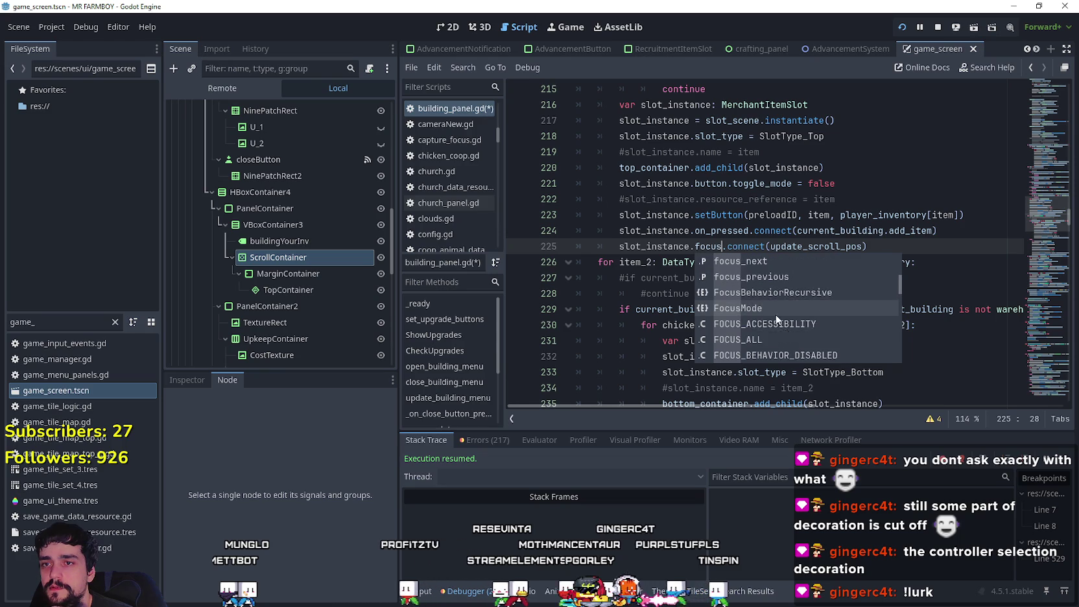
scroll(784, 320, up, 4)
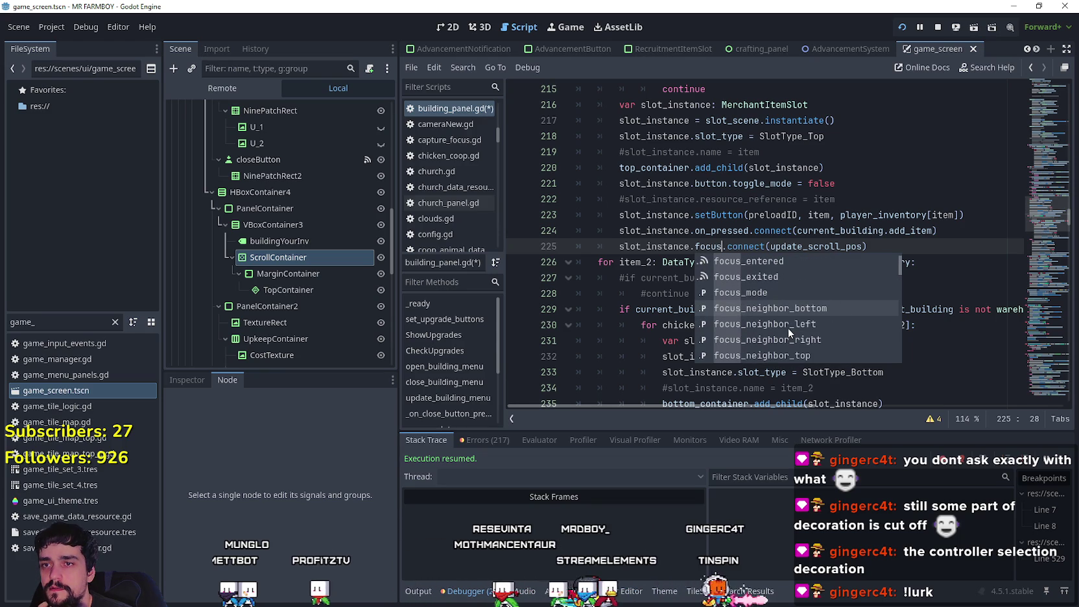
scroll(786, 325, up, 1)
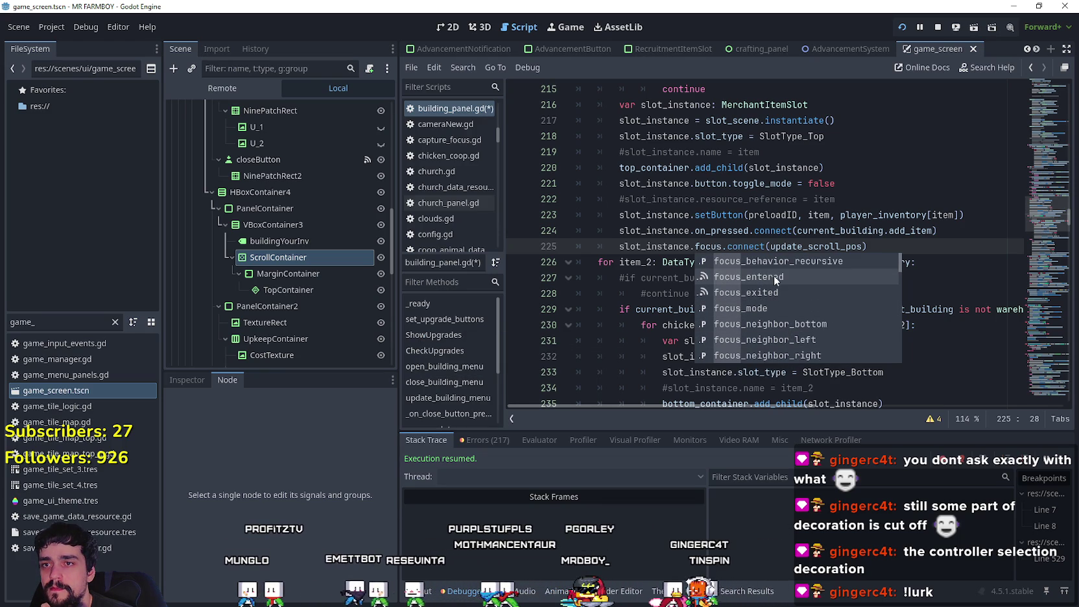
Step: Complete line 225 as focus_entered connecting to update_scroll_pos and save building_panel.gd
click(726, 238)
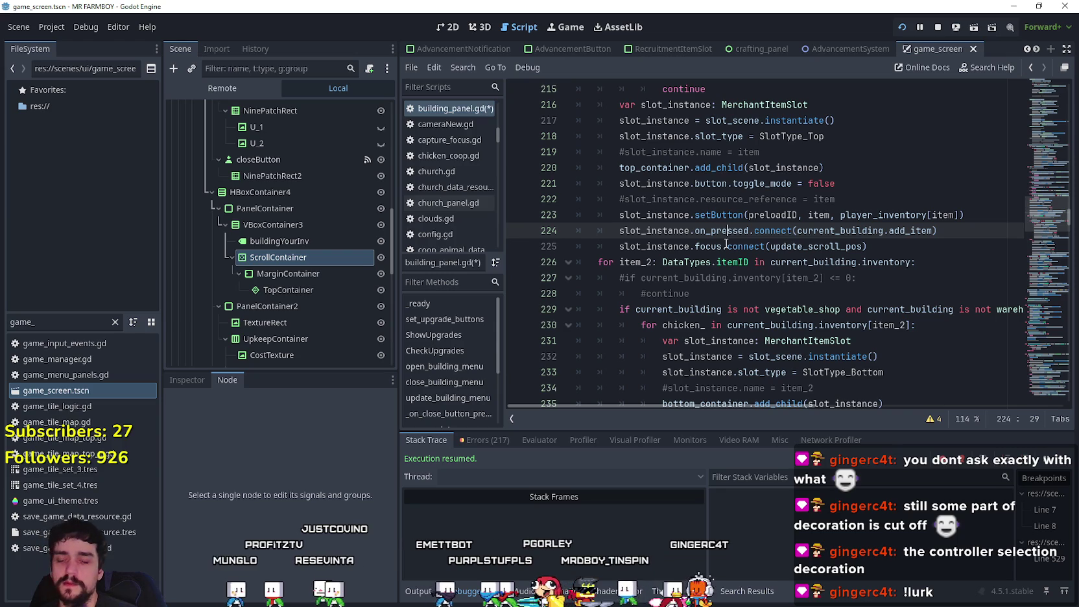
click(721, 247)
text(_entered)
key(Down)
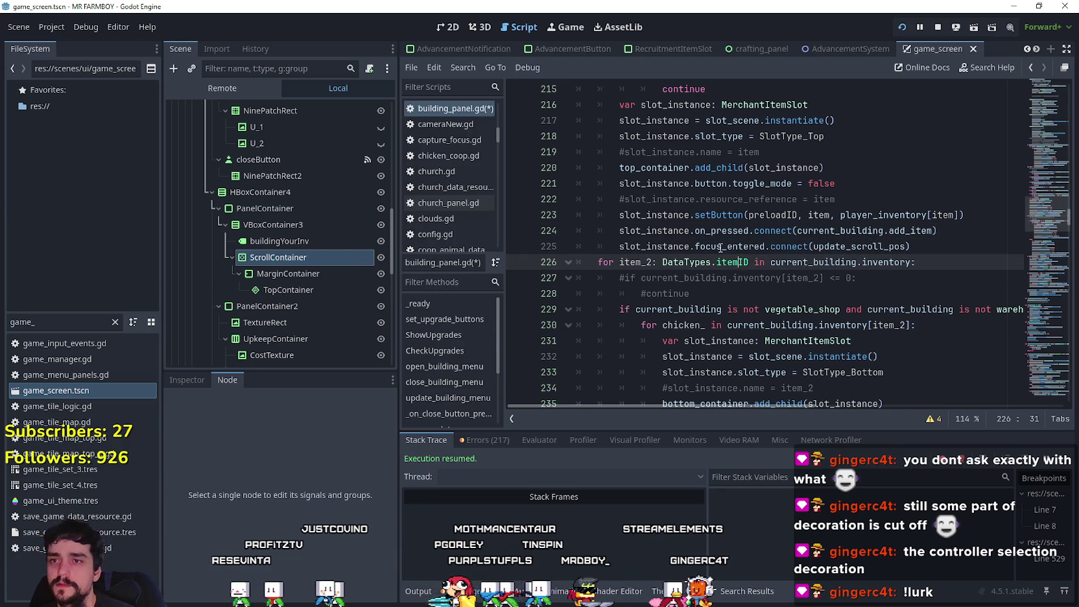
key(ctrl+s)
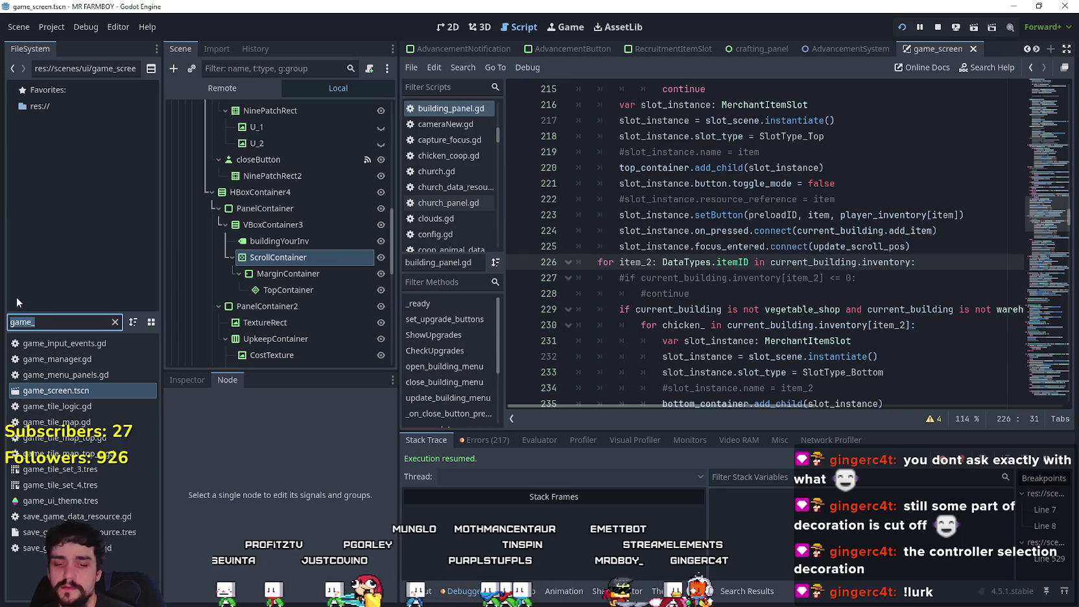
Step: Find MerchantItemSlot.tscn via the 'merchan' filter and open its attached script
text(merchan)
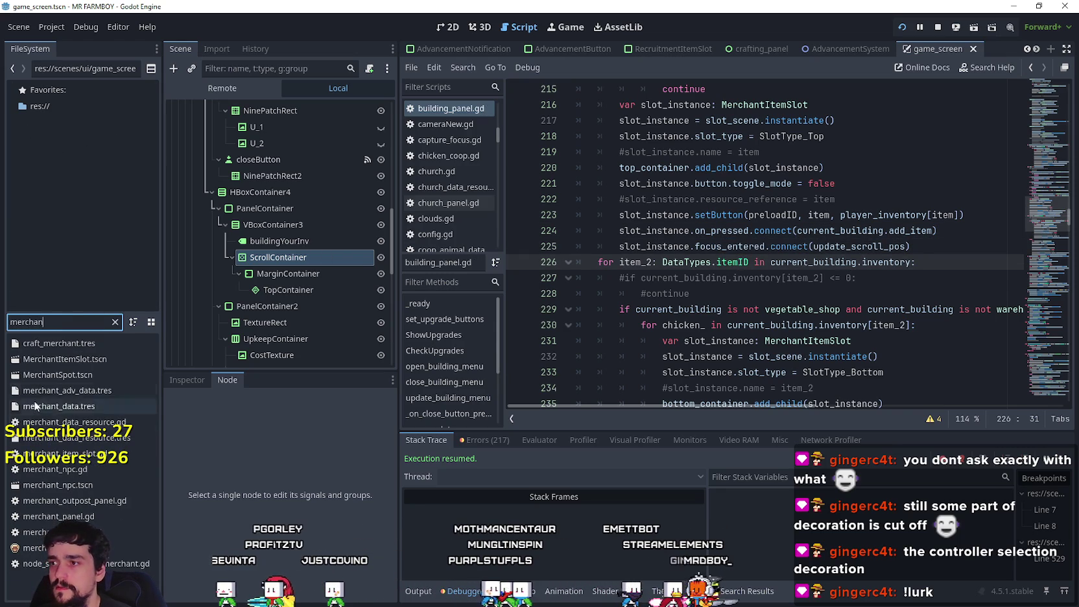
double_click(64, 359)
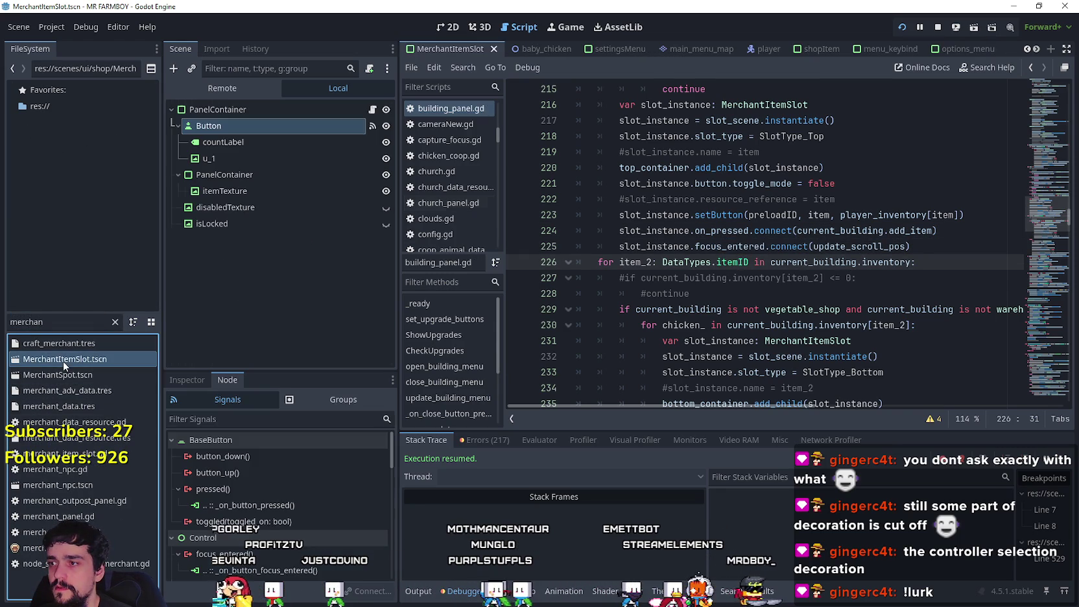
click(370, 110)
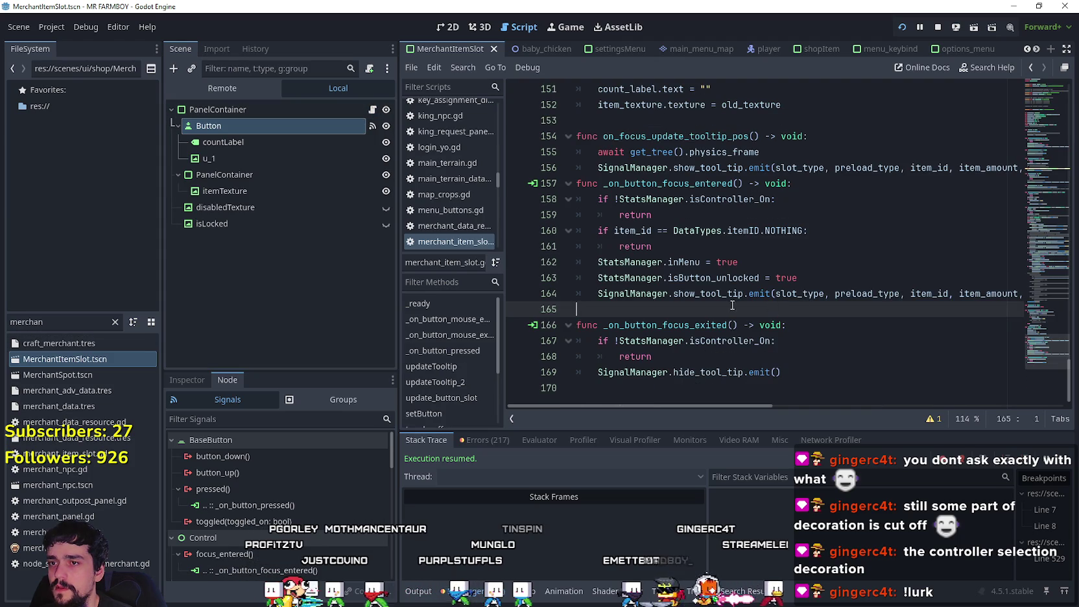
Step: Insert super() as the first line of _on_button_focus_entered
click(788, 185)
key(Return)
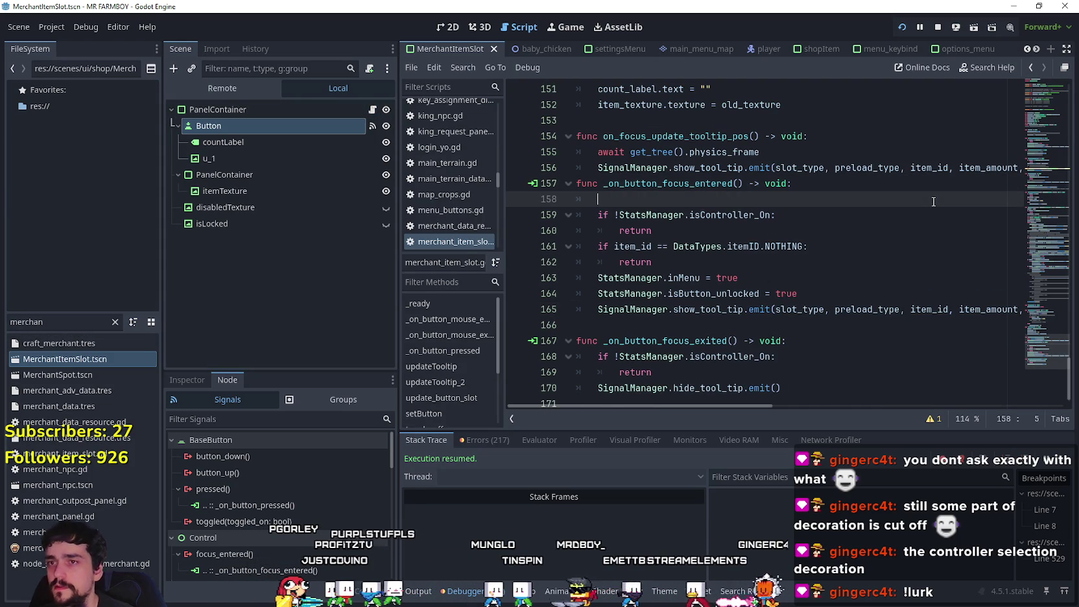
text(sup)
key(Return)
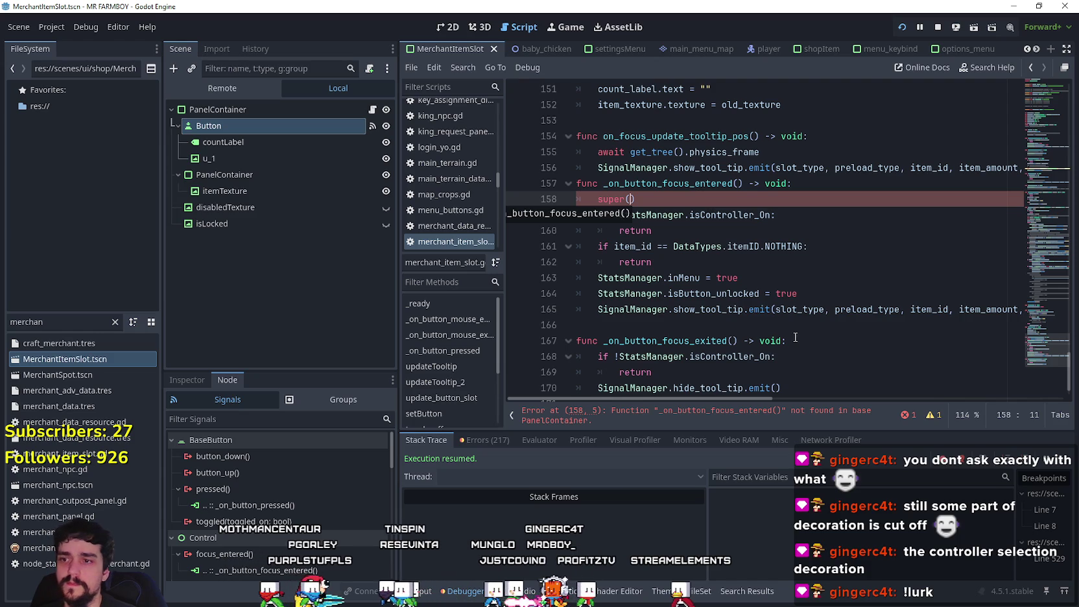
click(634, 199)
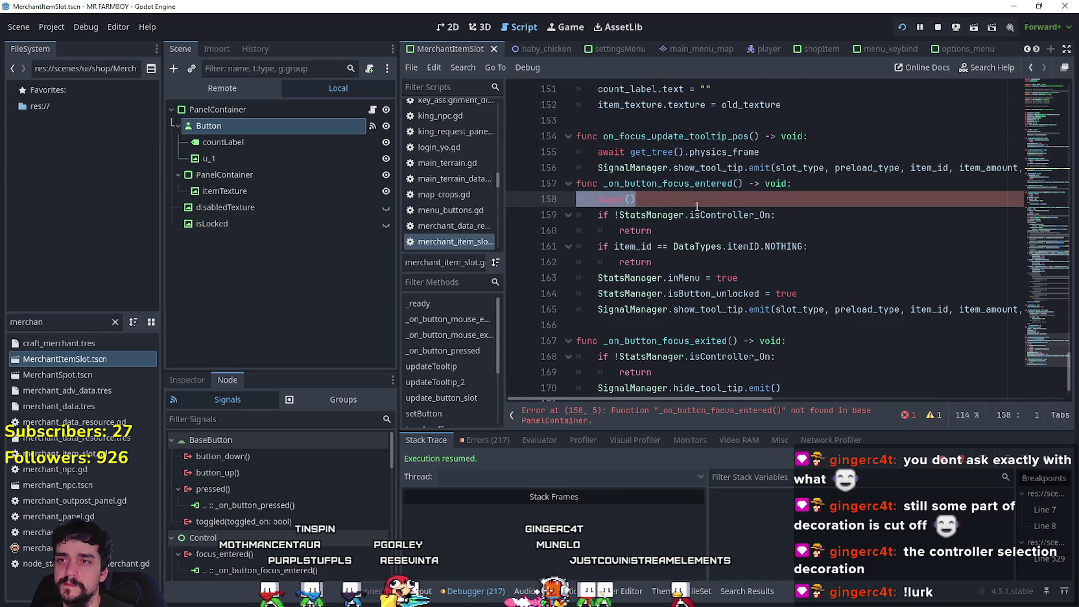
key(Right)
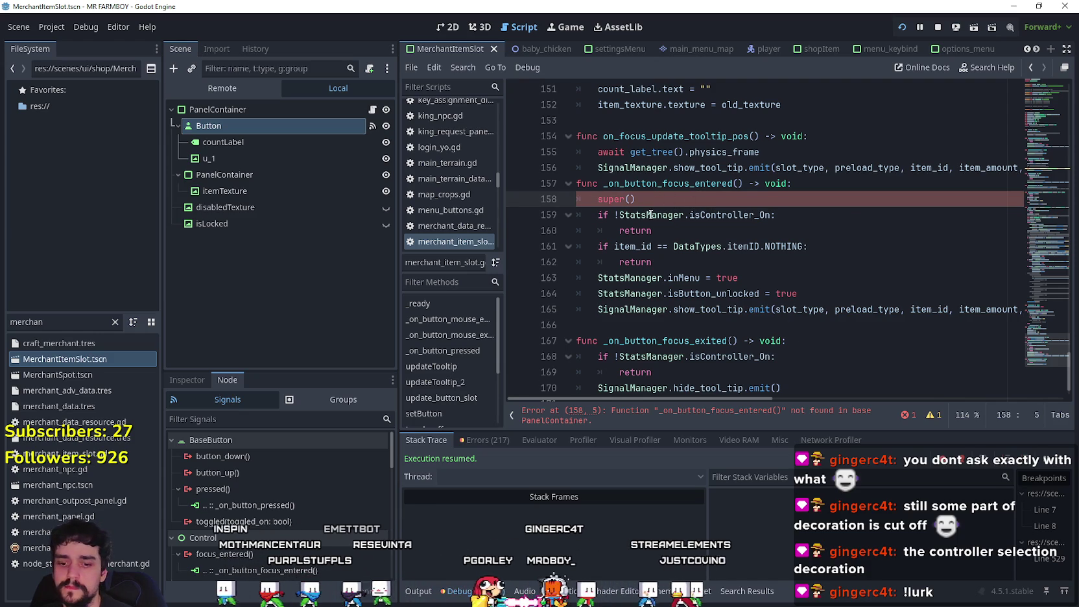
Step: Change the call to button.super(), paste it into _on_button_focus_exited too, and save
text(bu)
text(tton/)
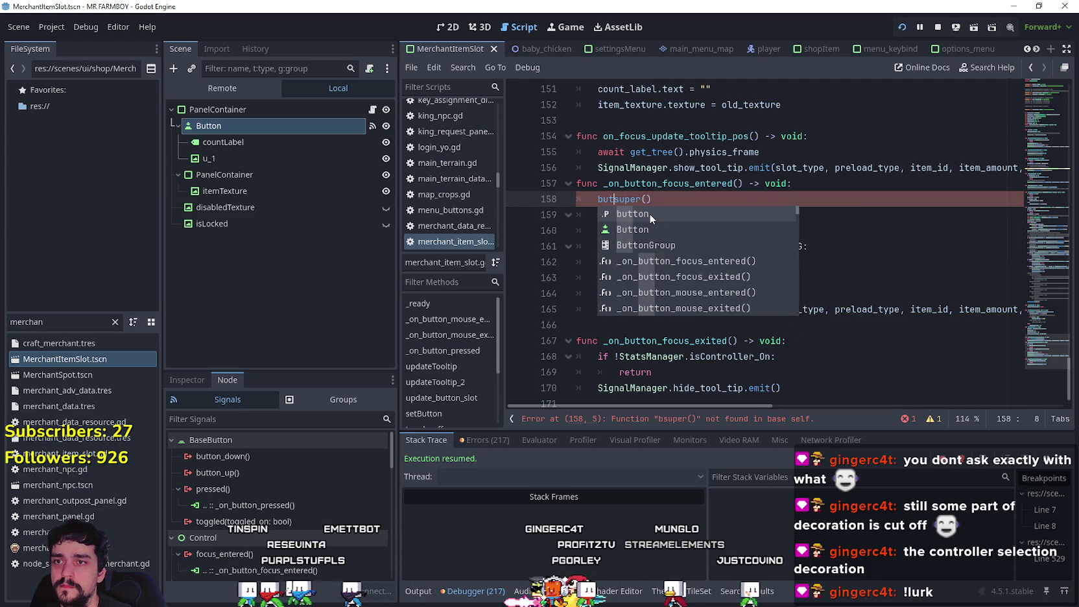
key(BackSpace)
text(.)
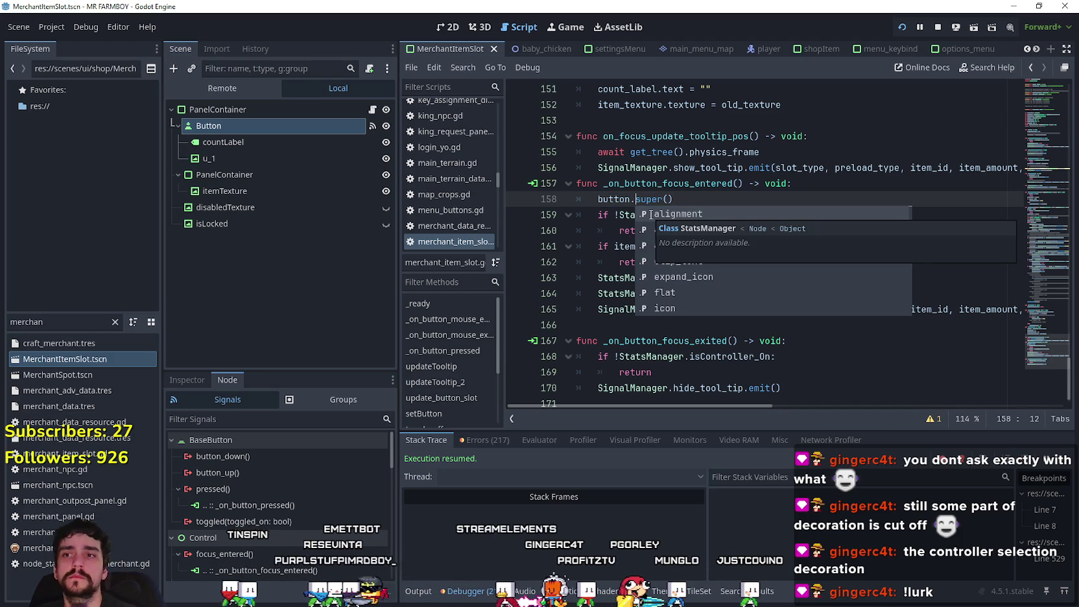
key(Escape)
drag(674, 199, 593, 204)
key(ctrl+c)
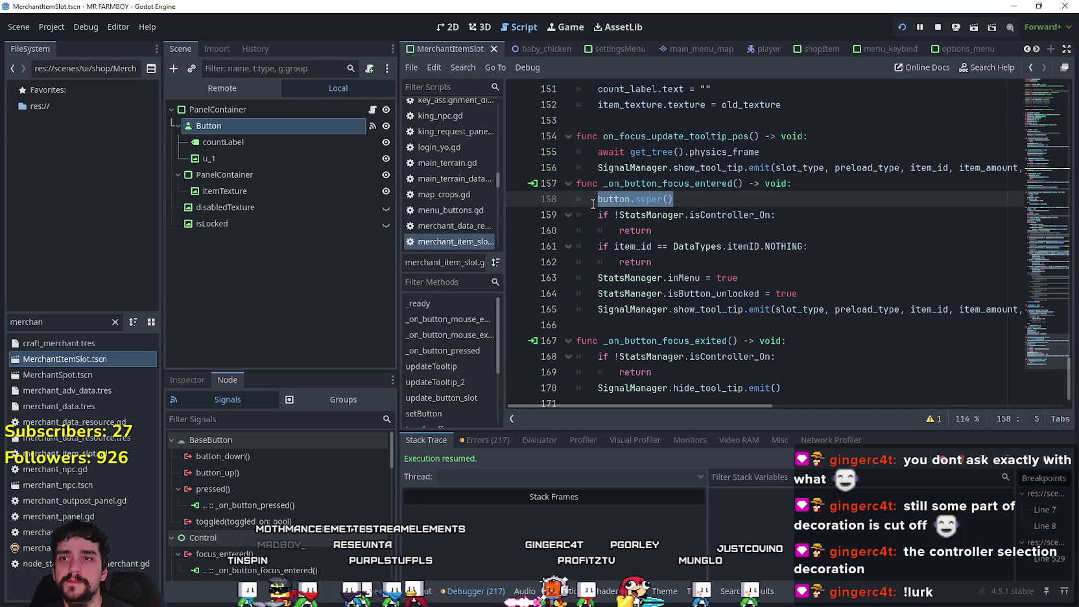
click(809, 349)
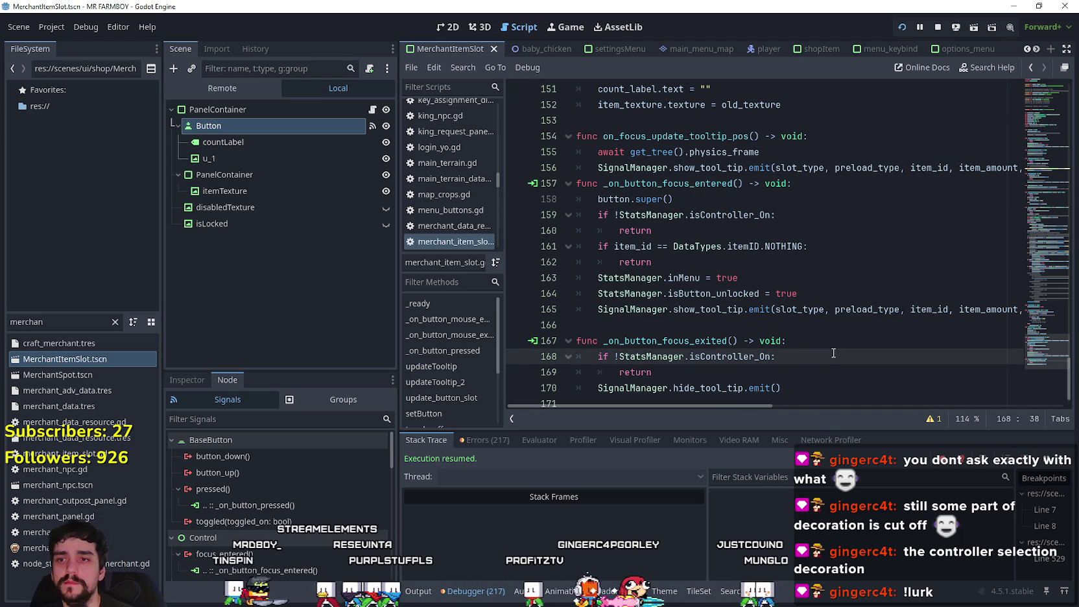
key(Up)
key(End)
key(Return)
key(ctrl+v)
key(ctrl+s)
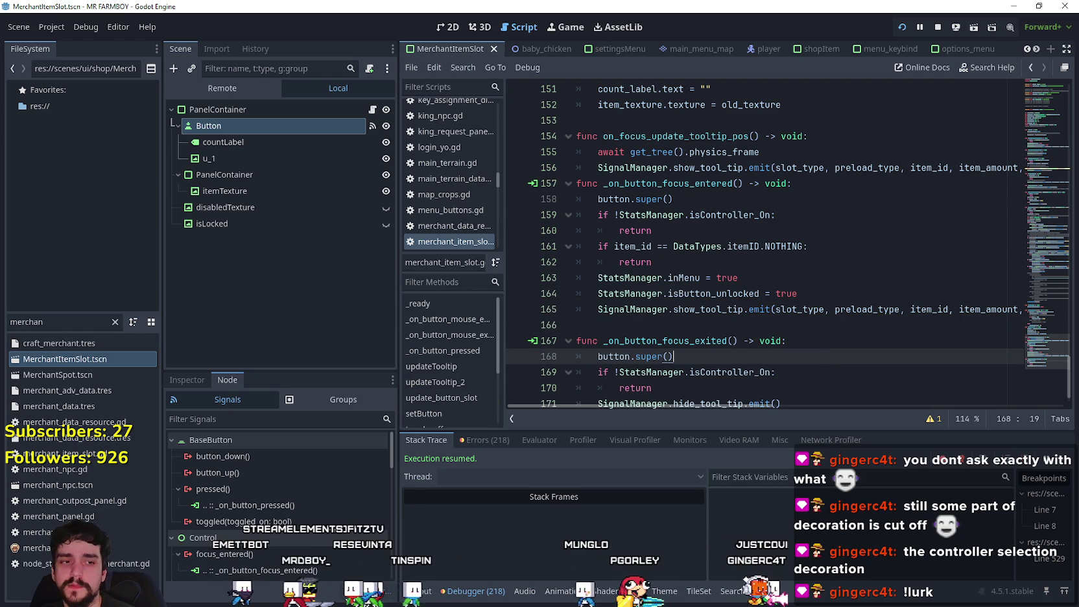
Step: After the game errors, delete both button.super() lines, save, and go back to the game
key(alt+Tab)
key(Escape)
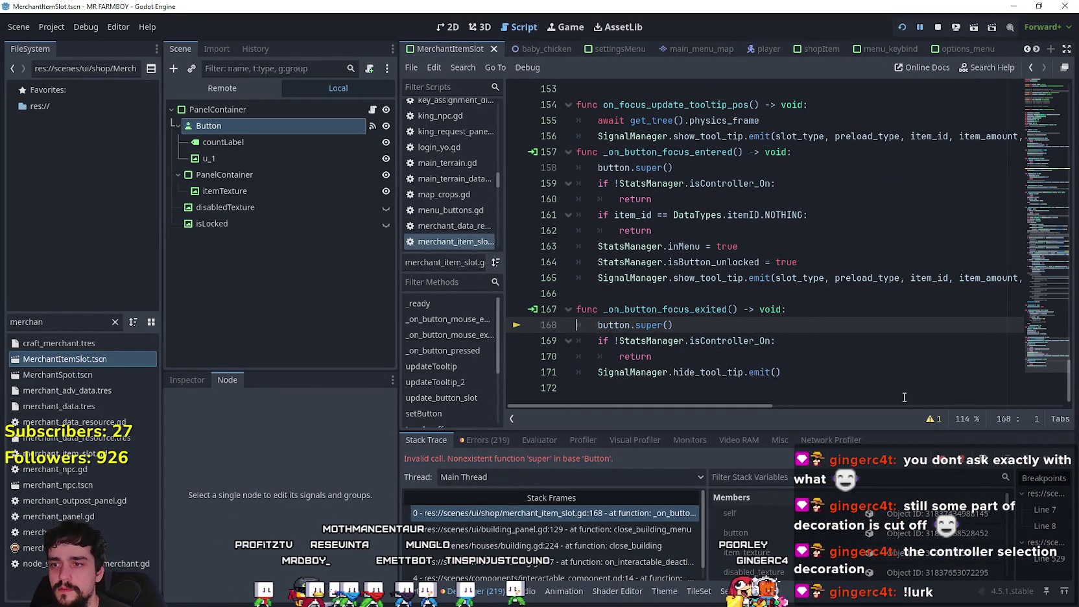
click(725, 340)
drag(674, 325, 569, 318)
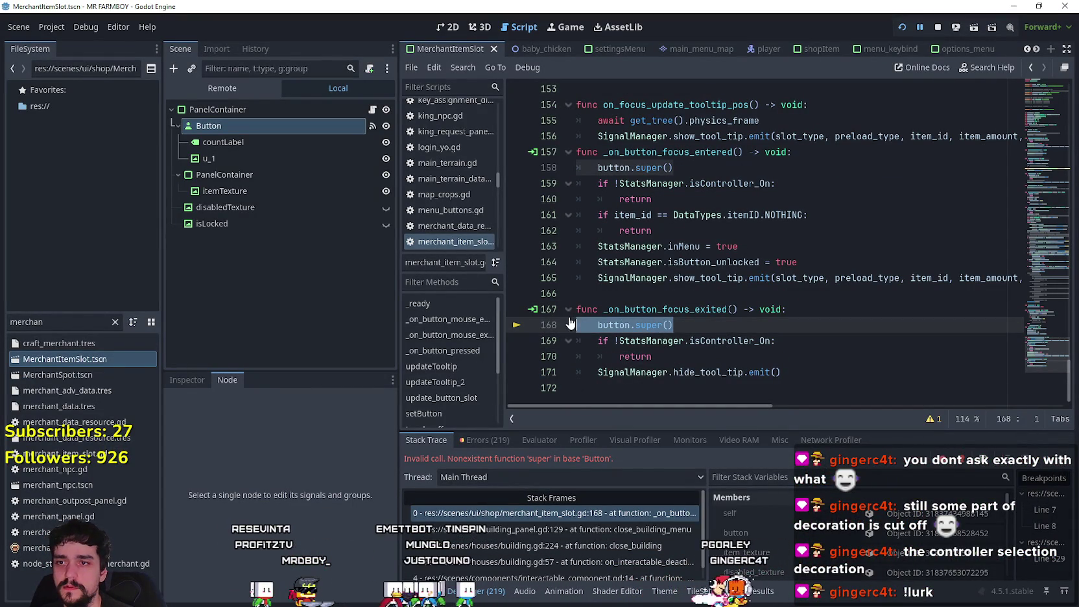
key(BackSpace)
key(BackSpace)
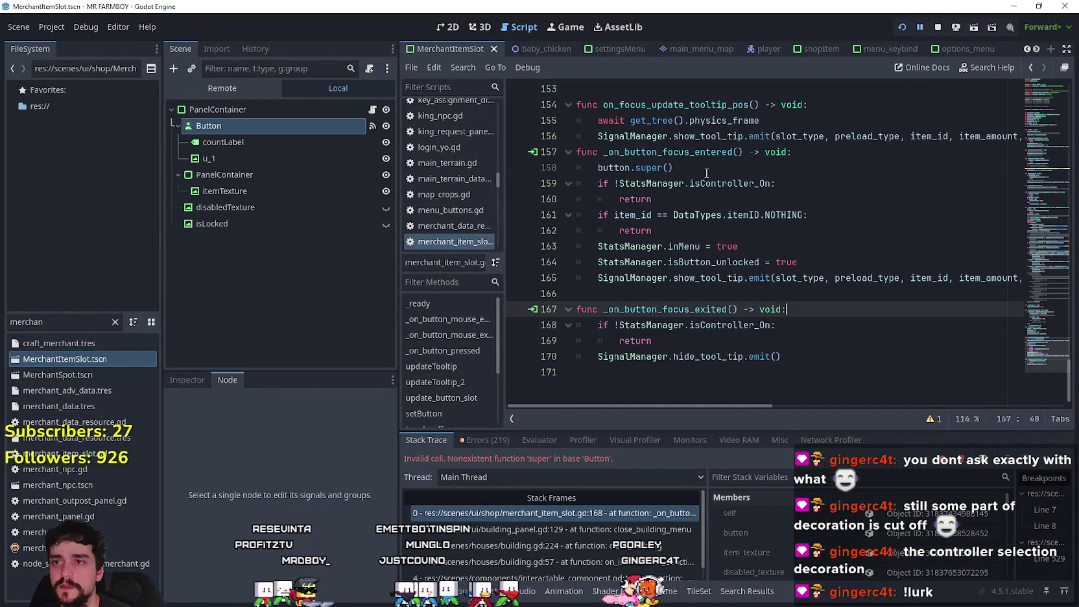
drag(707, 173, 554, 155)
drag(674, 168, 527, 167)
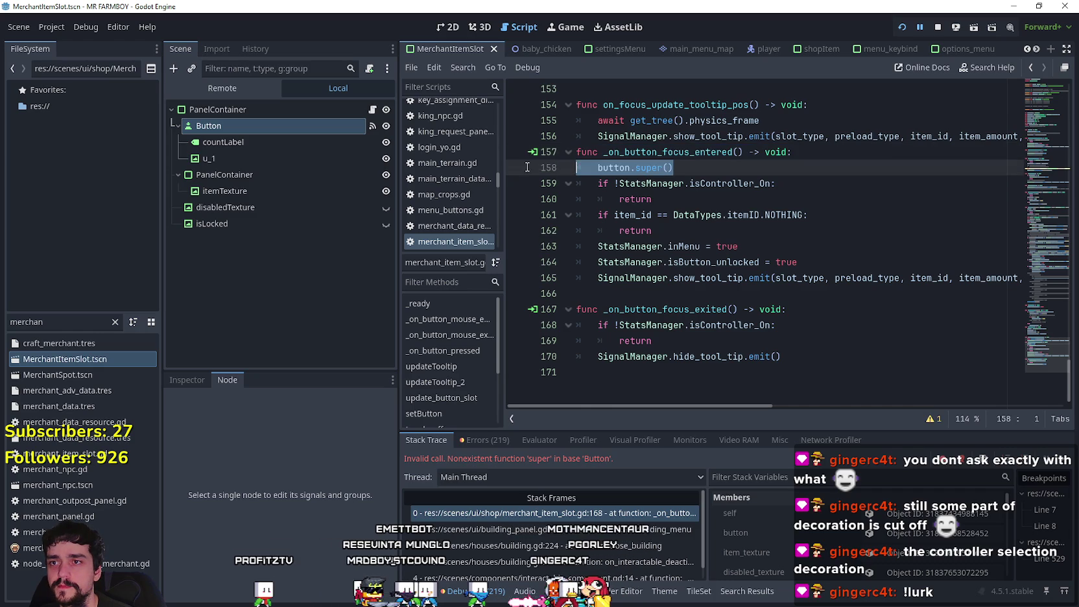
key(BackSpace)
key(BackSpace)
key(ctrl+s)
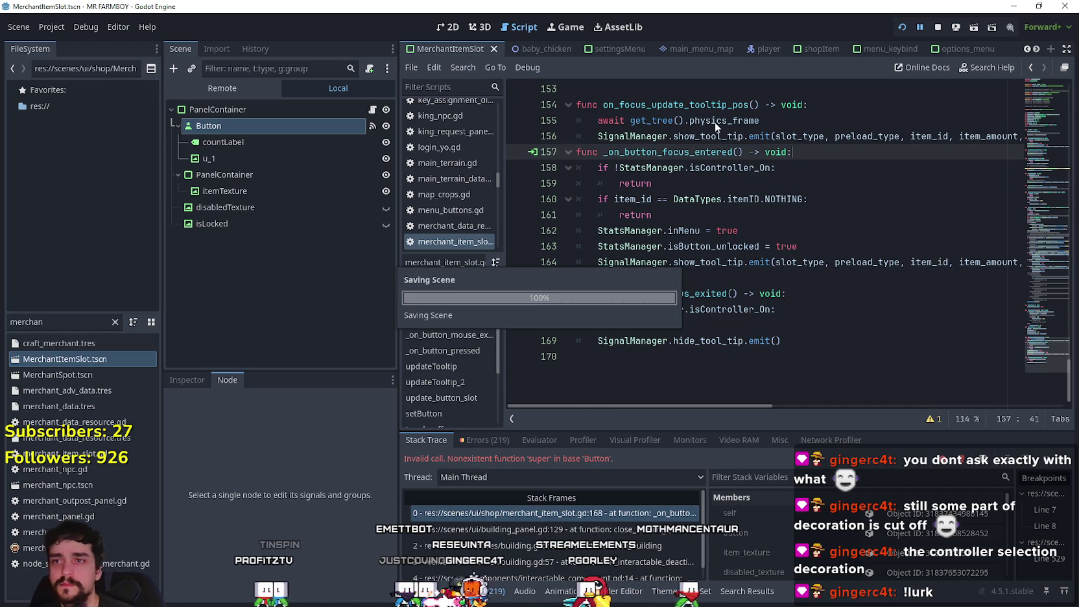
key(F12)
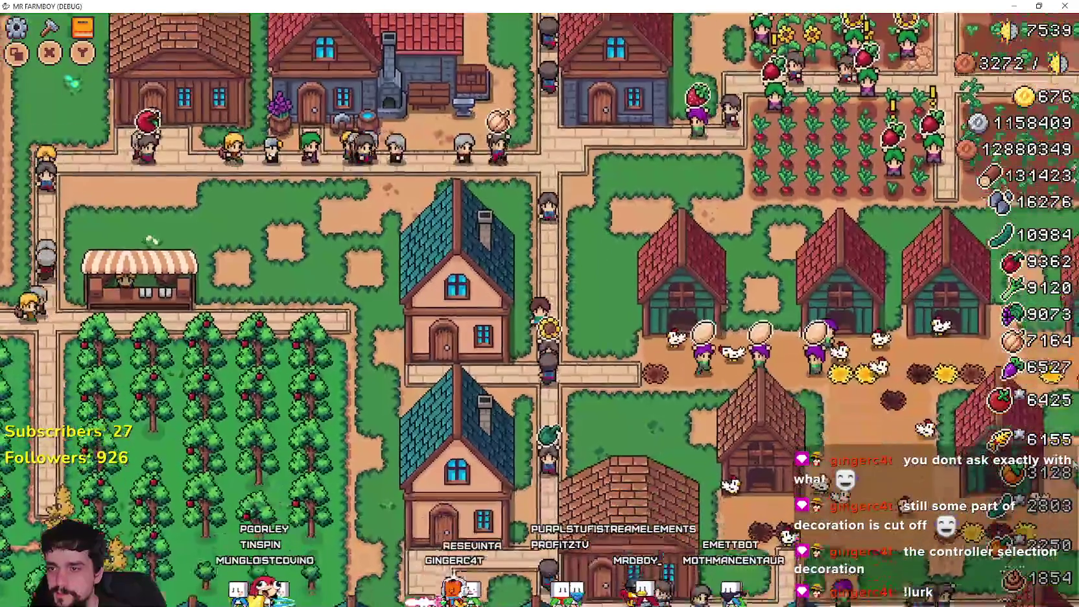
Step: In the game, buy the second House upgrade, close the House and Crafting panels, and return to Godot
key(space)
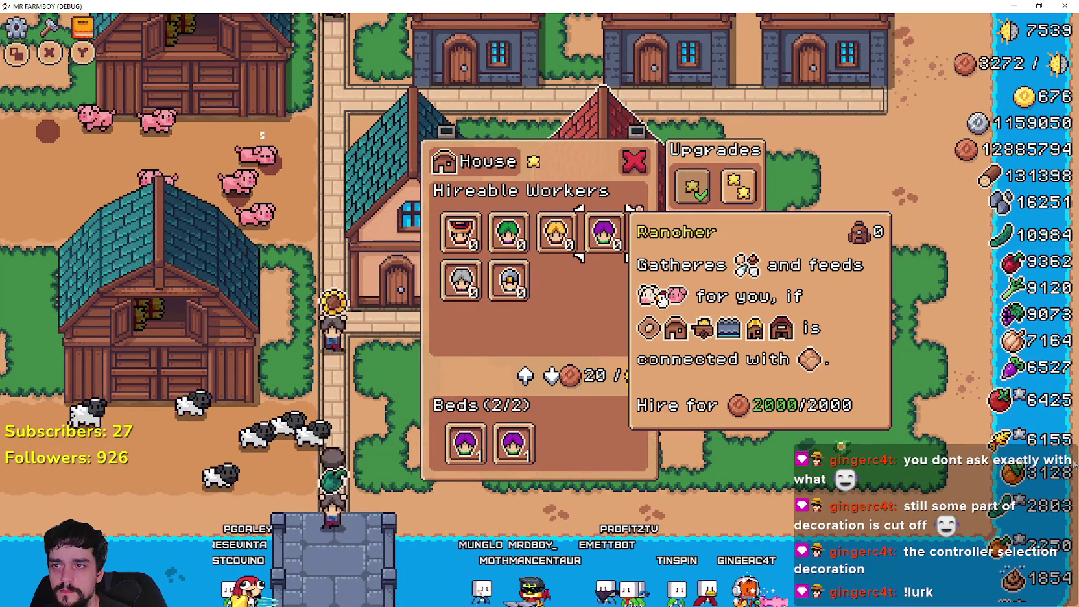
key(Left)
key(Right)
key(Right)
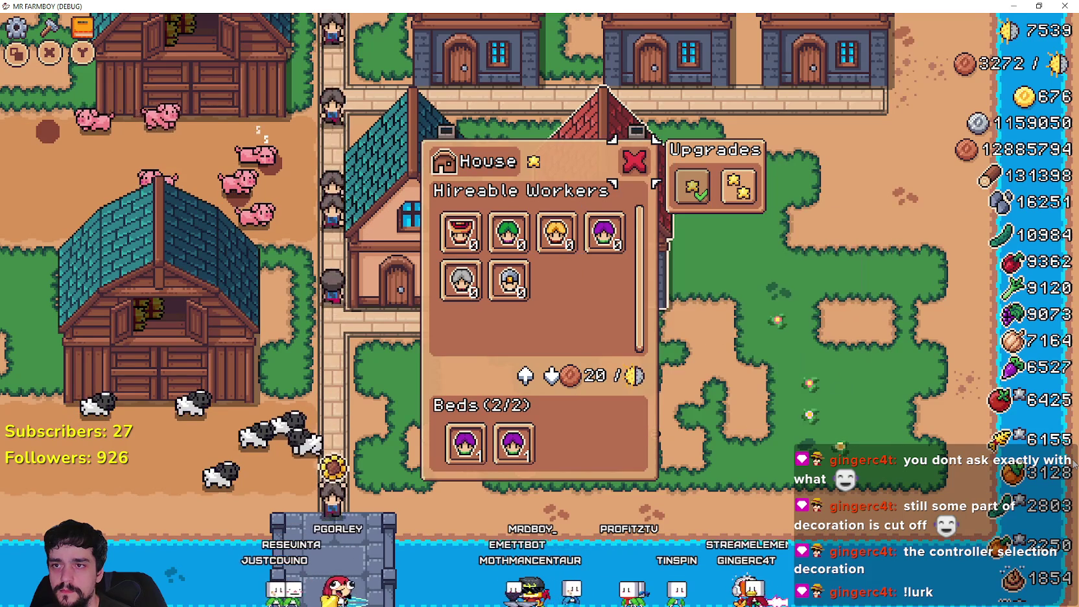
key(Up)
key(Right)
key(Return)
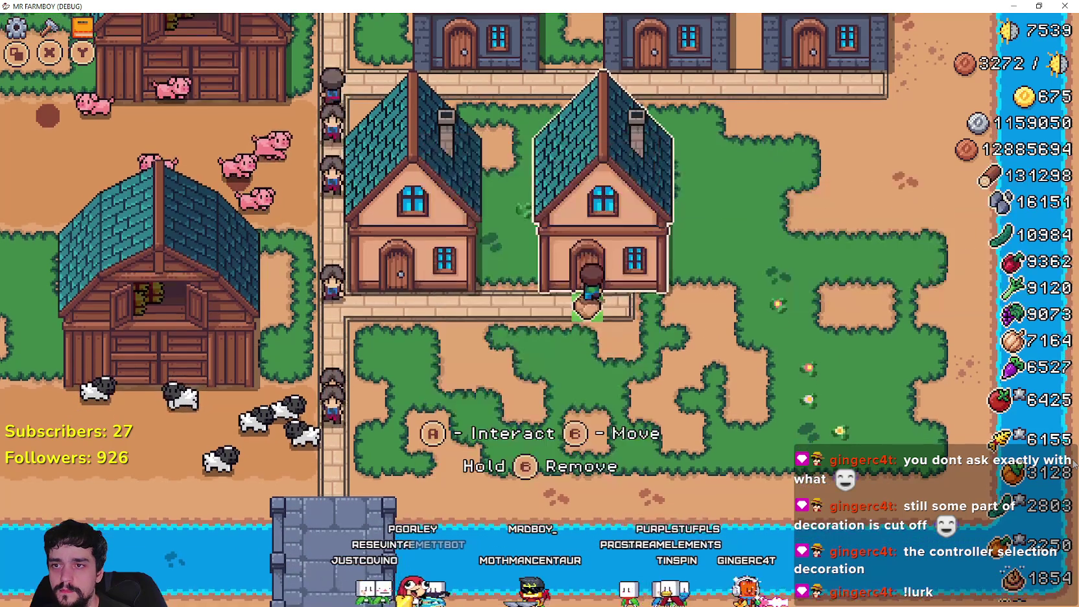
key(Down)
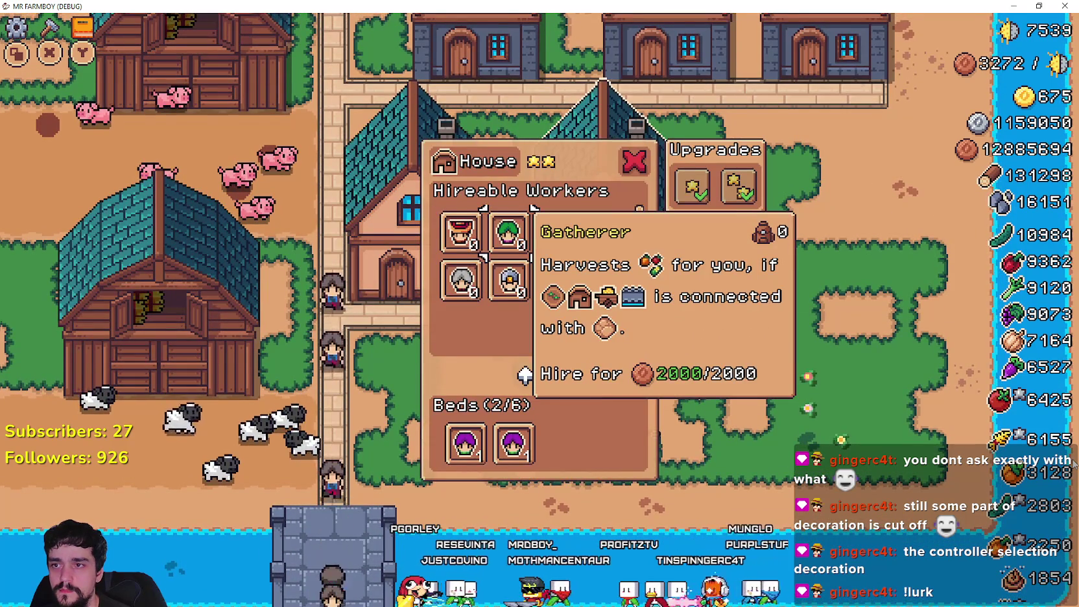
key(Escape)
key(c)
key(Escape)
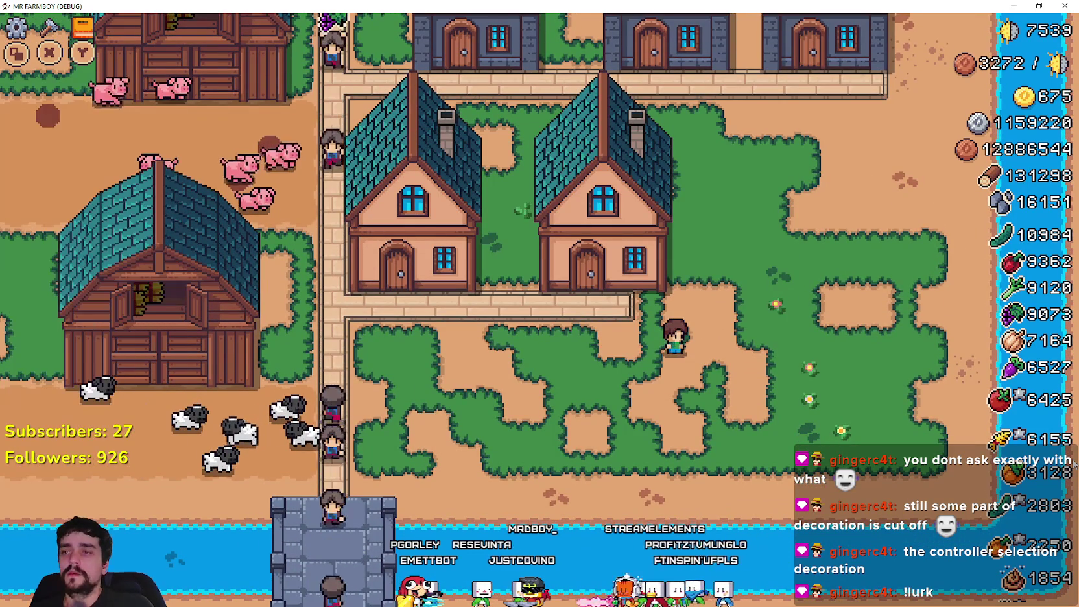
key(alt+Tab)
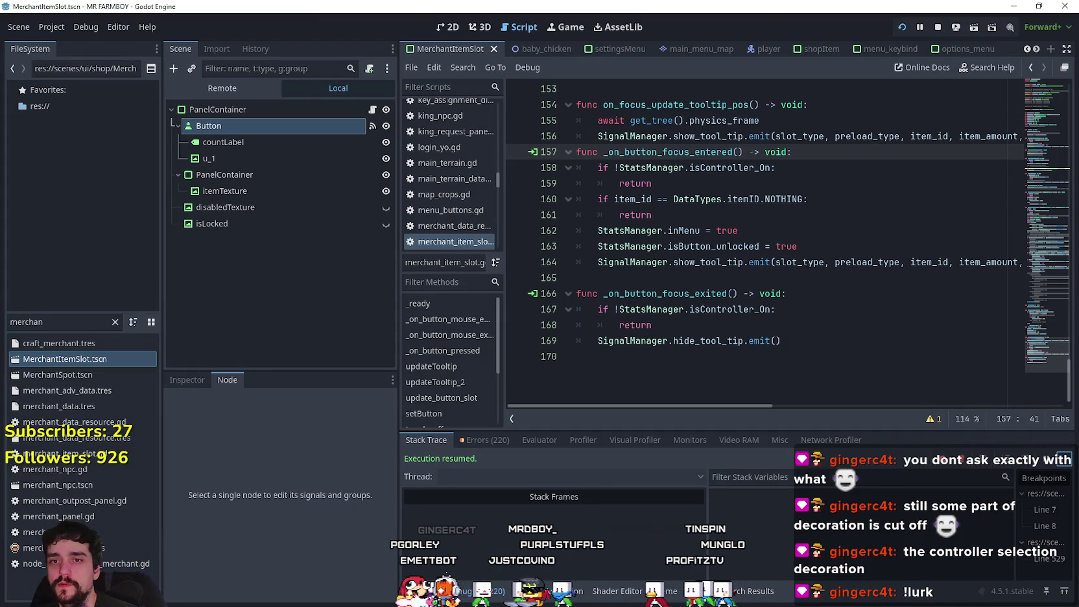
Step: Declare a new 'signal on_focused' after the index_id variable near line 27
drag(1036, 350, 1027, 124)
click(897, 248)
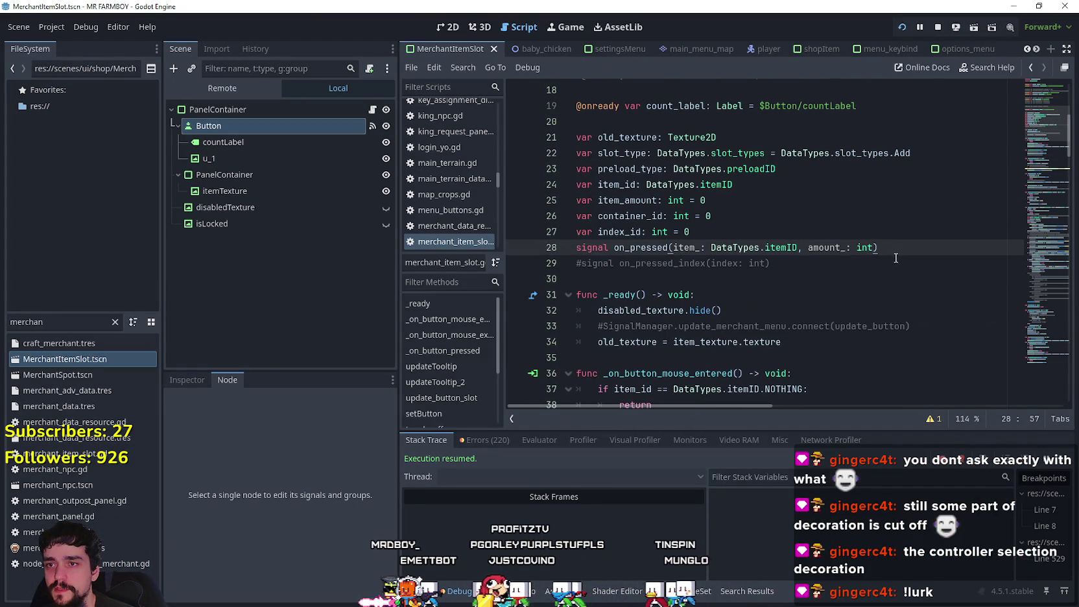
click(846, 235)
key(Return)
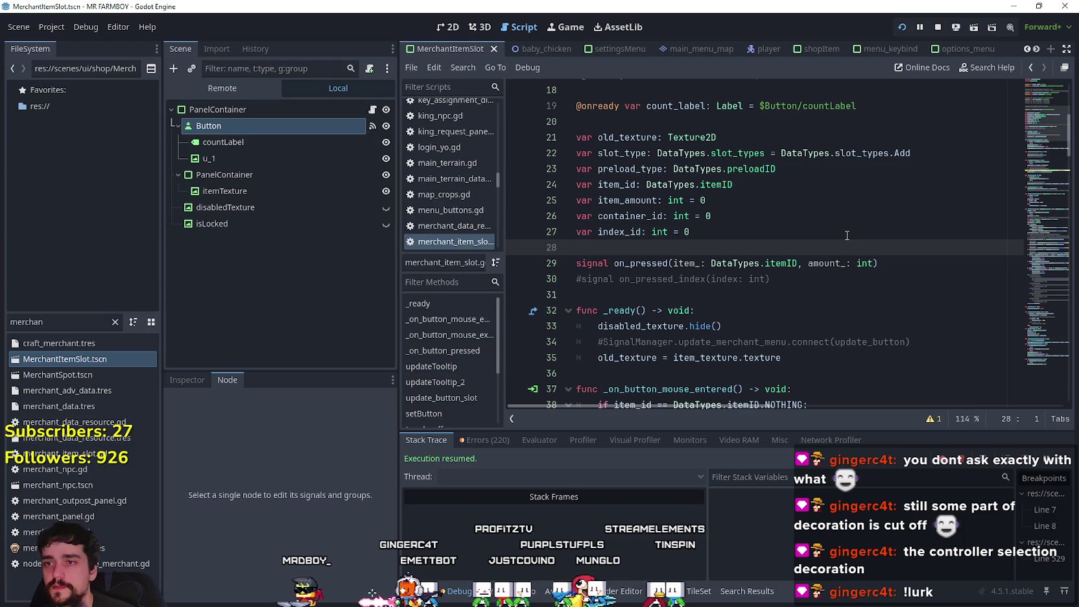
text(signal on_focused)
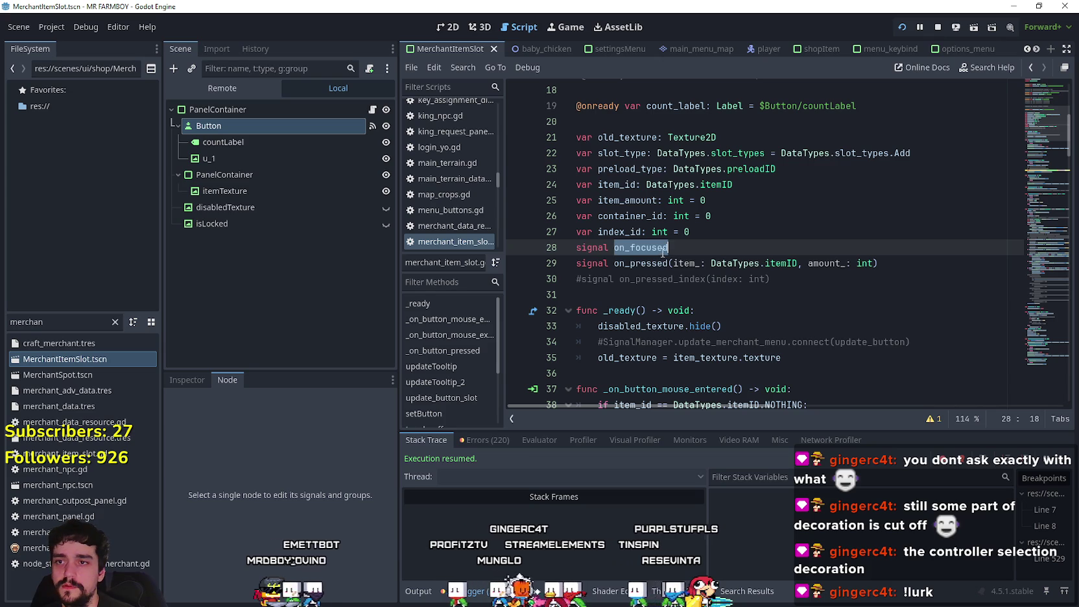
Step: Add on_focused.emit() at the end of _on_button_focus_entered and save the script
drag(1027, 122, 1027, 353)
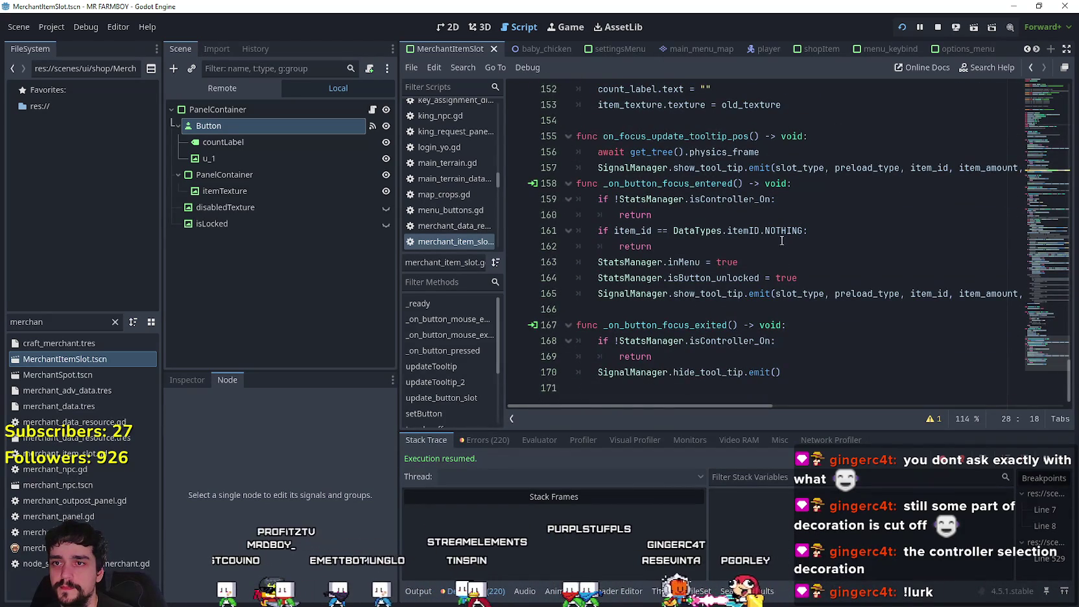
click(823, 184)
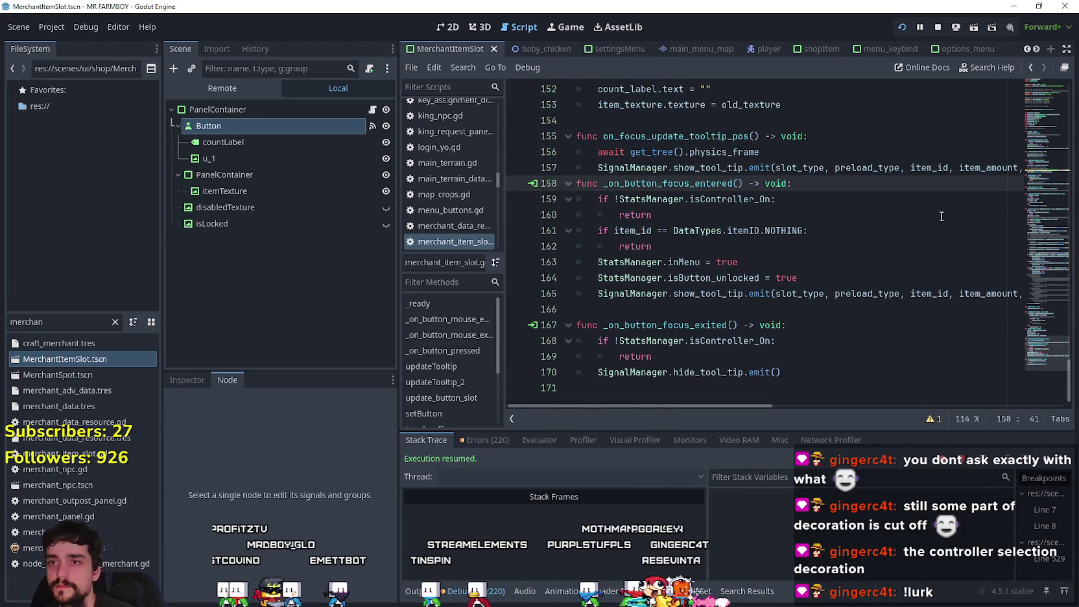
click(790, 262)
click(722, 215)
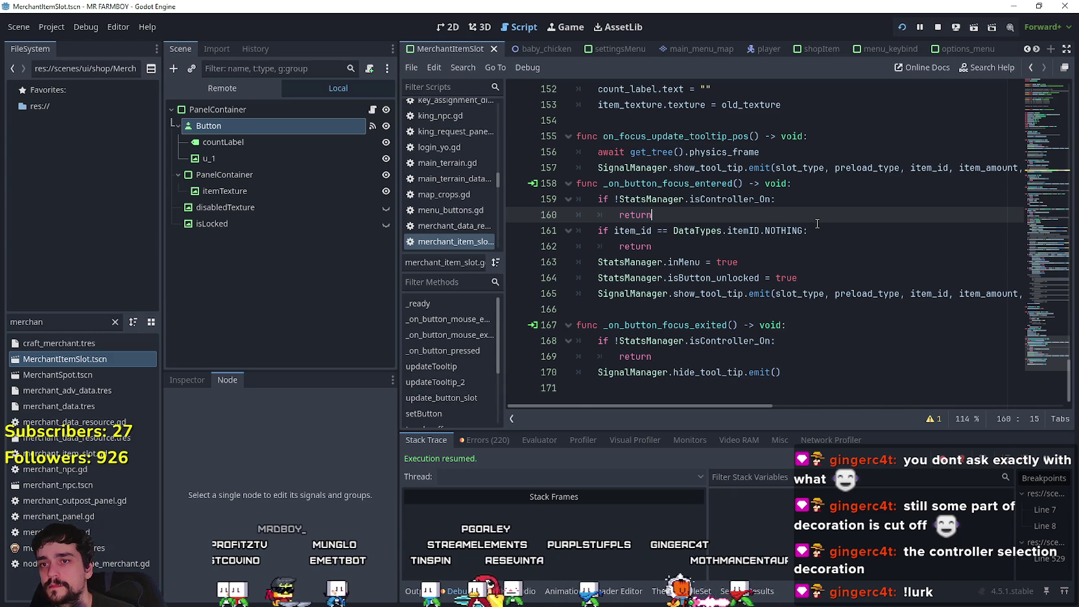
click(715, 246)
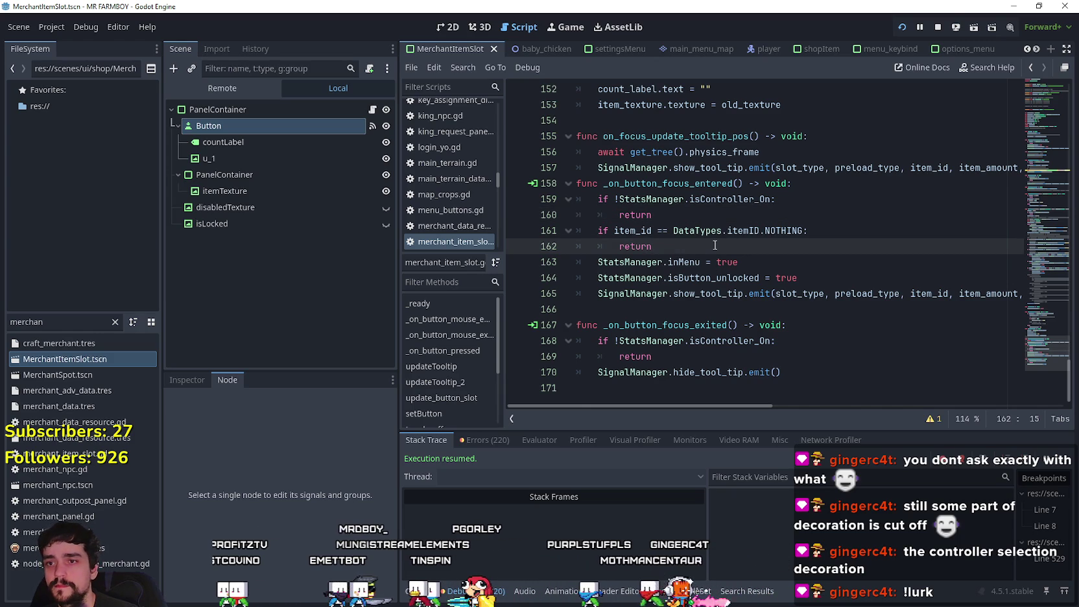
key(Return)
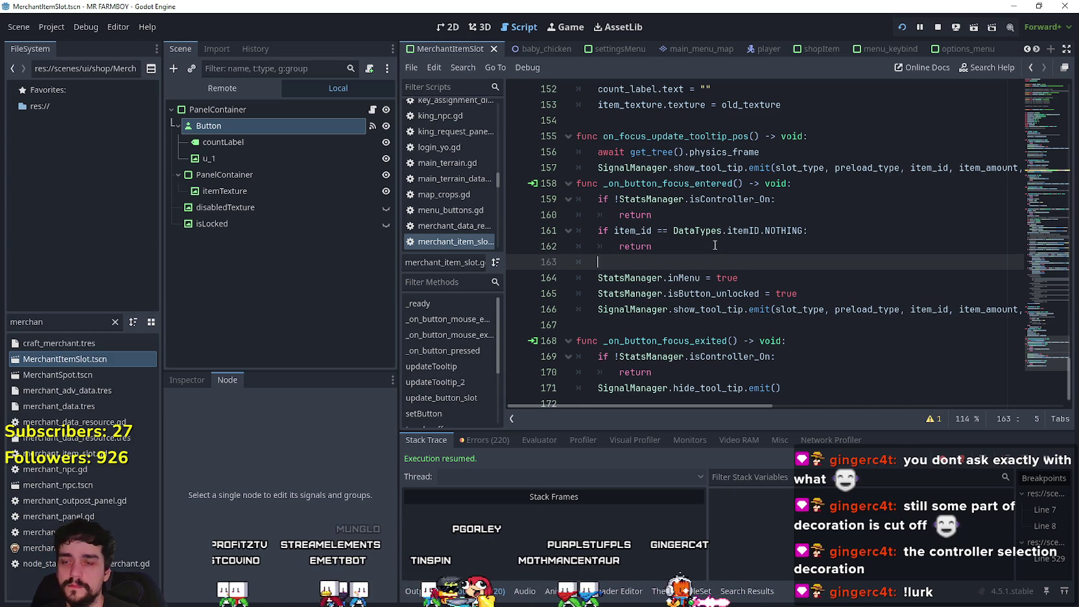
key(BackSpace)
key(BackSpace)
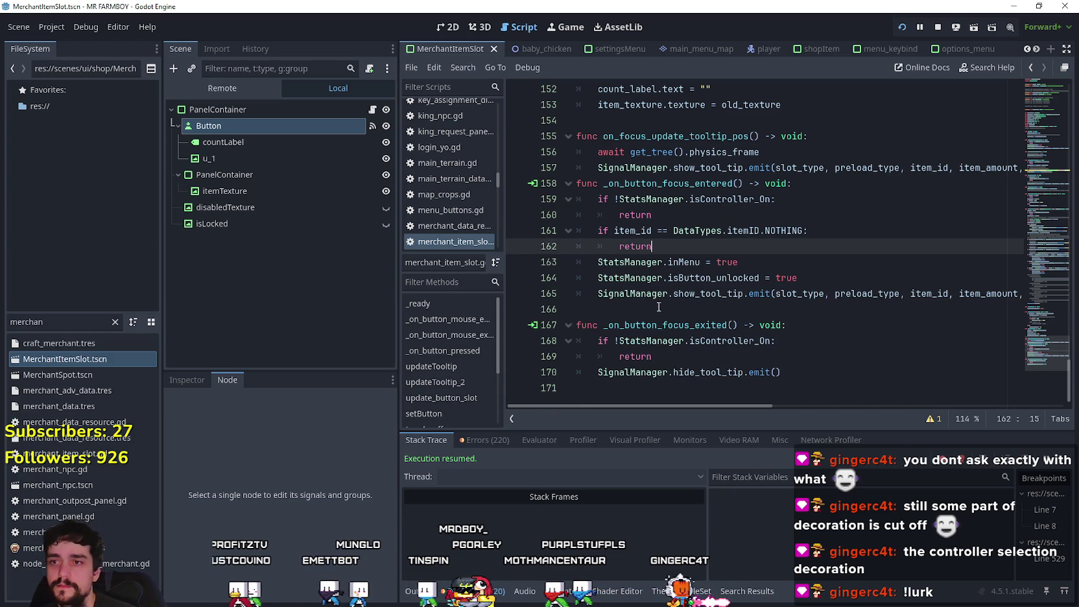
click(646, 315)
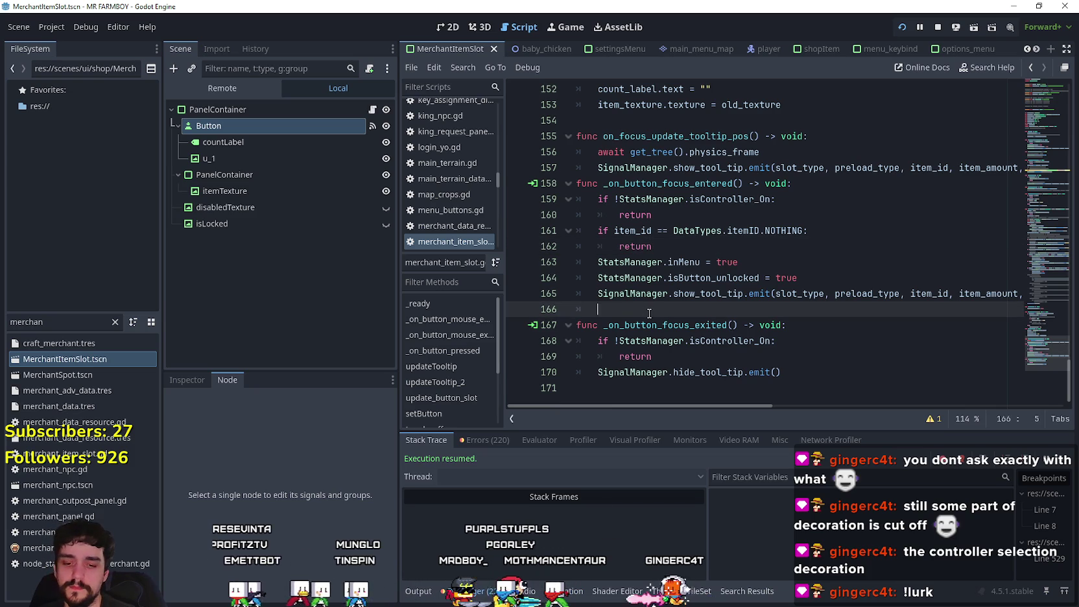
text(on_focused.emit()
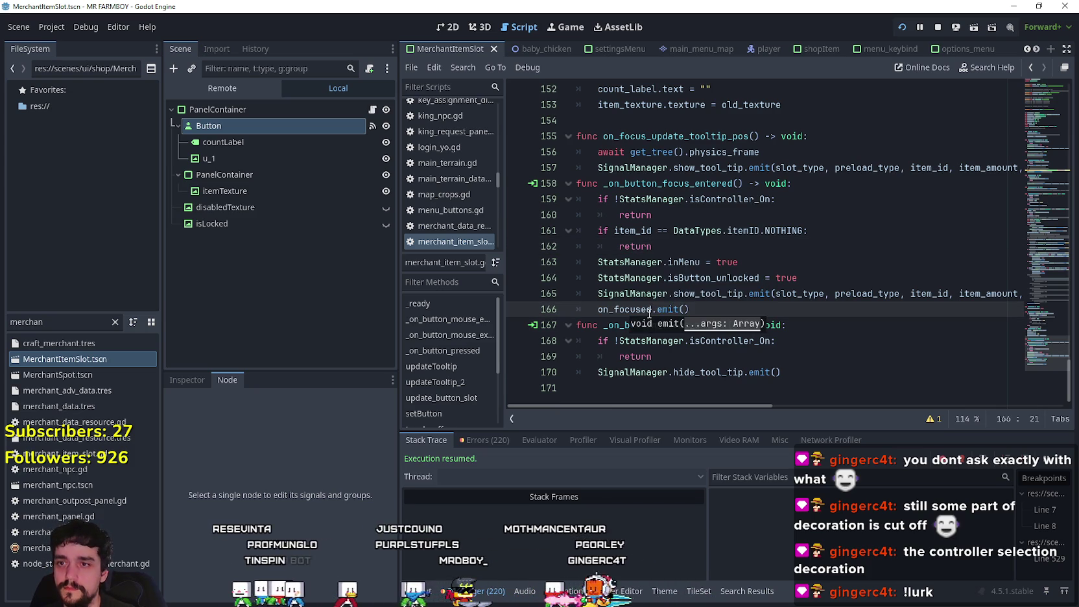
click(739, 310)
key(ctrl+s)
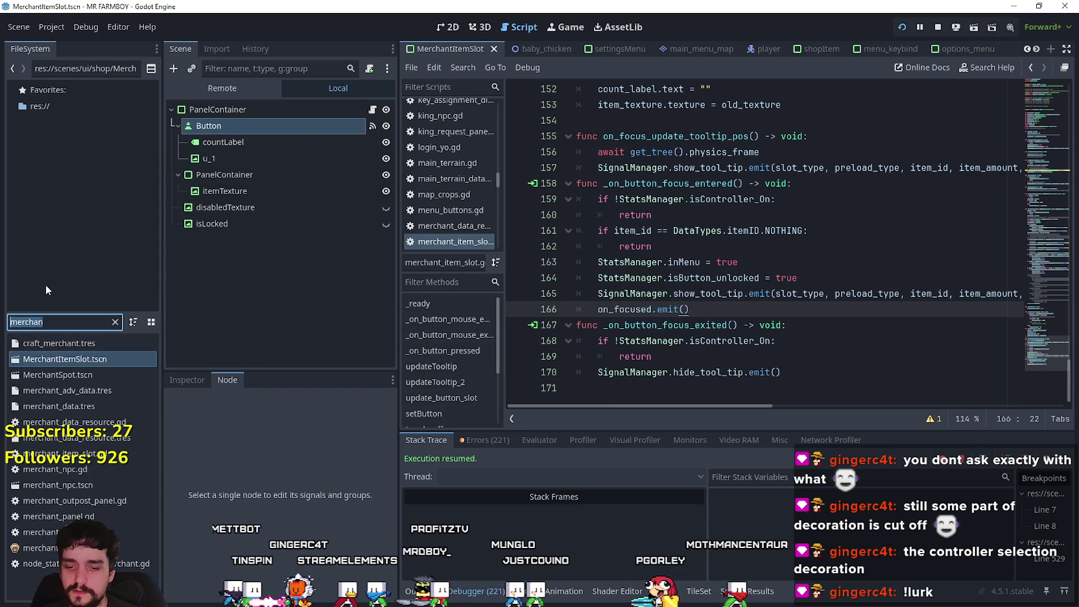
Step: Open game_screen.tscn, stop the running game, and open building_panel.gd
text(game_)
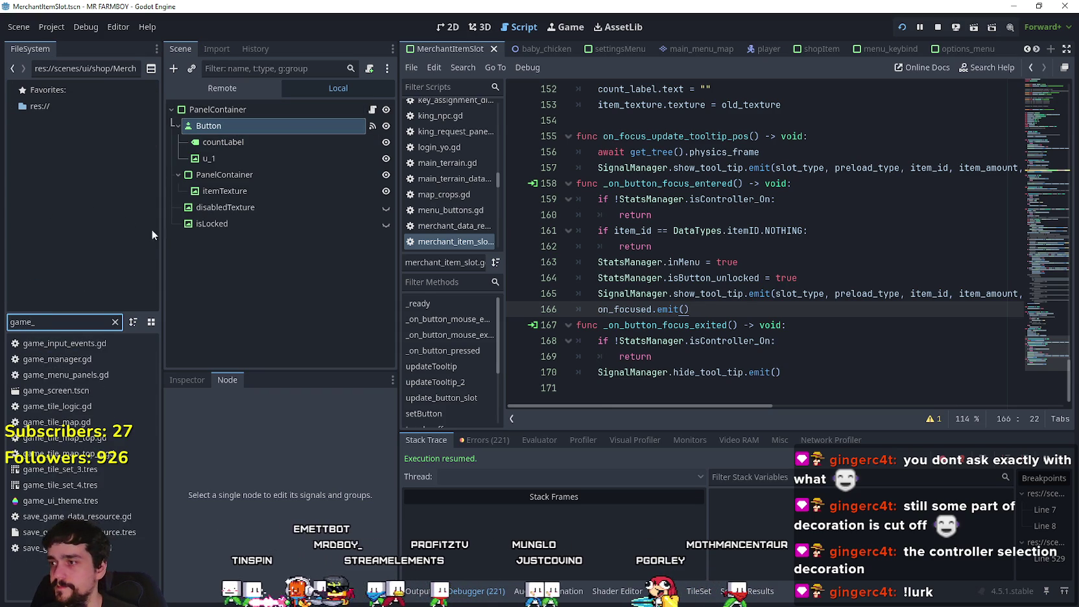
double_click(78, 392)
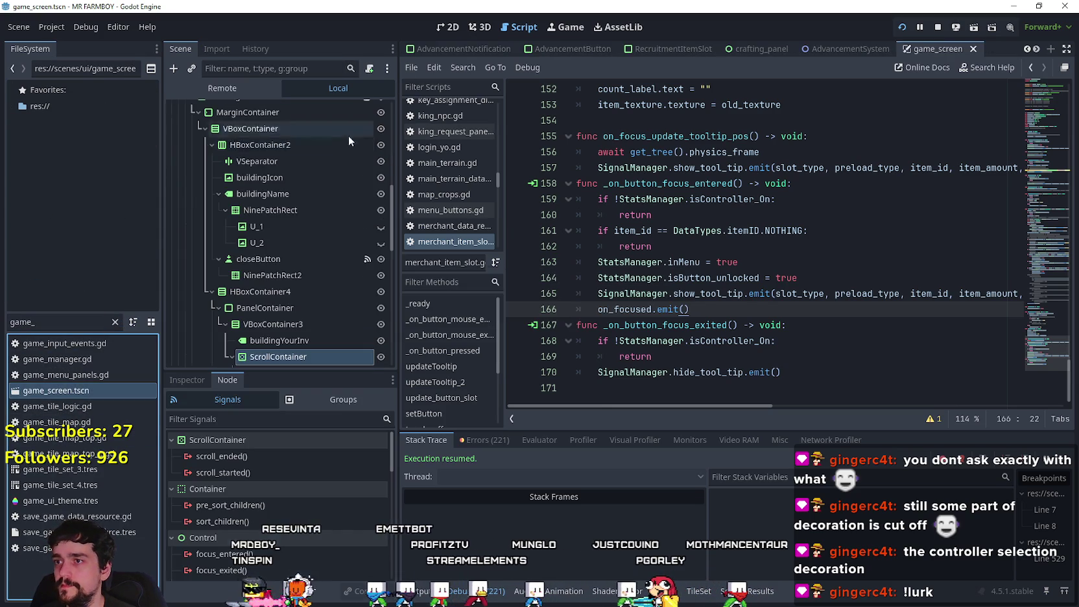
click(940, 27)
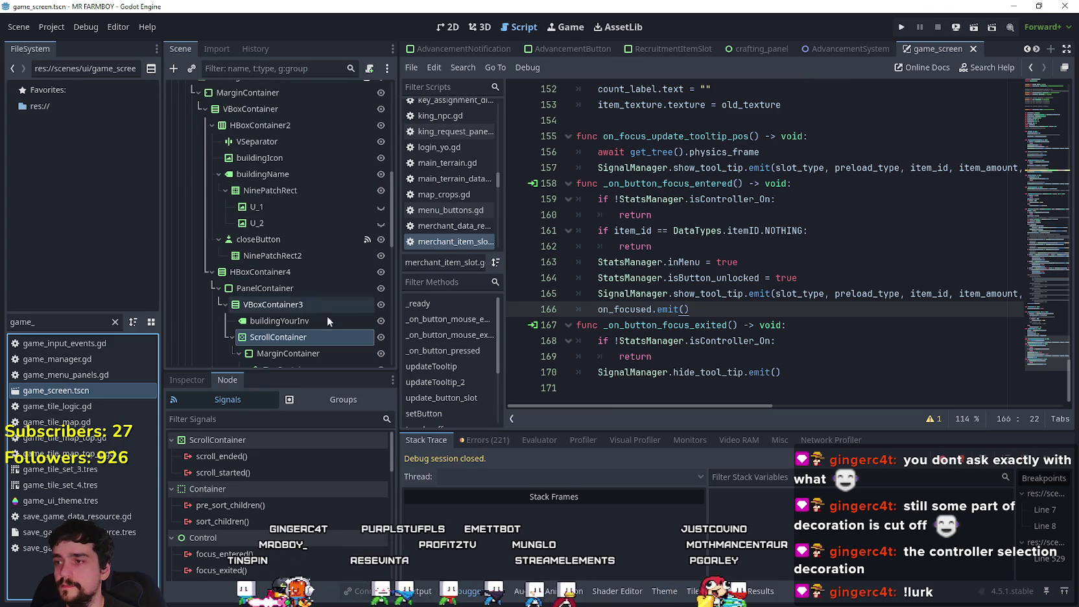
scroll(315, 285, up, 3)
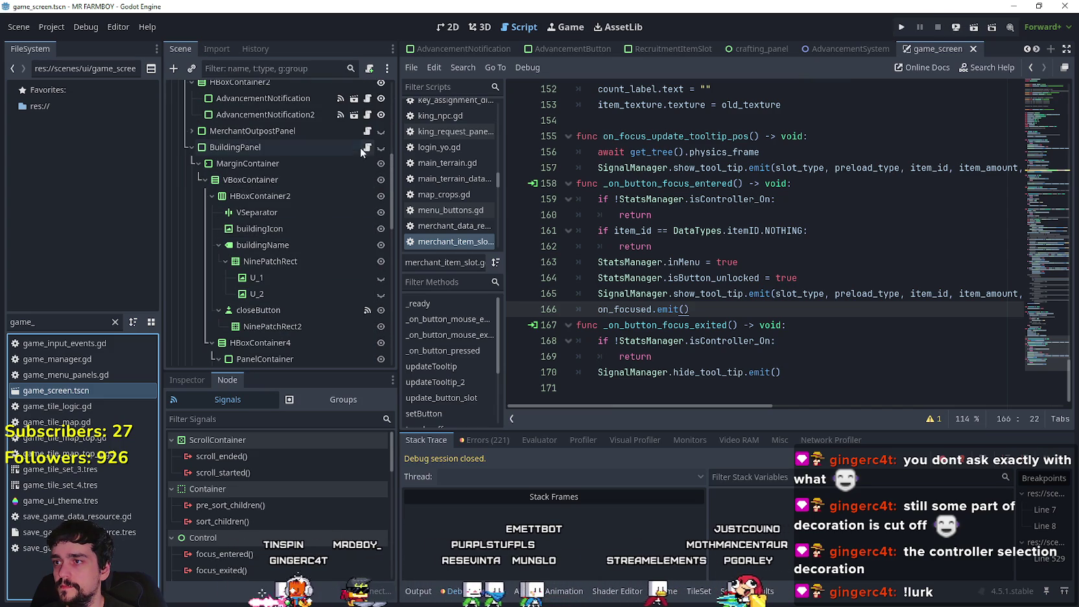
click(367, 148)
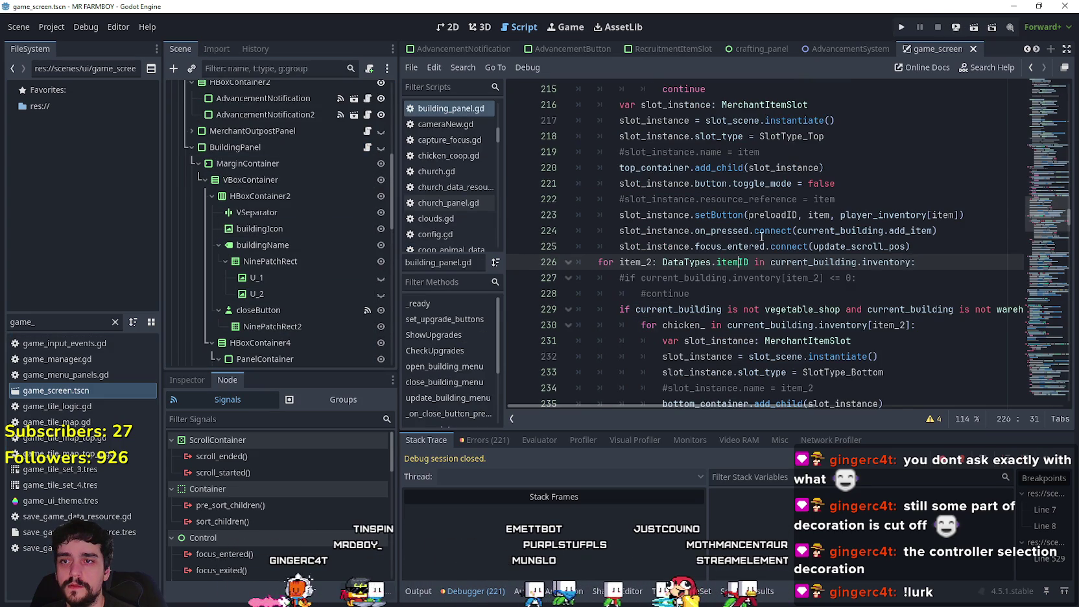
Step: Replace focus_entered with on_focused on both slot connect lines and save
click(740, 242)
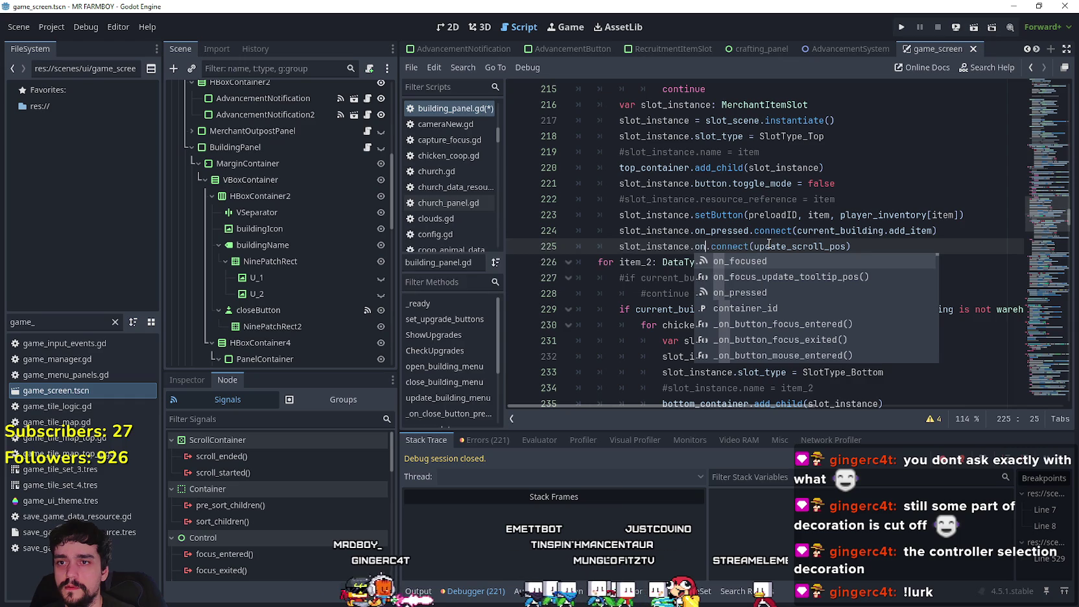
text(_focu)
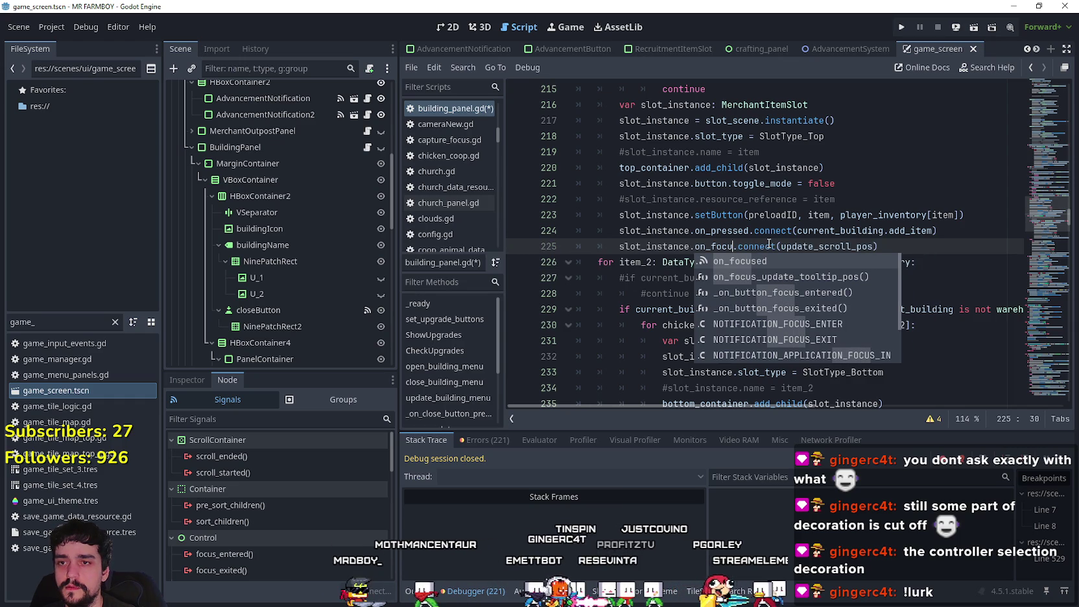
key(Return)
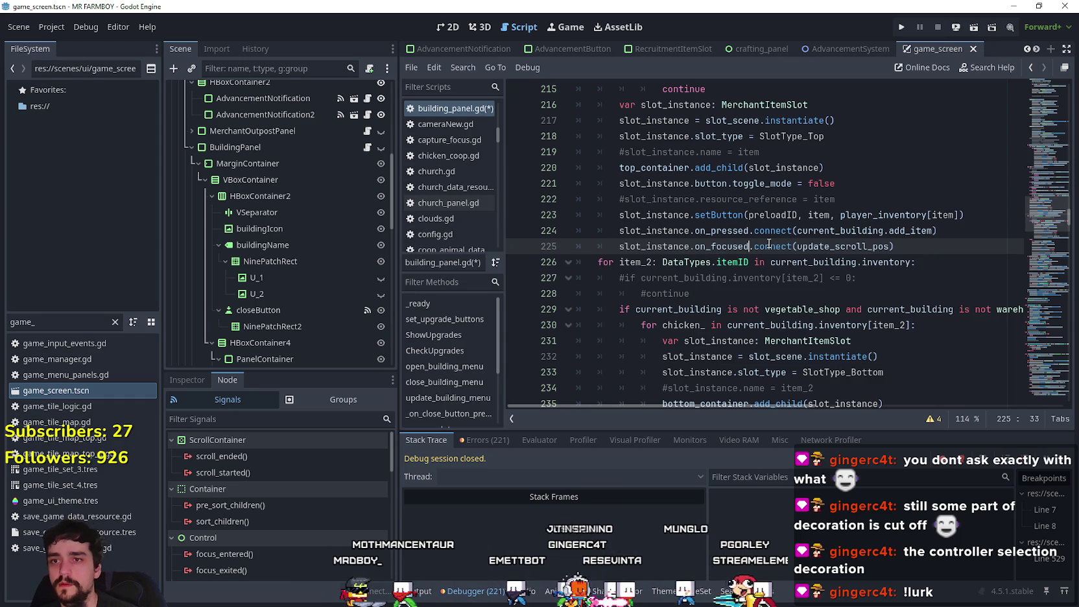
key(ctrl+s)
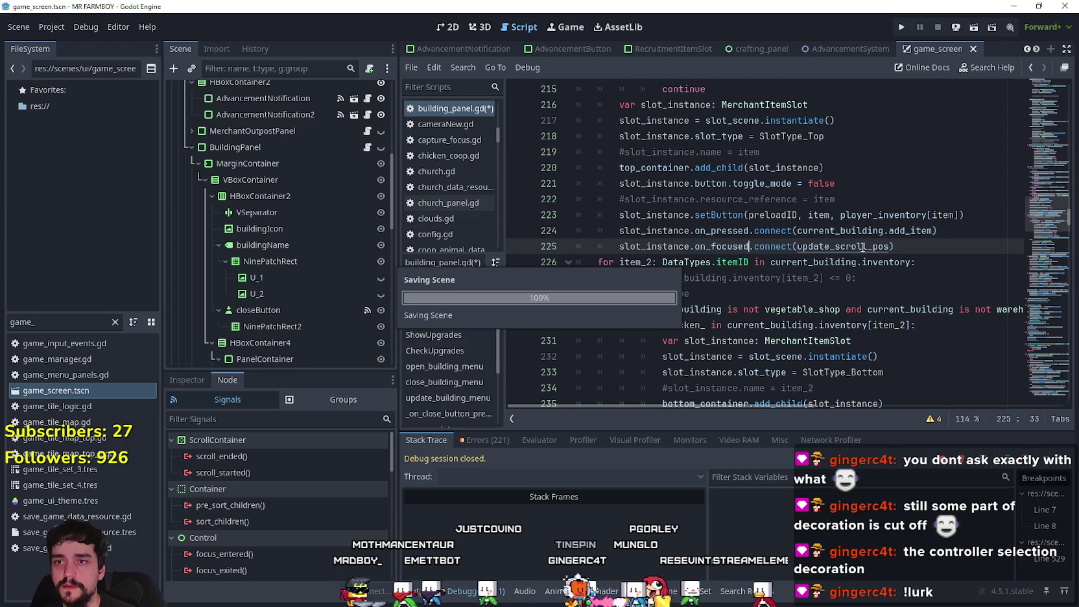
double_click(728, 246)
key(ctrl+c)
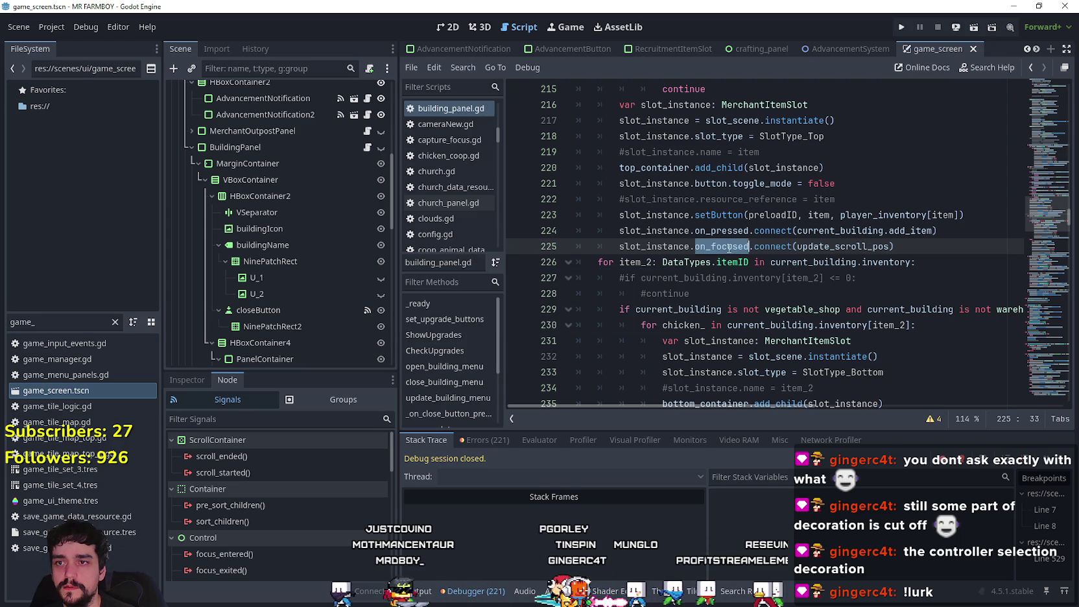
scroll(906, 287, up, 9)
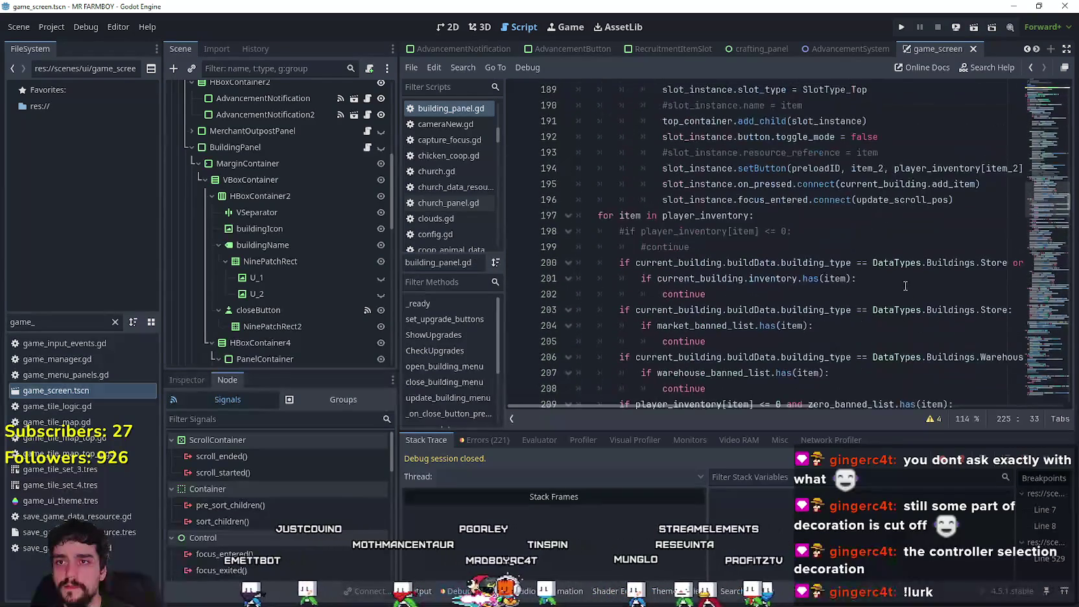
double_click(774, 199)
key(ctrl+v)
key(ctrl+s)
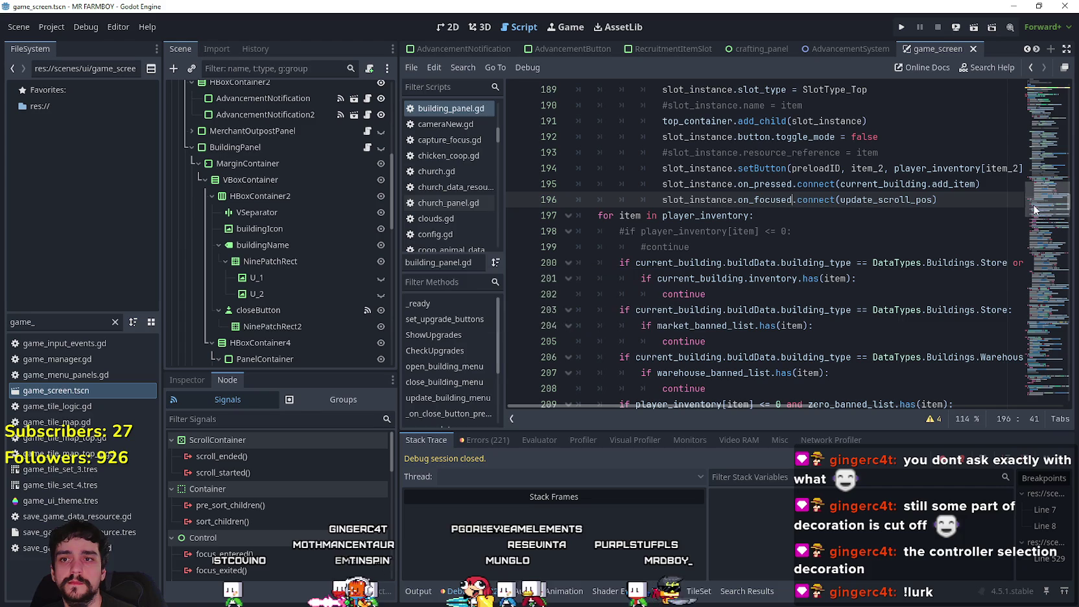
Step: Delete the isController_On early return from update_scroll_pos and save building_panel.gd
drag(1043, 216, 1037, 392)
click(693, 312)
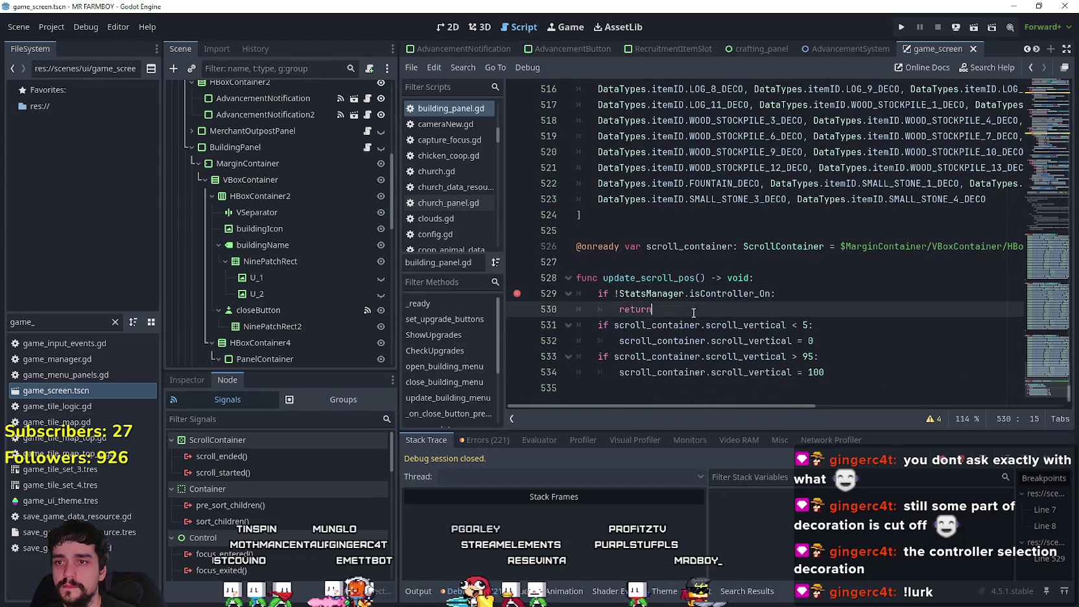
key(ctrl+s)
drag(693, 313, 603, 293)
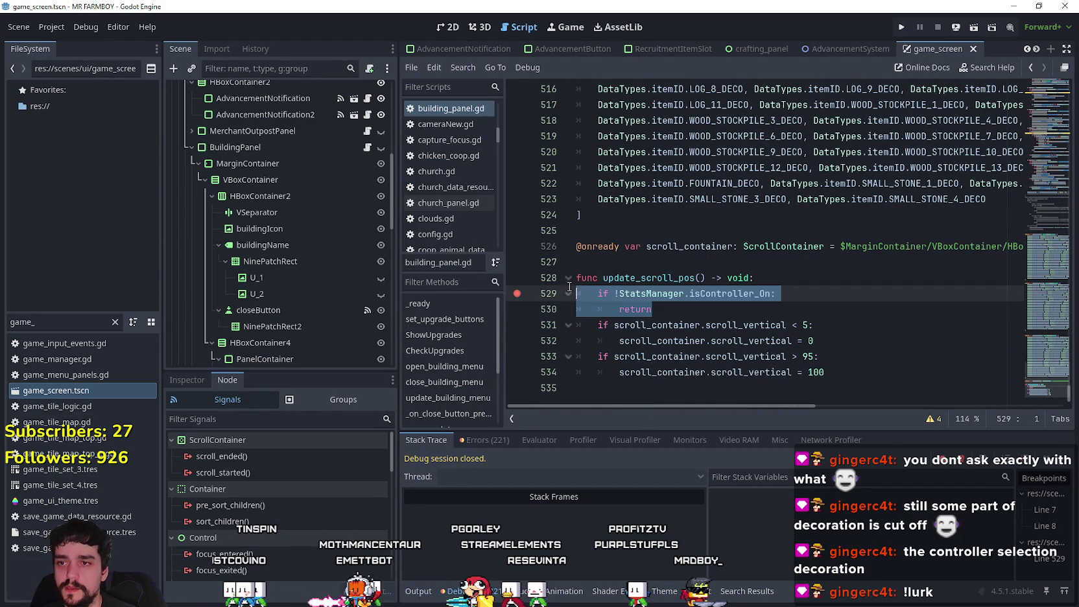
key(BackSpace)
key(BackSpace)
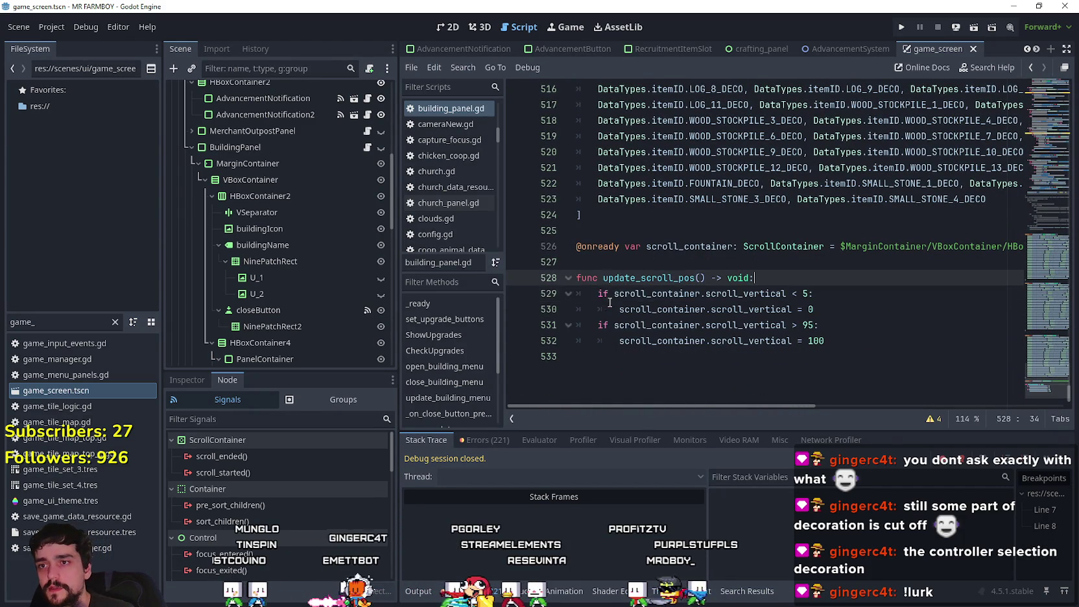
key(ctrl+s)
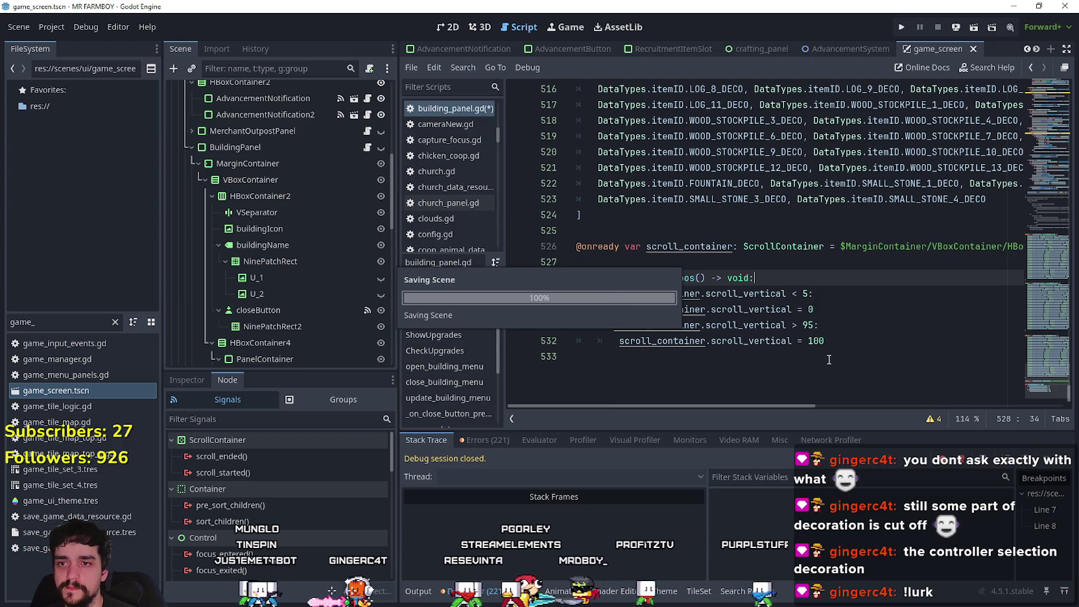
Step: Save building_panel.gd with the new scroll clamp and relaunch Mr Farmboy to its title menu
click(836, 367)
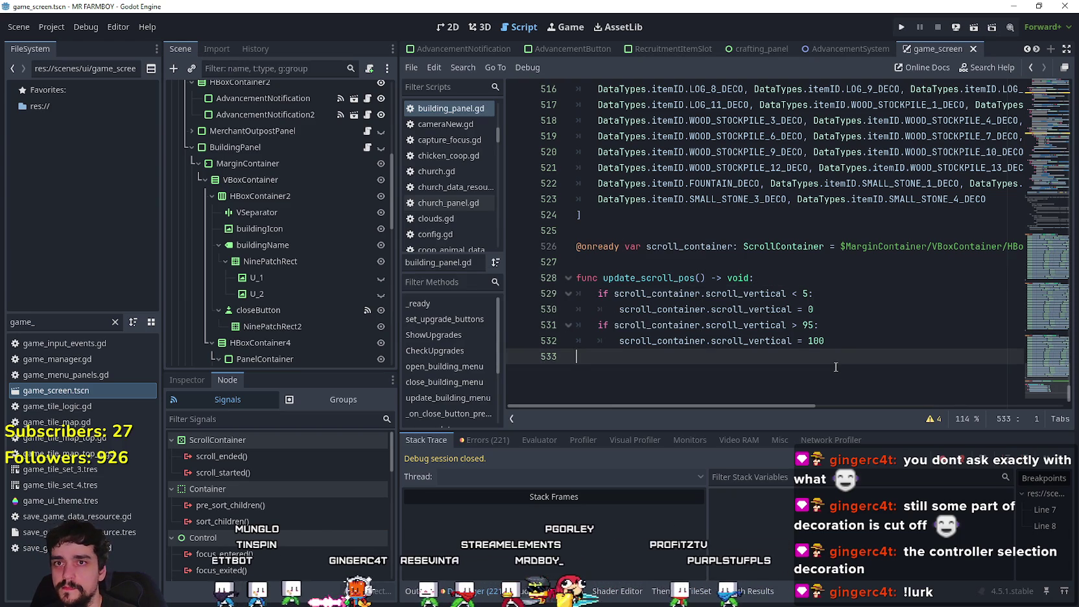
click(900, 29)
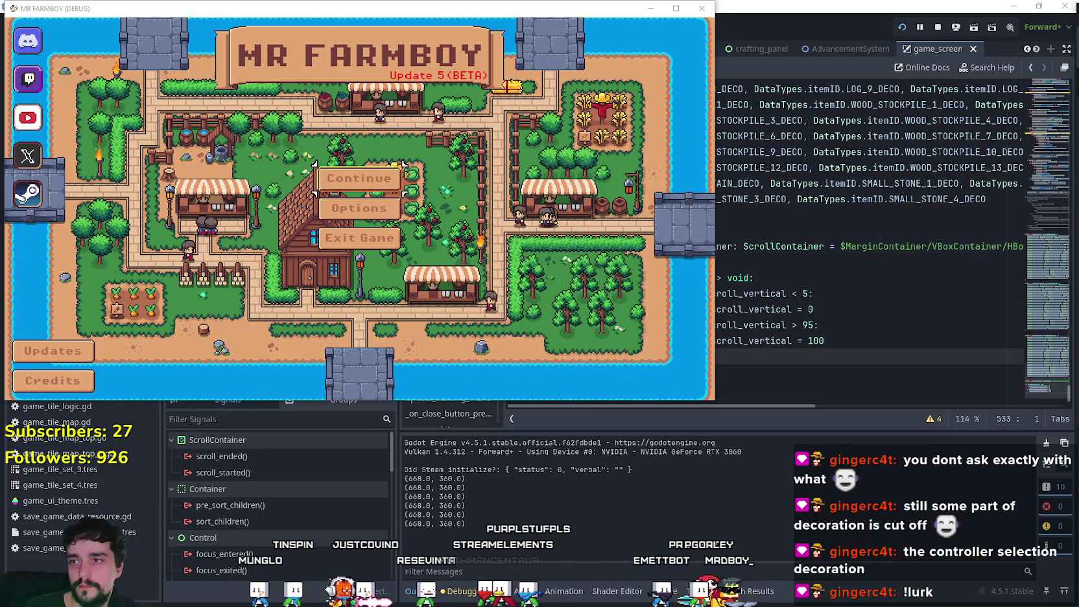
Step: Load a save game from the title menu and open the Warehouse inventory panel
key(Return)
key(Up)
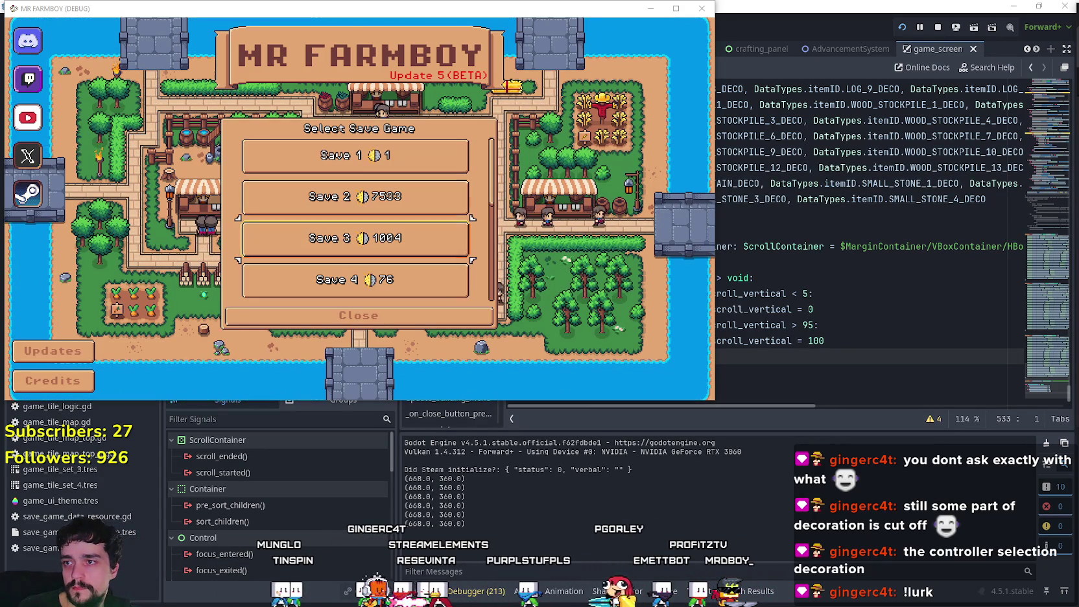
key(Return)
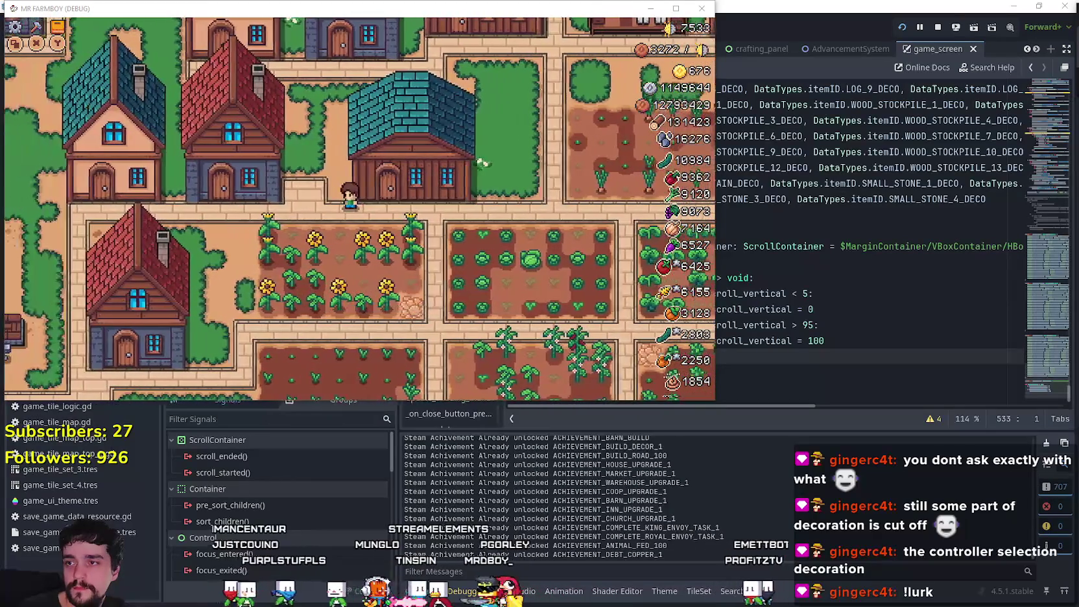
key(e)
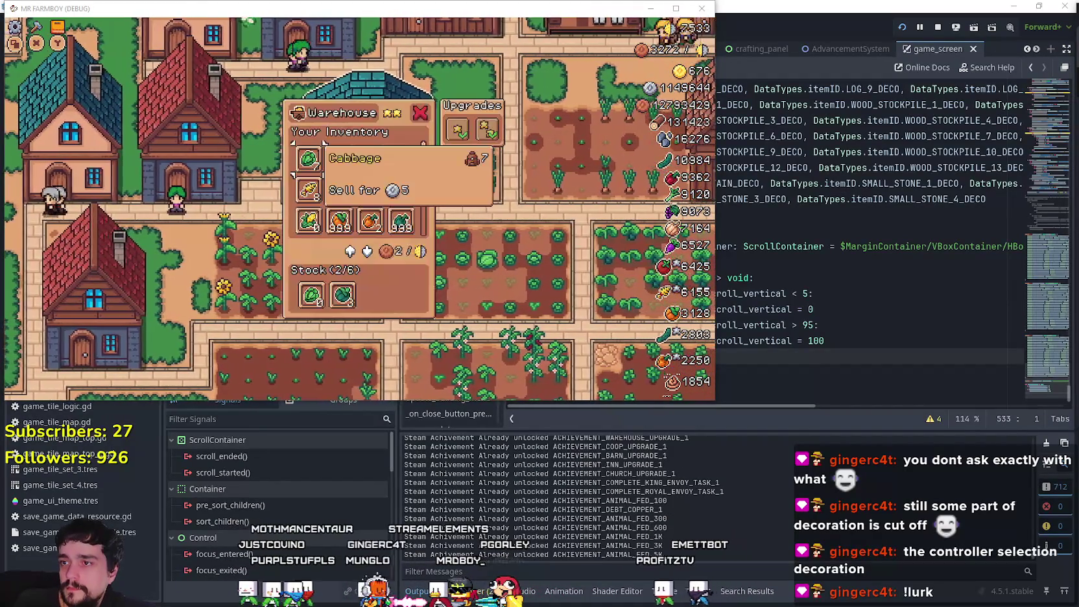
Step: Maximize the game and move the selection from Wood down through Tomato to the bottom row
key(Right)
key(Right)
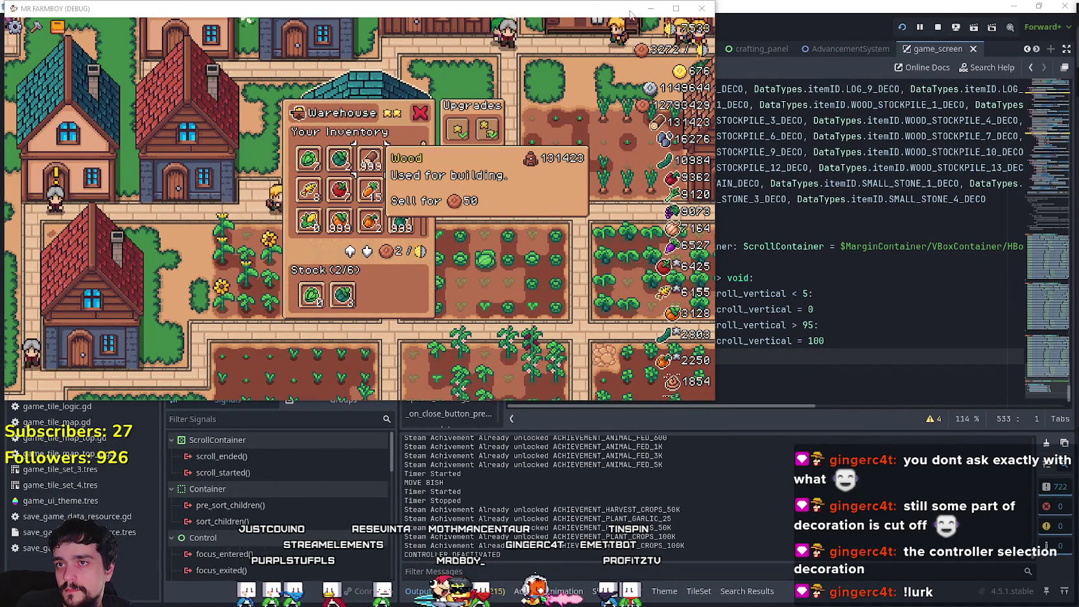
click(669, 9)
key(Left)
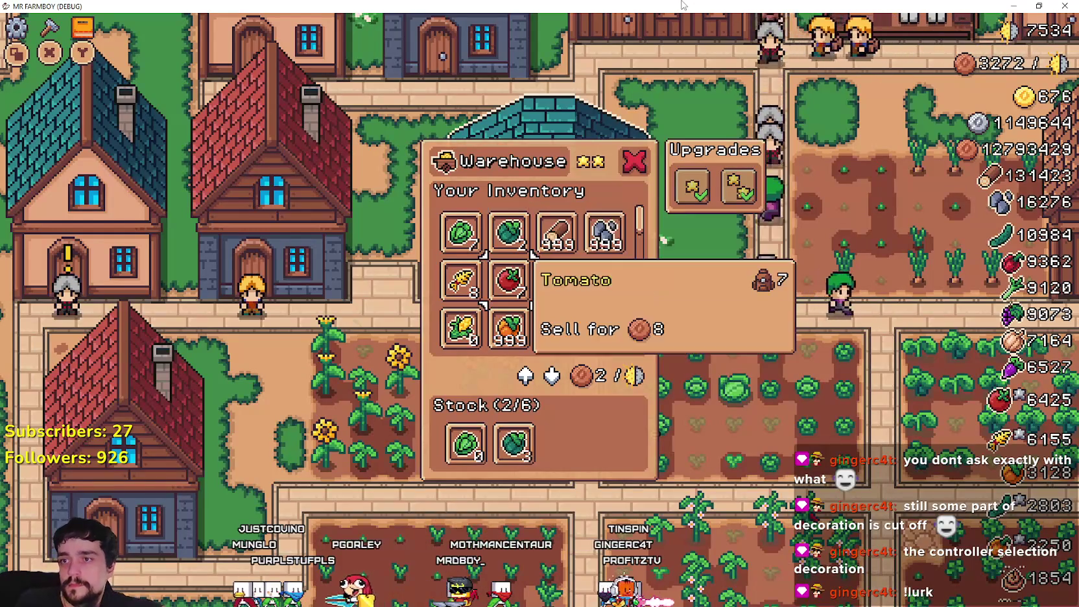
key(Right)
key(Right)
key(Left)
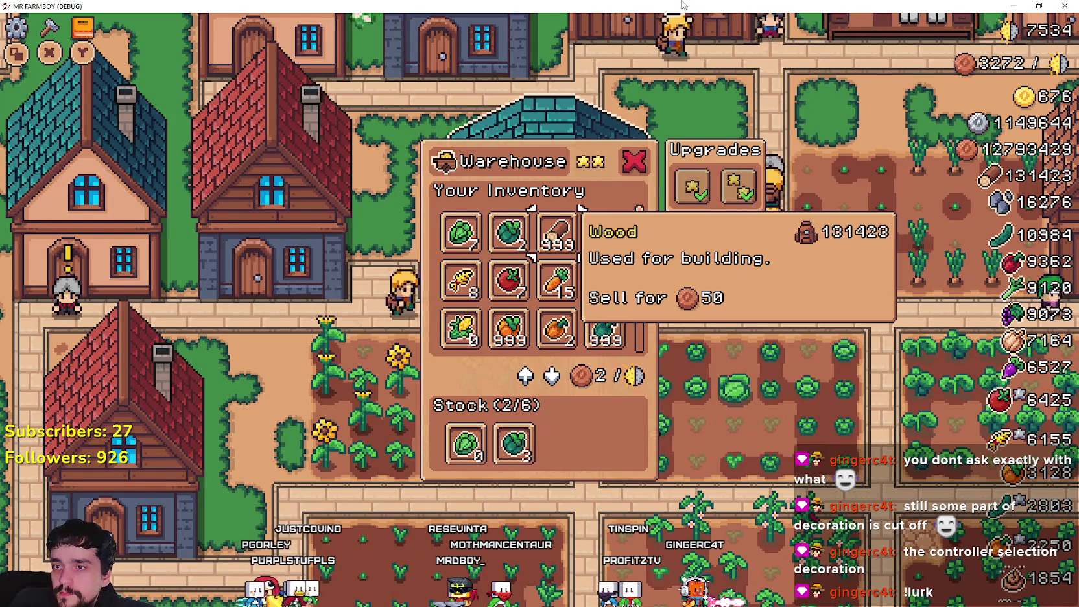
key(Left)
key(Down)
key(Down)
key(Down)
key(Right)
key(Right)
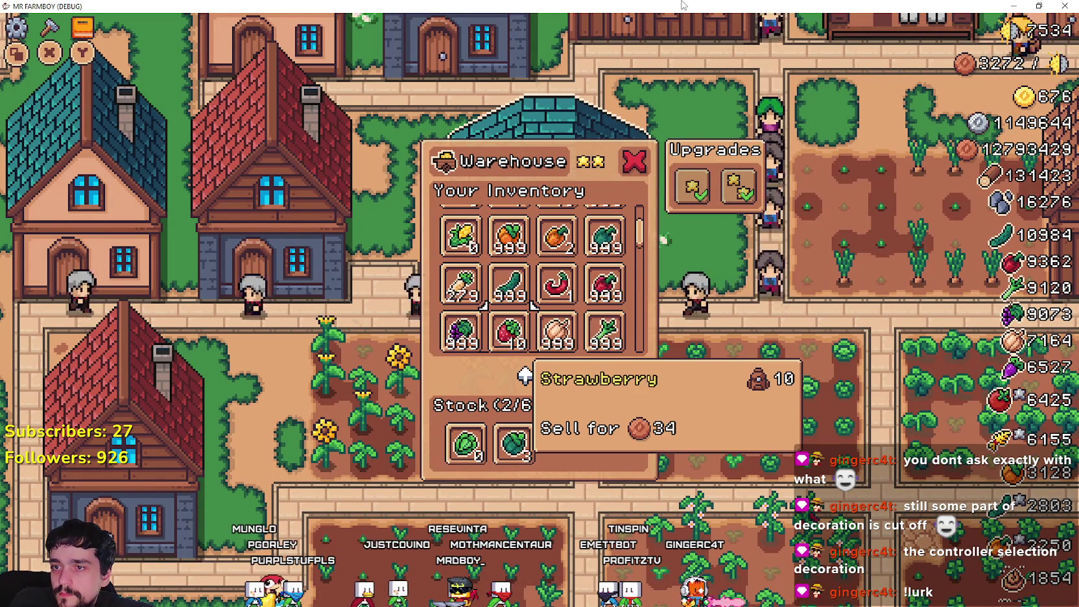
key(Down)
key(Left)
key(Left)
key(Down)
key(Down)
Step: Step through the lower rows (Stone, Turnip, Green Pepper) checking the grid scrolls, then return to the editor
key(Left)
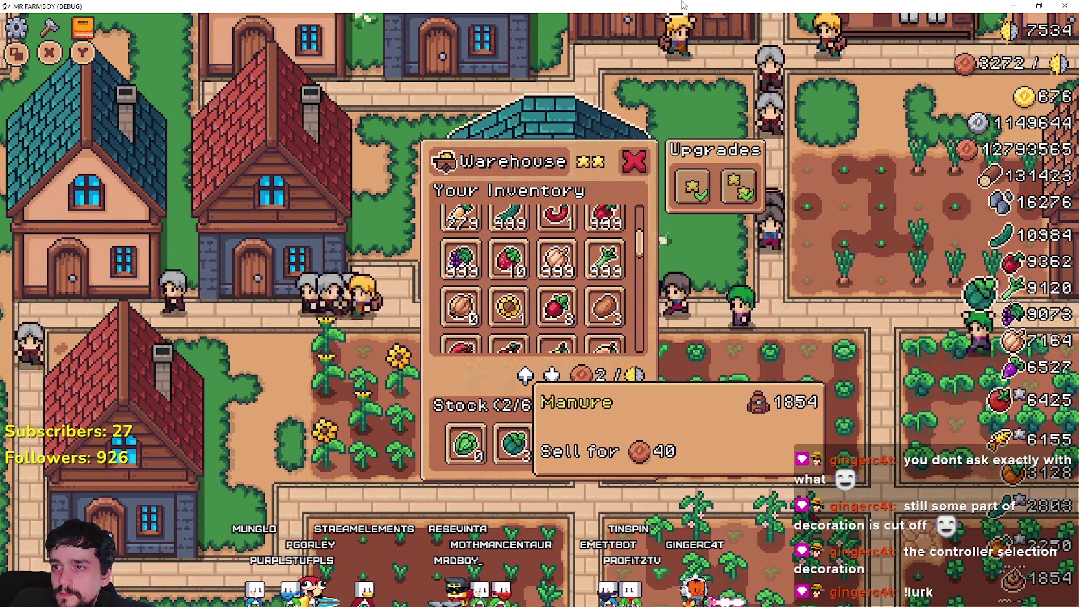
key(Up)
key(Up)
key(Up)
key(Up)
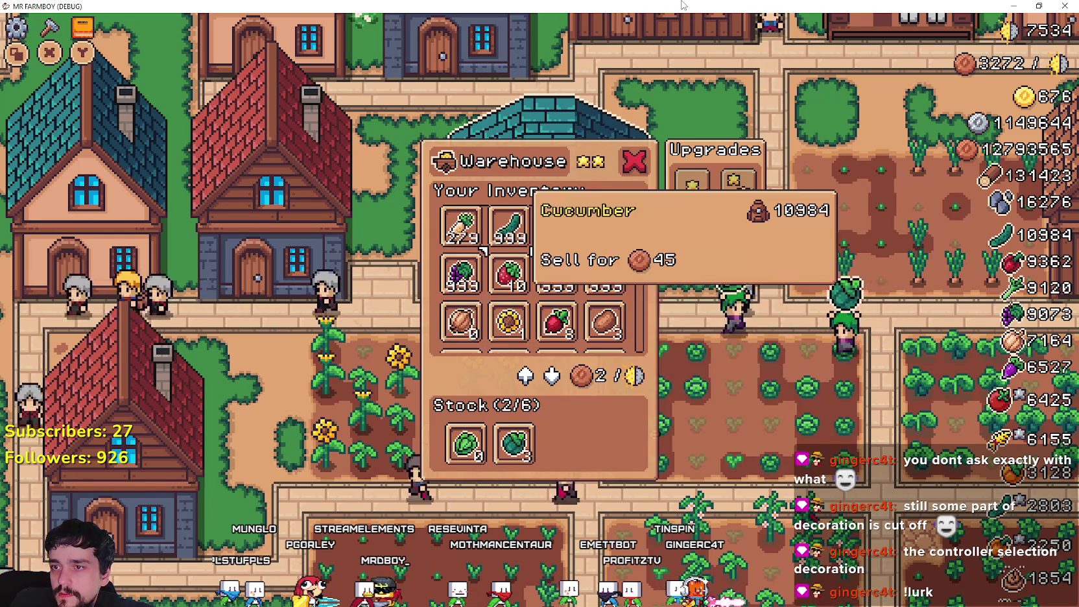
key(Up)
key(Up)
key(Up)
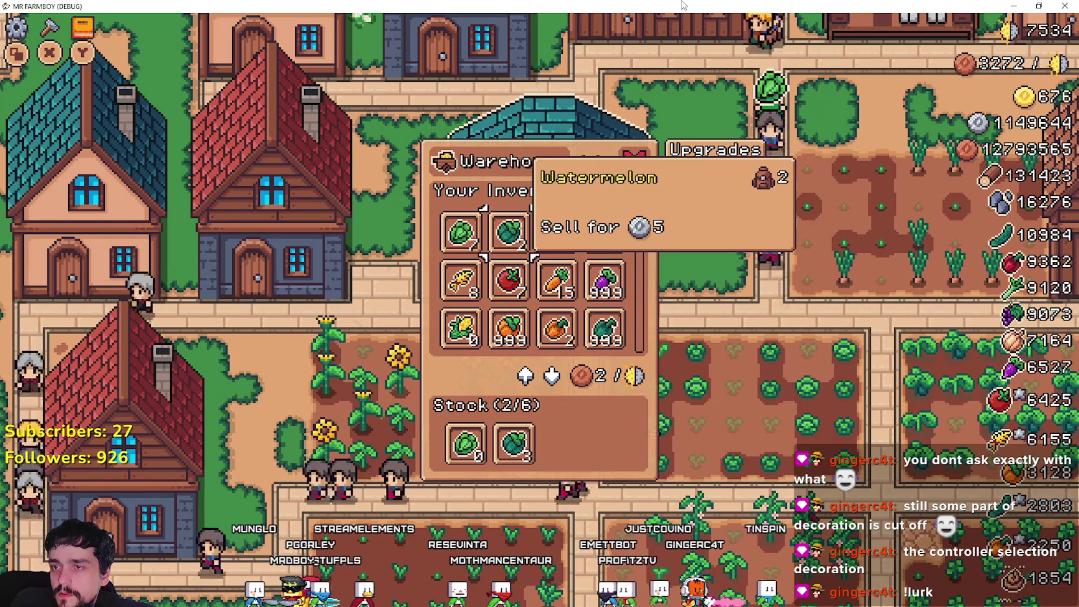
key(Right)
key(Right)
key(Down)
key(Down)
key(Down)
key(Left)
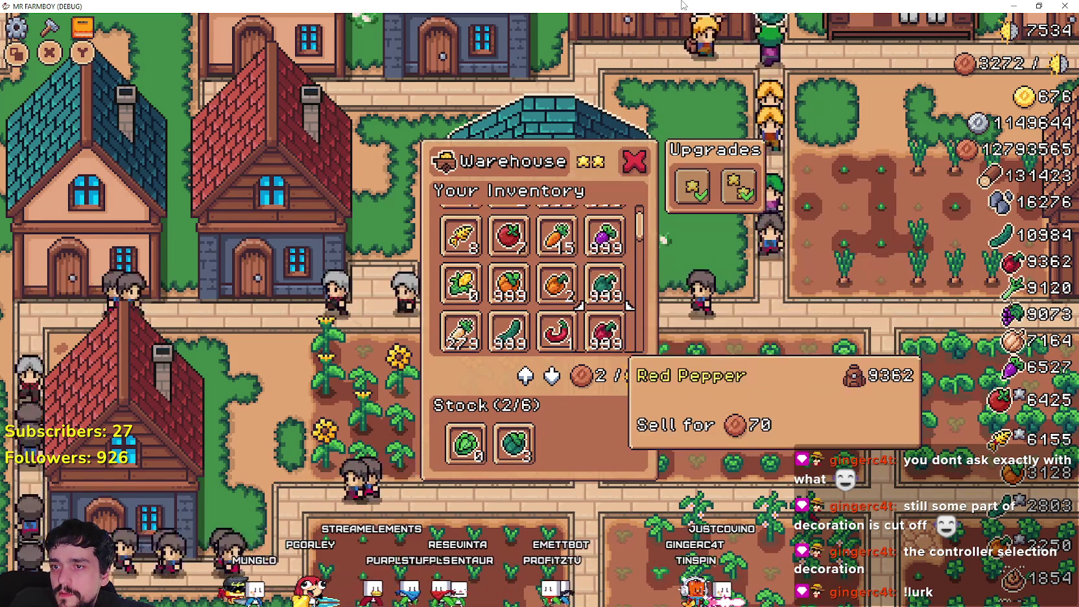
key(Right)
key(Up)
key(Up)
key(Up)
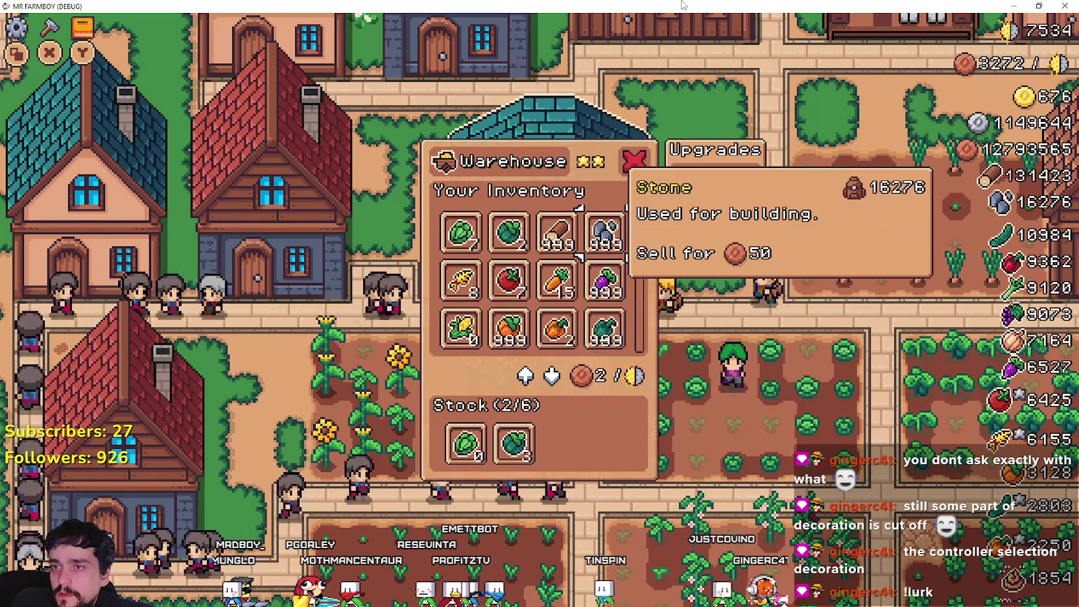
key(Left)
key(Left)
key(Right)
key(Right)
key(Right)
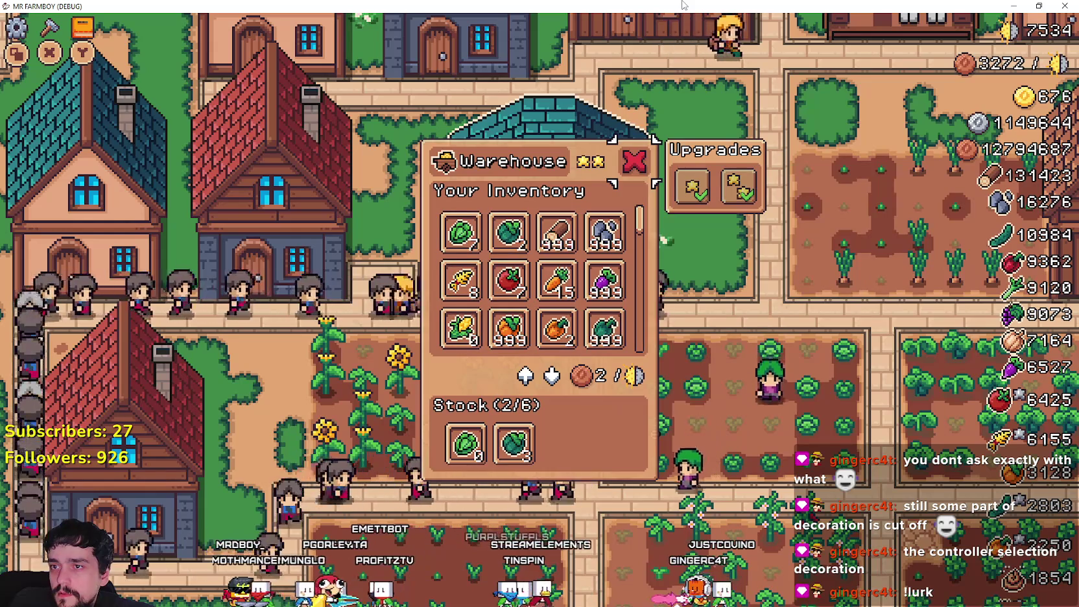
key(Left)
key(Down)
key(Down)
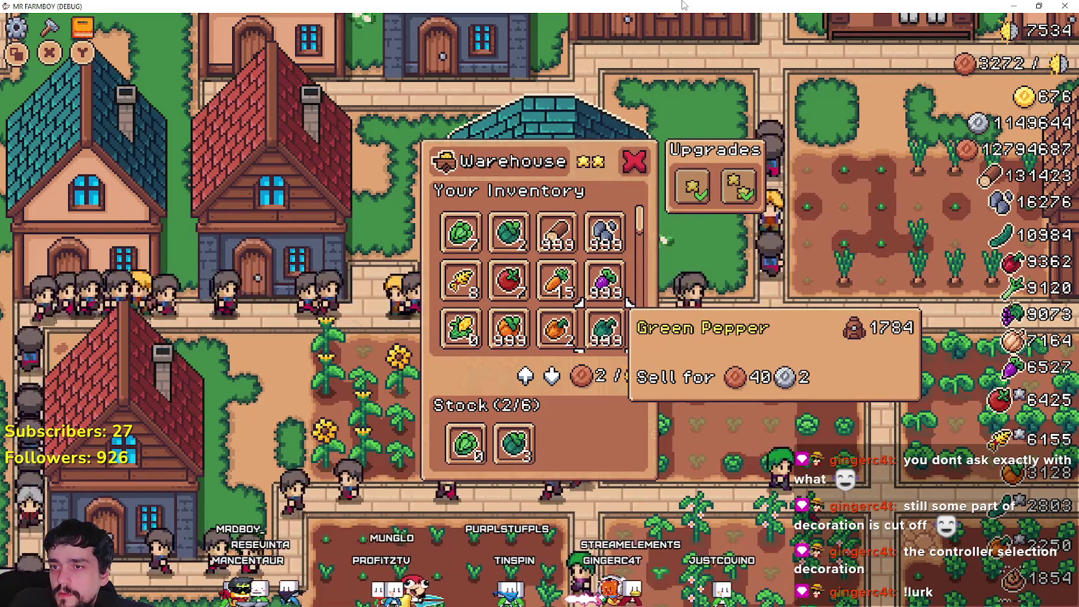
key(Down)
key(Down)
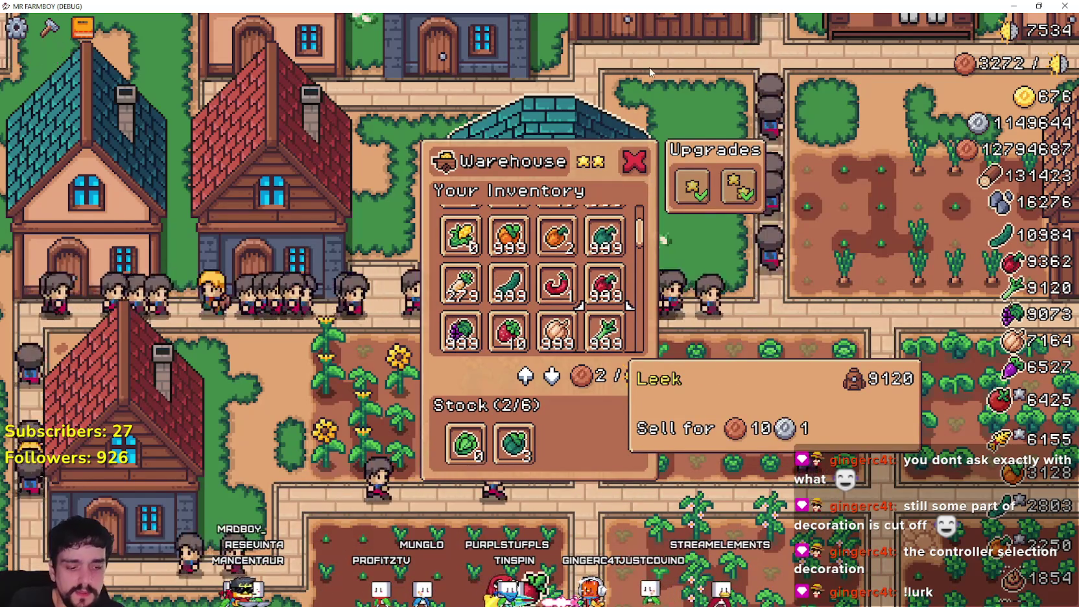
key(alt+Tab)
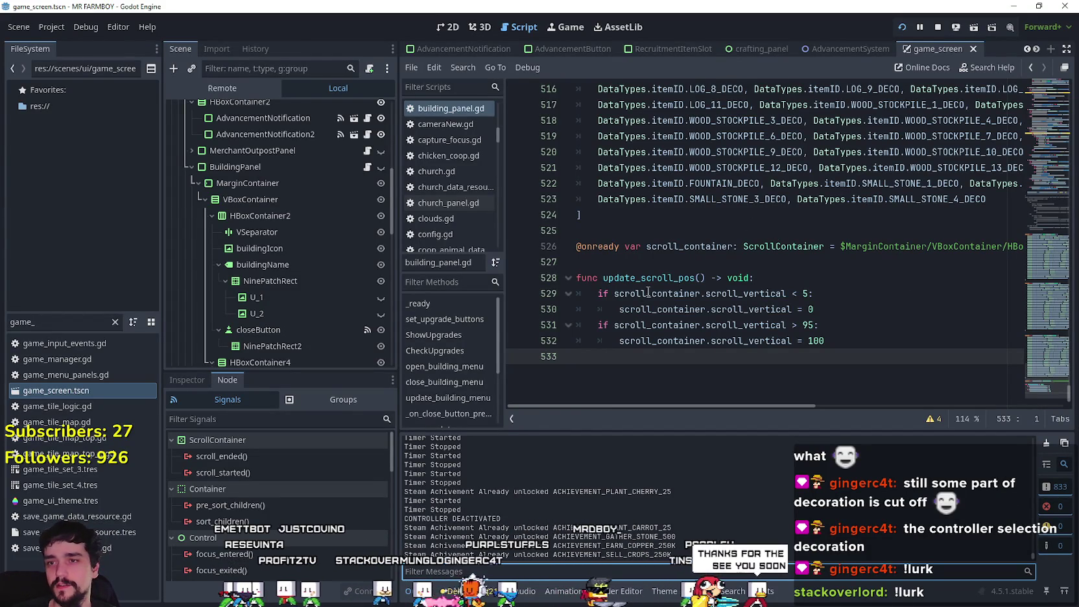
Step: Insert print(scroll_container.scroll_vertical) as update_scroll_pos's first line, save, and return to the game
click(799, 280)
key(Return)
text(print()
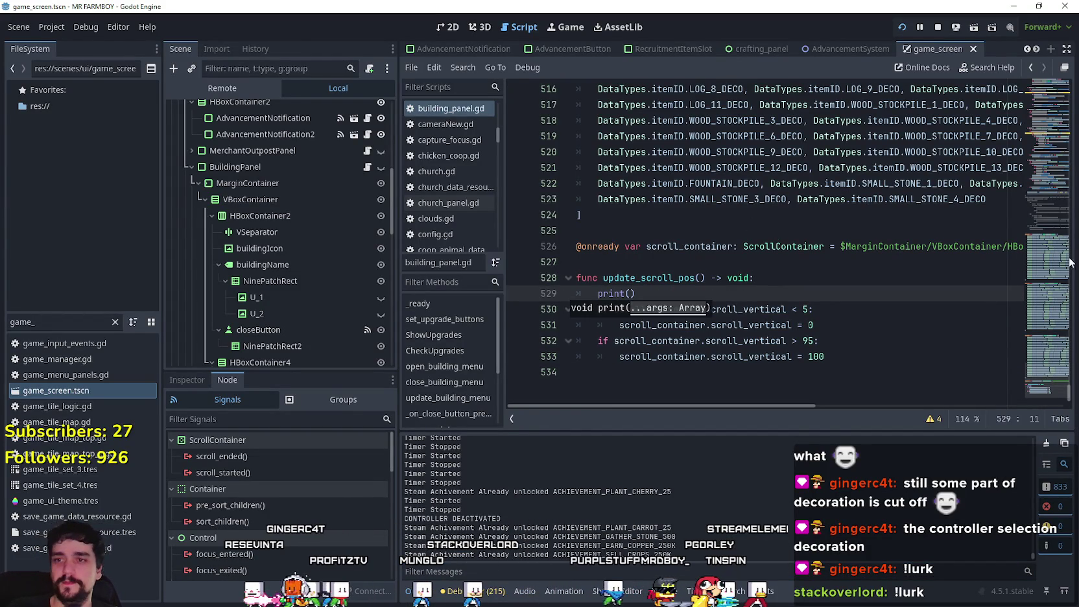
text())
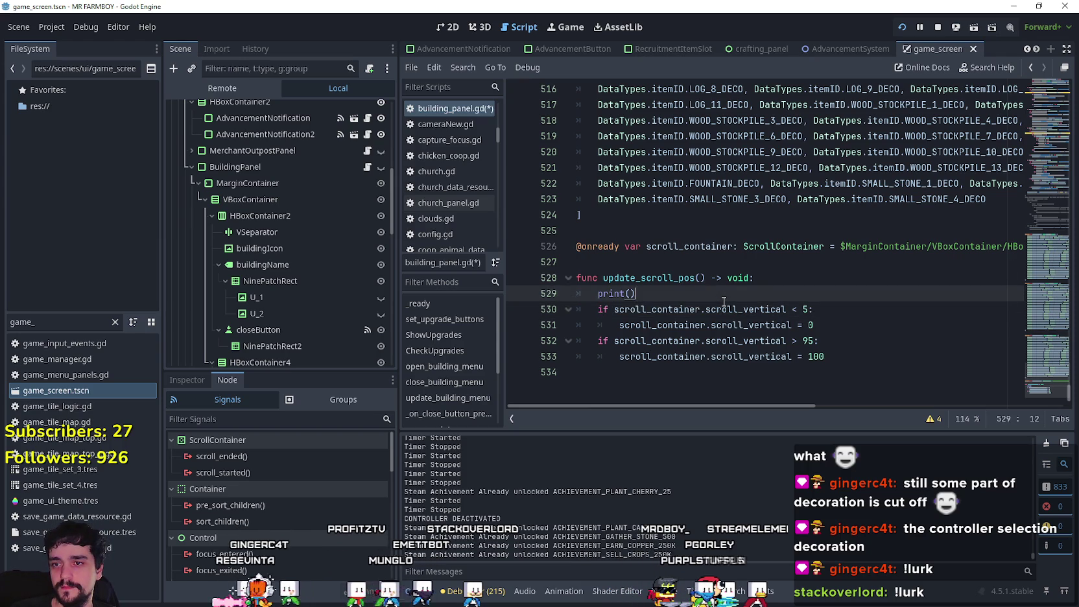
drag(717, 309, 685, 307)
key(ctrl+c)
click(636, 293)
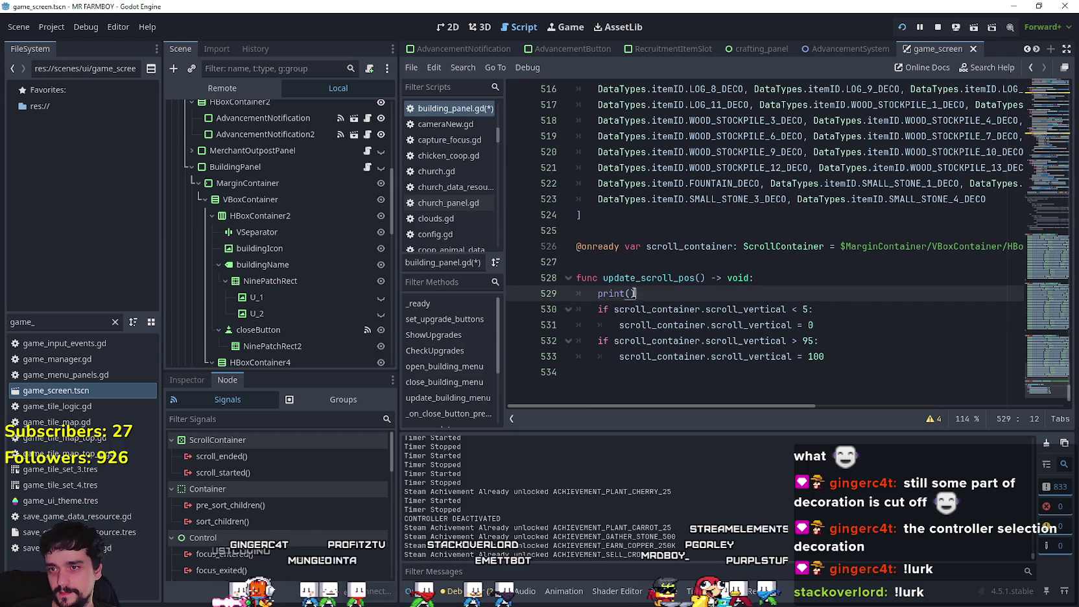
key(ctrl+v)
key(ctrl+s)
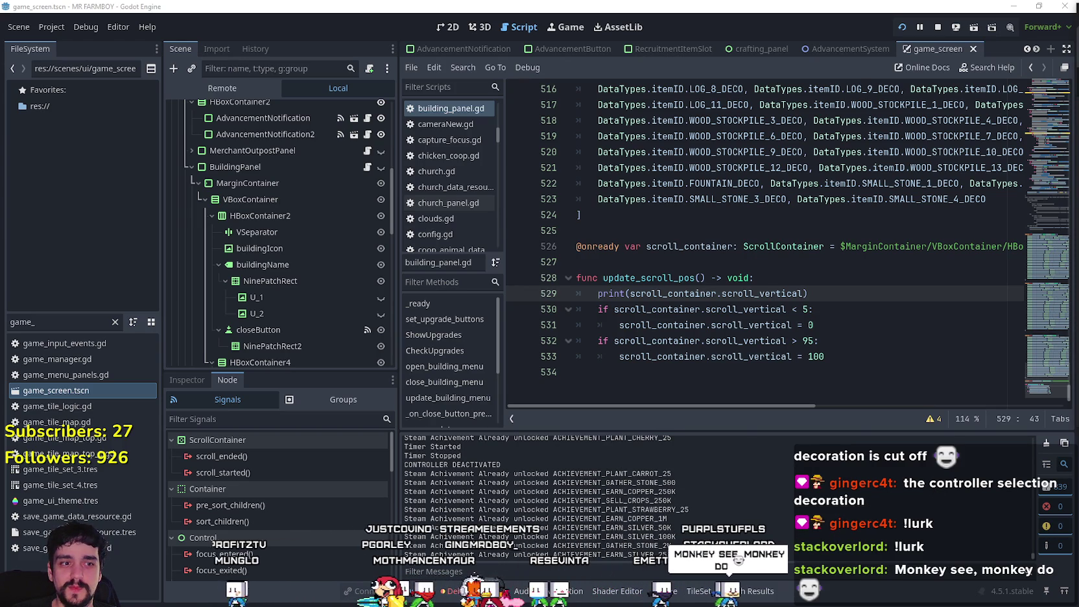
key(alt+Tab)
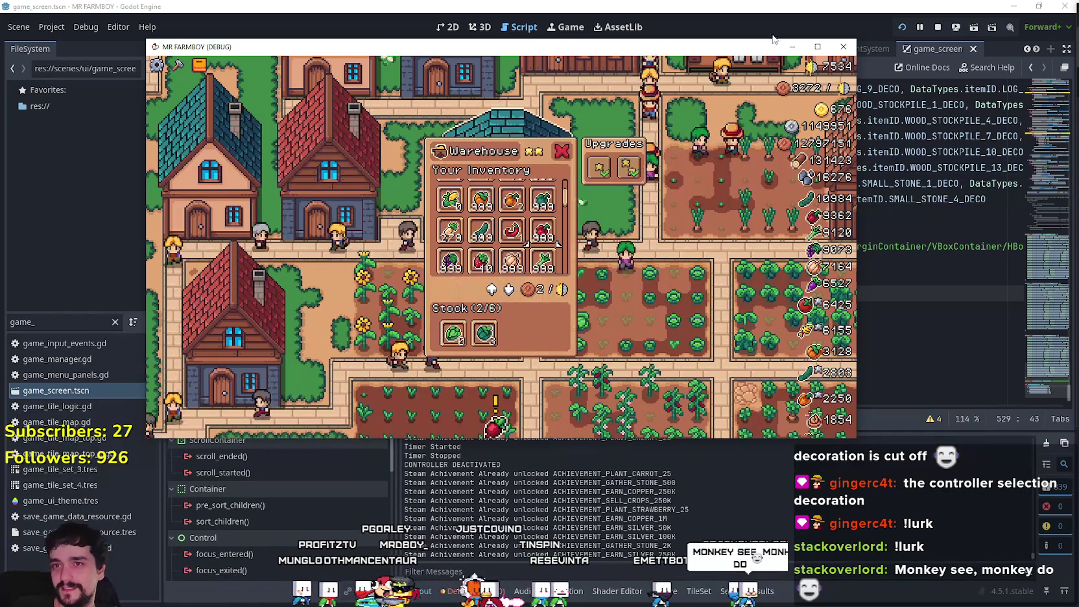
Step: Test Warehouse scrolling by moving the selection between Cabbage, Carrot, the upgrades and Red Pepper
drag(767, 40, 765, 38)
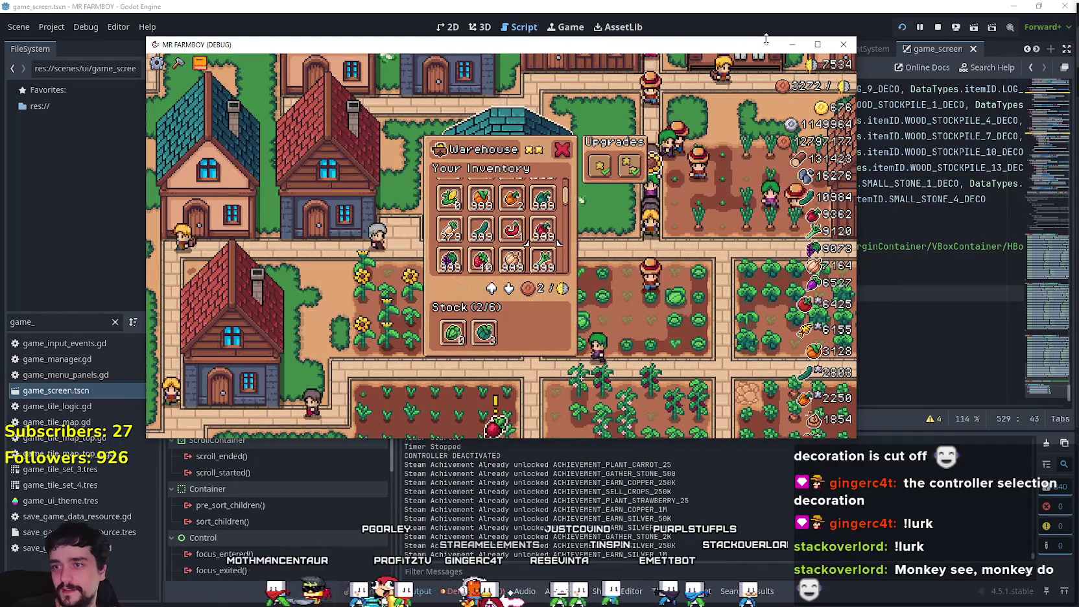
key(Down)
key(Down)
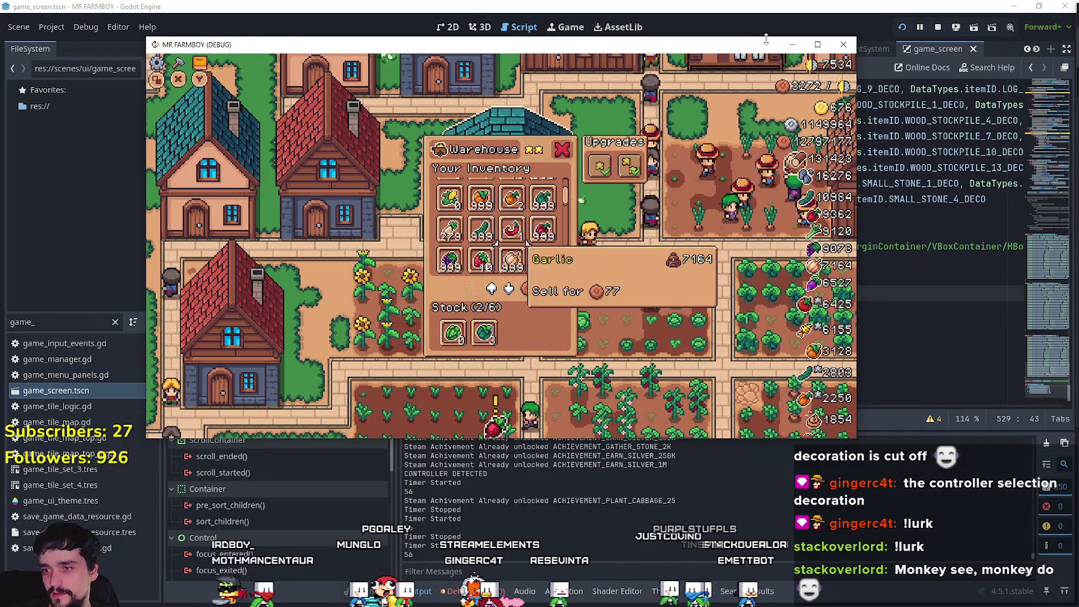
key(Up)
key(Up)
key(Up)
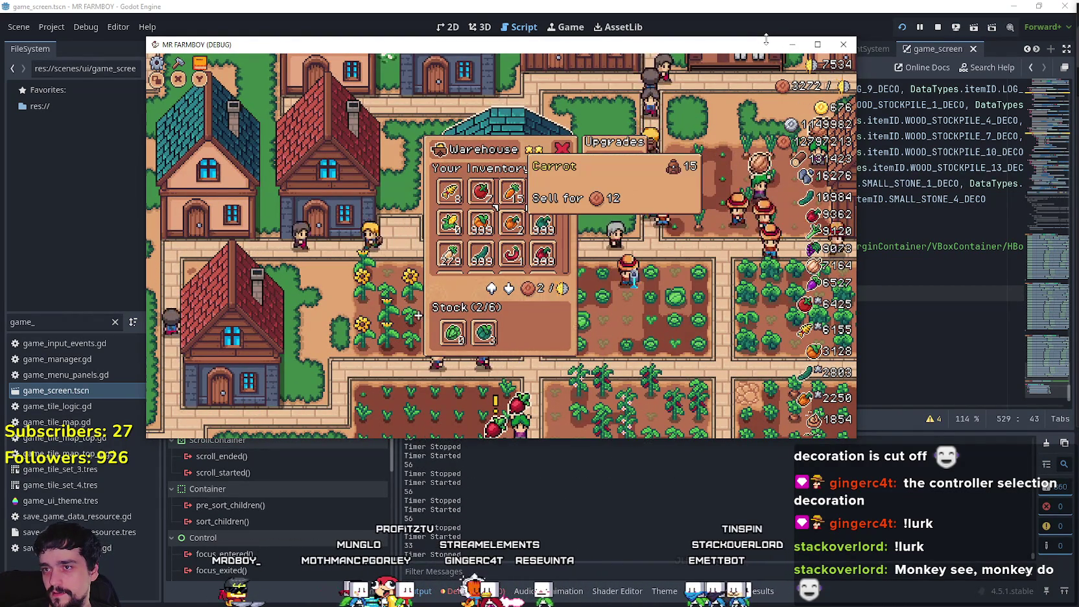
key(Up)
key(Left)
key(Left)
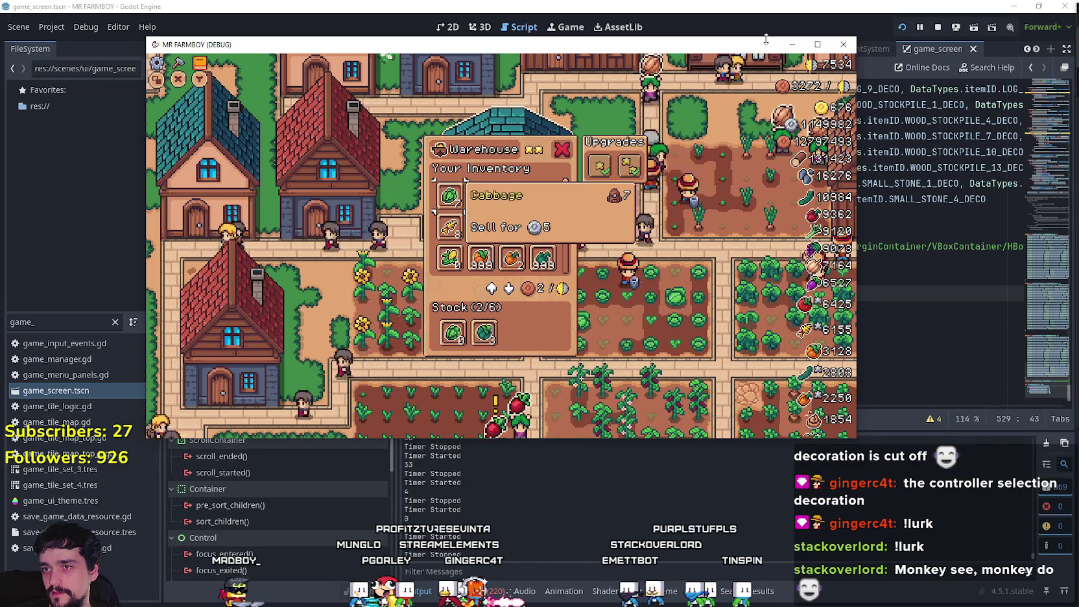
key(Down)
key(Down)
key(Up)
key(Up)
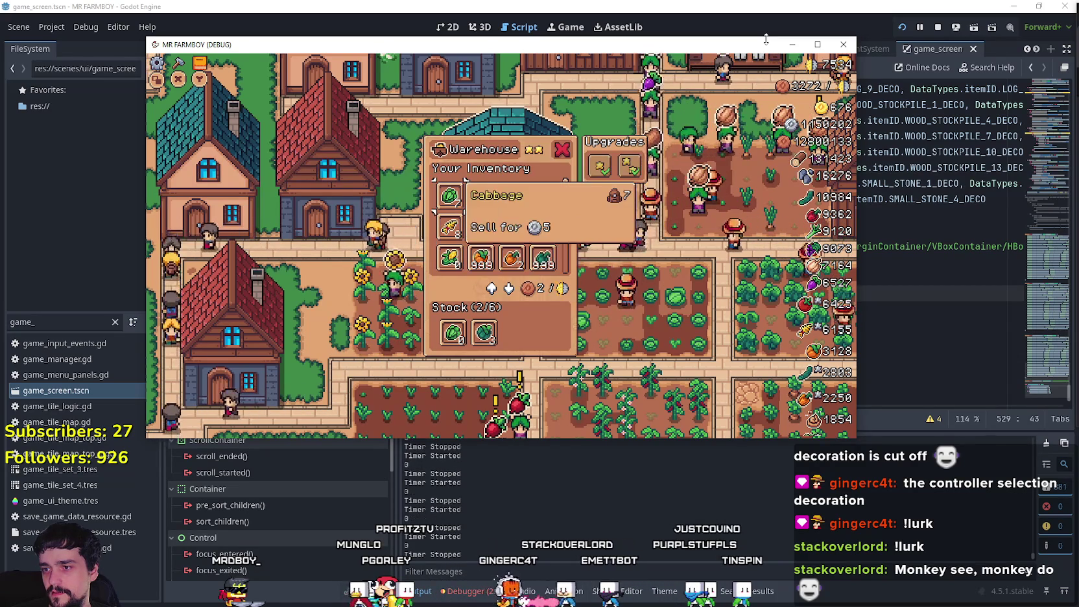
key(Right)
key(Down)
key(Right)
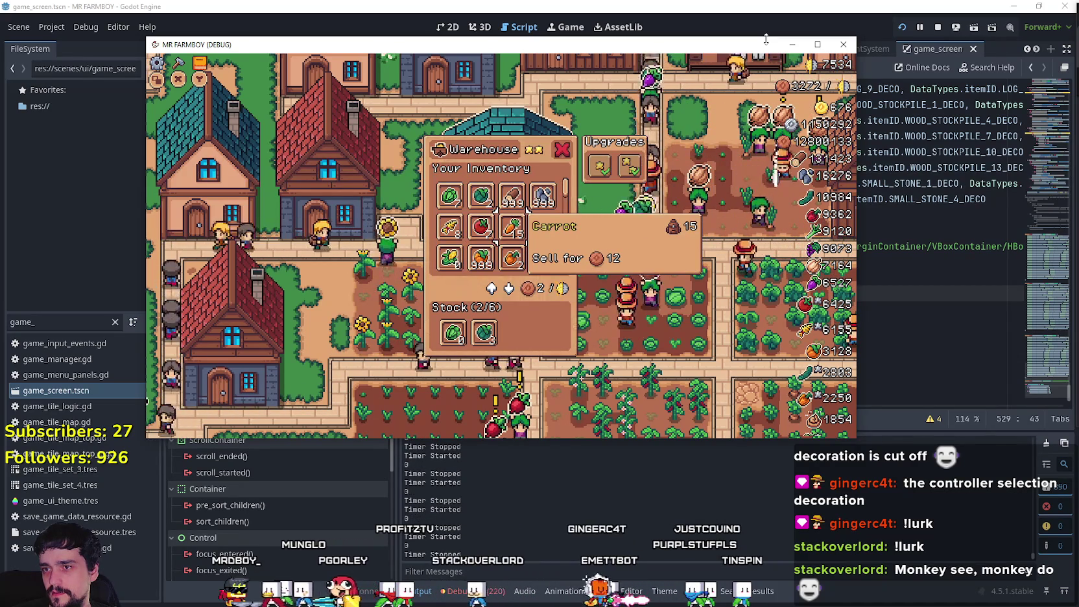
key(Up)
key(Right)
key(Left)
key(Down)
key(Down)
Step: Step up and down the inventory rows to Milk, then into the Stock area at Watermelon
key(Right)
key(Right)
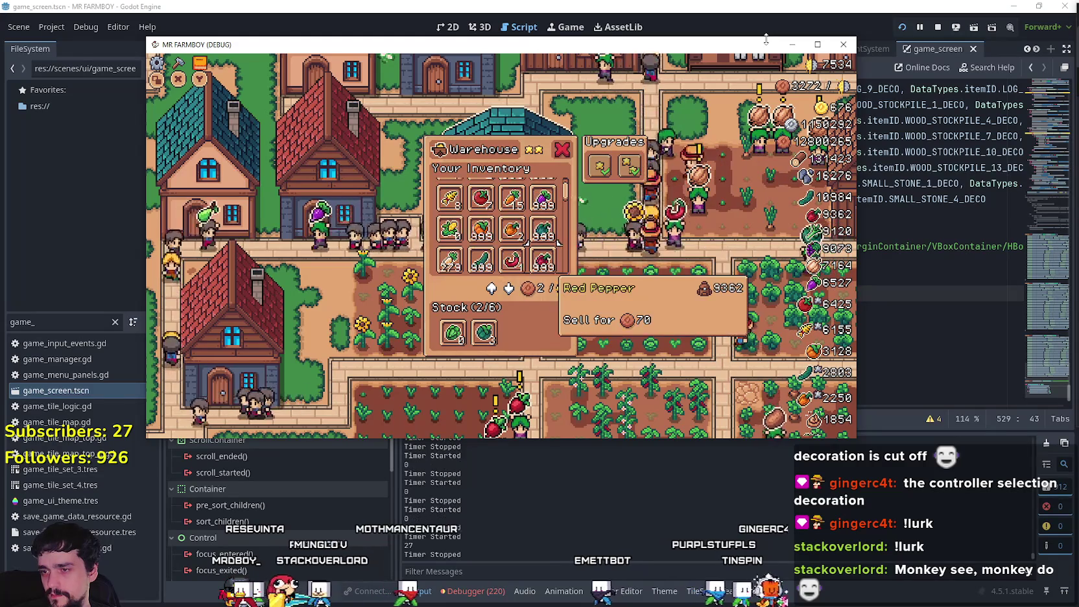
key(Up)
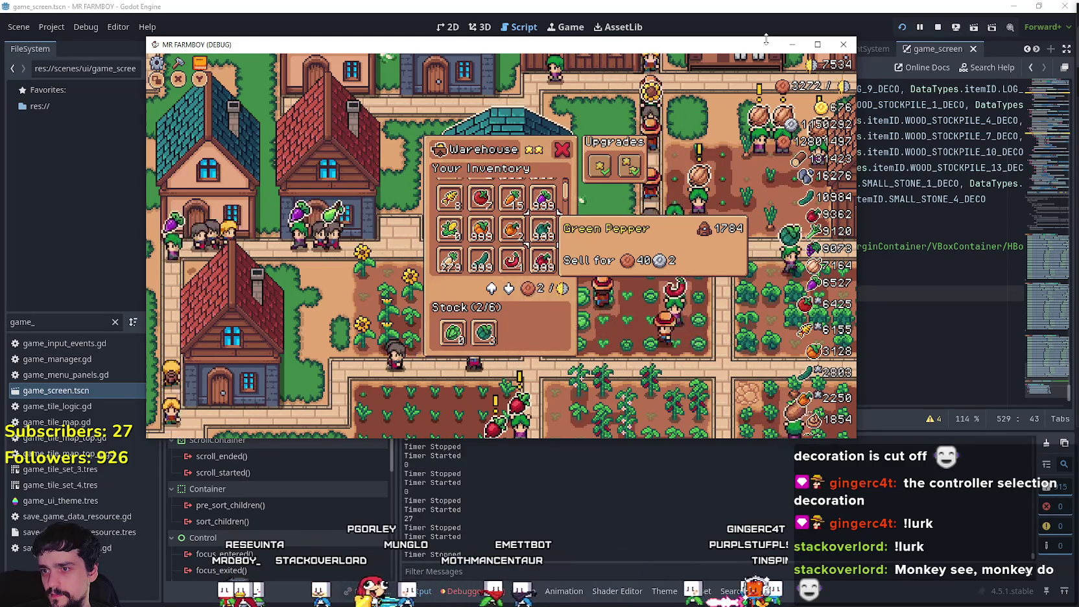
key(Up)
key(Up)
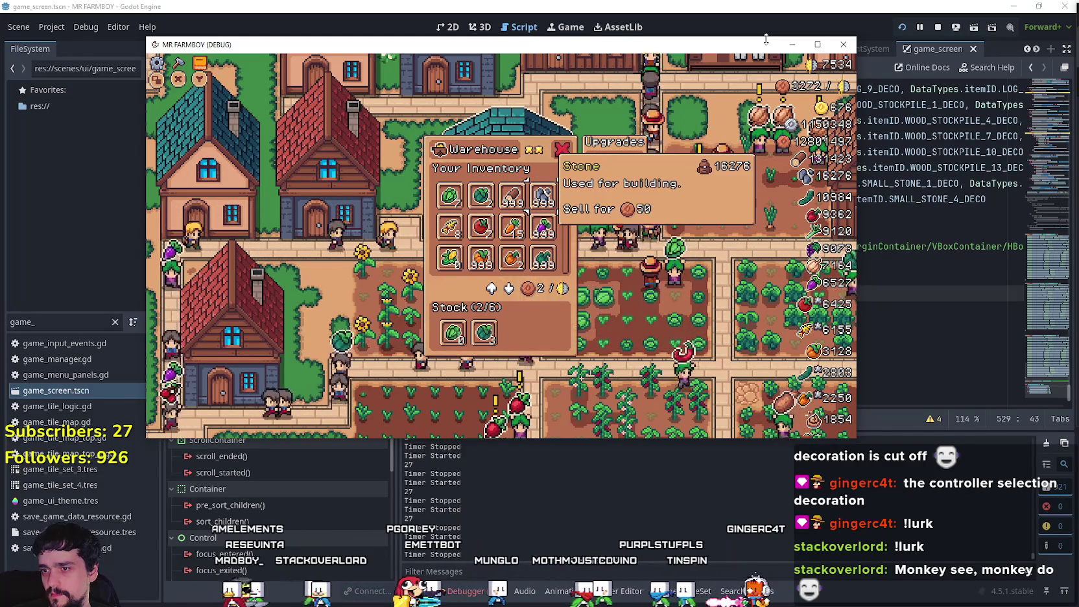
key(Down)
key(Down)
key(Down)
key(Down)
key(Down)
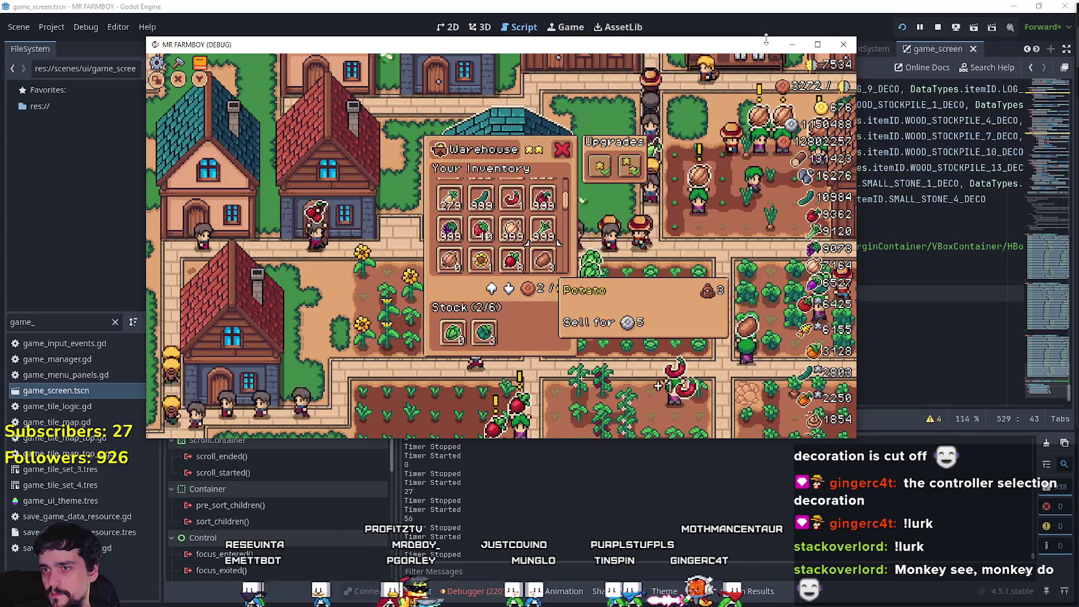
key(Down)
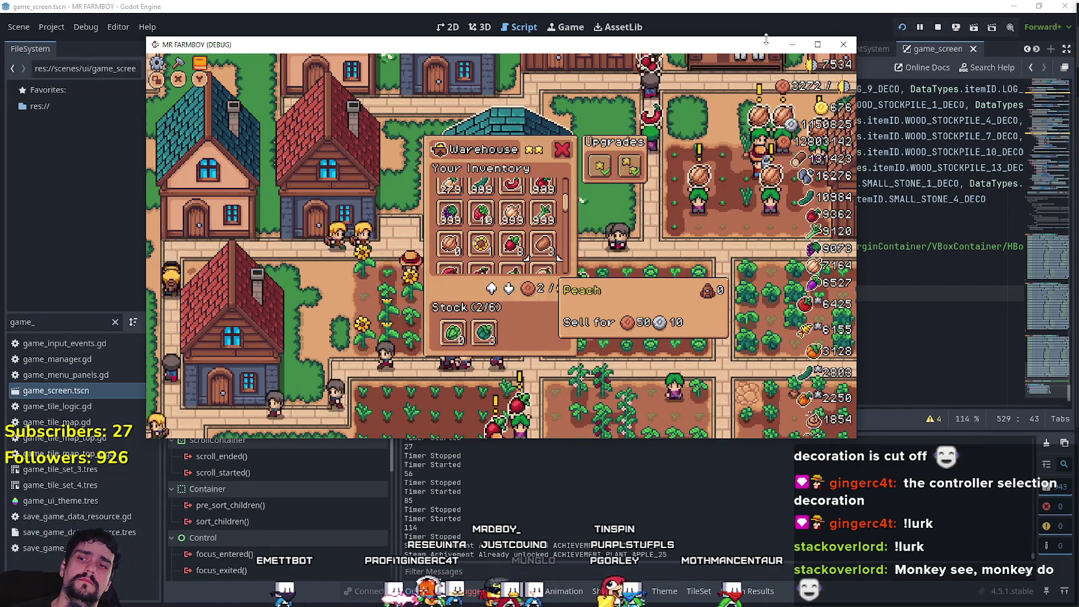
key(Up)
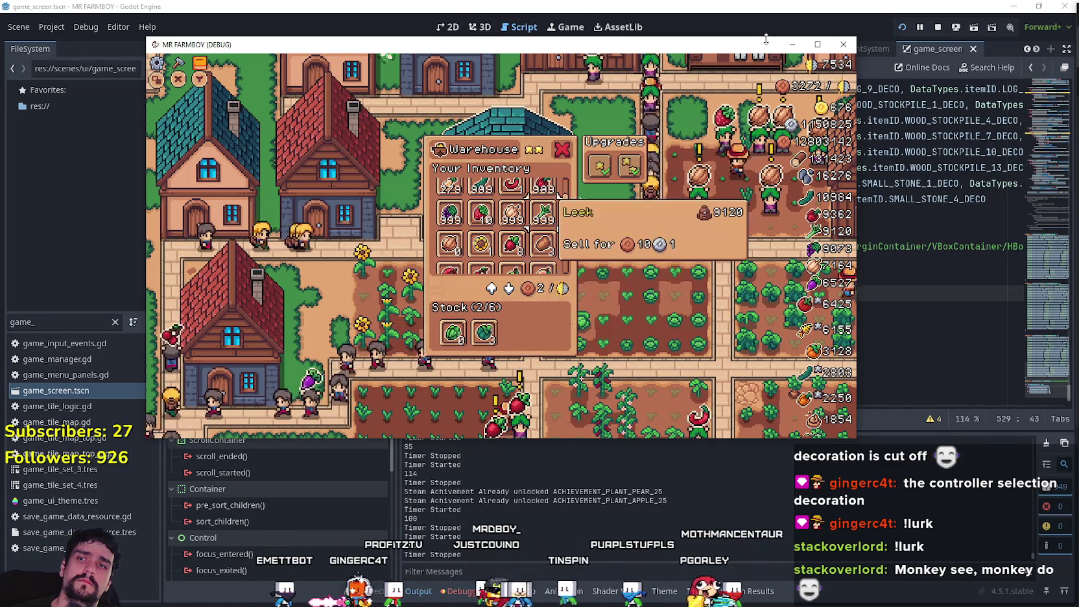
key(Up)
key(Down)
key(Down)
key(Right)
key(Down)
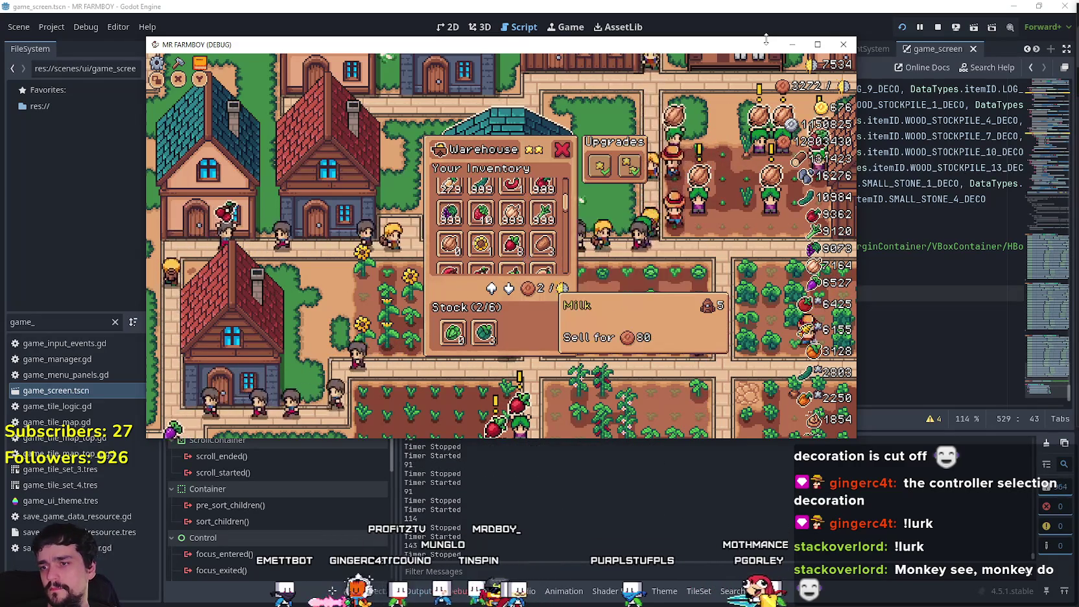
key(Down)
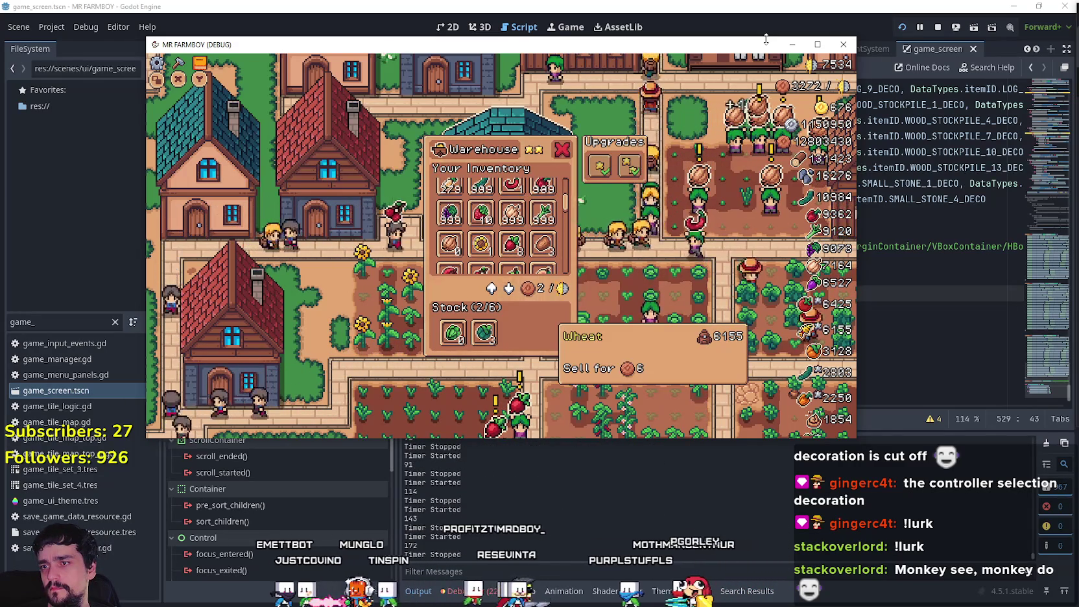
key(Down)
key(Right)
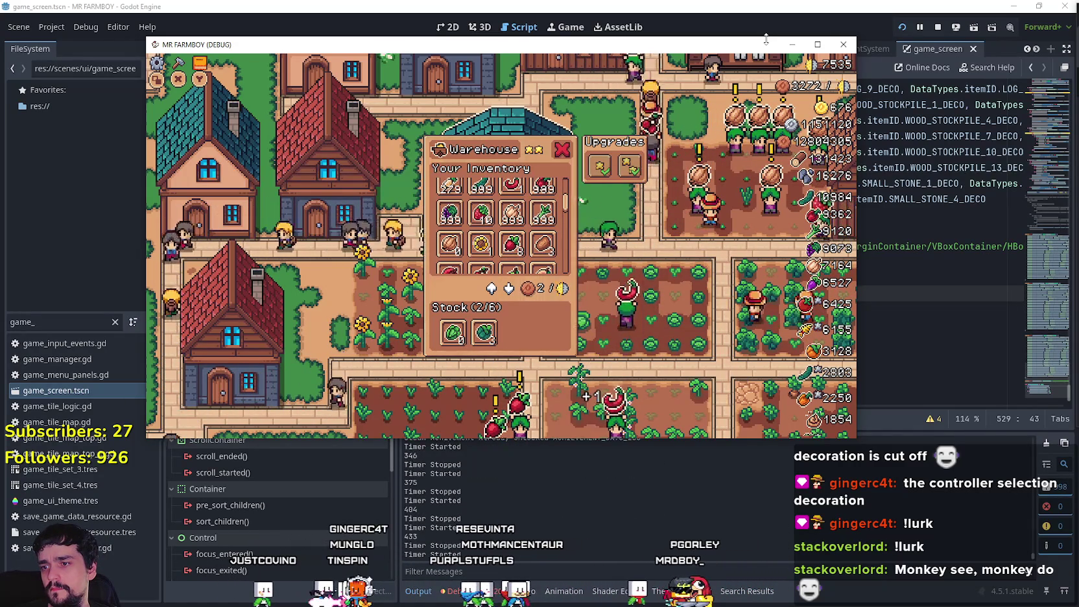
key(Right)
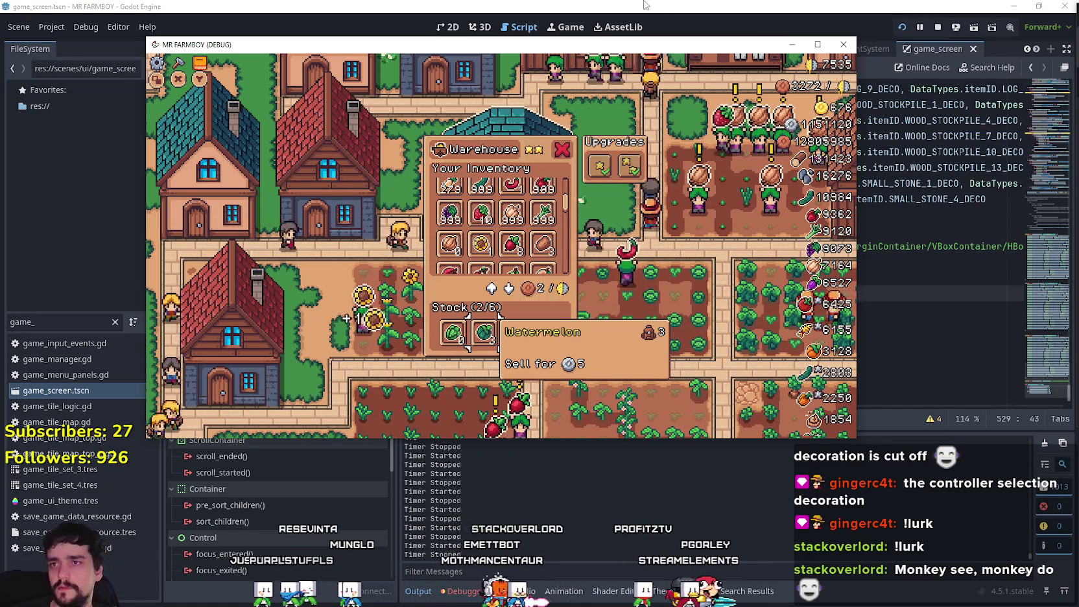
Step: Comment out the 'if scroll_vertical > 95' clamp in update_scroll_pos and save the script
key(F8)
click(581, 340)
key(ctrl+k)
click(598, 355)
key(ctrl+s)
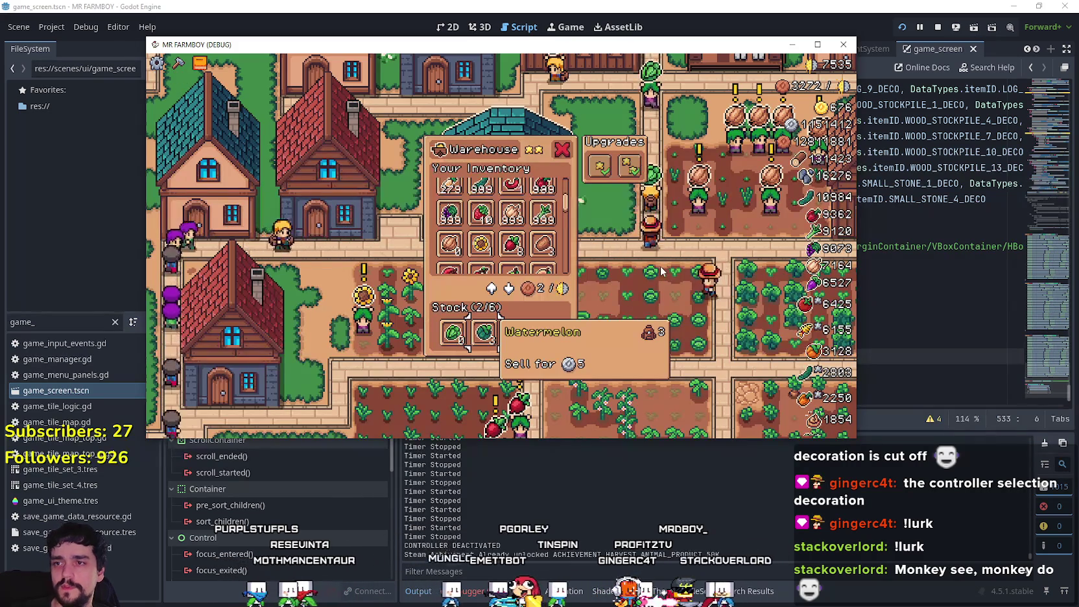
Step: Retest scrolling down to the inventory's last row at Potato and add a potato to warehouse stock
key(Up)
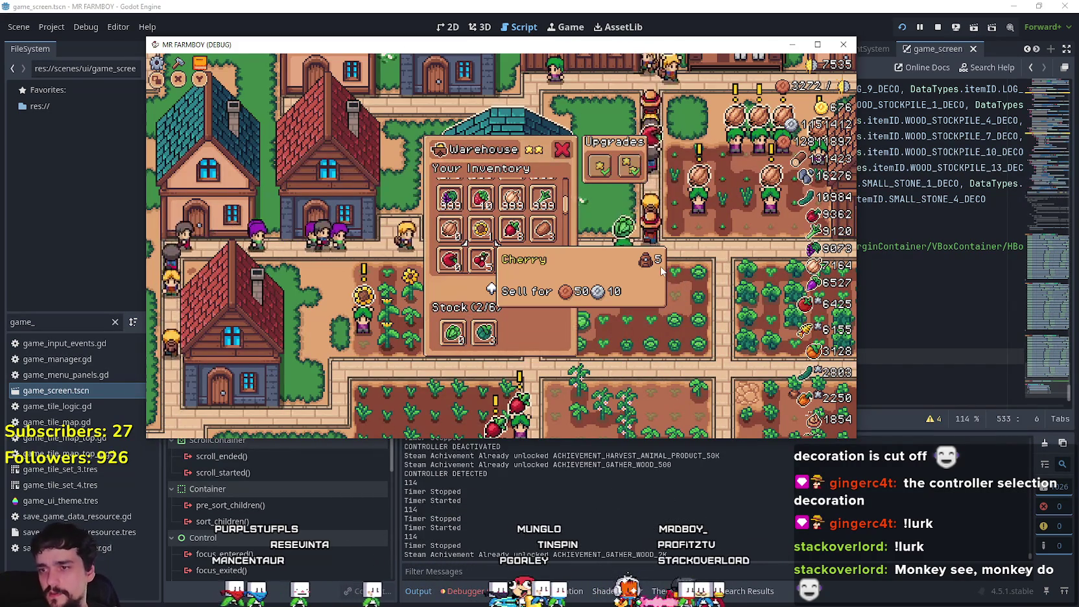
key(Up)
key(Up)
key(Up)
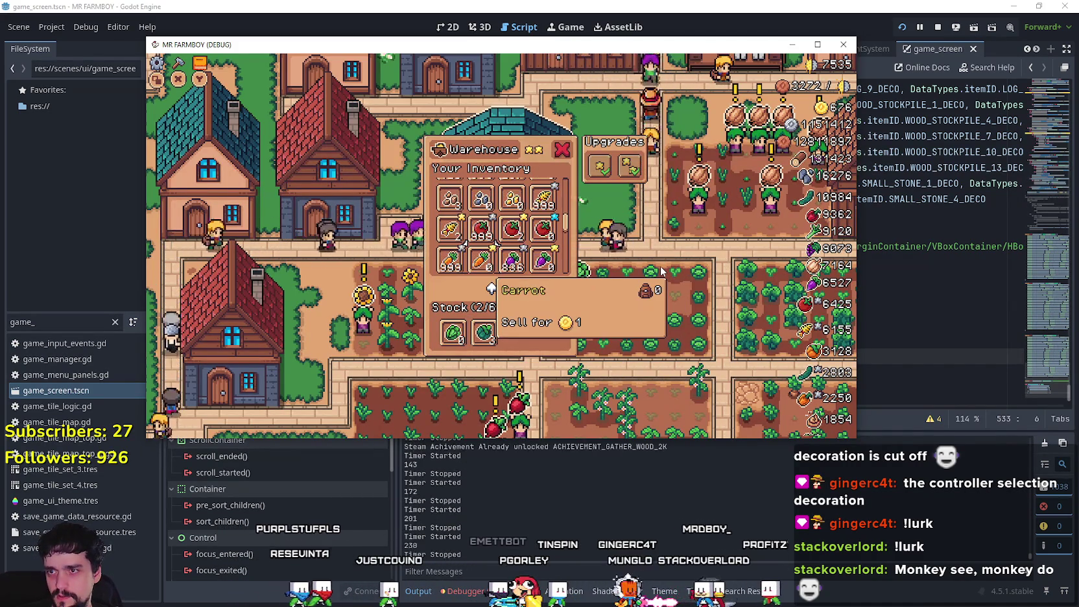
key(Down)
key(Down)
key(Down)
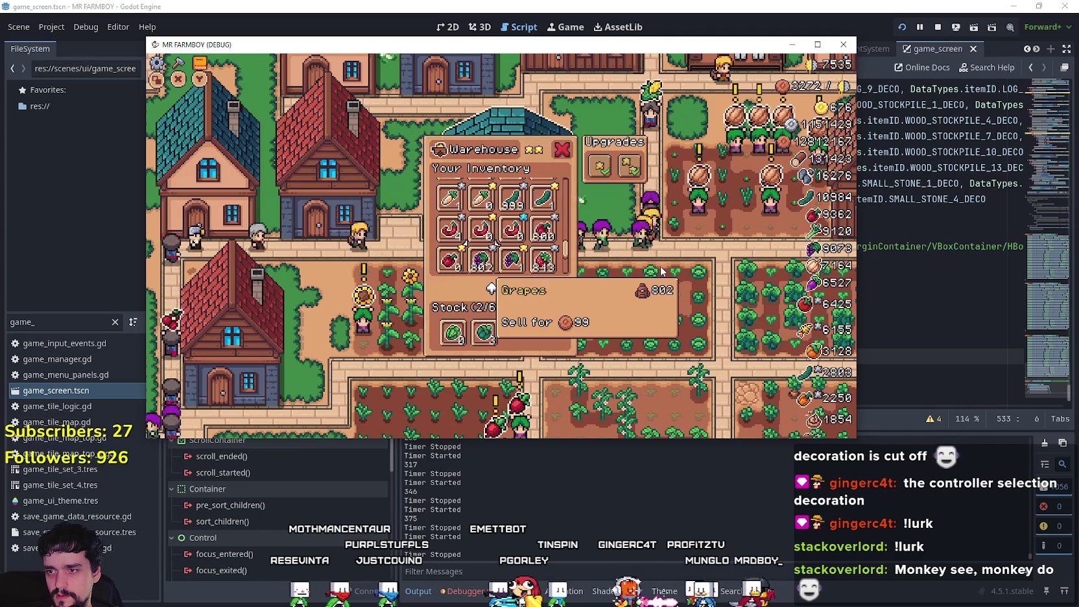
key(Down)
key(Down)
key(Down)
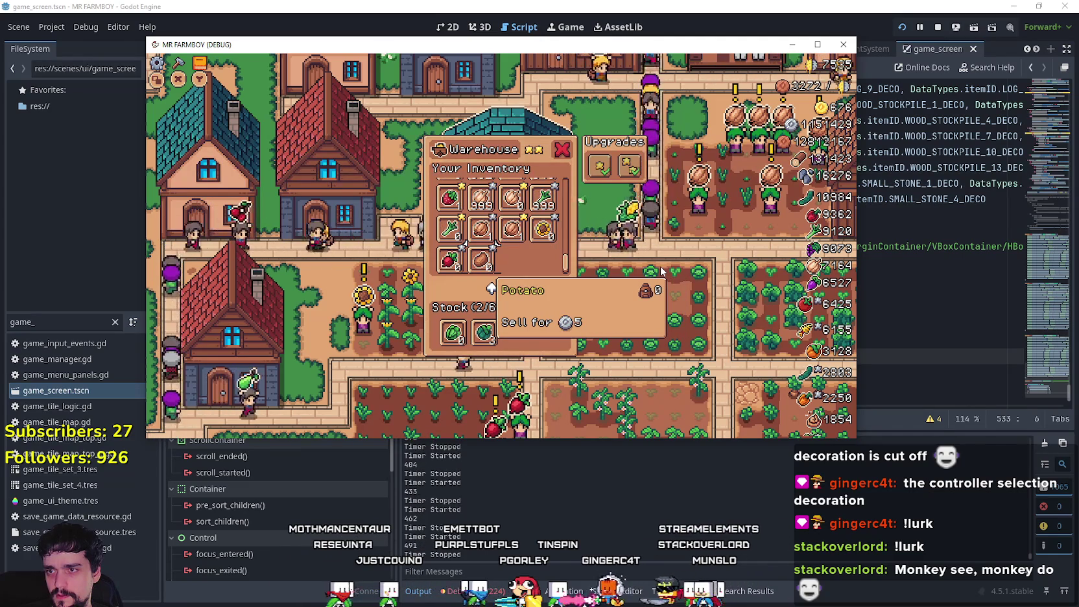
key(Down)
key(Up)
key(Up)
key(Down)
key(Right)
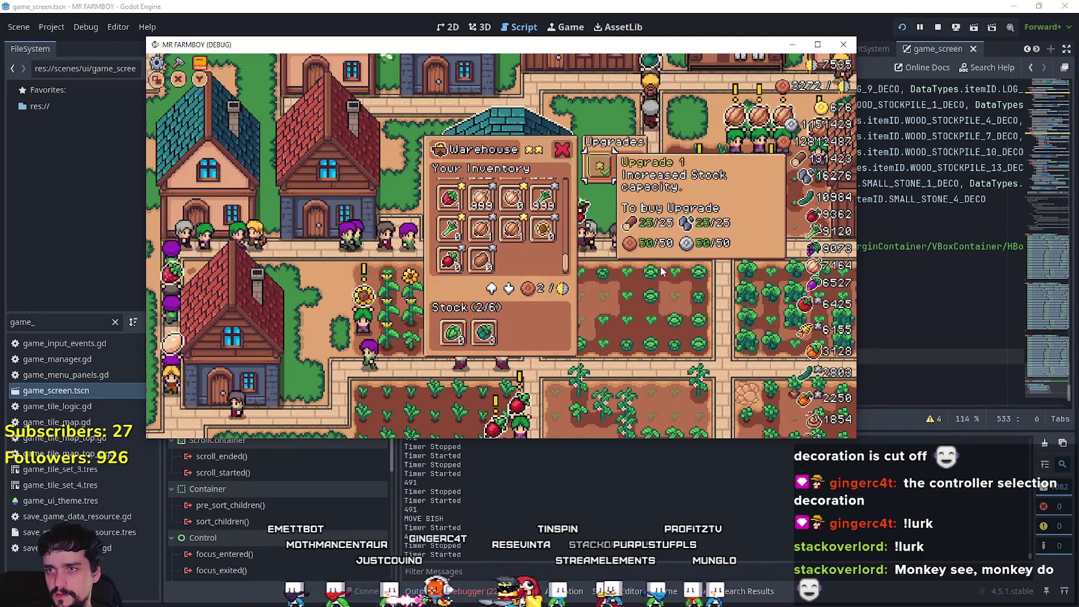
key(Return)
key(Left)
key(Down)
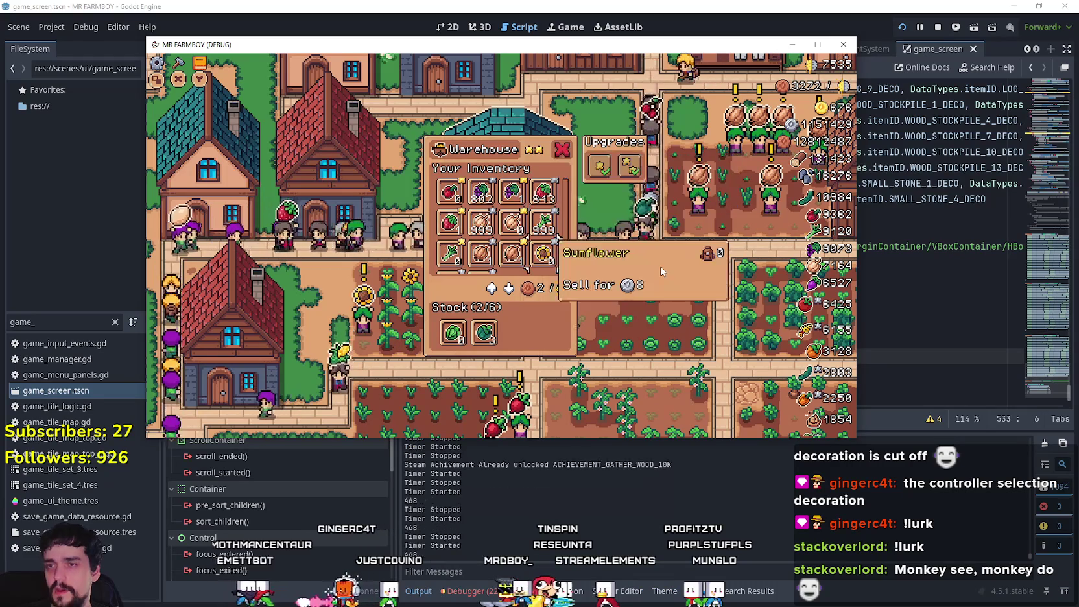
key(Down)
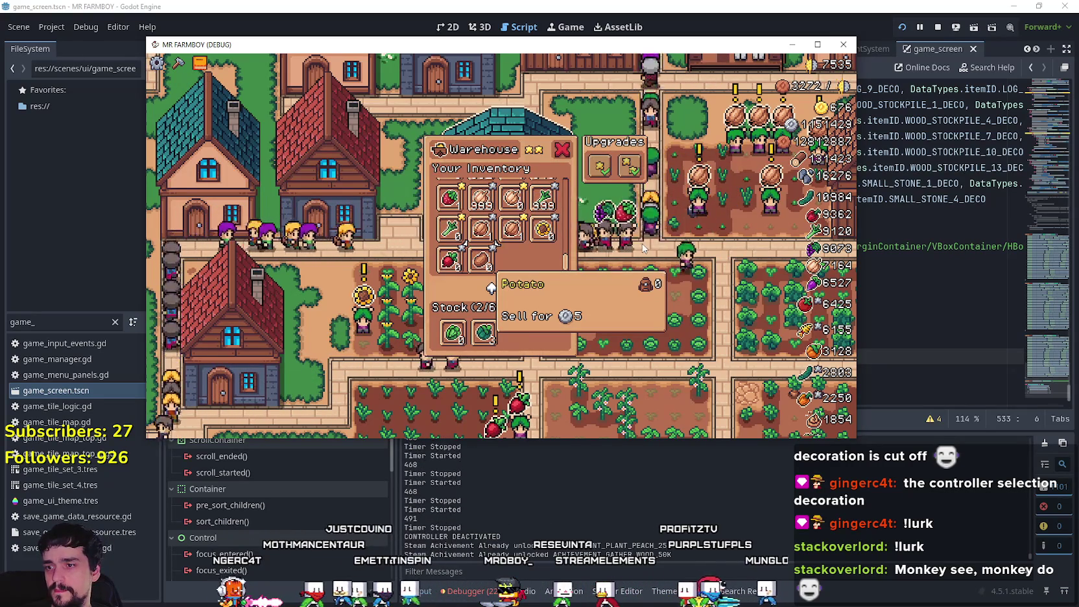
key(Down)
key(Up)
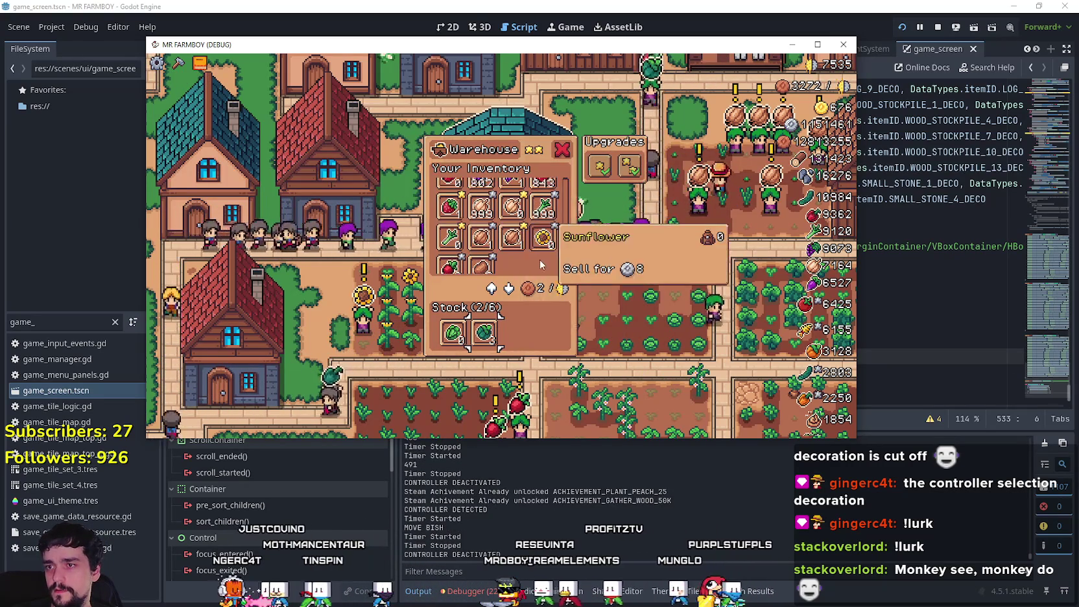
click(497, 263)
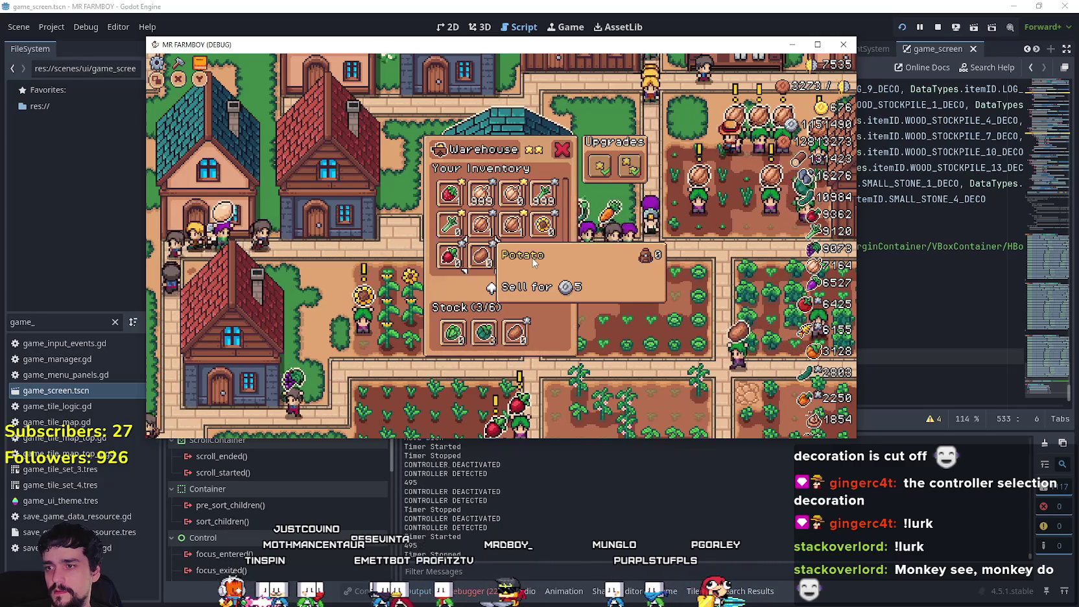
Step: Check line 533 in the editor, then scroll from Chili Pepper down to the last-row Potato in-game
click(790, 7)
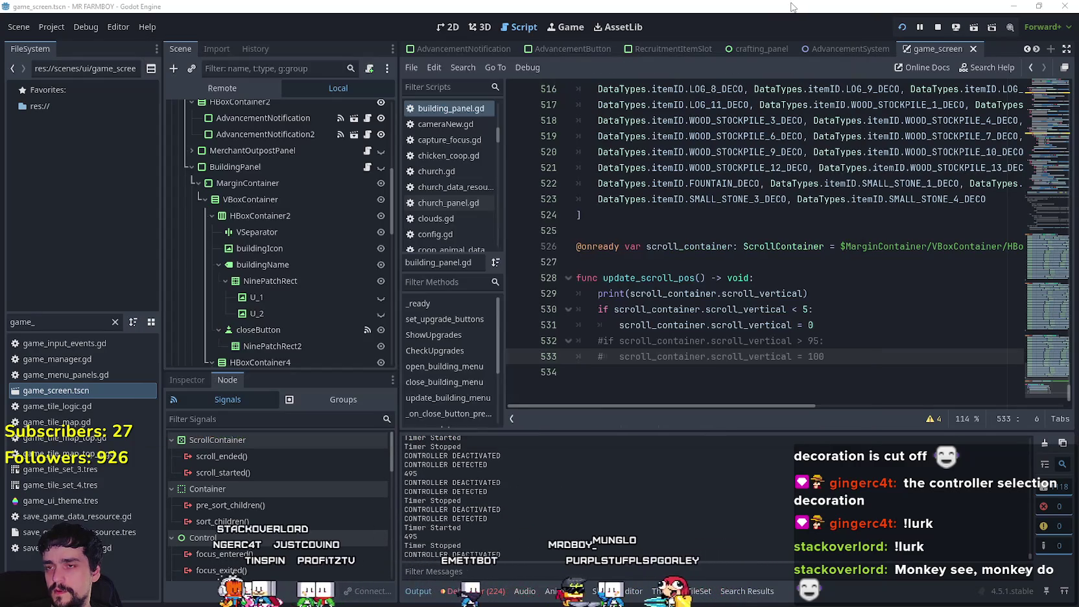
click(837, 326)
click(832, 356)
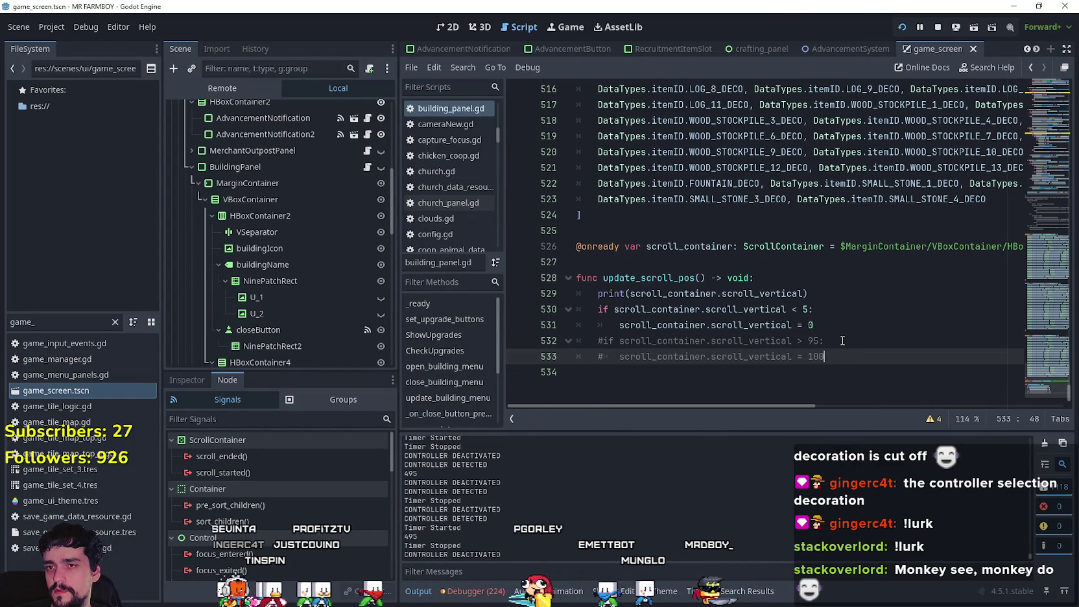
key(alt+Tab)
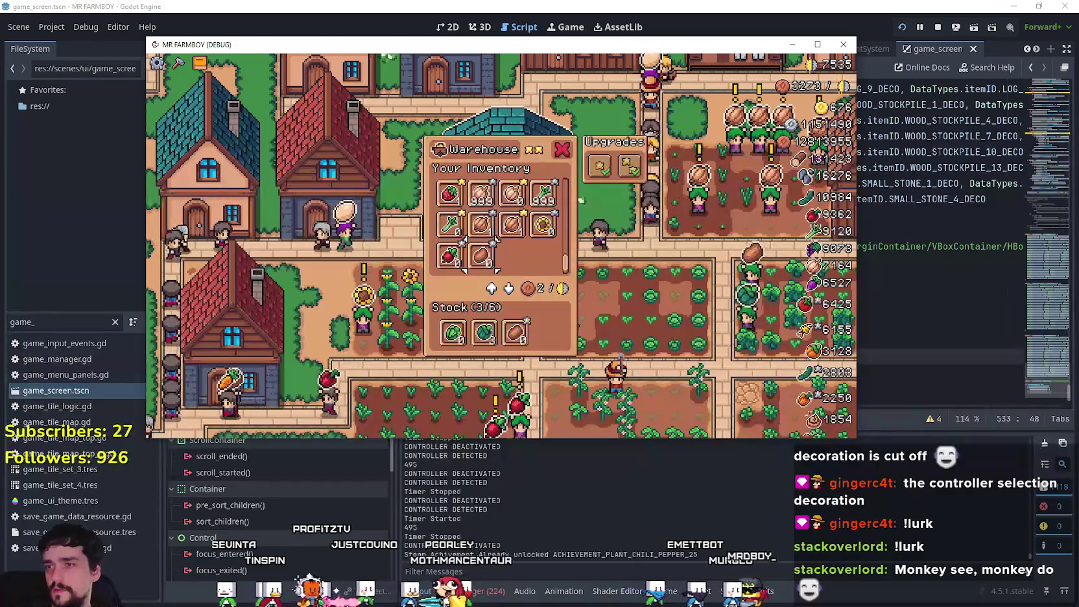
key(Up)
key(Up)
key(Up)
key(Left)
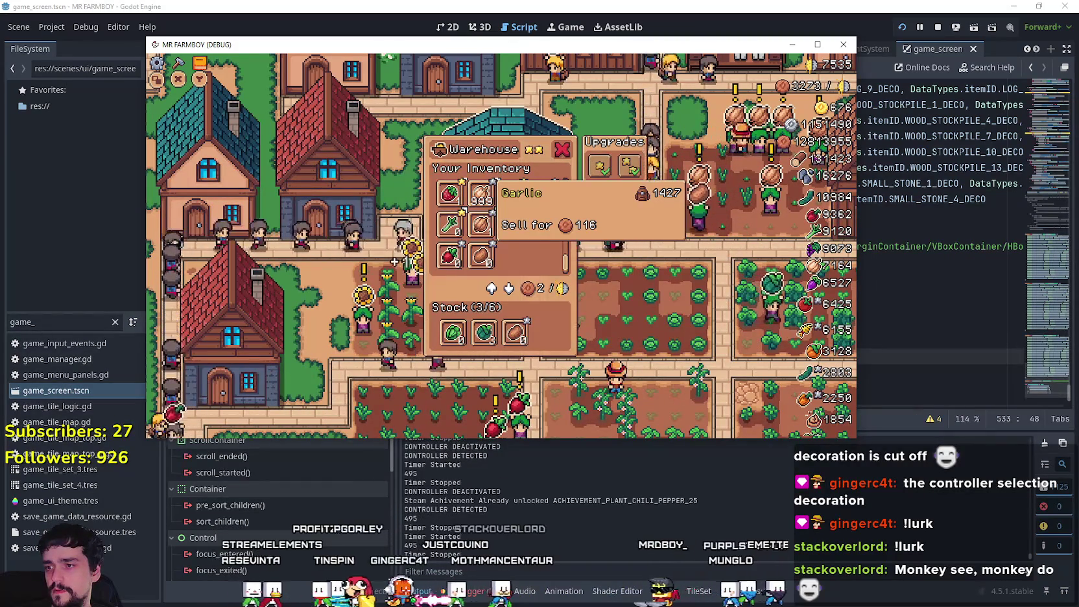
key(Down)
key(Down)
key(Down)
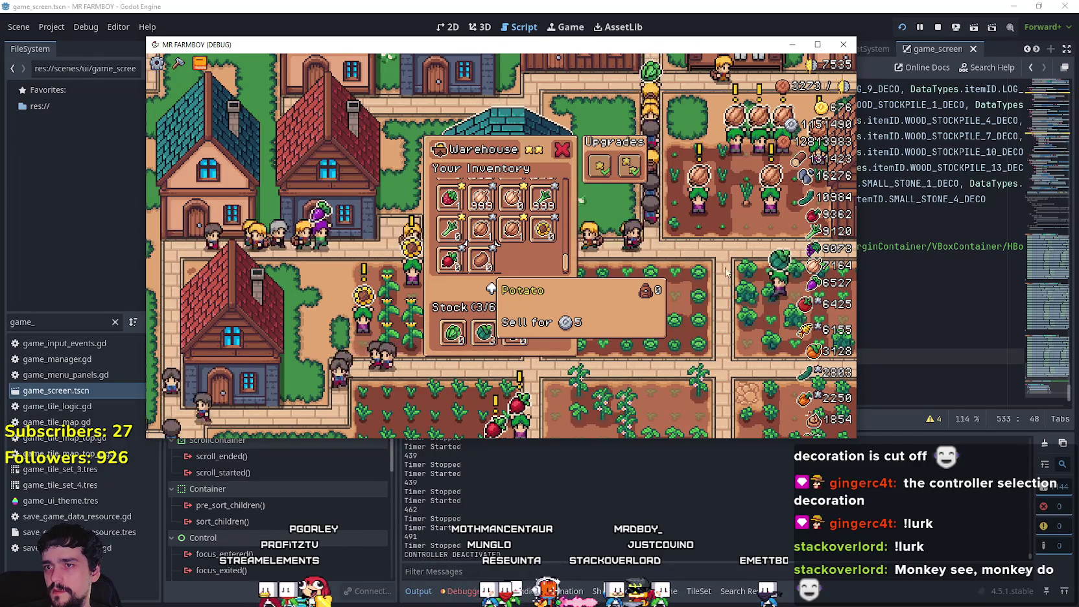
click(790, 12)
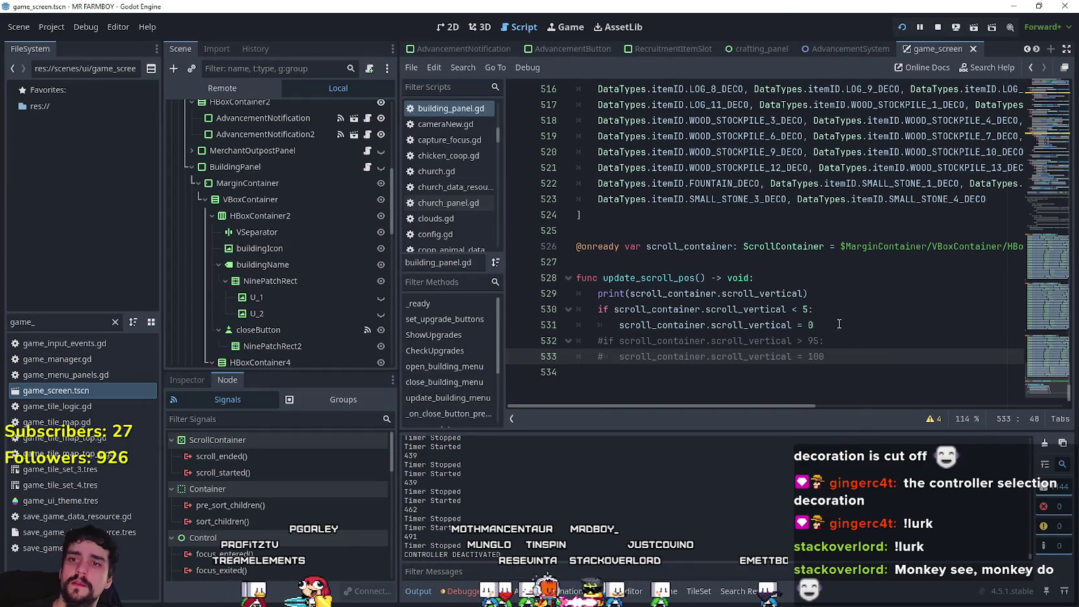
click(797, 324)
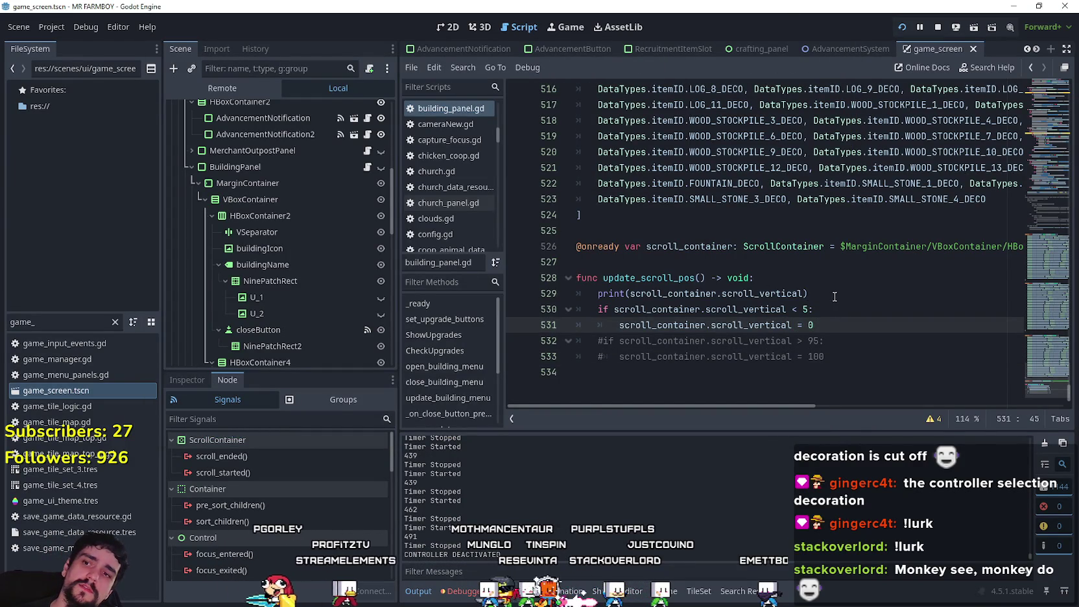
click(662, 310)
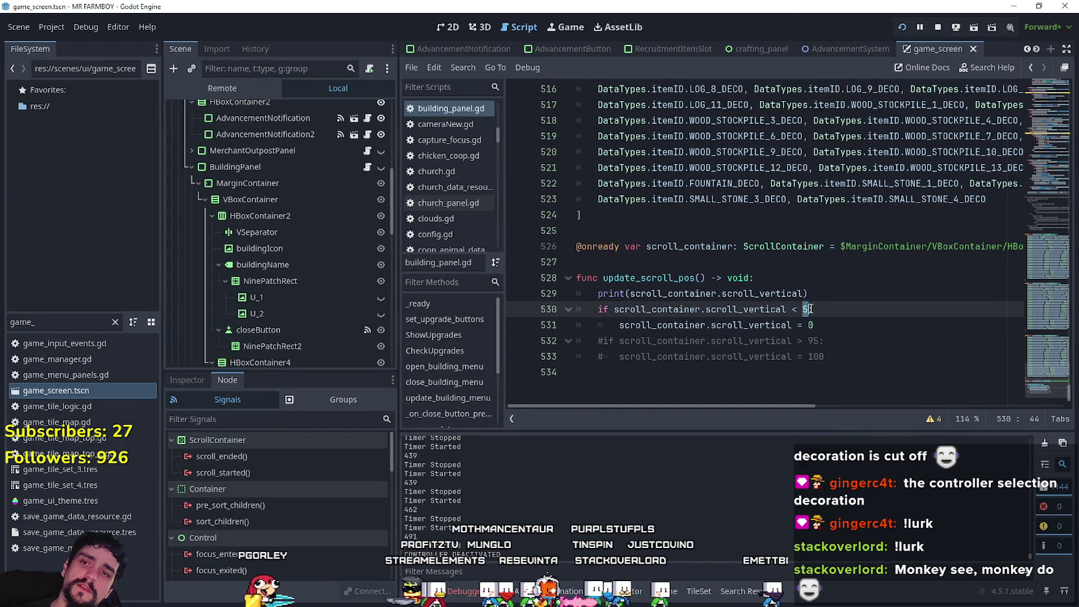
double_click(662, 310)
click(844, 304)
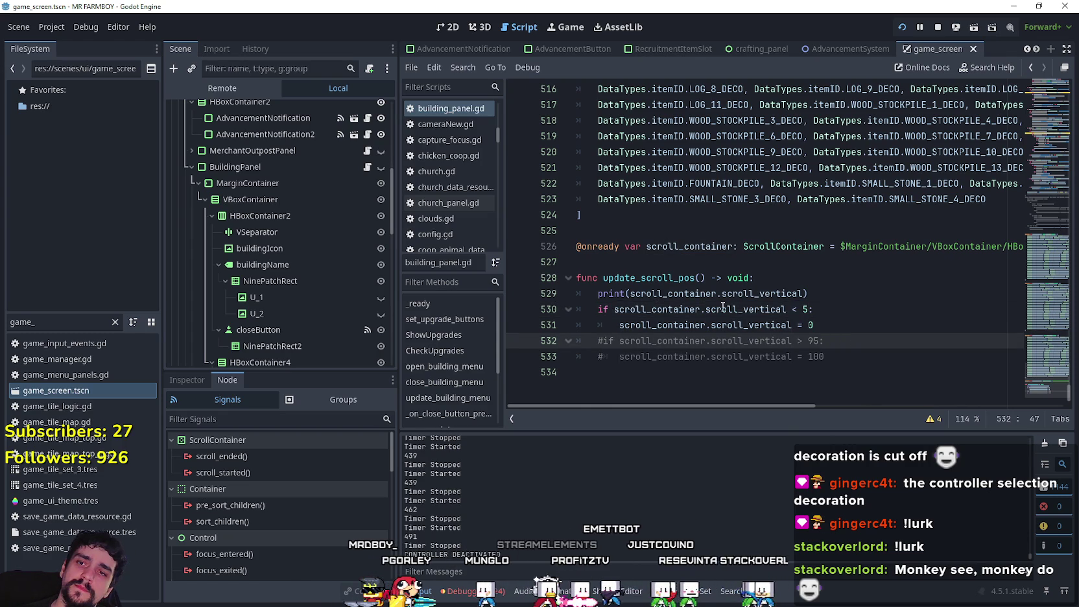
key(ctrl+shift+Left)
key(ctrl+shift+Left)
key(ctrl+shift+Left)
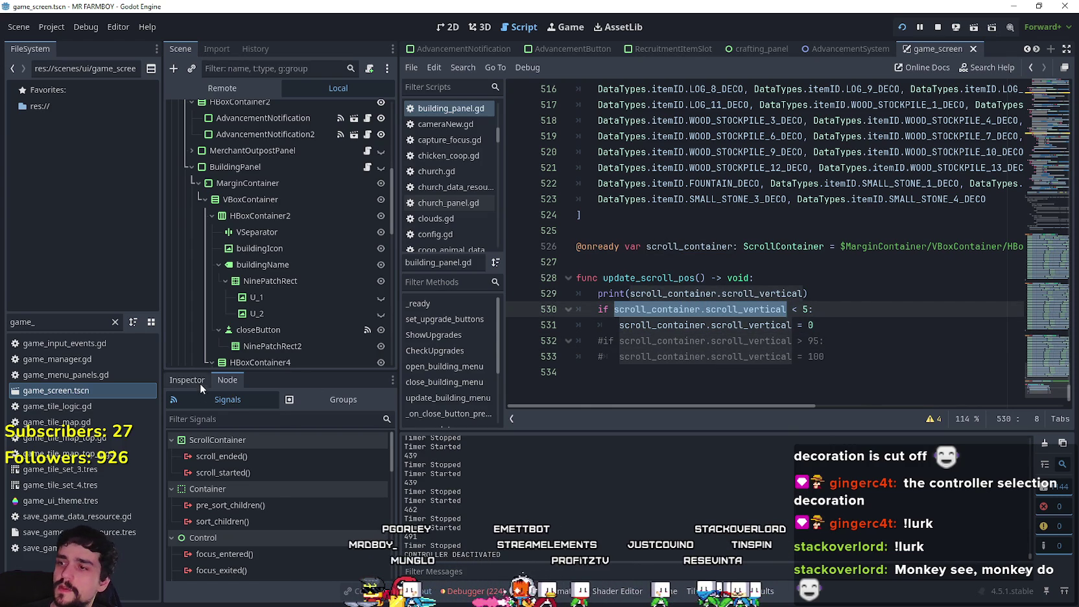
click(195, 380)
scroll(215, 489, up, 1)
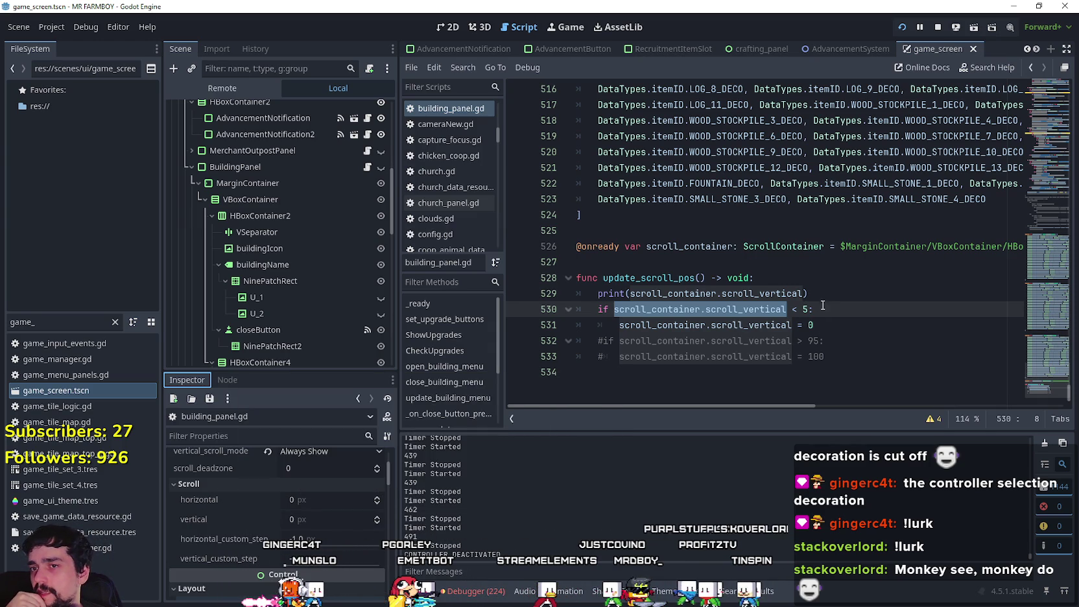
click(803, 309)
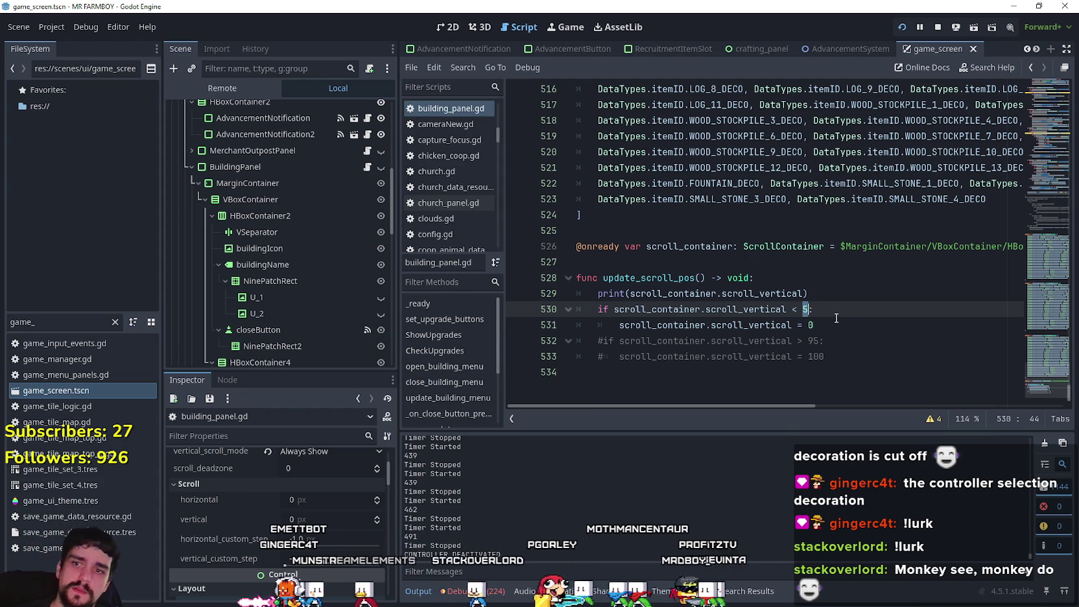
Step: Change the top-scroll comparison to scroll_container.scroll, browsing the container's member suggestions
text(scroll_container)
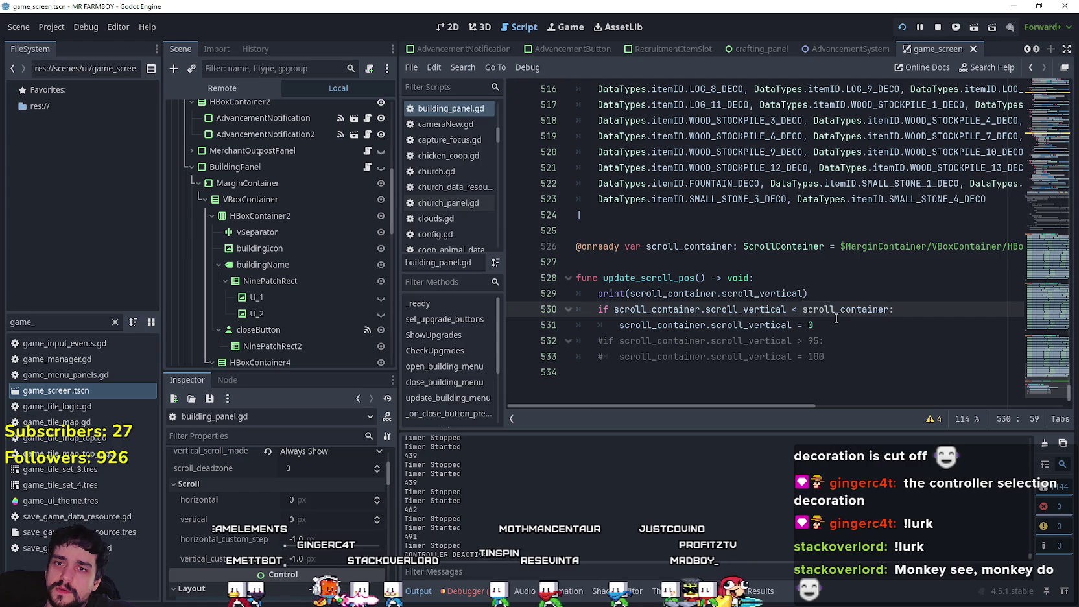
key(Return)
text(.scroll)
key(Down)
key(Down)
key(Down)
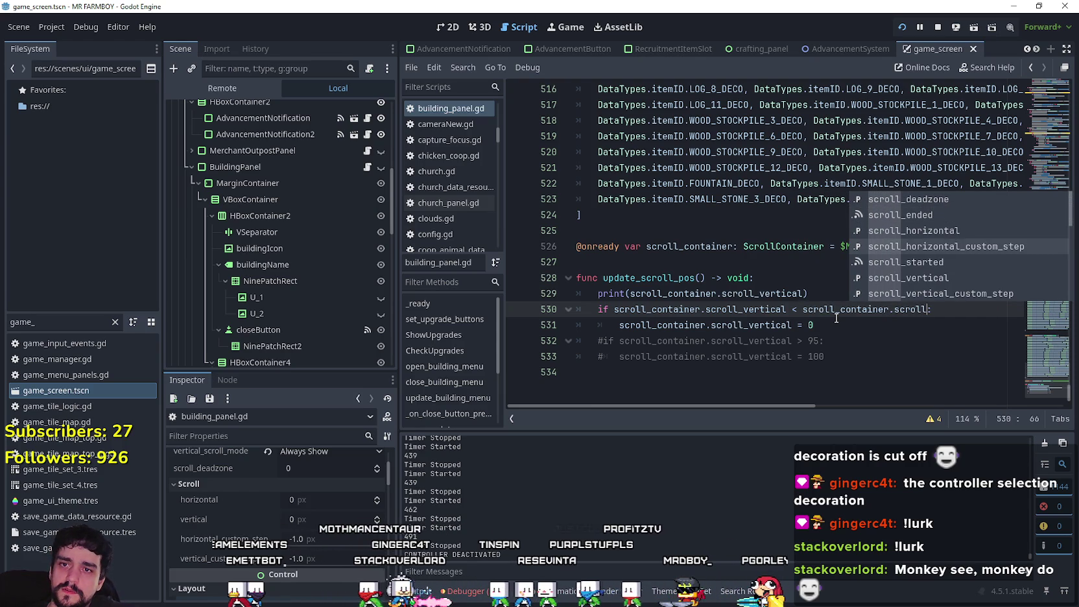
key(Down)
key(Down)
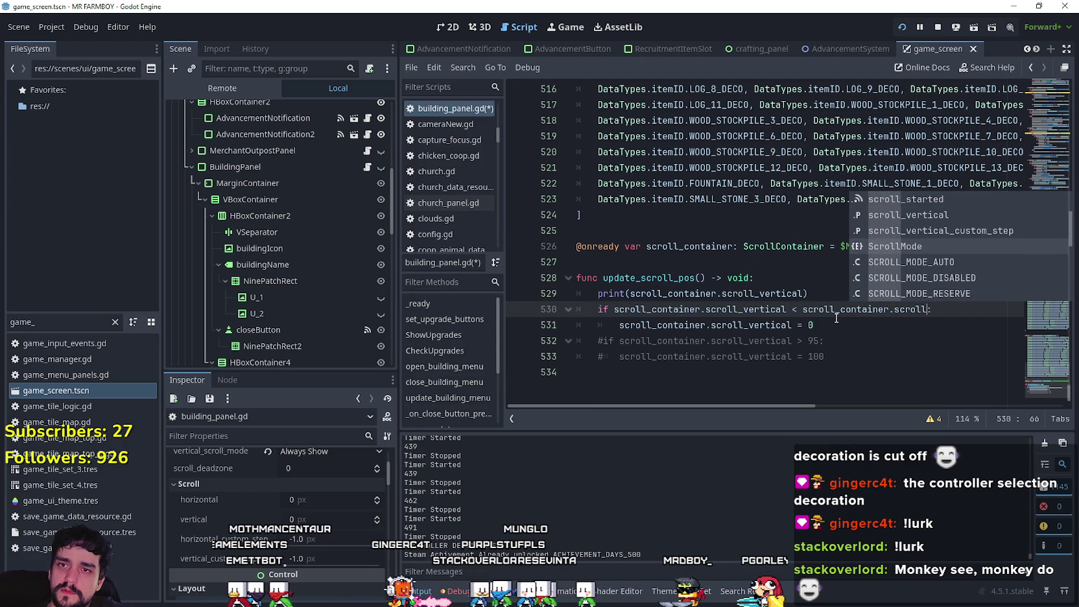
key(Down)
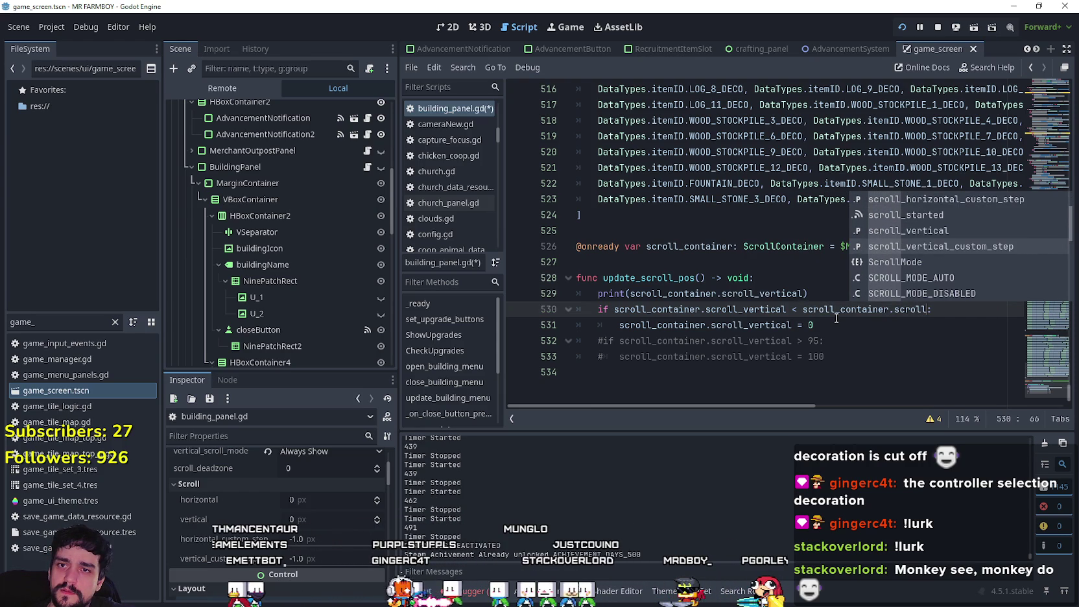
key(Down)
key(Down)
key(Down)
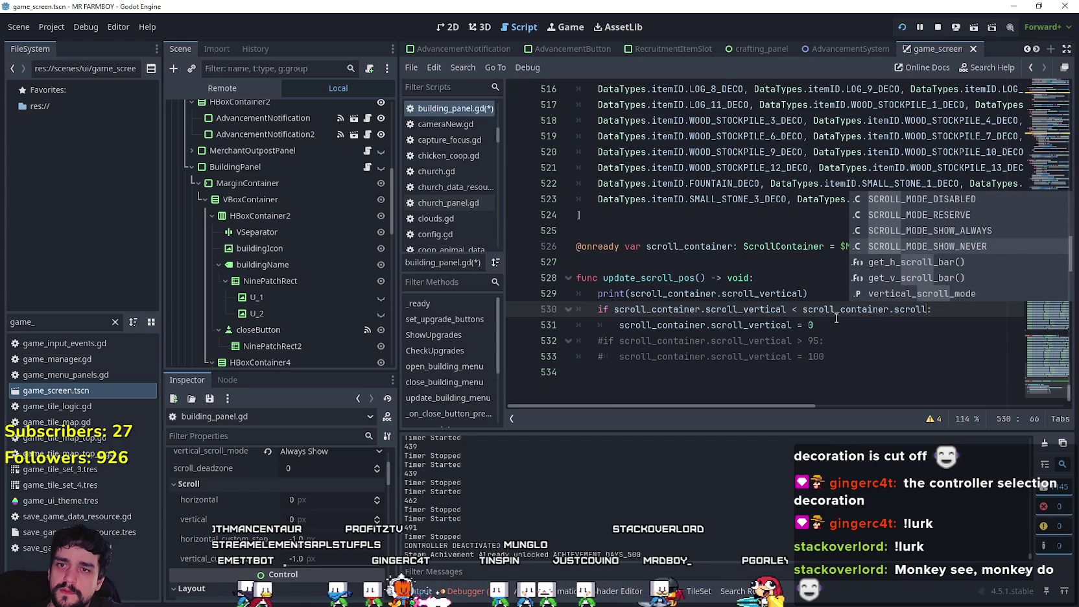
key(Down)
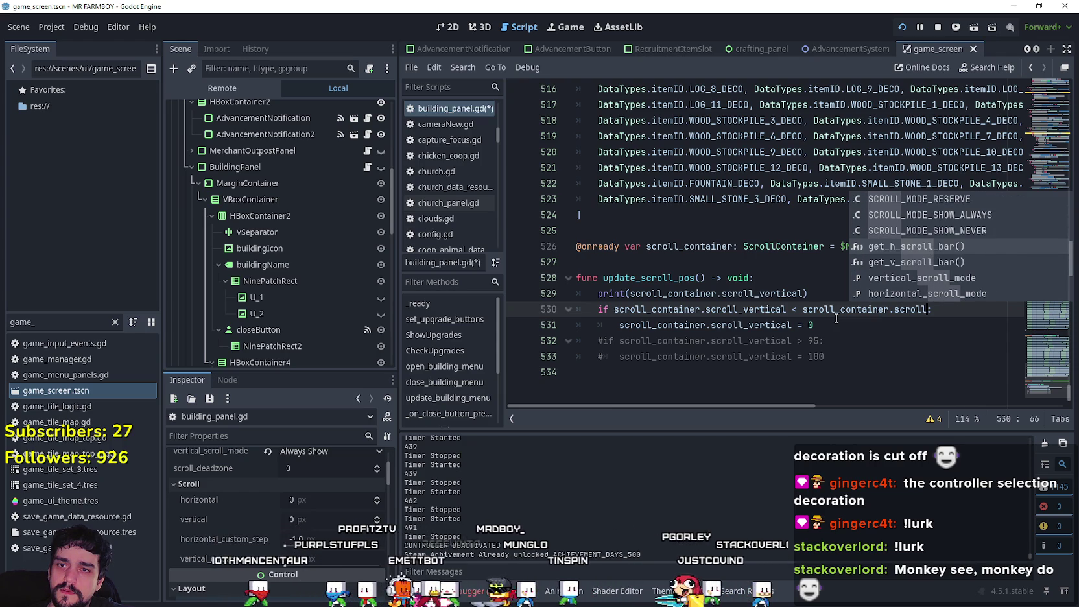
key(Down)
key(Down)
key(Down)
key(Down)
key(Down)
key(Down)
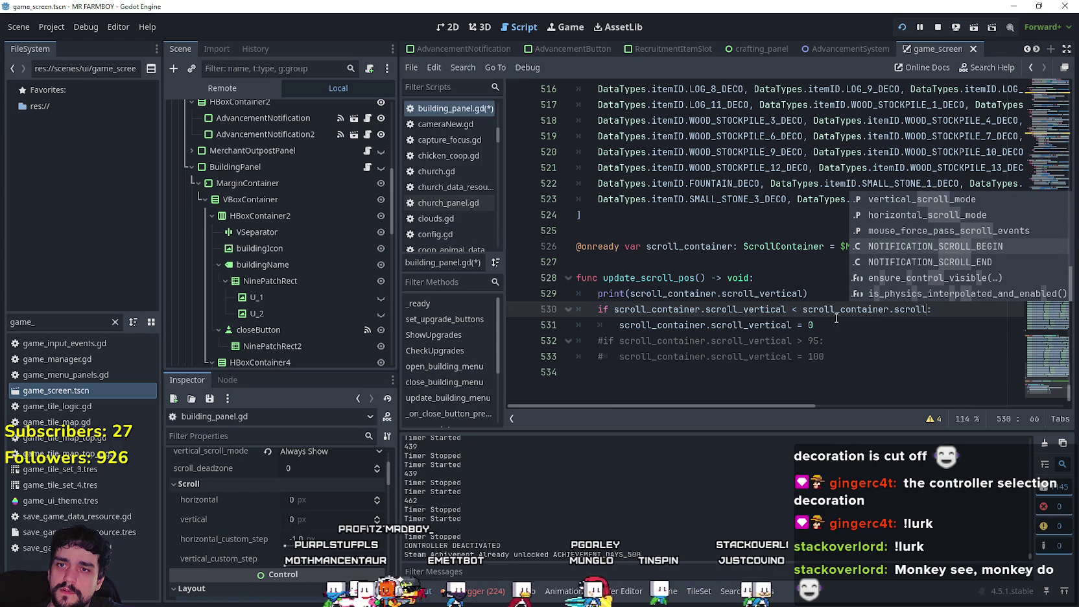
key(Up)
key(Up)
key(Up)
key(Up)
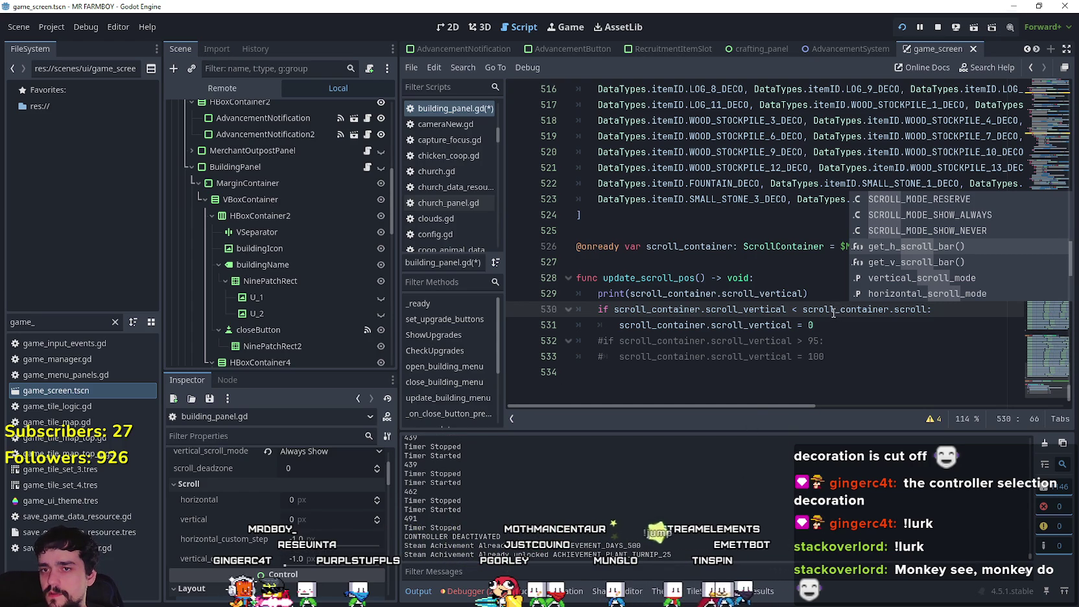
key(Escape)
Step: Start a new line after the print statement beginning with 'var get_'
click(837, 294)
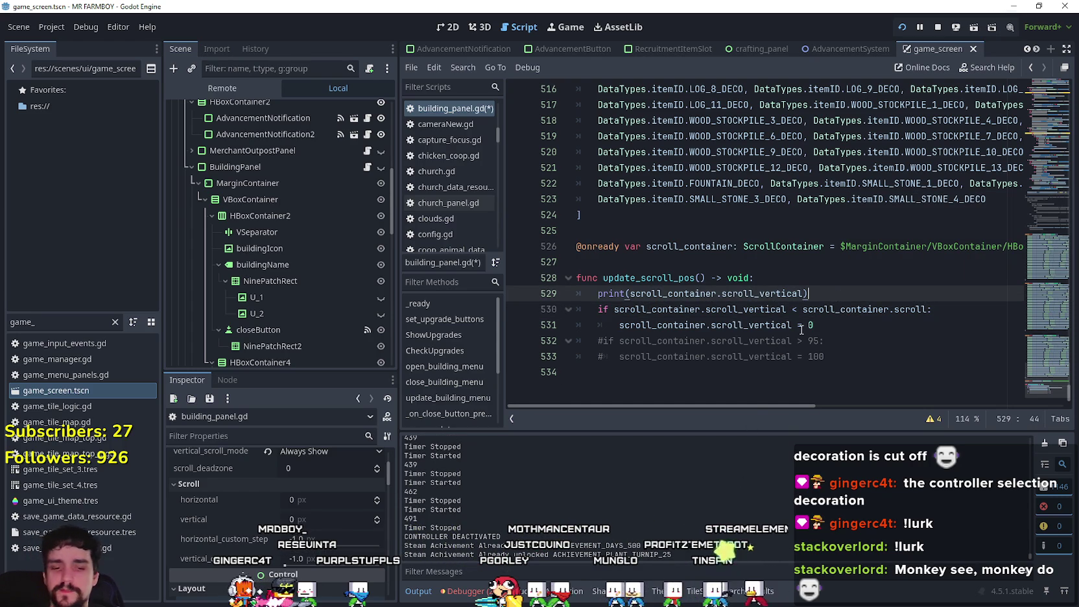
key(Return)
text(var get_start_)
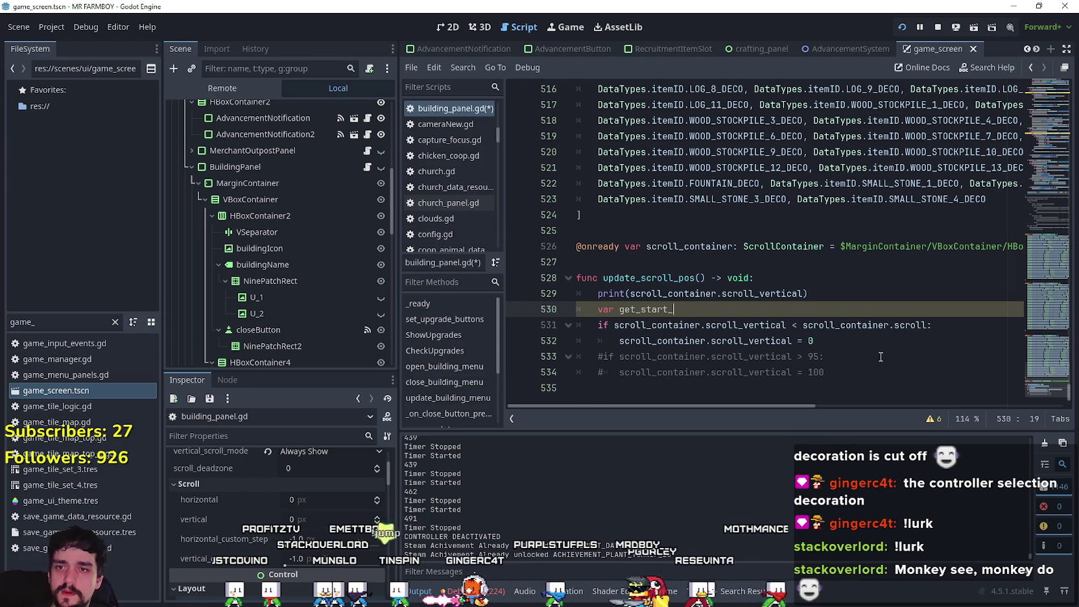
Step: Restore the top-scroll comparison on line 531 to 5
drag(928, 324, 802, 325)
text(5)
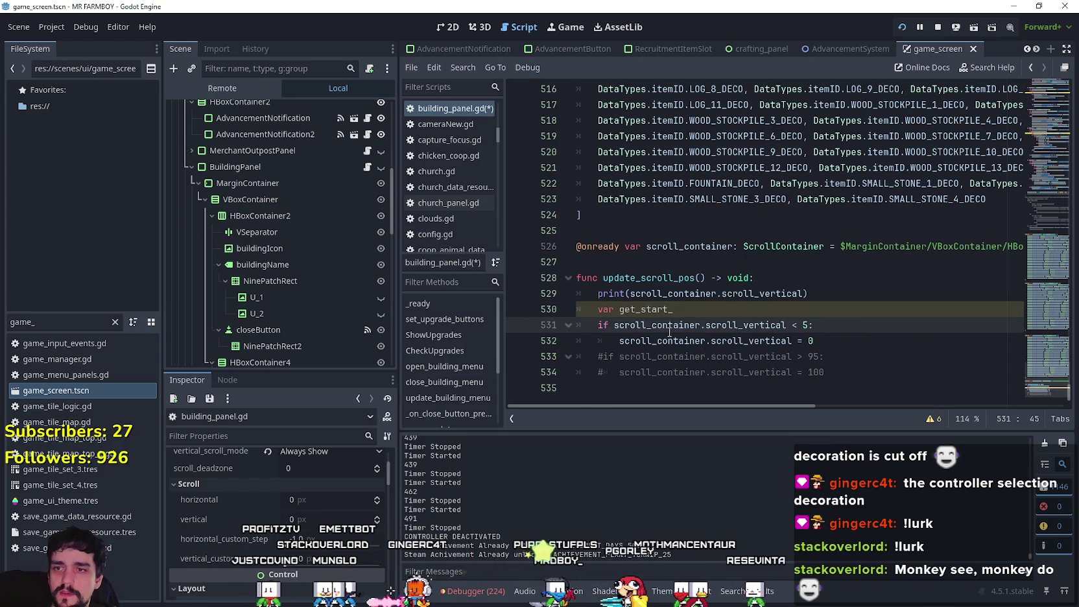
mouse_move(619, 341)
mouse_down()
mouse_move(595, 326)
mouse_move(674, 306)
mouse_up()
click(675, 310)
text(end_)
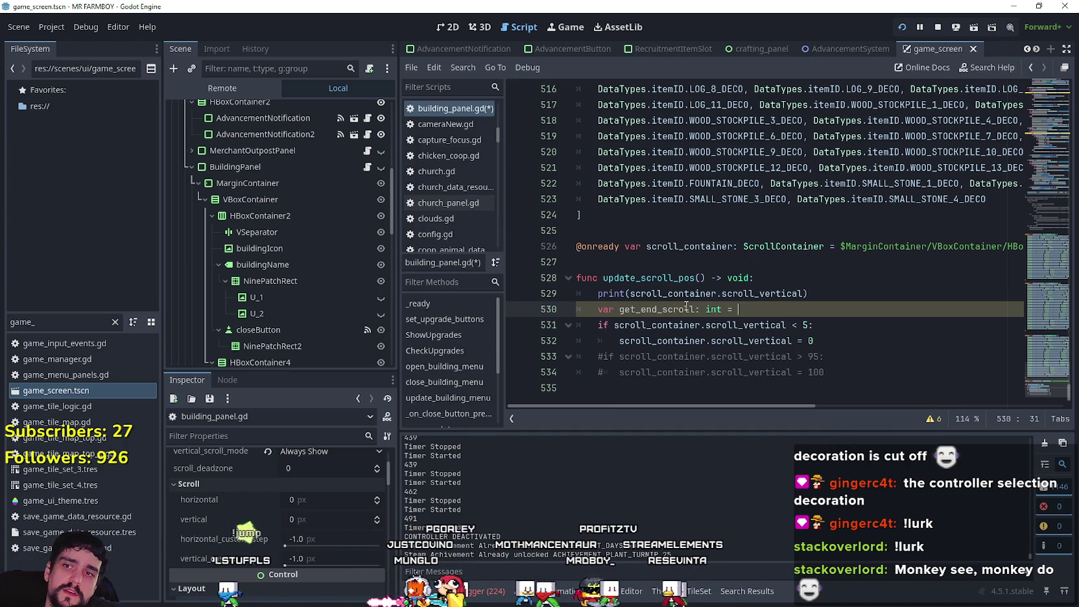
Step: Complete the declaration as get_end_scroll = scroll_container.get_v_scroll_bar().max_value
text(scroll)
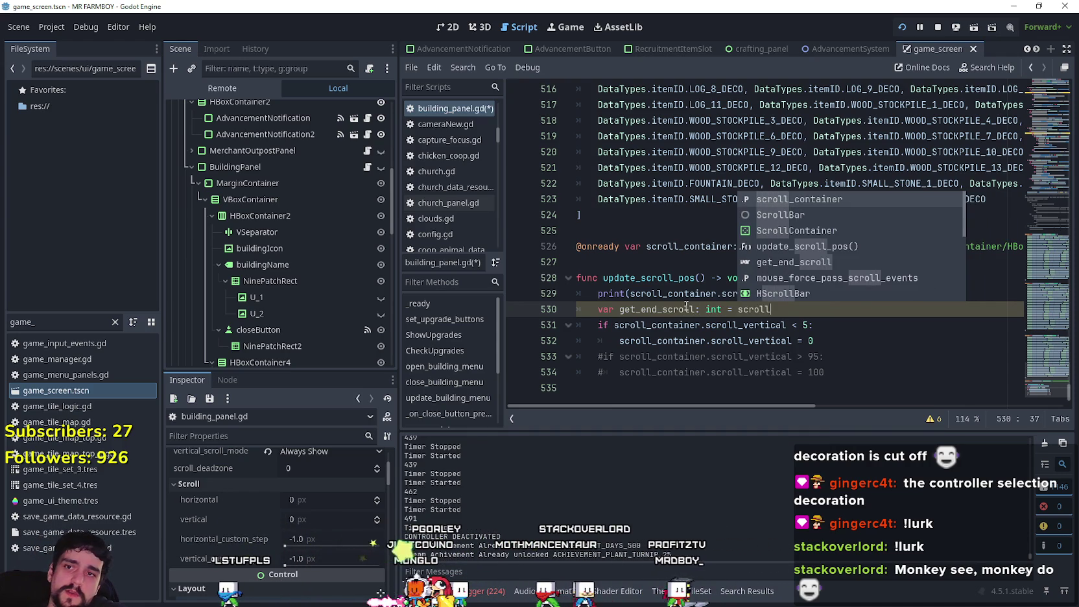
key(Return)
text(.)
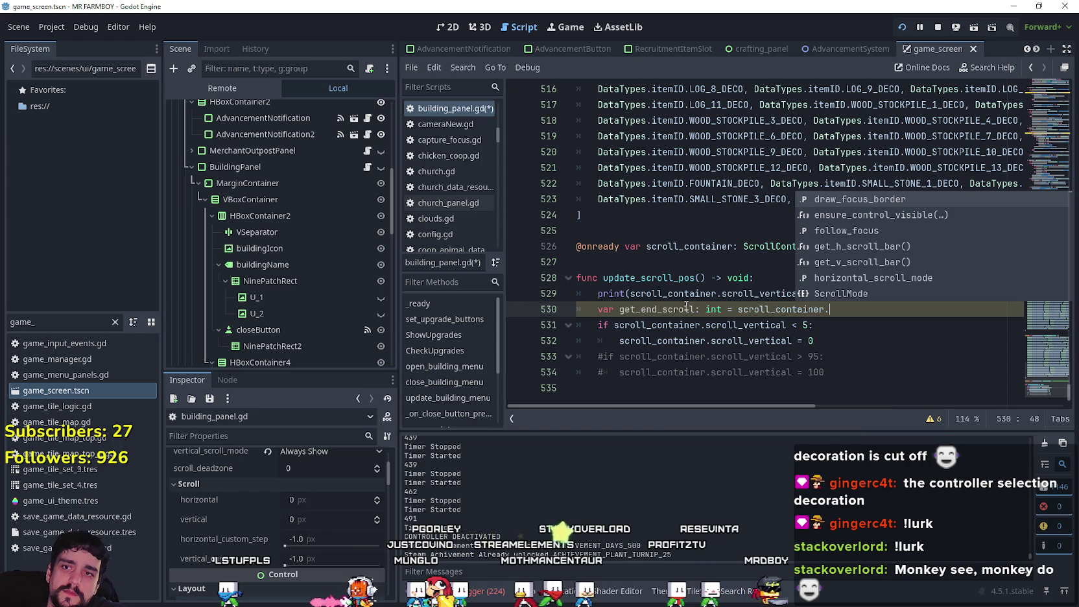
text(get)
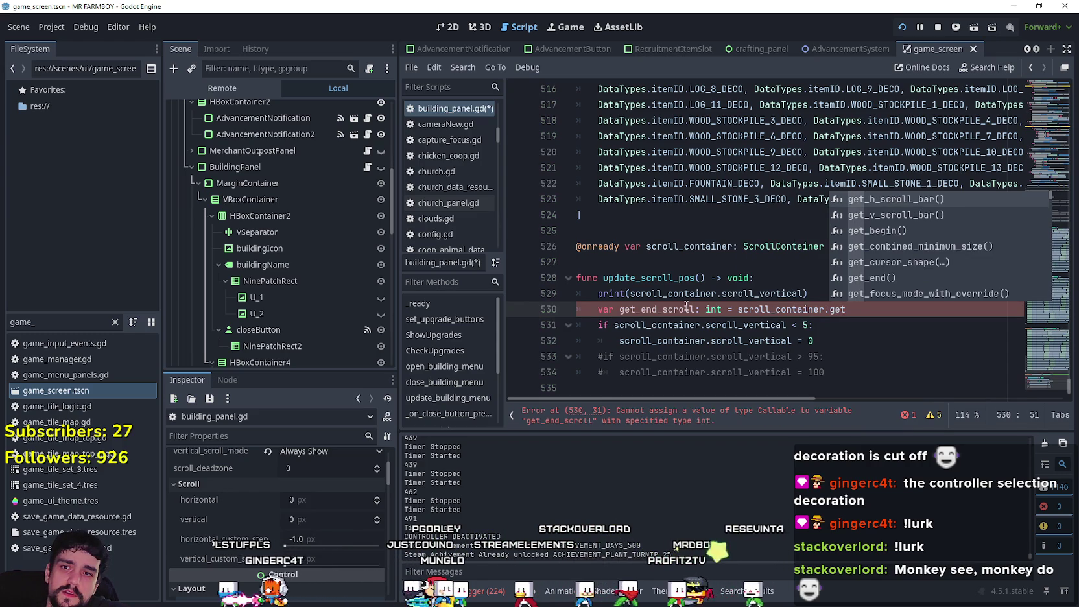
key(Down)
key(Return)
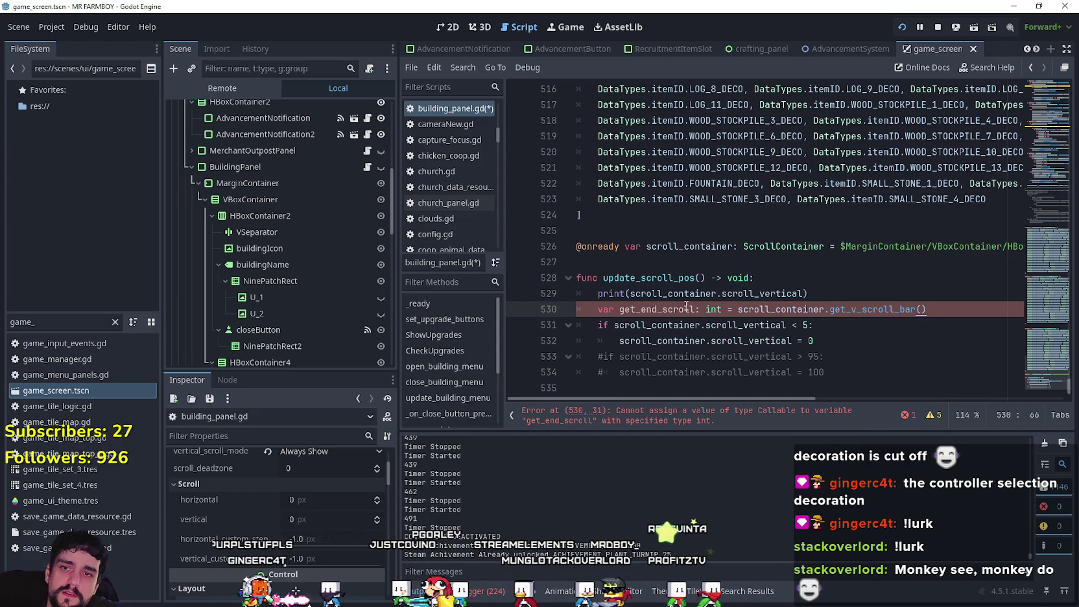
text(.)
key(Down)
key(Down)
key(Down)
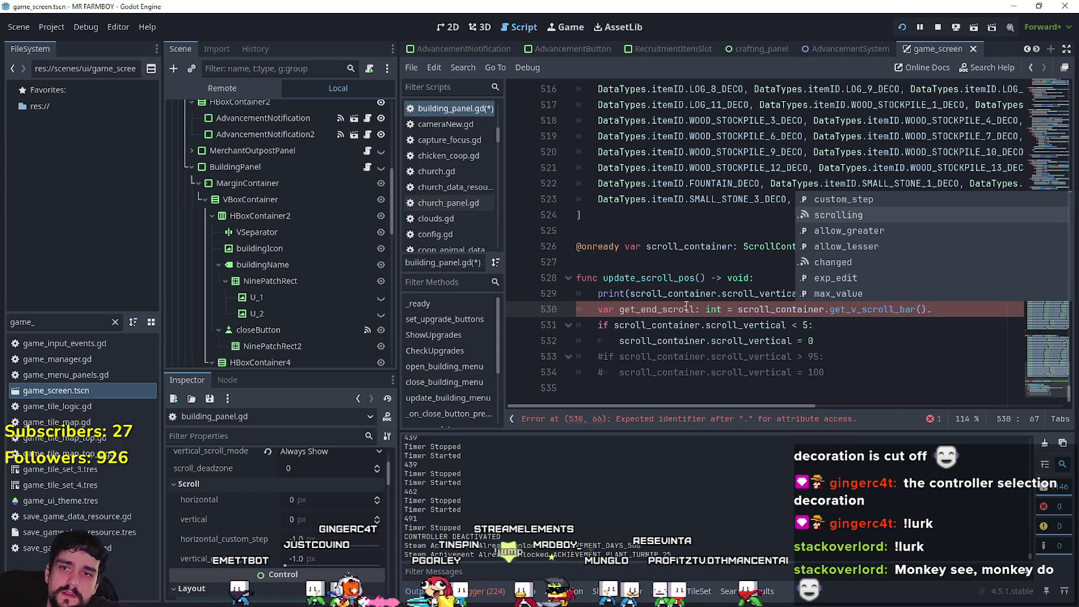
key(Down)
key(Down)
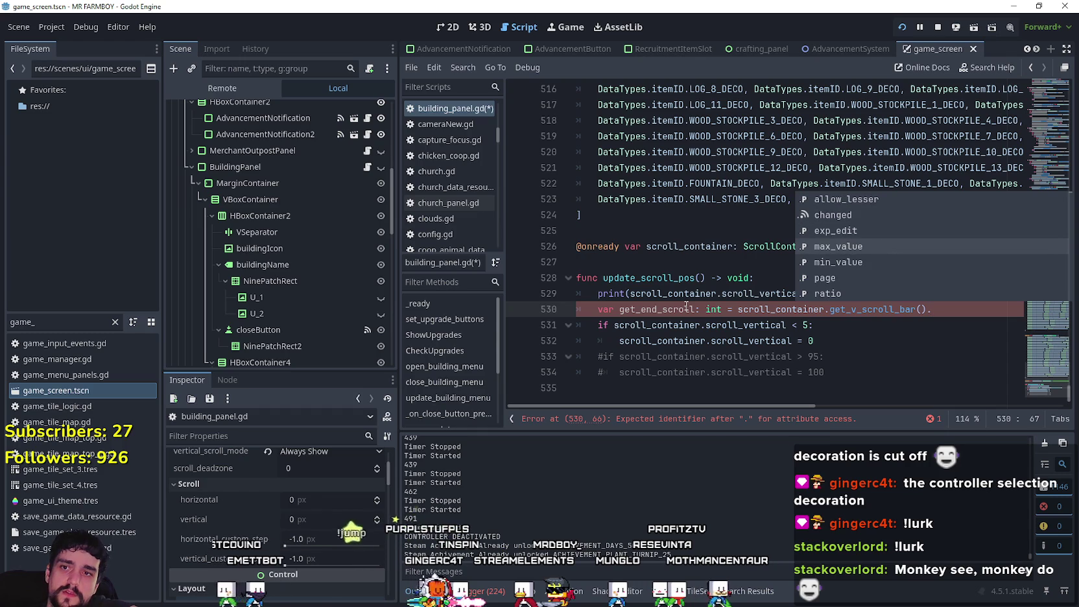
key(Return)
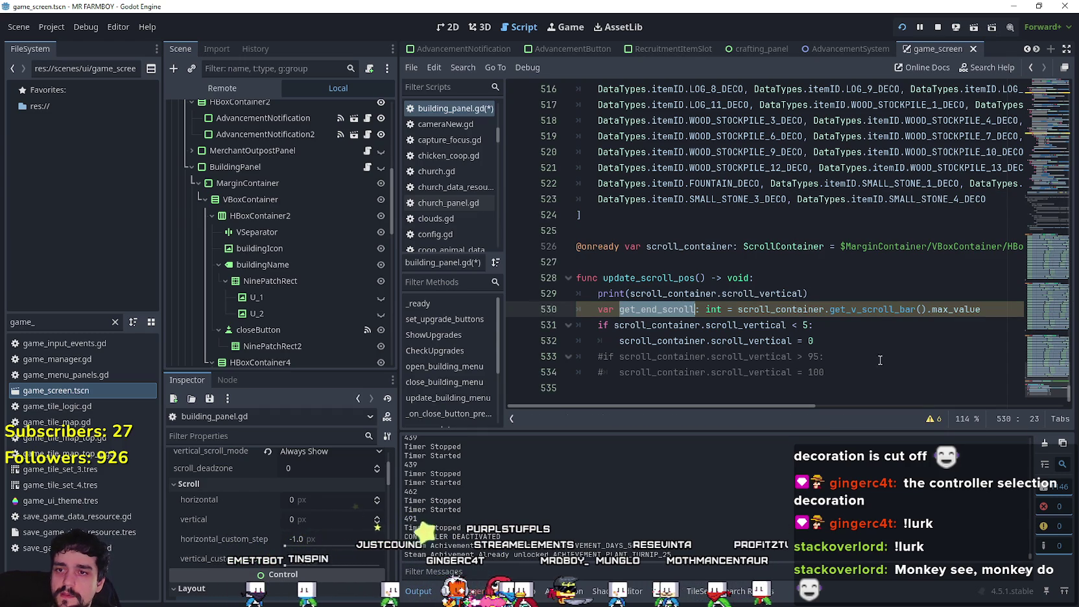
Step: Uncomment the bottom-scroll check, replace 100 with get_end_scroll, save, and restart the game
click(832, 343)
click(602, 356)
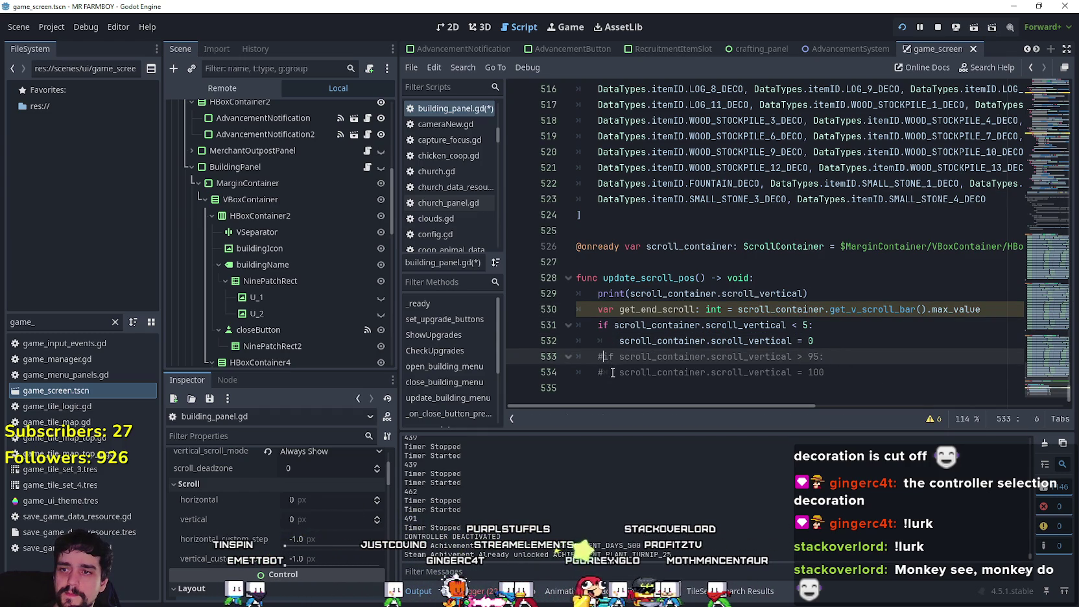
key(BackSpace)
click(607, 374)
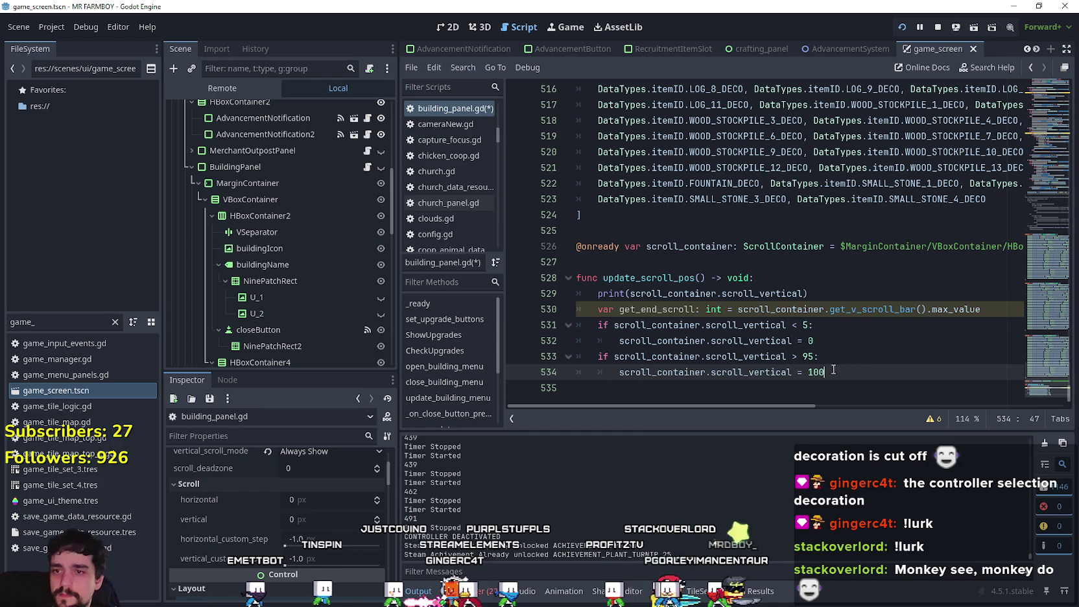
click(808, 356)
text(get_end_scroll - 10)
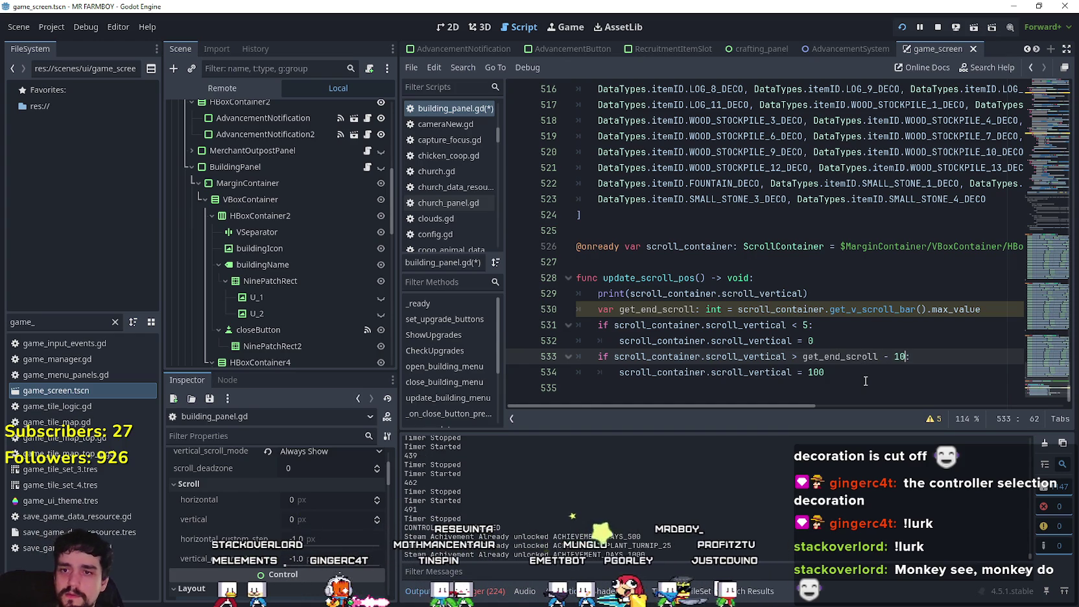
click(849, 372)
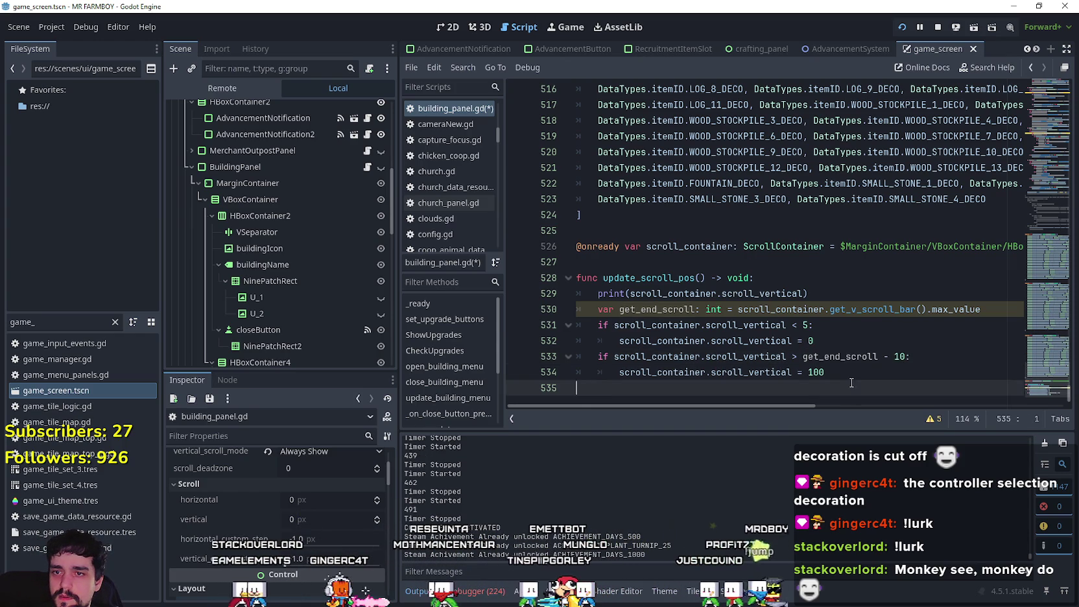
text(get_end_scroll)
key(Return)
key(ctrl+s)
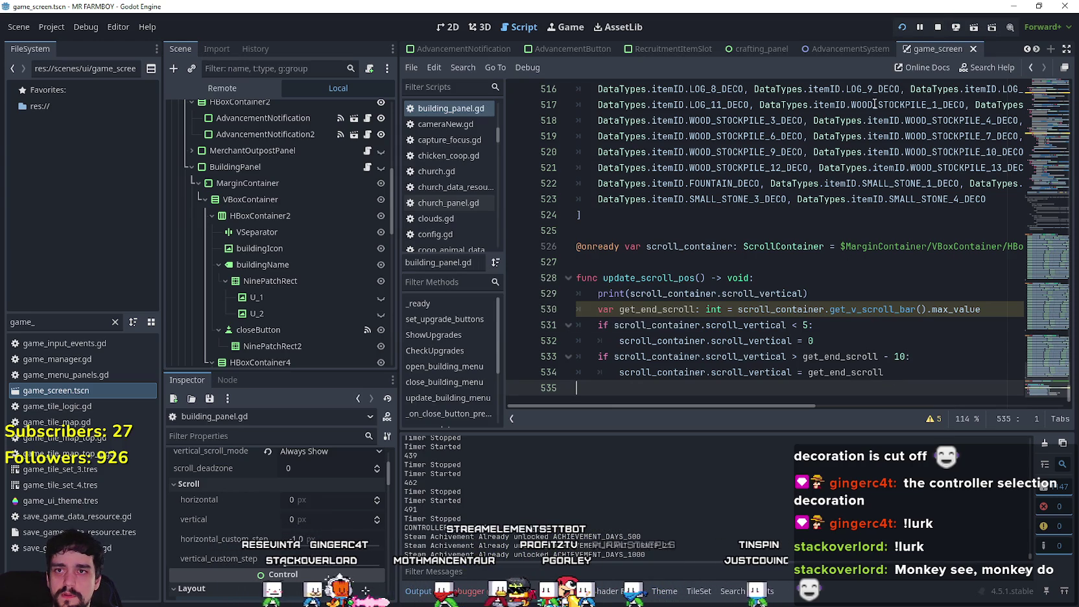
click(937, 28)
click(898, 28)
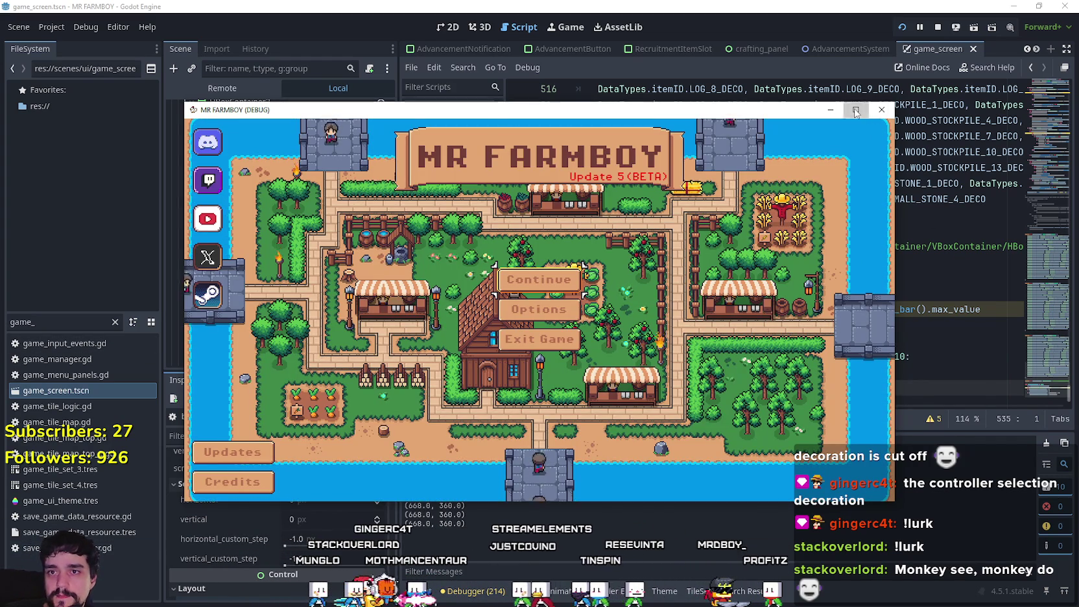
Step: Maximize the game window and load Save 6 from Continue
click(856, 112)
key(Return)
key(Down)
key(Down)
key(Down)
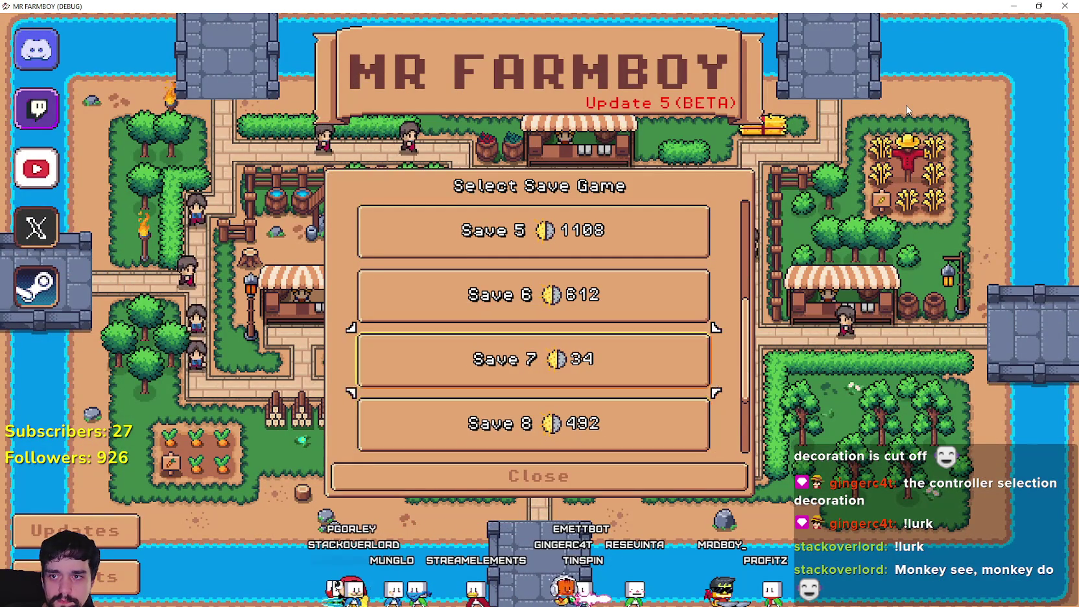
key(Up)
key(Return)
key(Return)
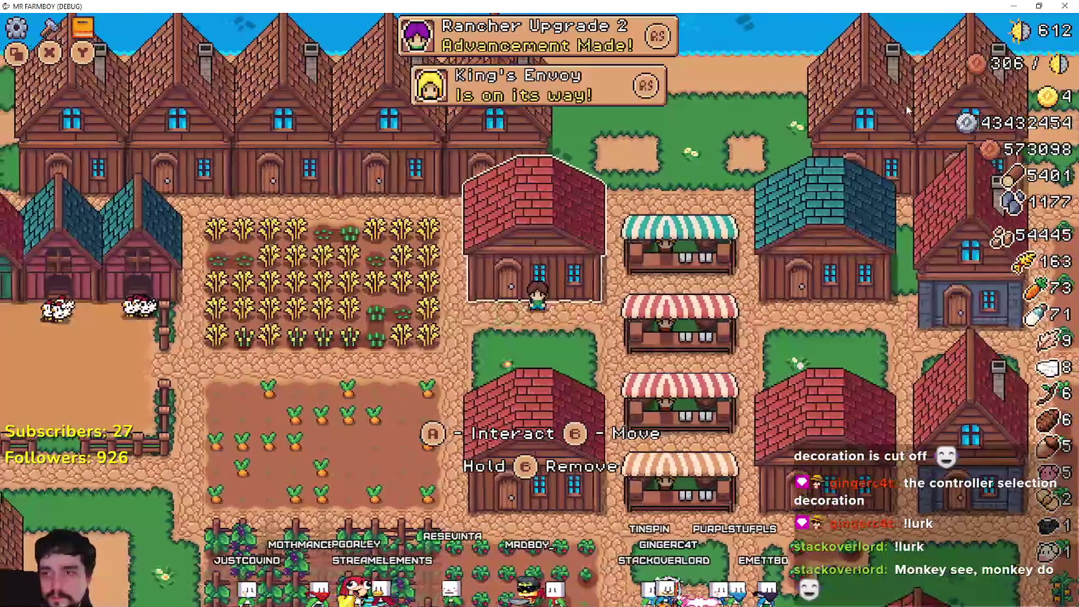
Step: Open the Warehouse inventory and move the highlight across and down a row
key(e)
key(Right)
key(Right)
key(Left)
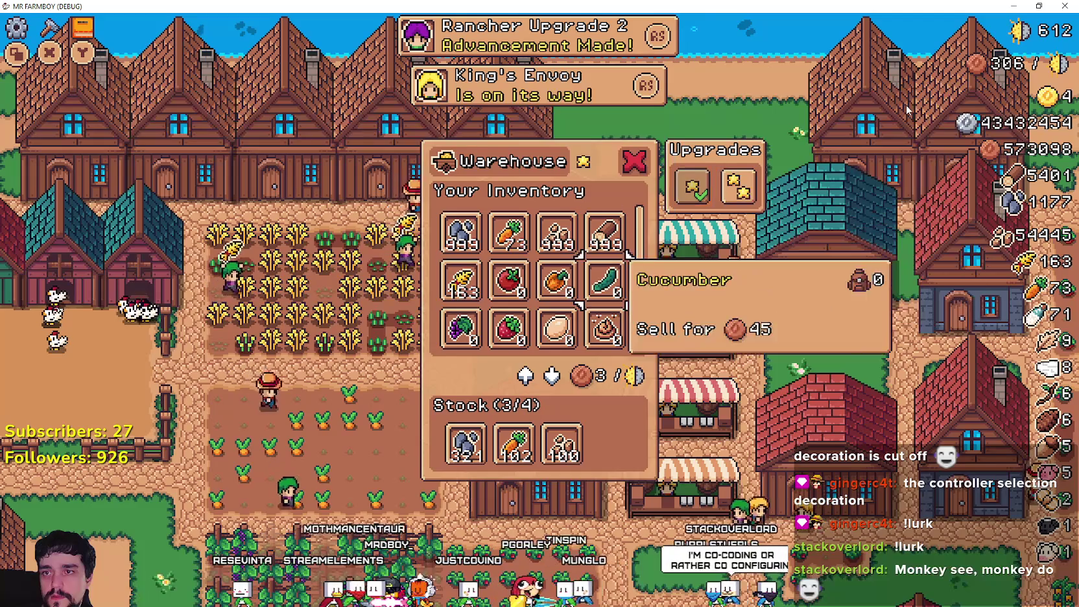
key(Down)
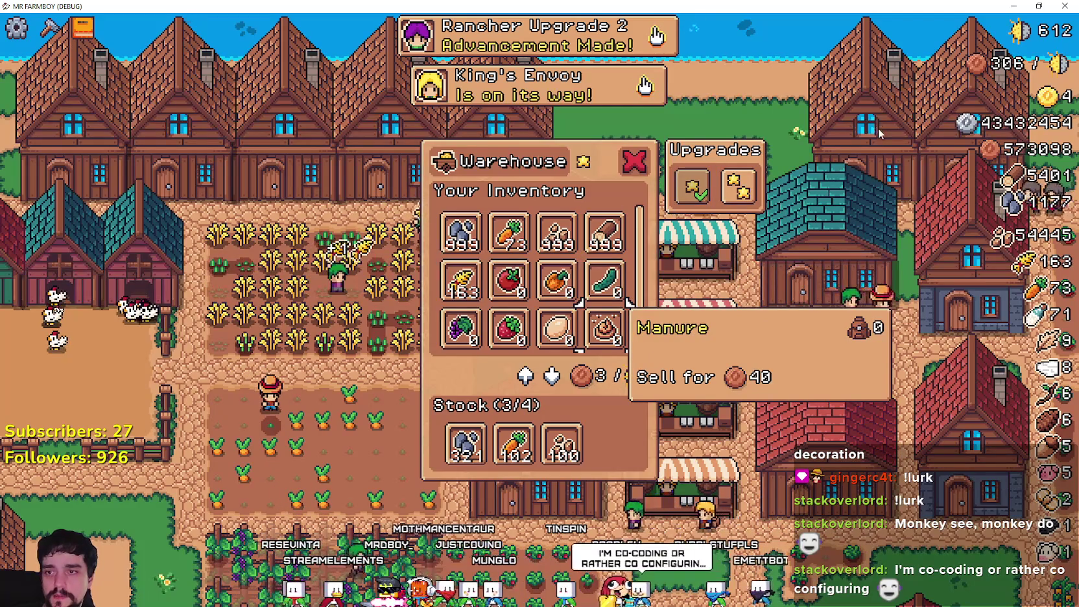
Step: Insert print(get_end_scroll) as line 531 after the max-scroll calculation and save the script
key(alt+Tab)
click(865, 319)
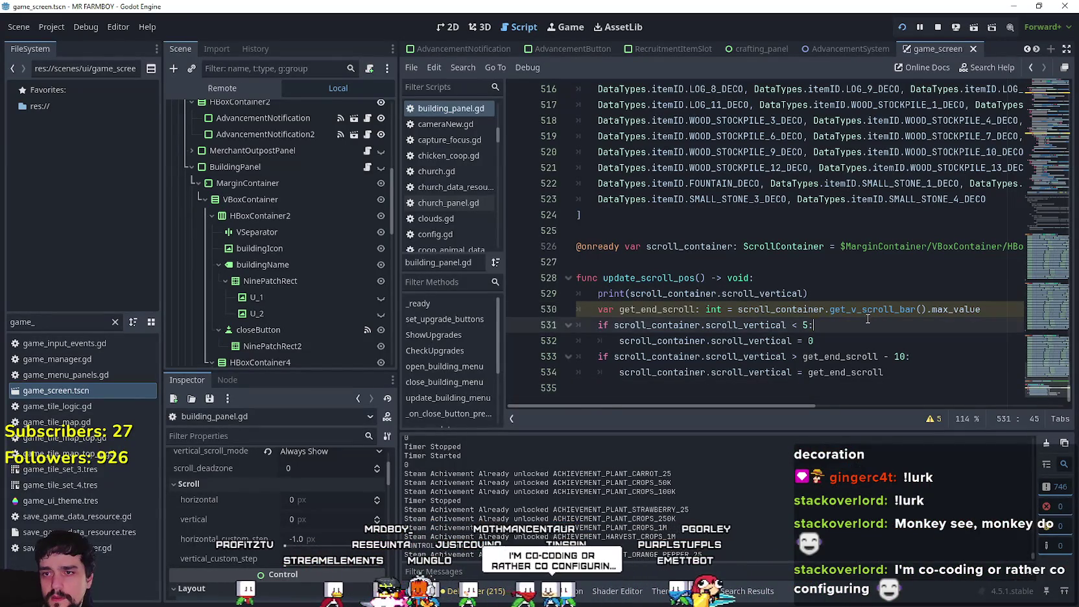
click(986, 308)
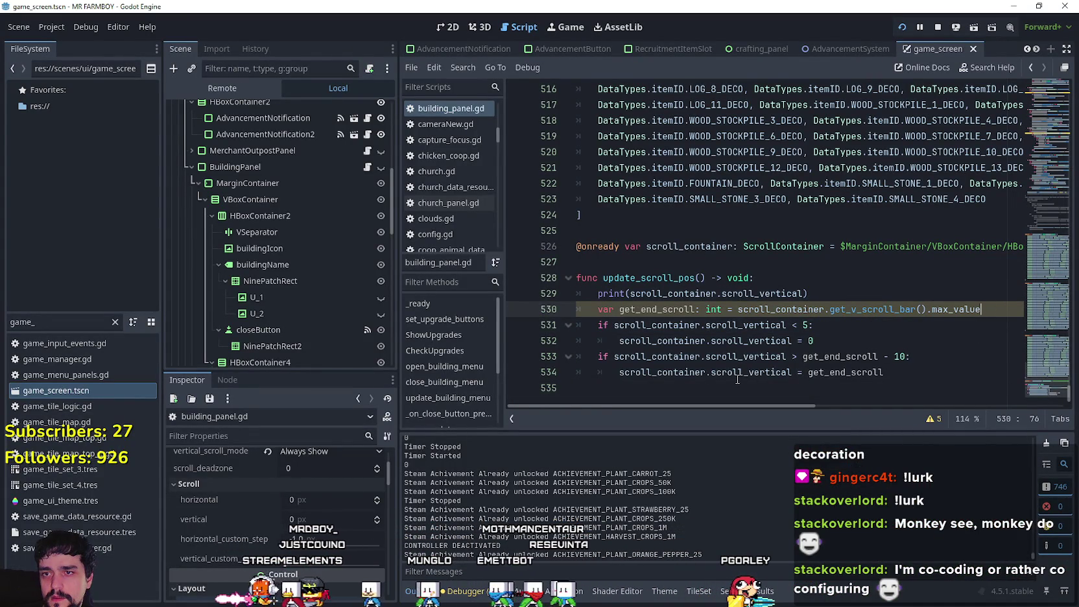
click(861, 372)
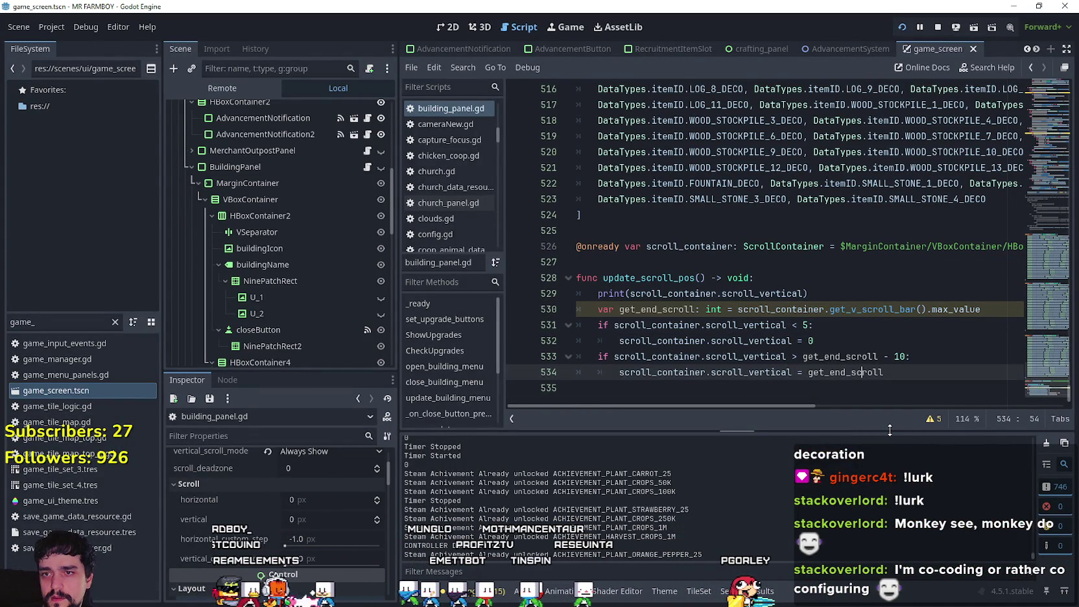
click(917, 324)
key(Up)
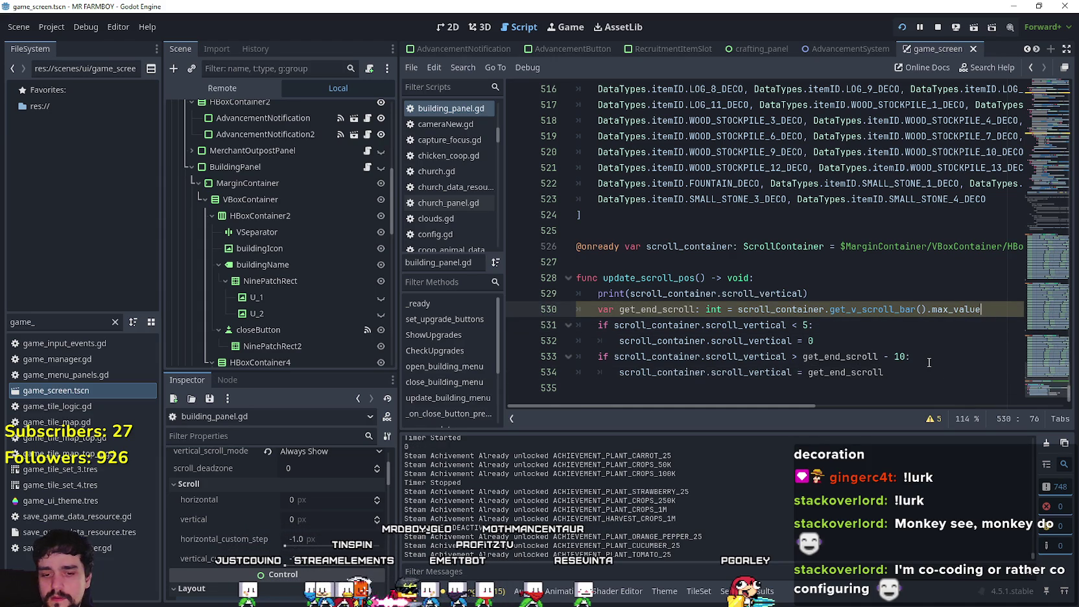
key(Return)
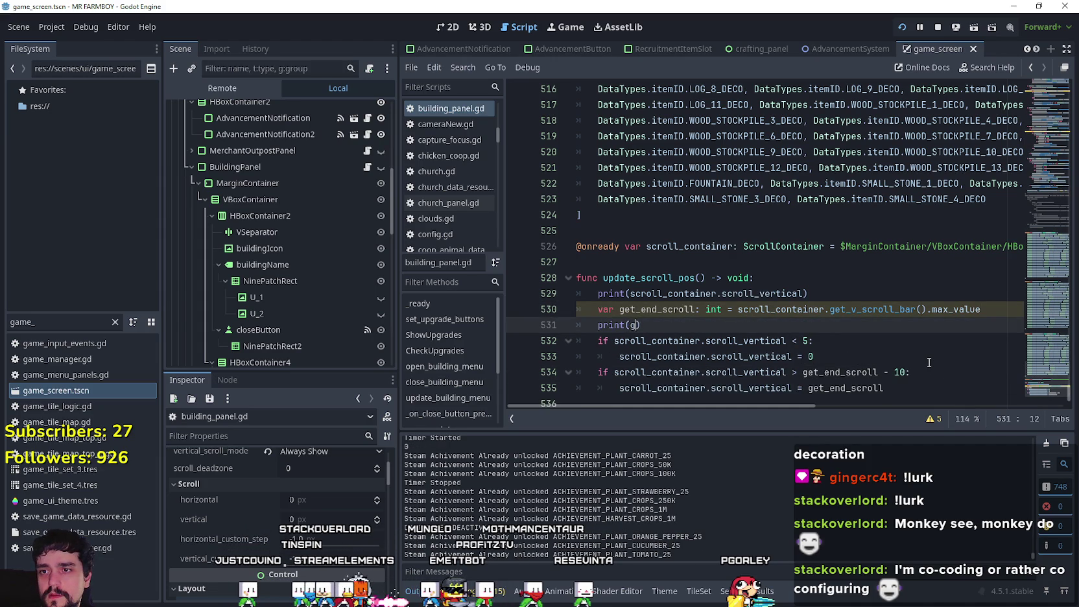
text())
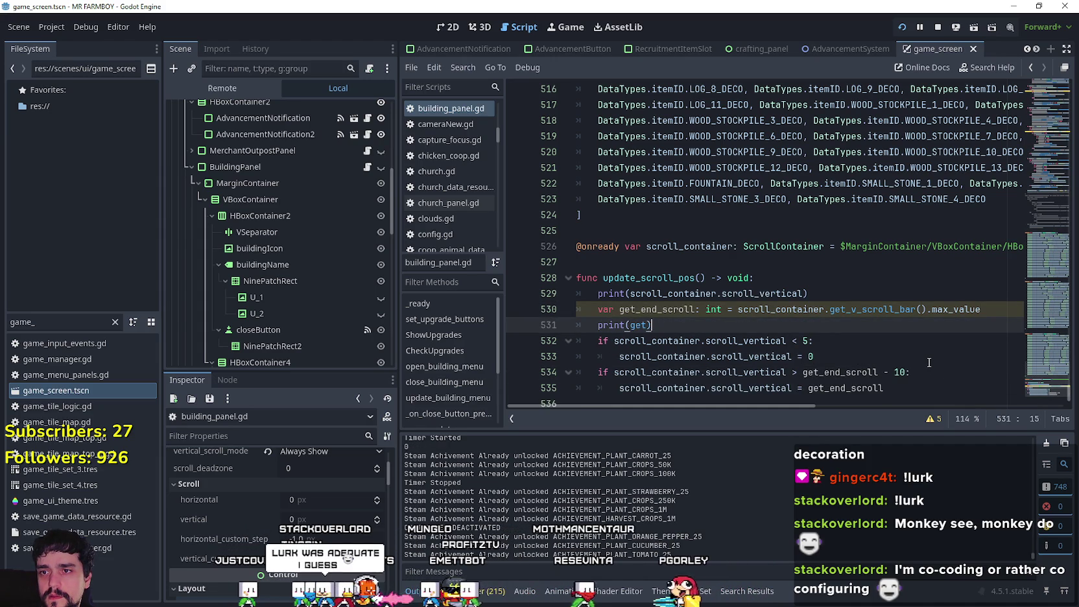
text(_end_scroll)
key(Return)
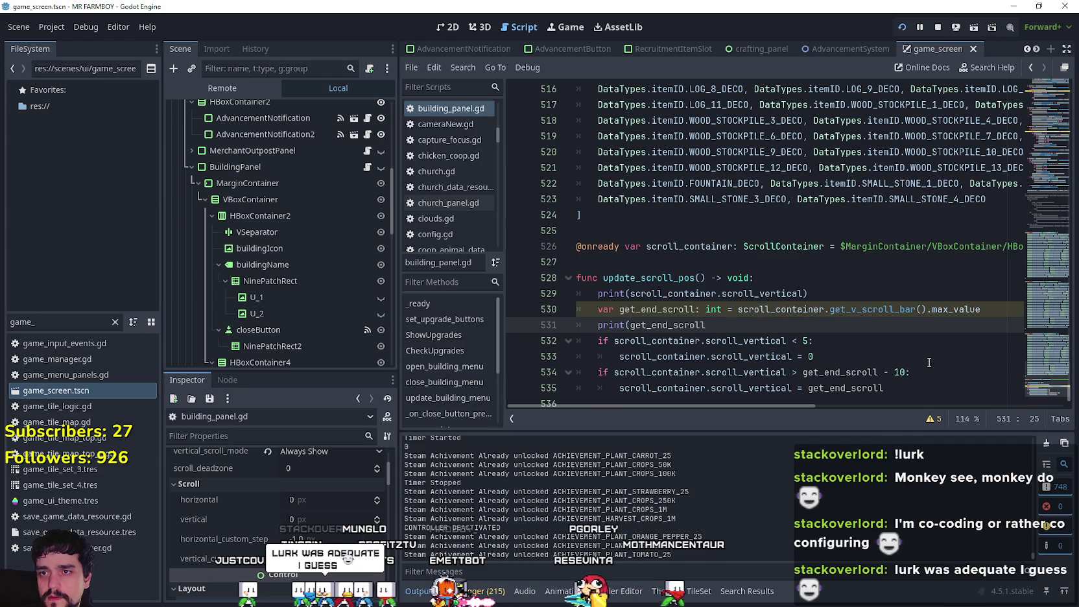
key(ctrl+s)
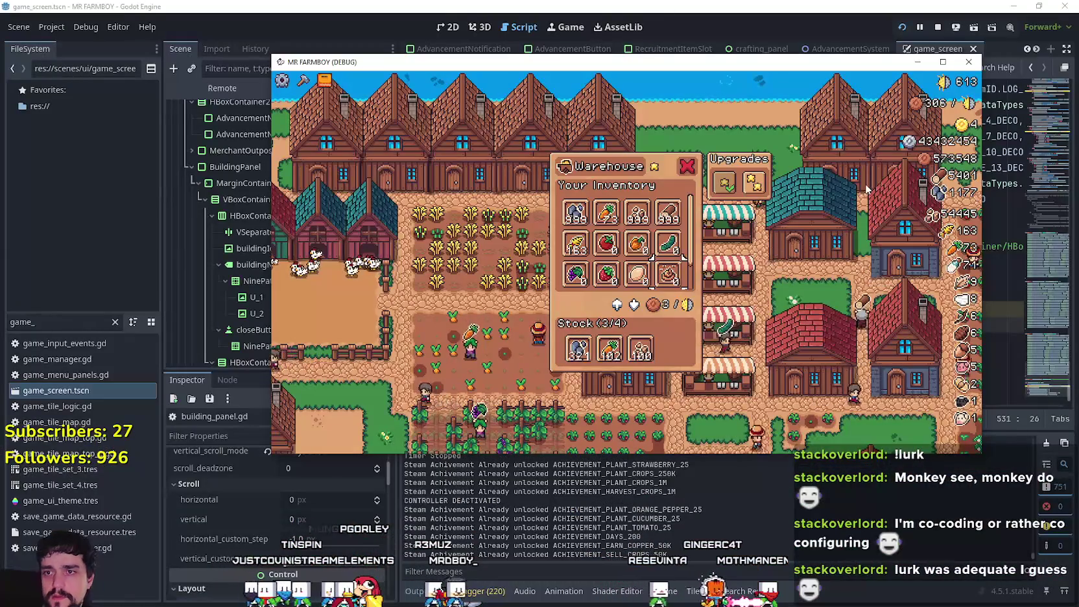
Step: Move warehouse focus through Tomato, Egg, Strawberry, Milk and Wool, checking the grid scrolls a row
key(Left)
key(Left)
key(Down)
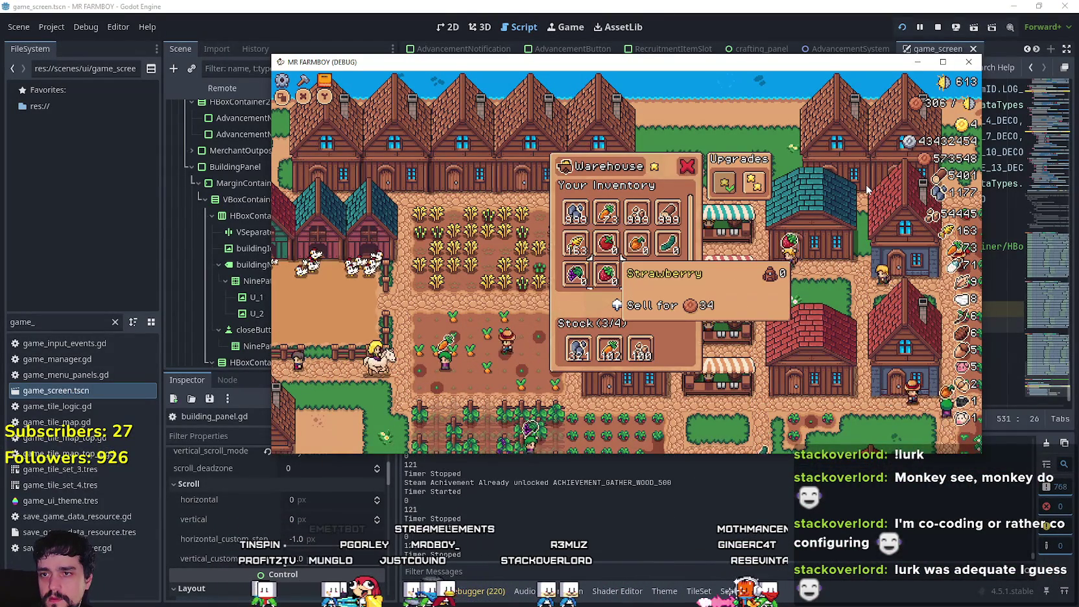
key(Right)
key(Right)
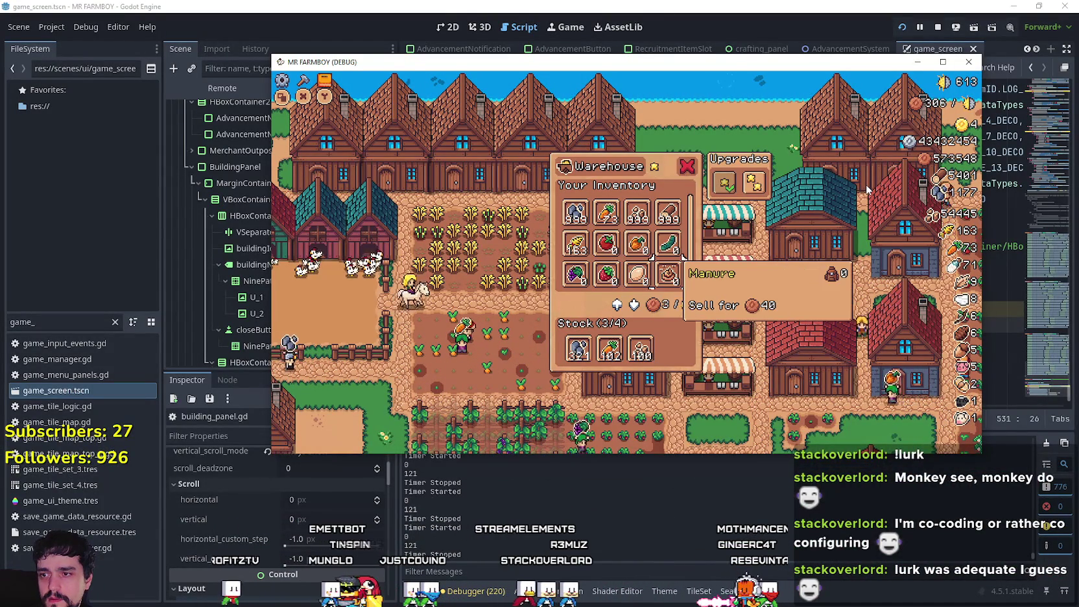
key(Left)
key(Left)
key(Up)
key(Down)
key(Down)
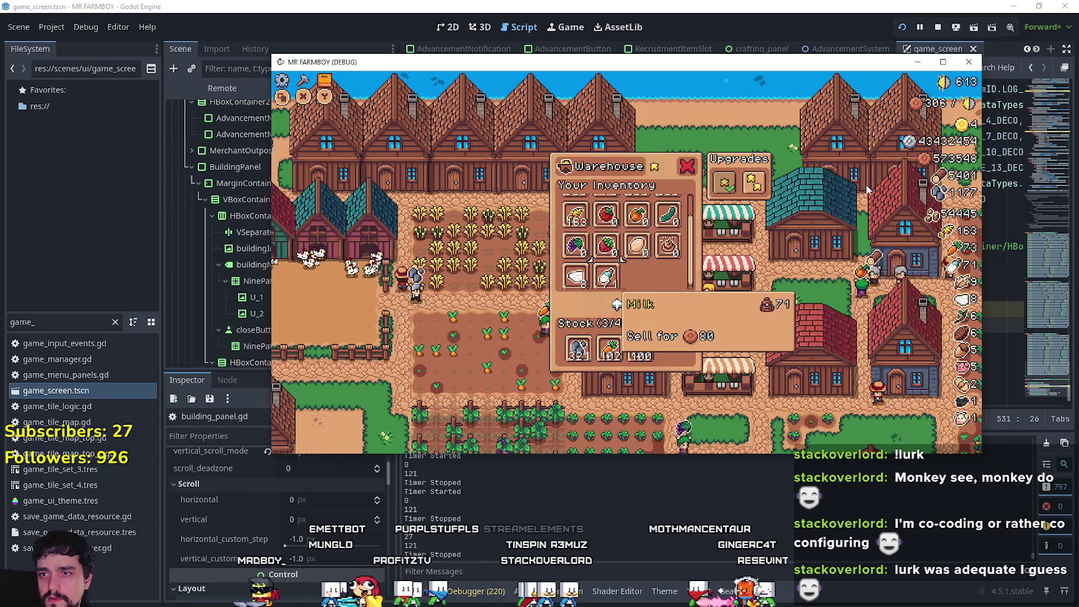
key(Up)
key(Right)
key(Left)
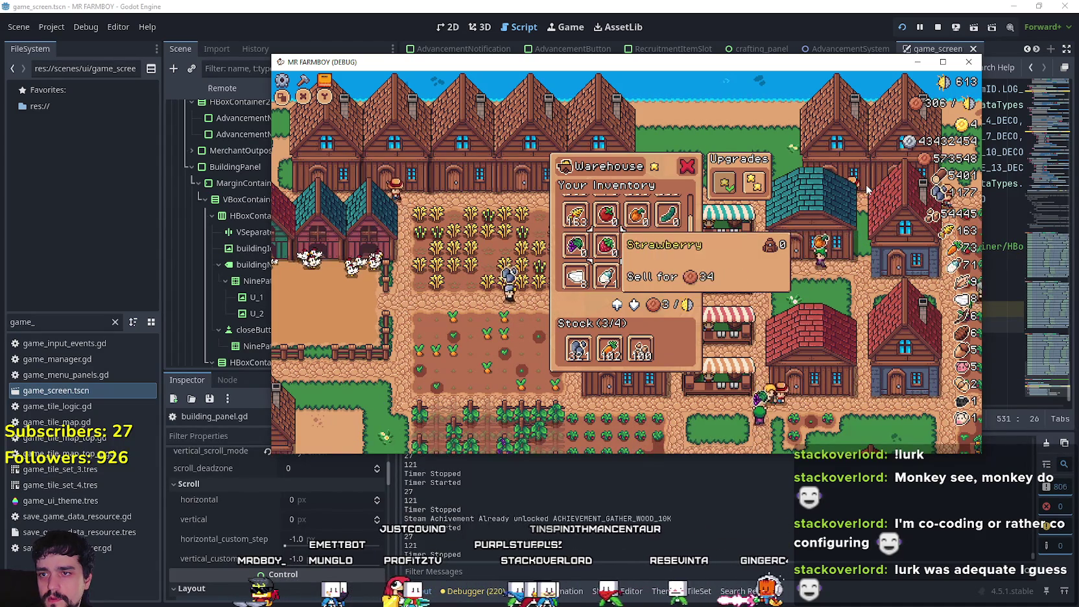
key(Down)
key(Down)
key(Up)
key(Left)
key(Right)
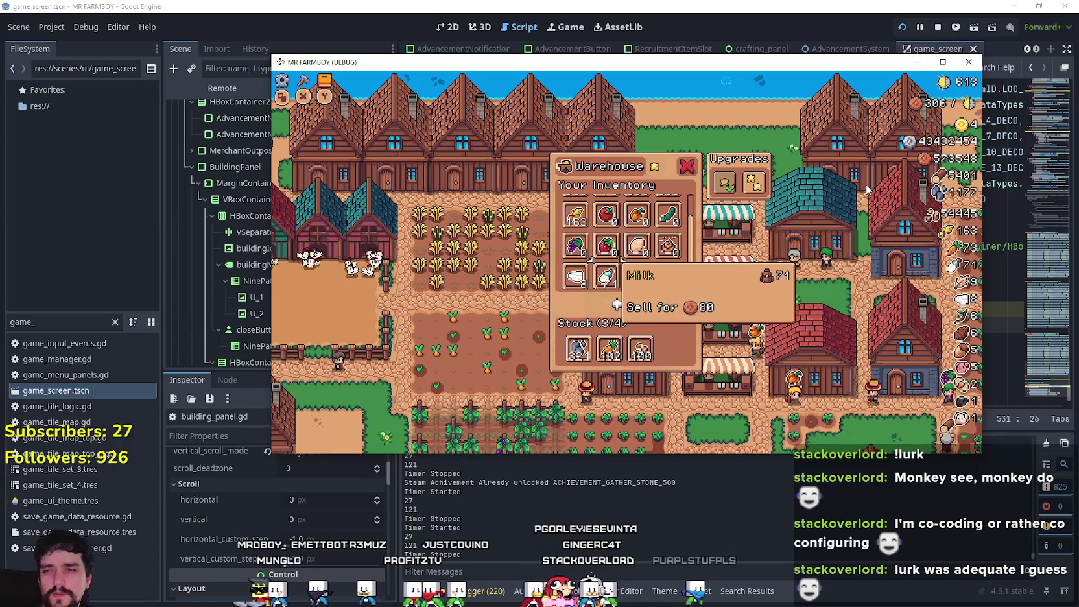
key(Up)
key(Up)
key(Up)
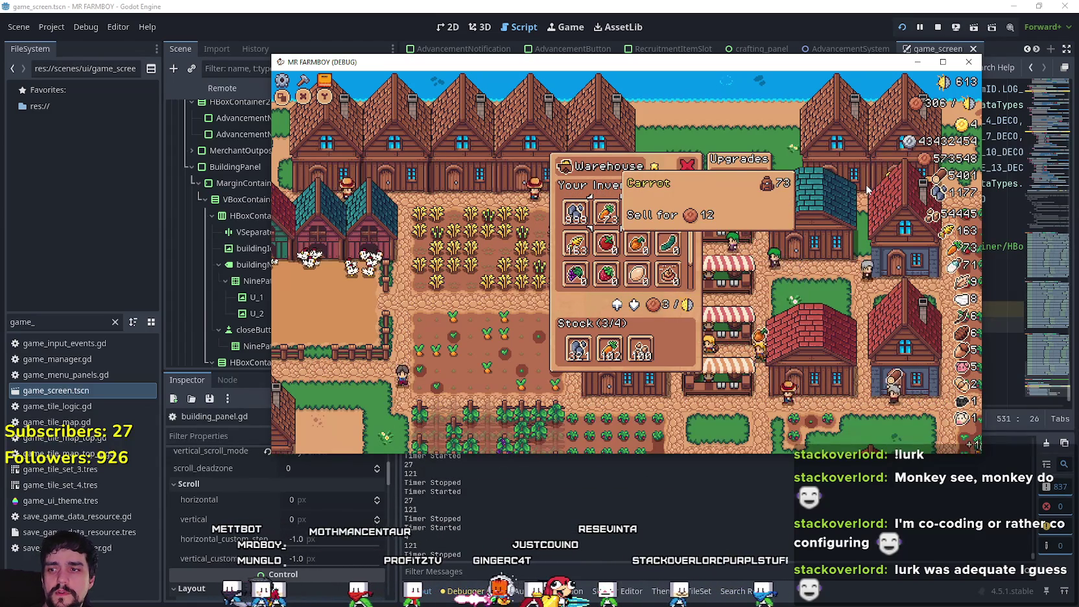
Step: Move focus between Carrot in the top row and Milk, Manure, Strawberry, confirming the grid scrolls back
key(Right)
key(Right)
key(Down)
key(Down)
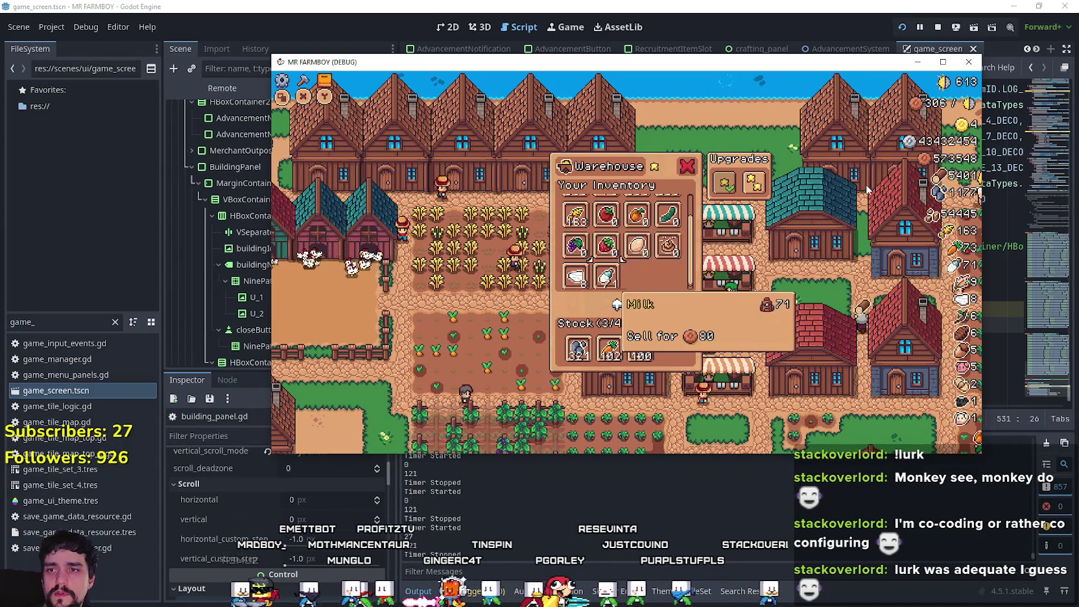
key(Left)
key(Left)
key(Up)
key(Up)
key(Down)
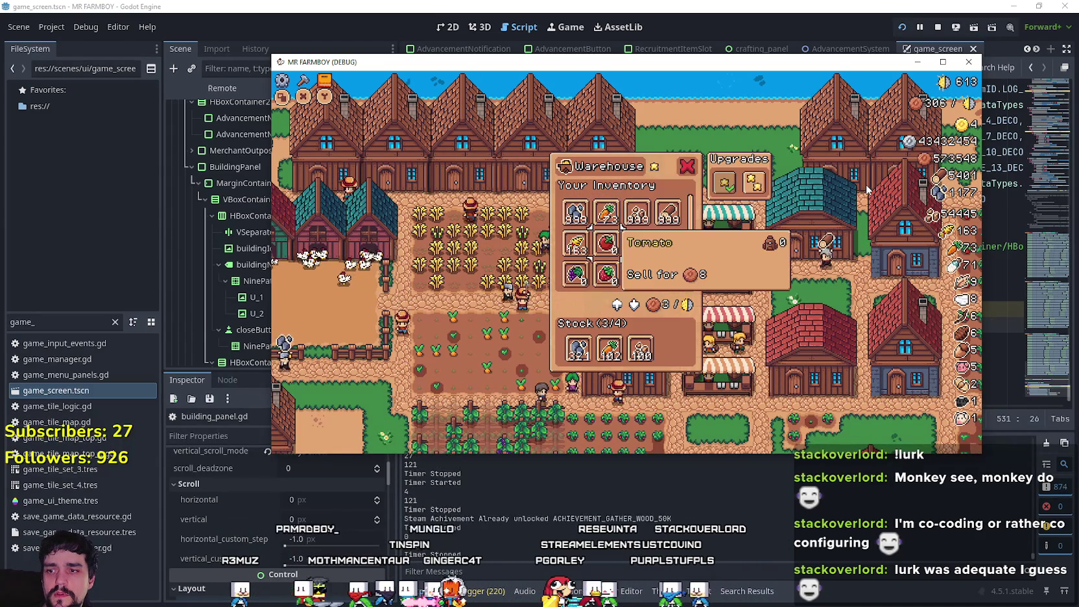
key(Down)
key(Left)
key(Down)
key(Up)
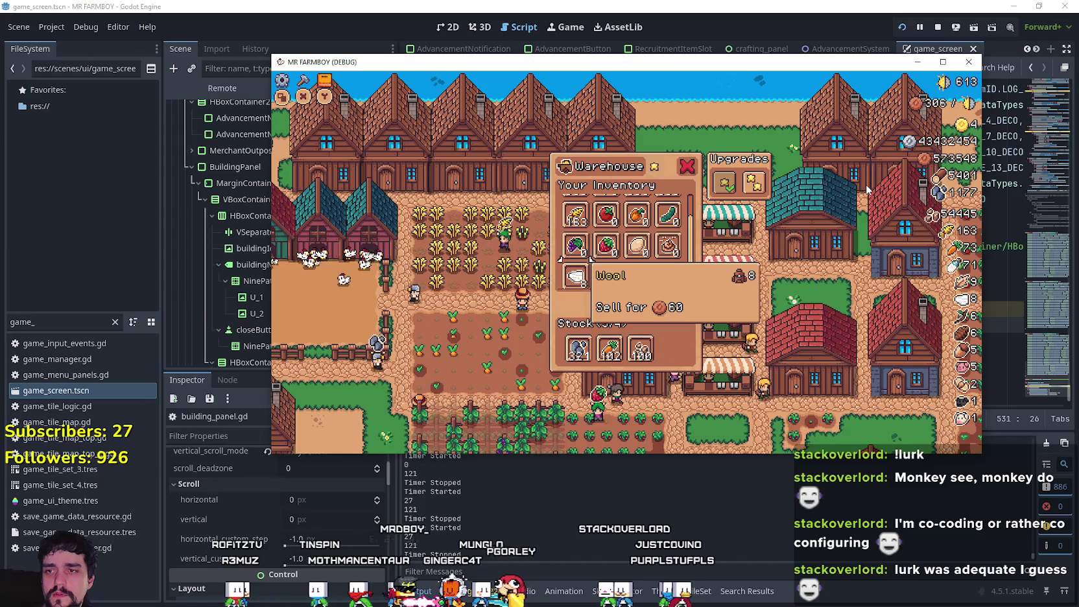
key(Right)
key(Right)
key(Right)
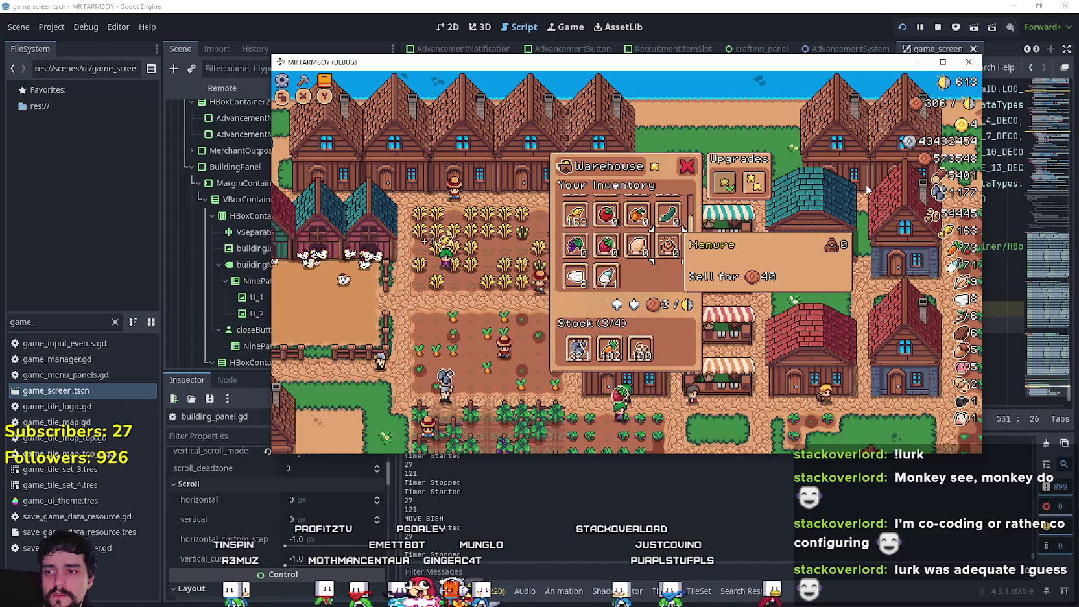
key(Left)
key(Left)
key(Up)
key(Down)
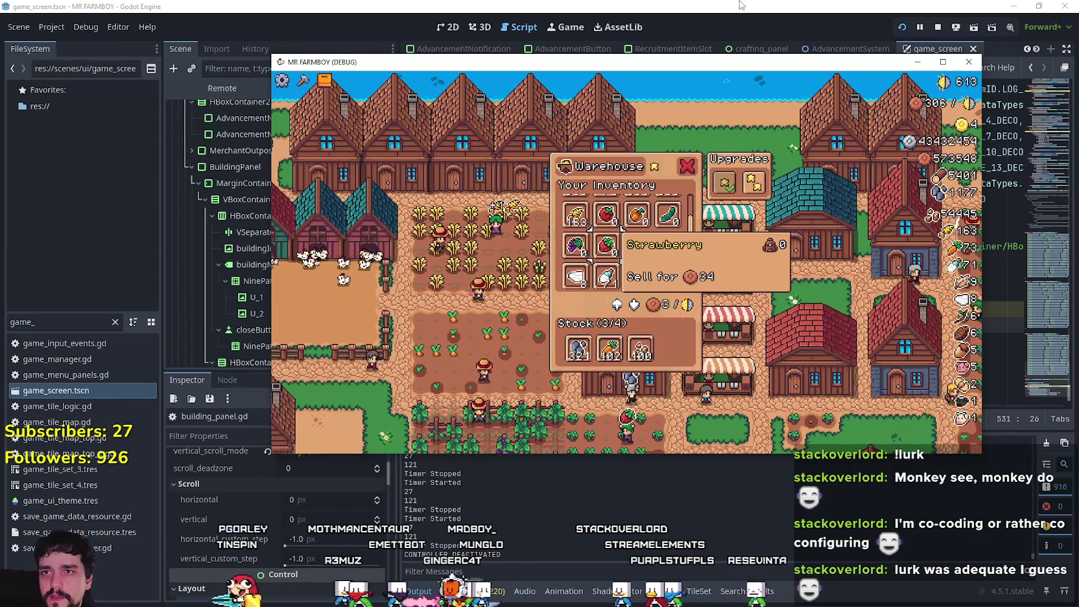
Step: Stop the game, select scroll_container.scroll_vertical on line 529, rerun and close the warehouse panel
key(F8)
drag(648, 293, 760, 291)
key(alt+Tab)
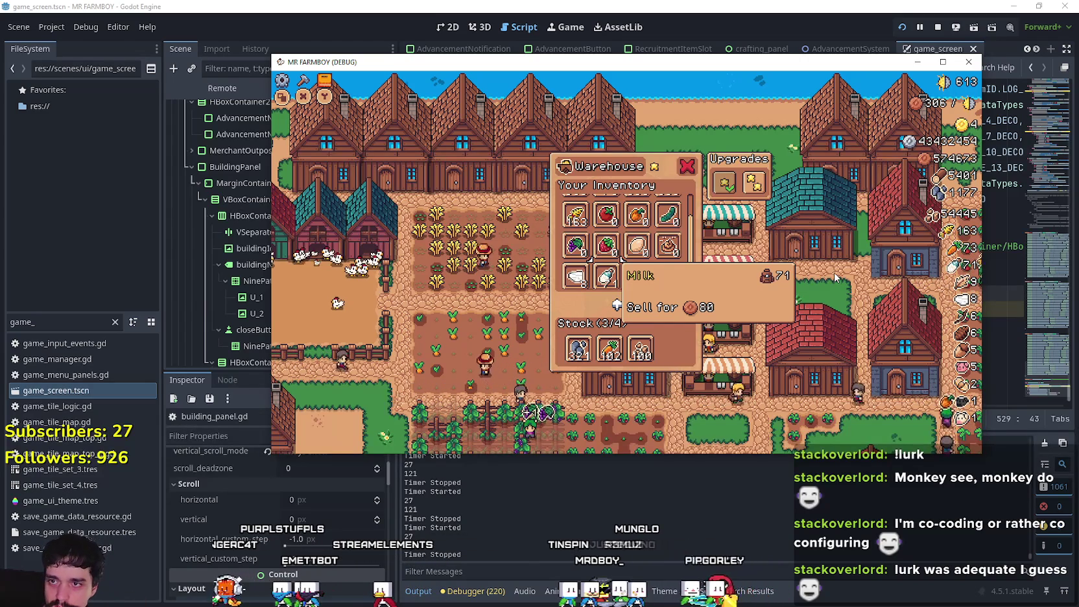
click(835, 277)
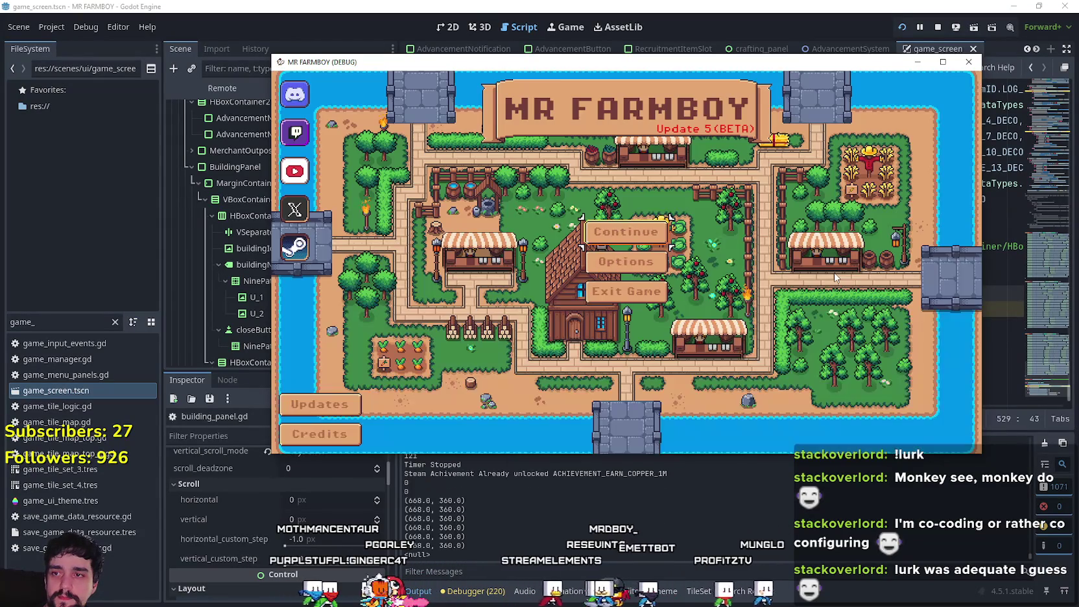
Step: Load the second save, then compute 585 − 491 = 94 in Calculator
key(Return)
key(Down)
key(Down)
key(Down)
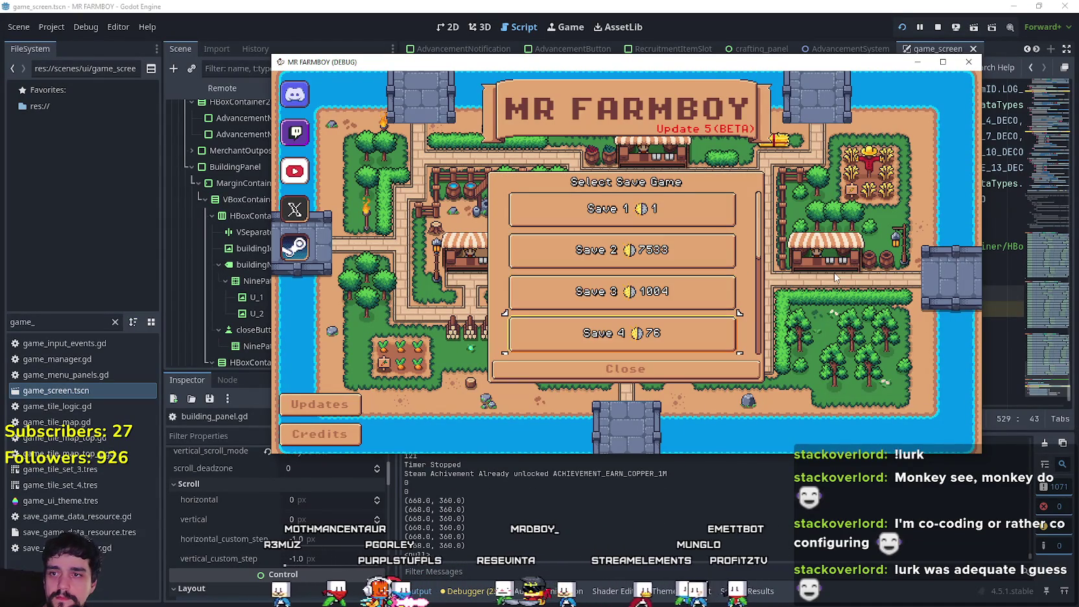
key(Up)
key(Up)
key(Return)
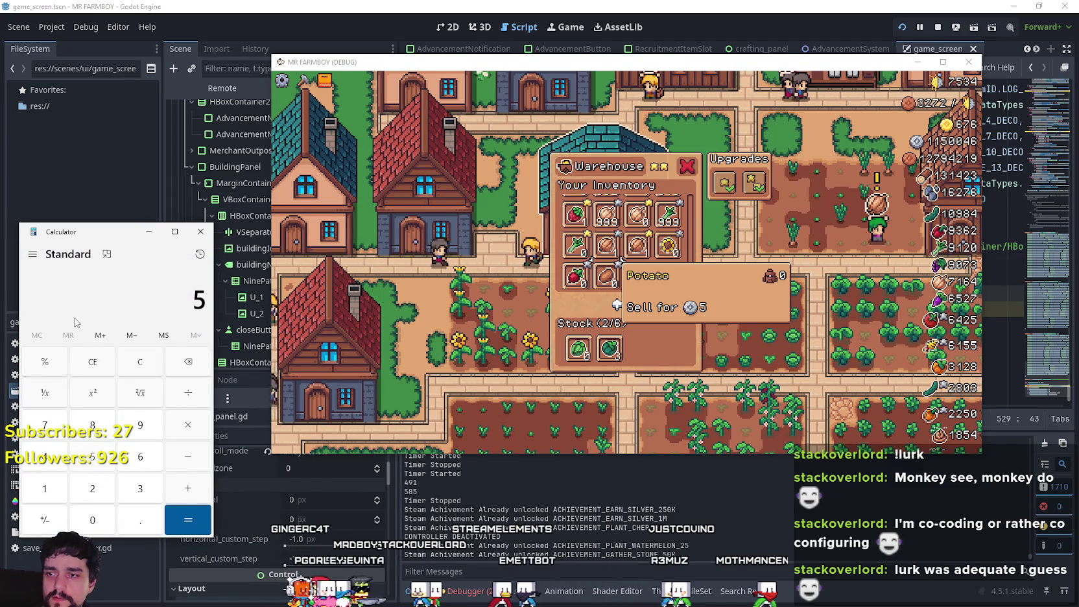
text(85 - )
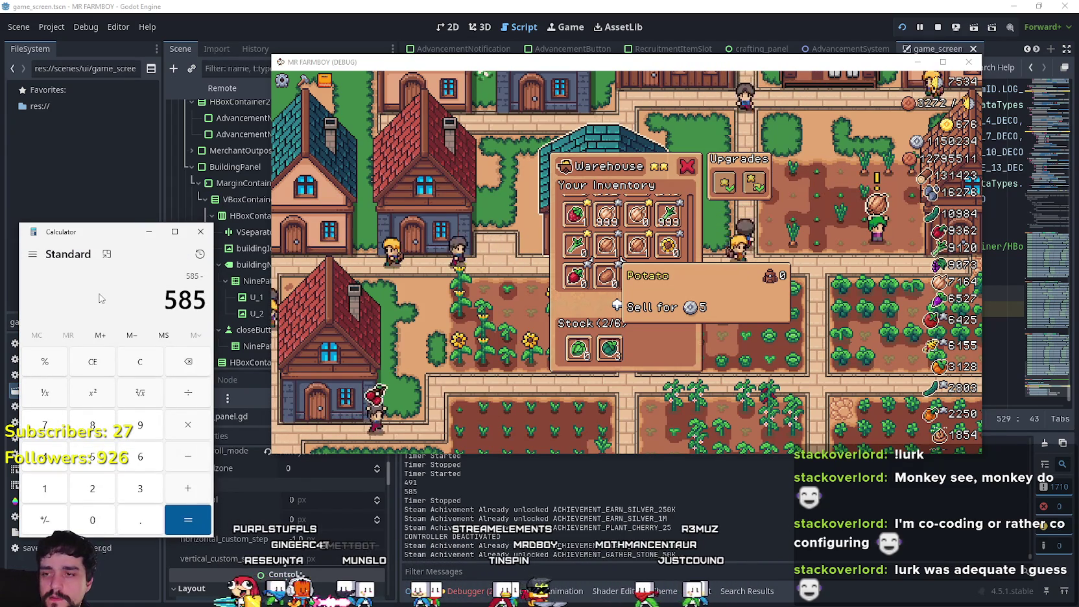
text(491)
key(Return)
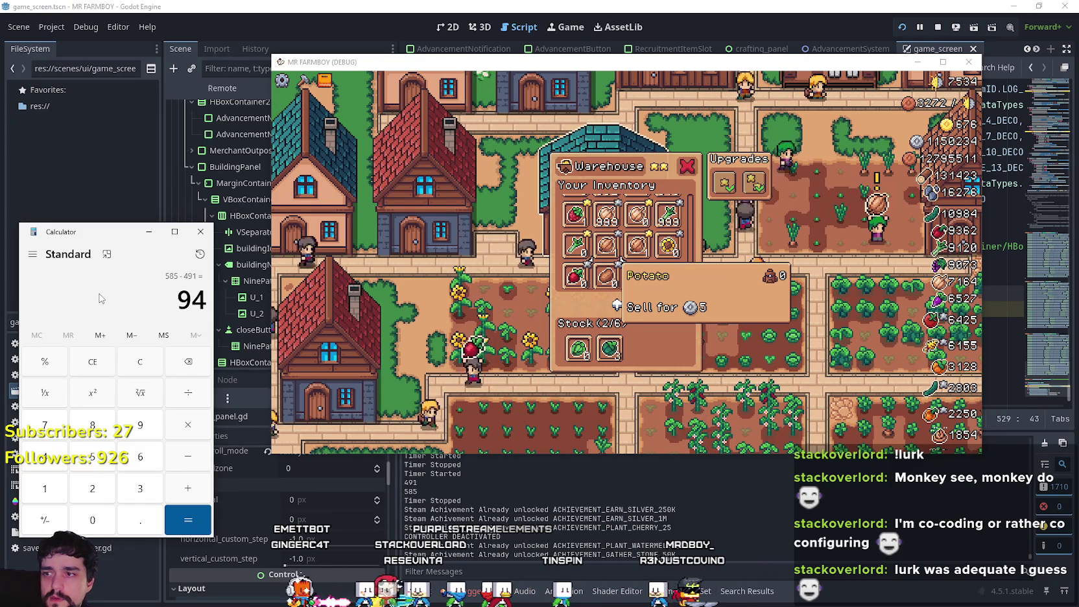
Step: Change line 534's end check to get_end_scroll - 95 and save the script
click(700, 562)
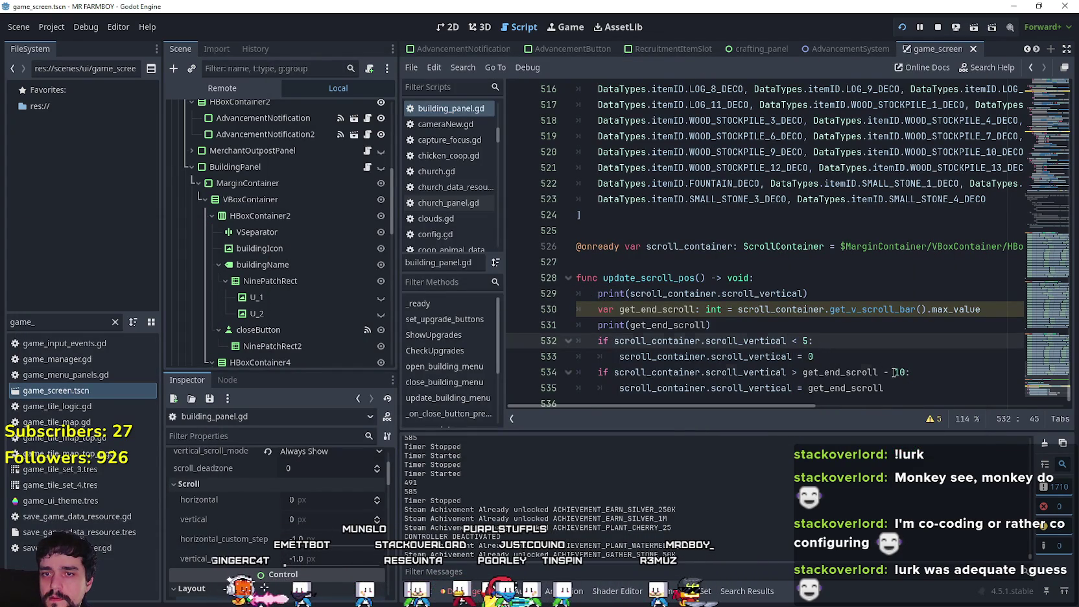
click(895, 372)
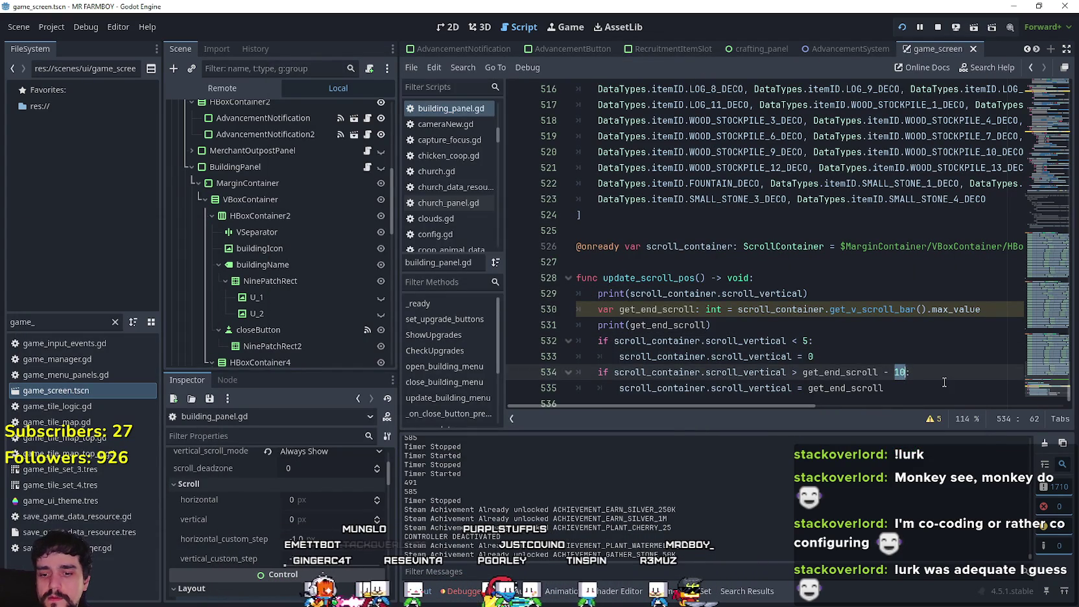
key(ctrl+s)
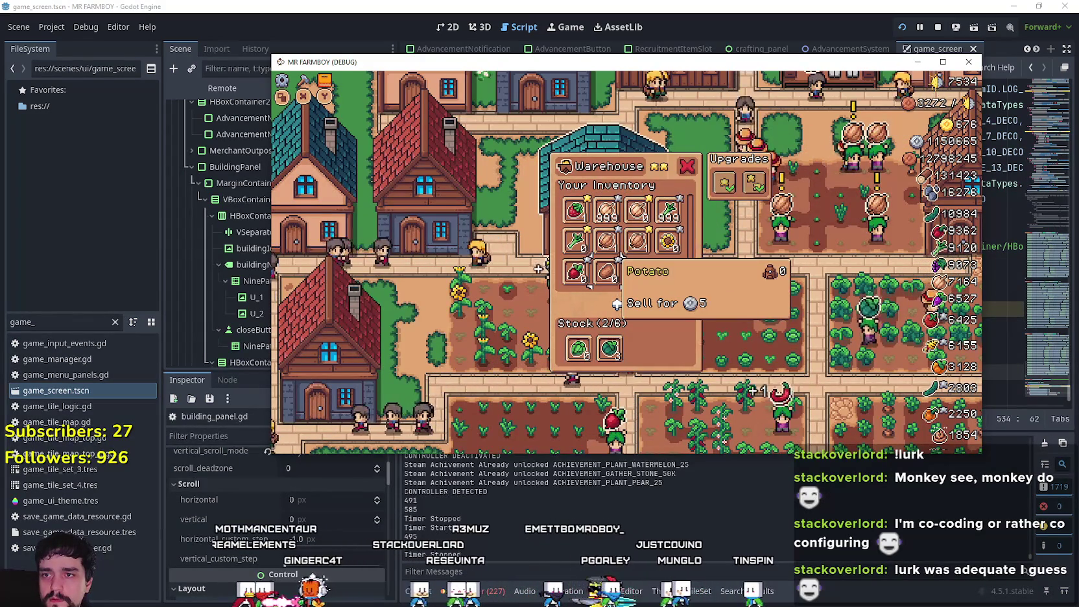
Step: Wheel-scroll the Warehouse grid down to its last row and back, then close the panel
scroll(606, 211, up, 1)
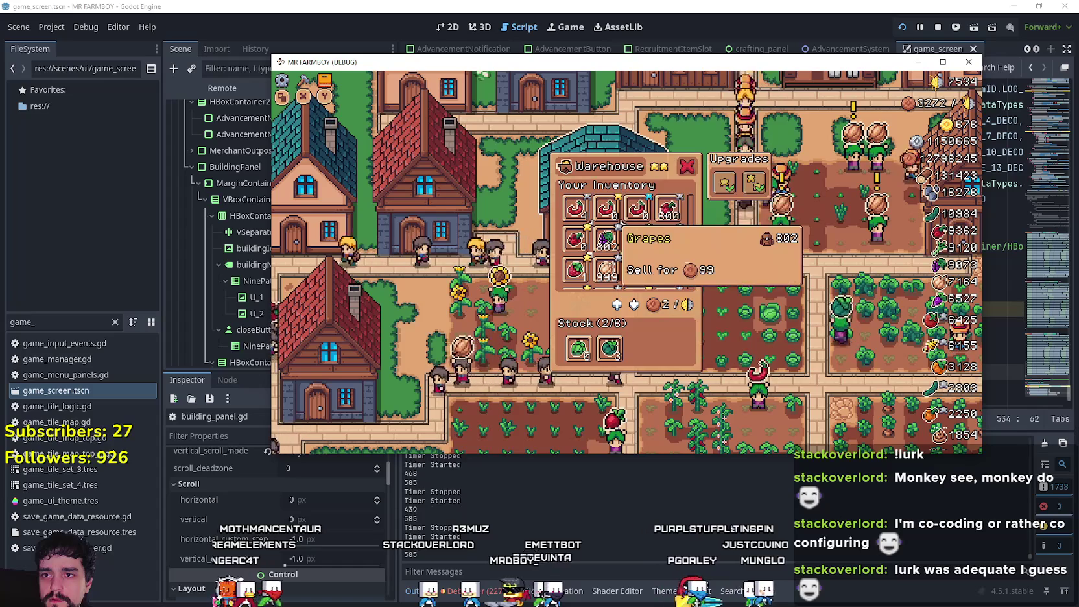
scroll(619, 260, down, 1)
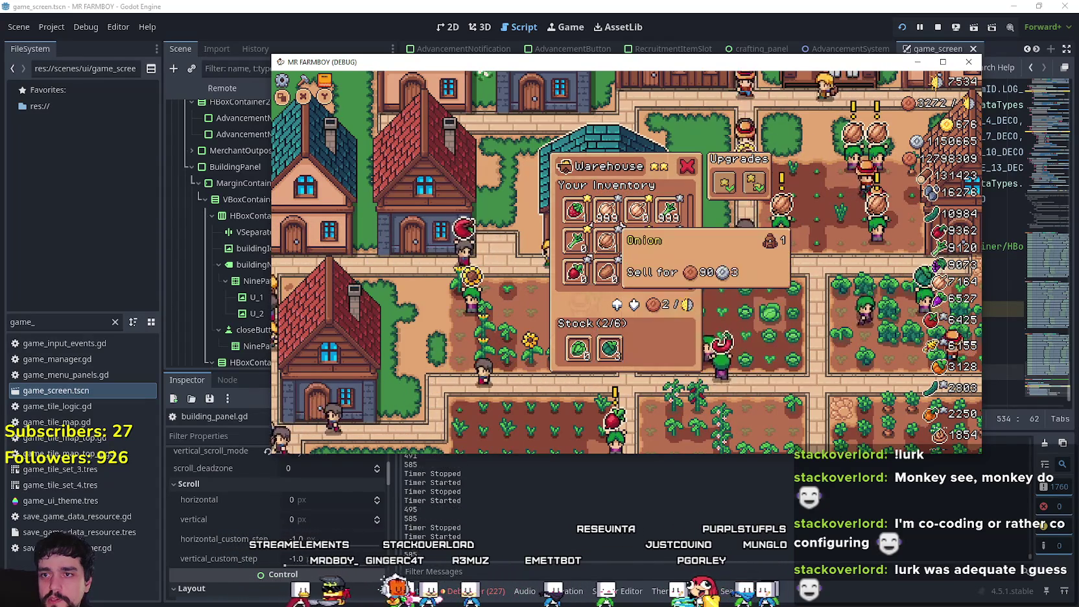
scroll(606, 209, up, 1)
scroll(607, 214, down, 5)
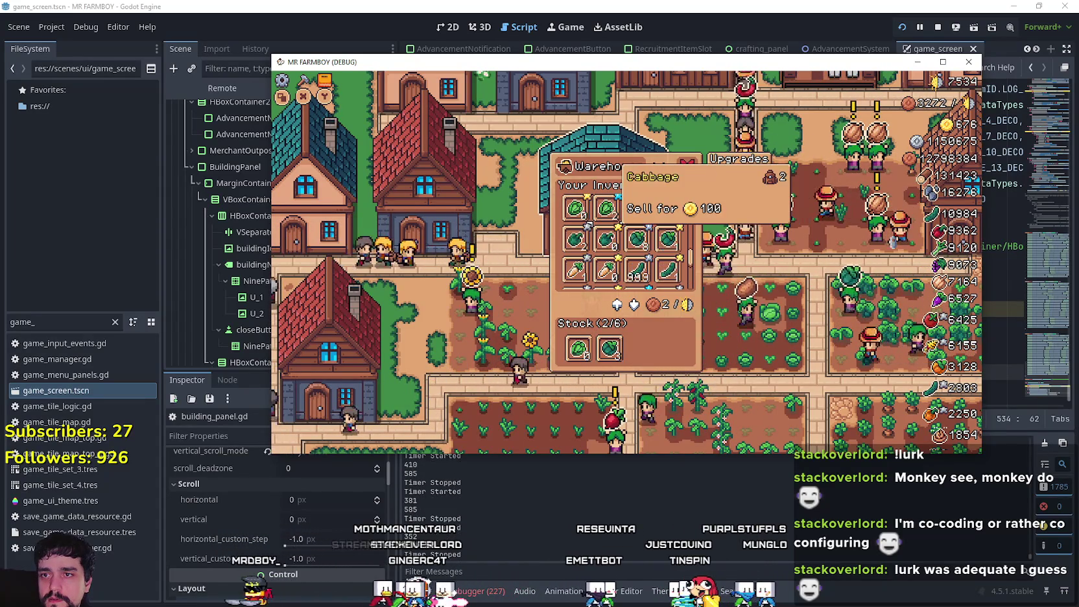
scroll(645, 284, down, 1)
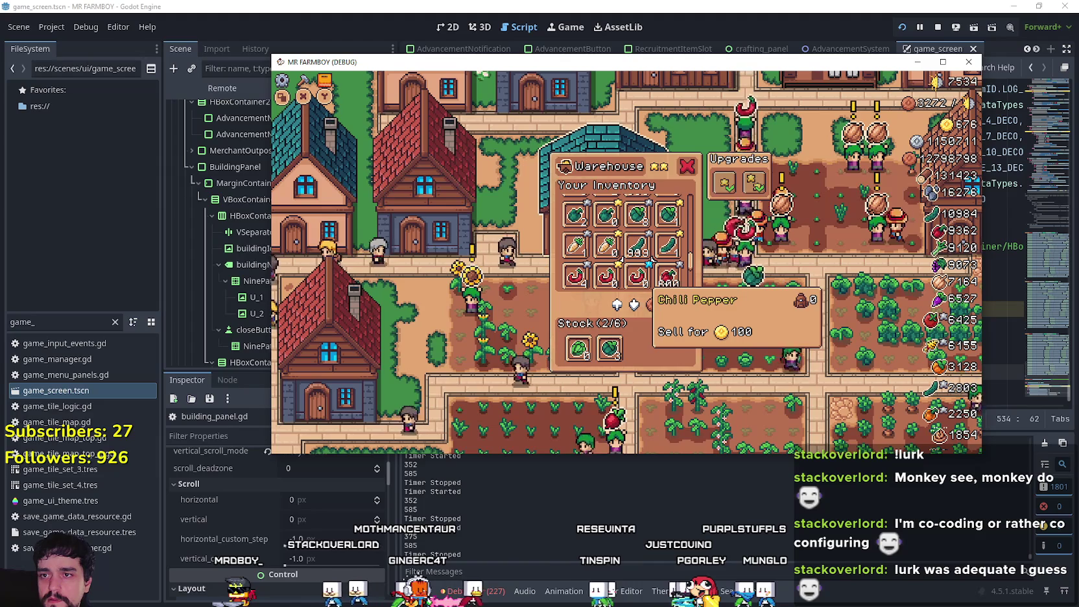
scroll(648, 285, down, 1)
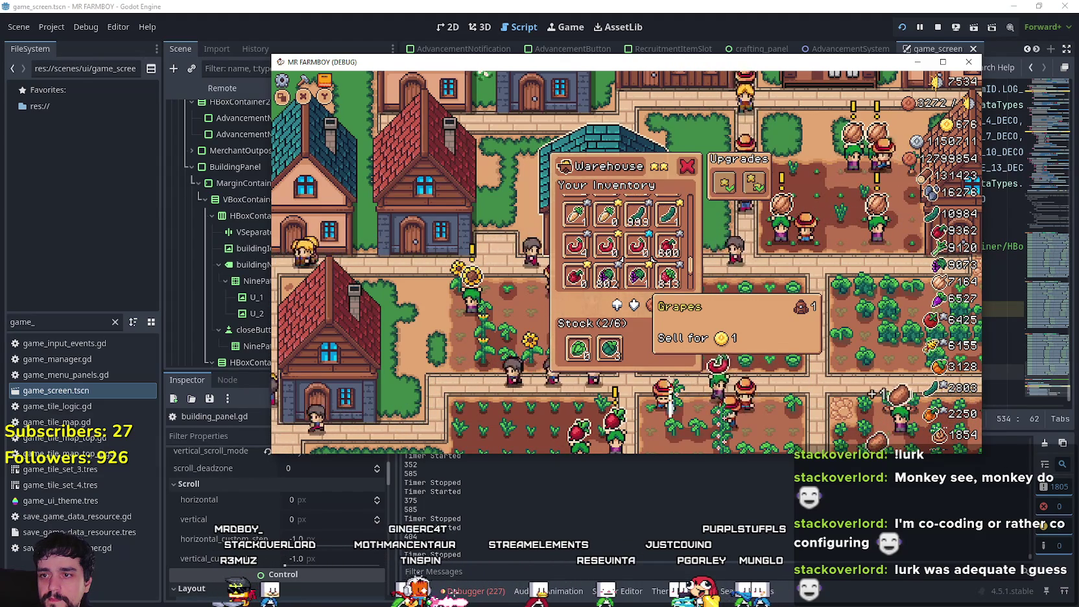
scroll(652, 259, down, 1)
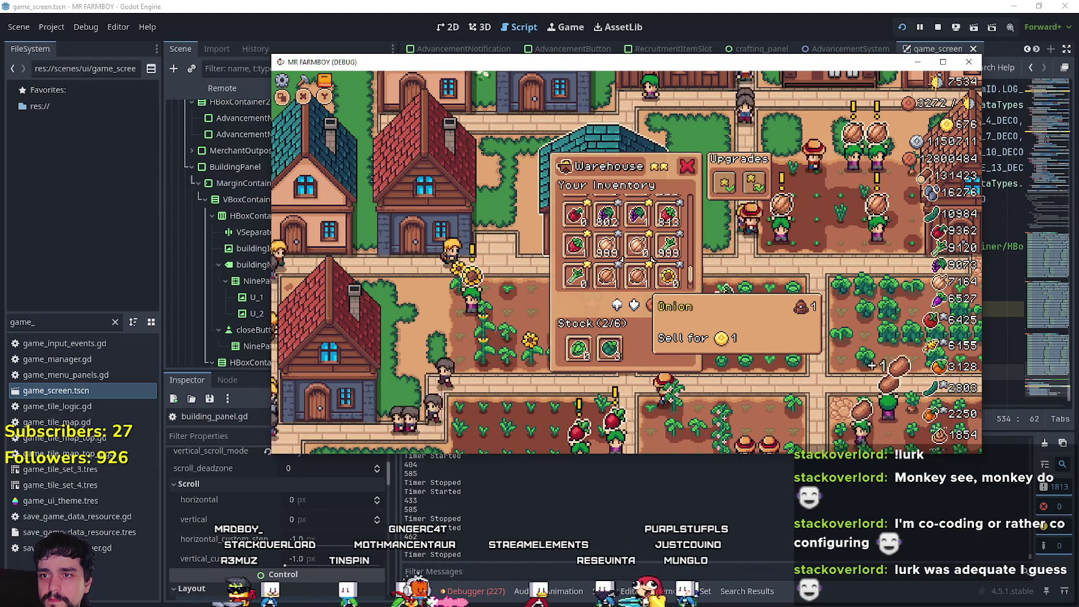
scroll(639, 272, down, 2)
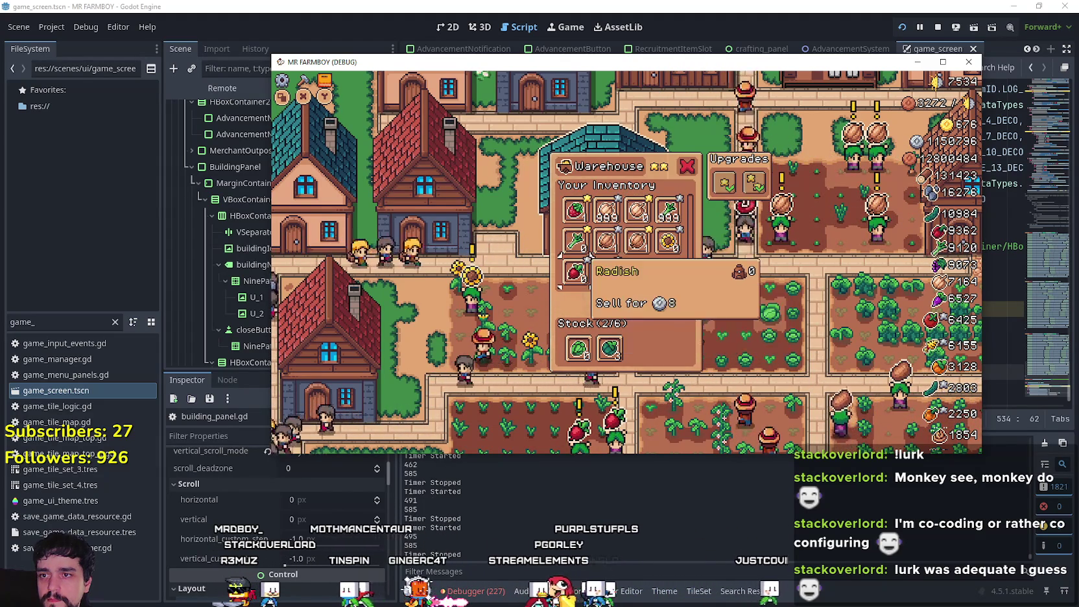
scroll(606, 259, up, 3)
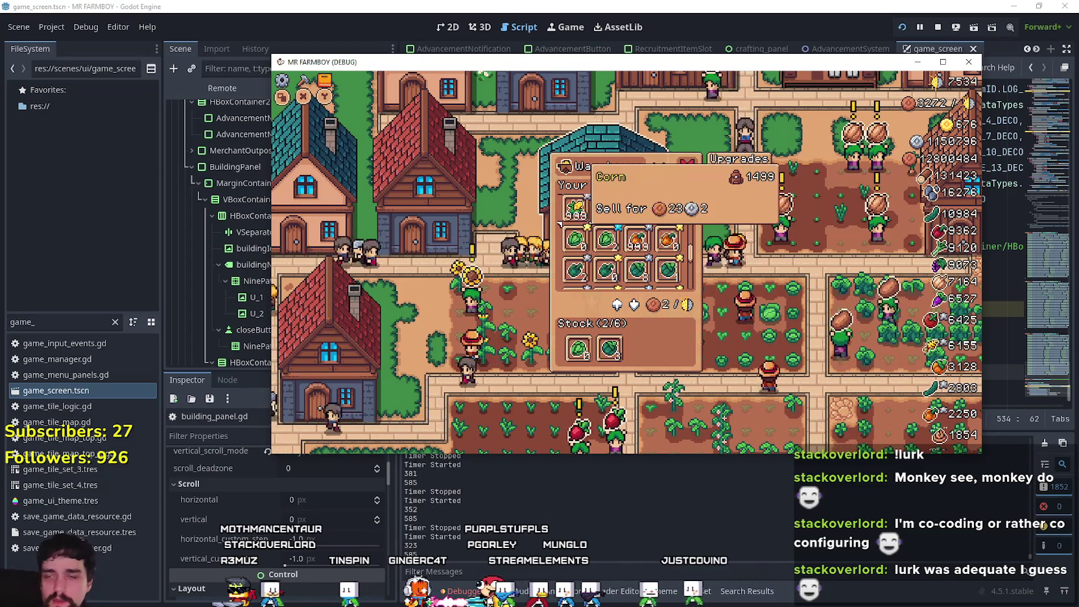
scroll(560, 224, down, 2)
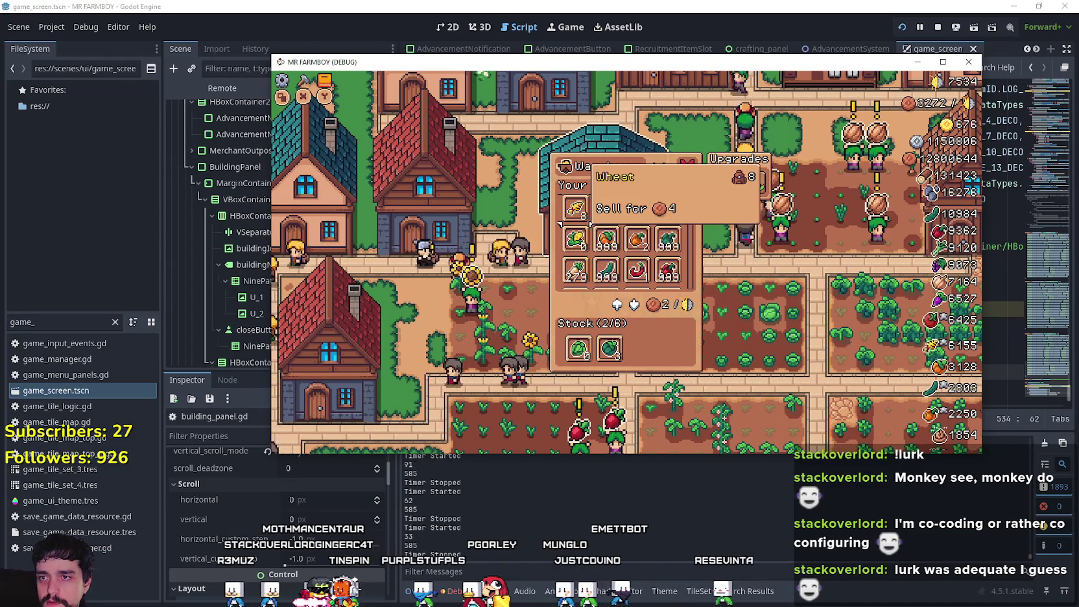
scroll(560, 224, up, 1)
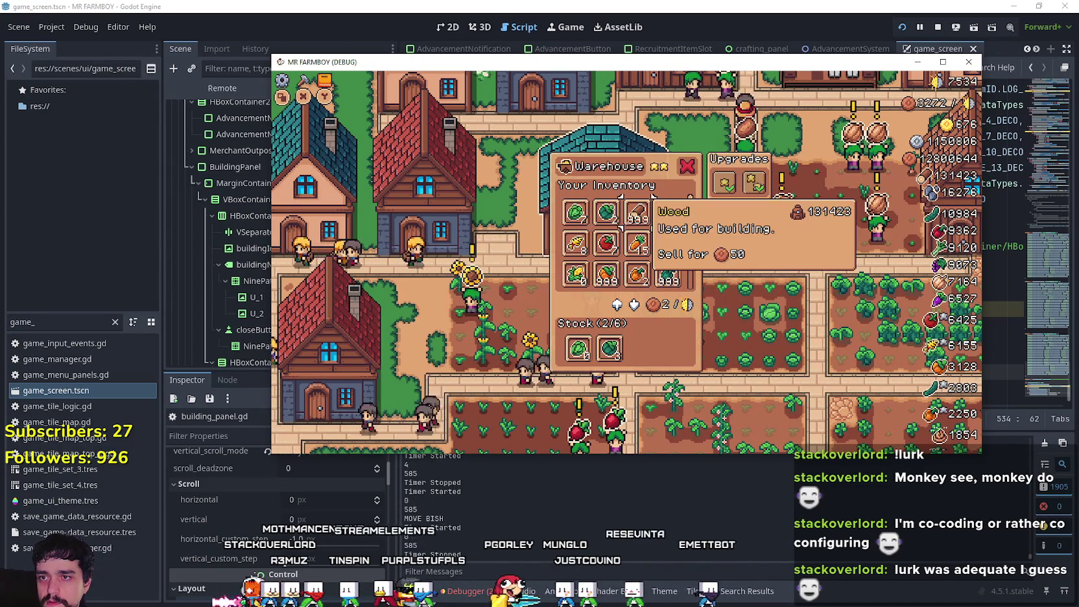
click(687, 164)
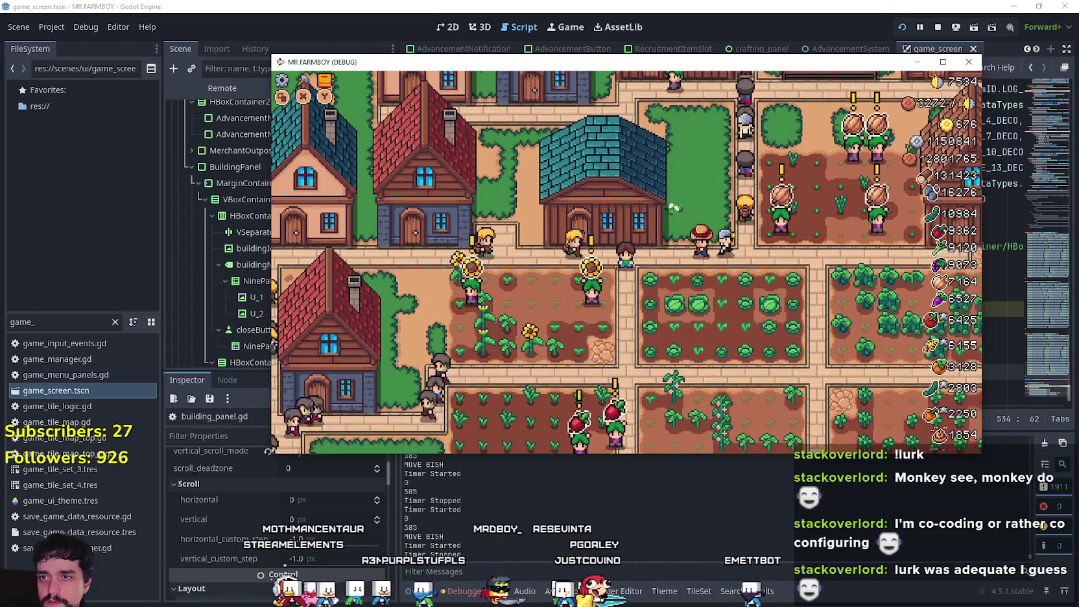
Step: Quit from the pause menu to the title screen and maximize the game window
scroll(625, 262, down, 1)
key(c)
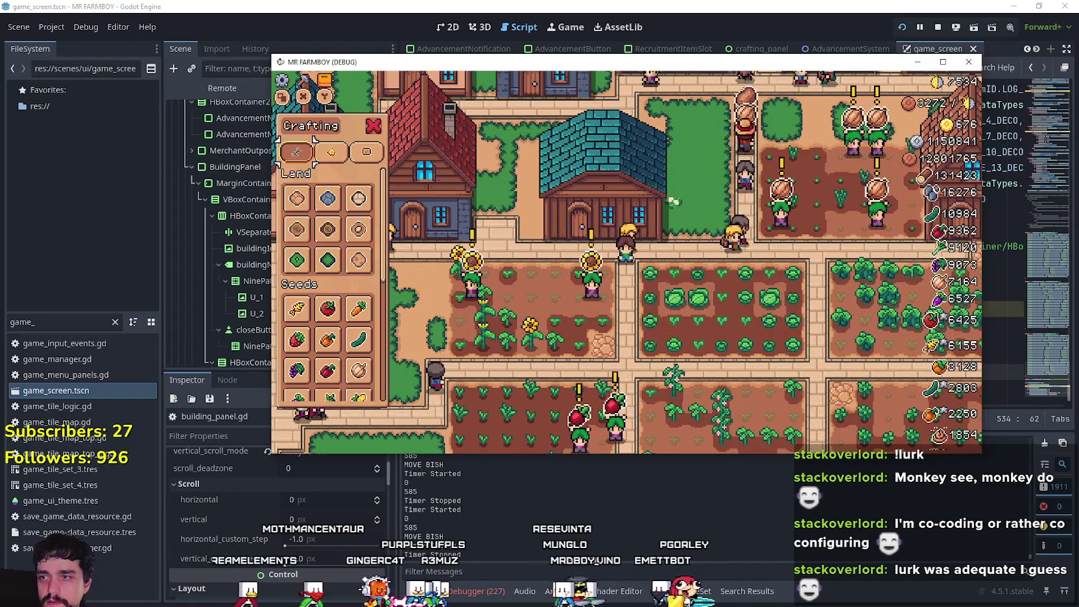
key(Escape)
key(Escape)
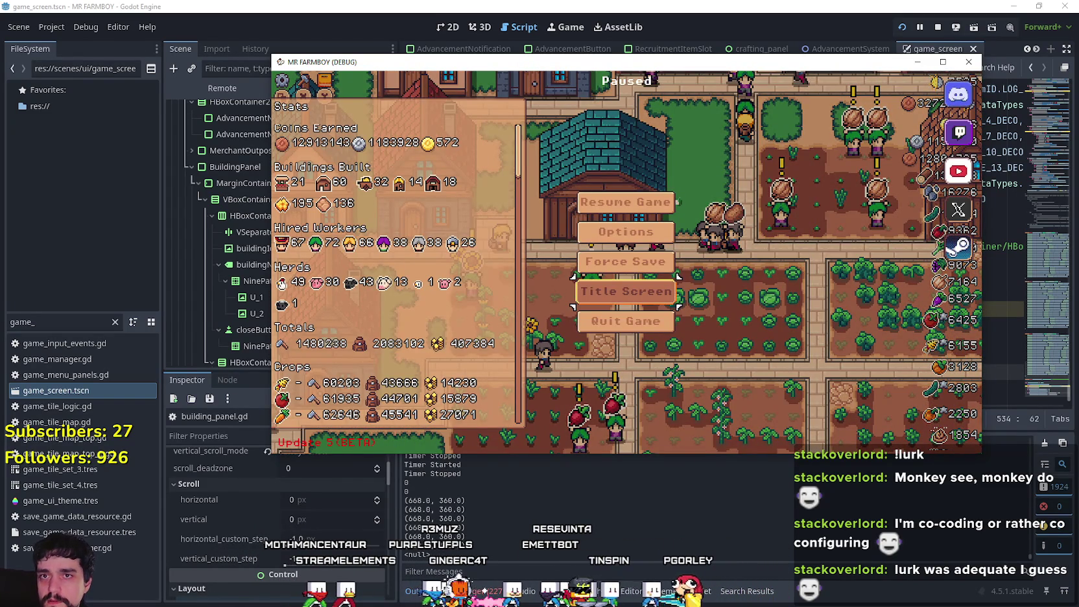
key(Return)
click(940, 61)
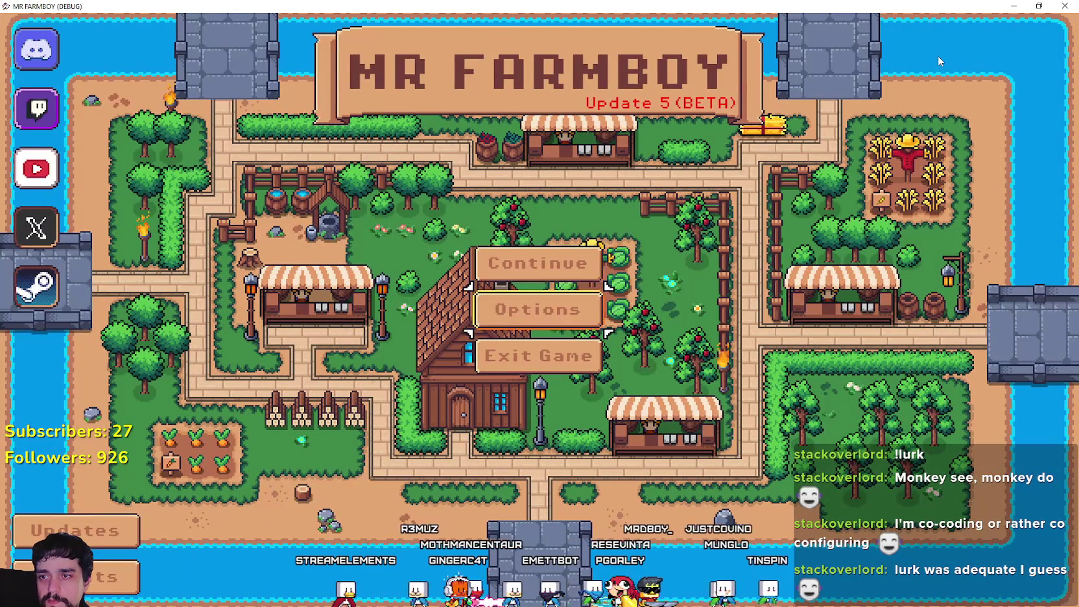
Step: Set the video graphics mode to Borderless Window and apply the settings
key(Return)
key(Down)
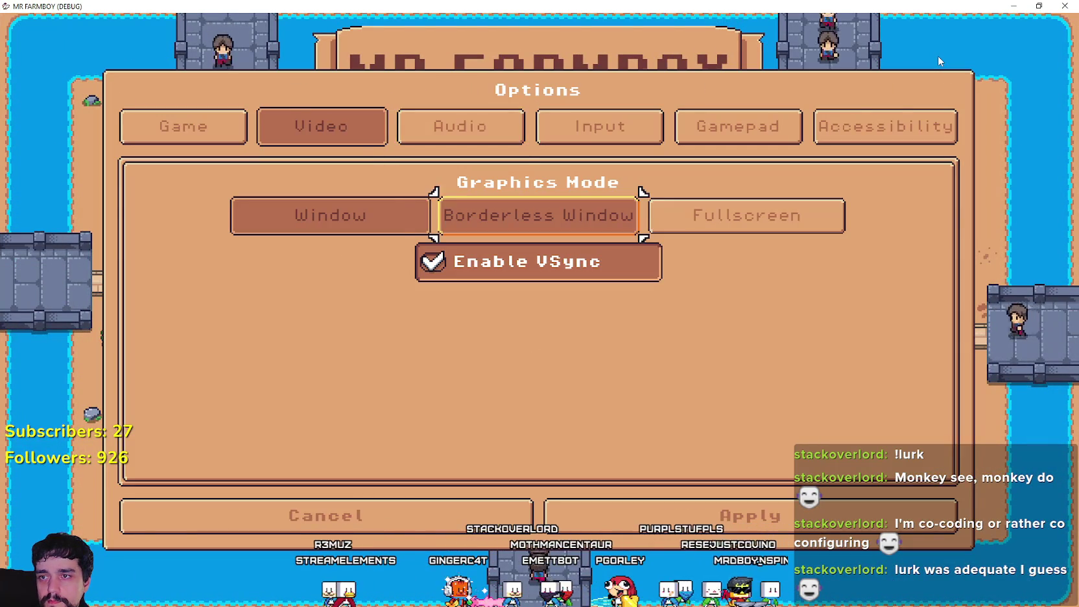
key(Return)
key(Down)
key(Right)
key(Return)
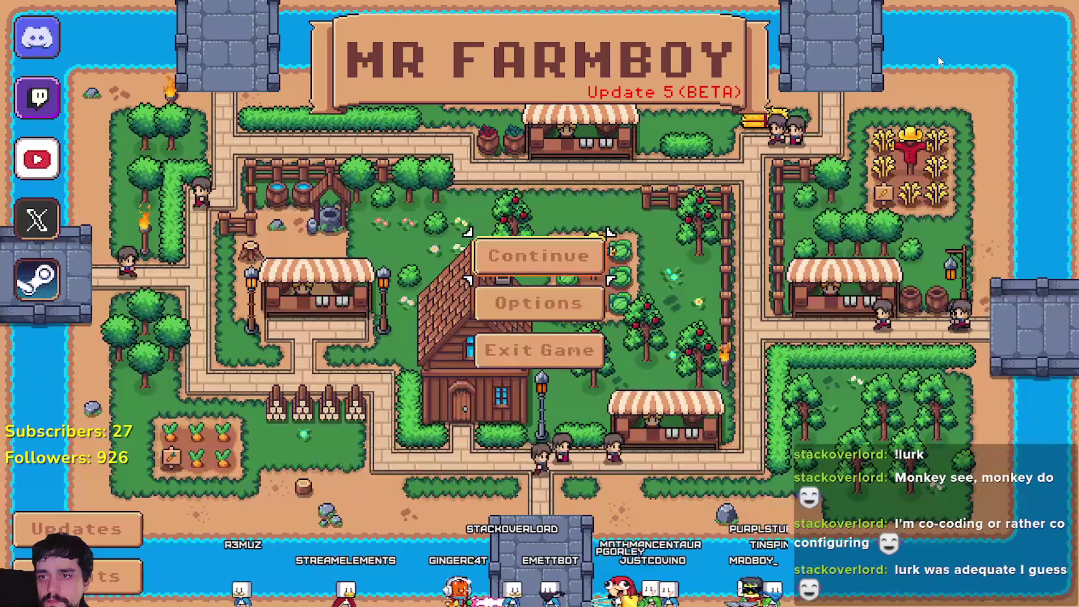
Step: Continue and load Save 6, then start walking toward the warehouse
key(Up)
key(Return)
key(Down)
key(Down)
key(Down)
key(Down)
key(Down)
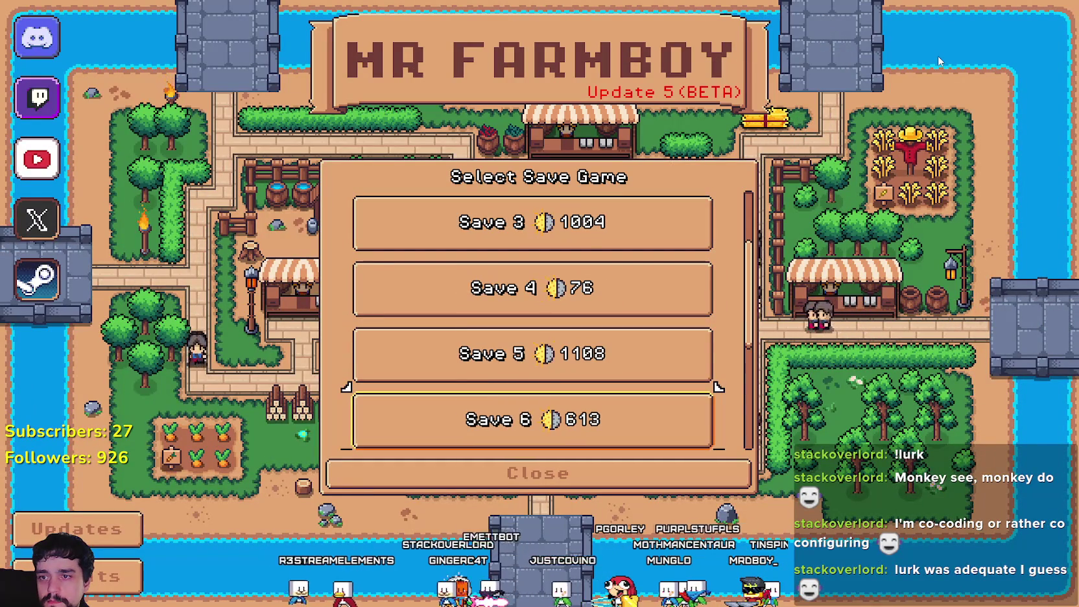
key(Return)
key(Return)
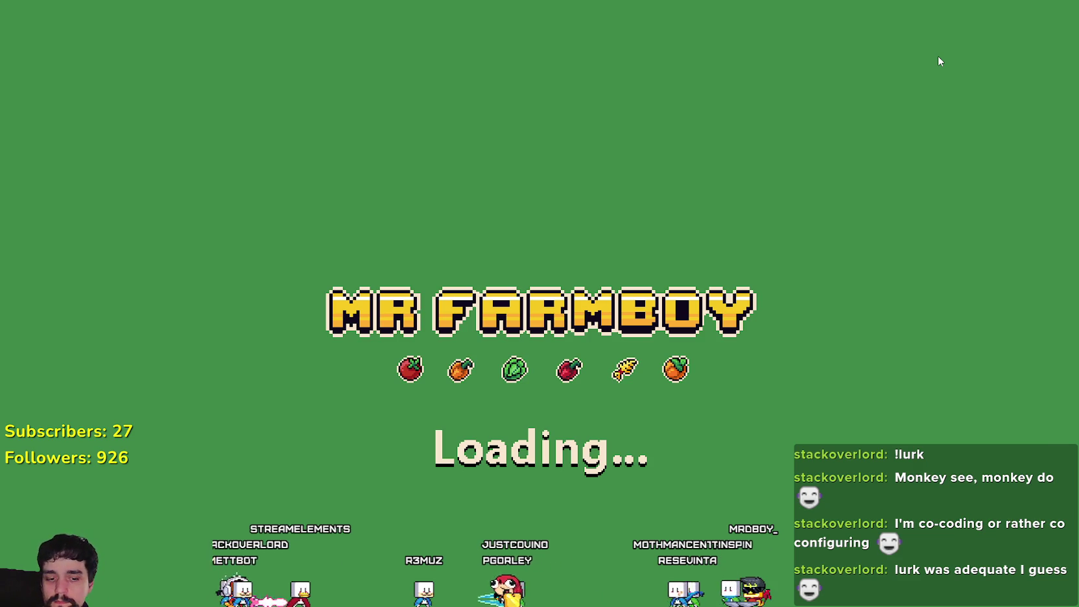
key(Up)
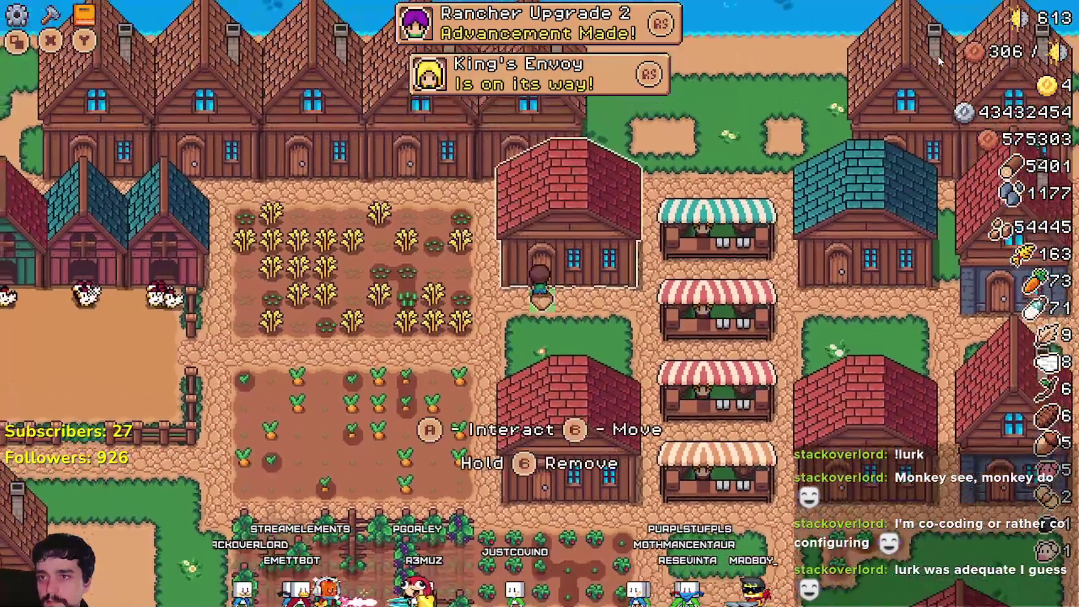
Step: Open the Warehouse and move the selection between the top row, Wood, Manure and Milk on the last row
key(e)
key(Right)
key(Right)
key(Down)
key(Down)
key(Up)
key(Up)
key(Down)
key(Down)
key(Down)
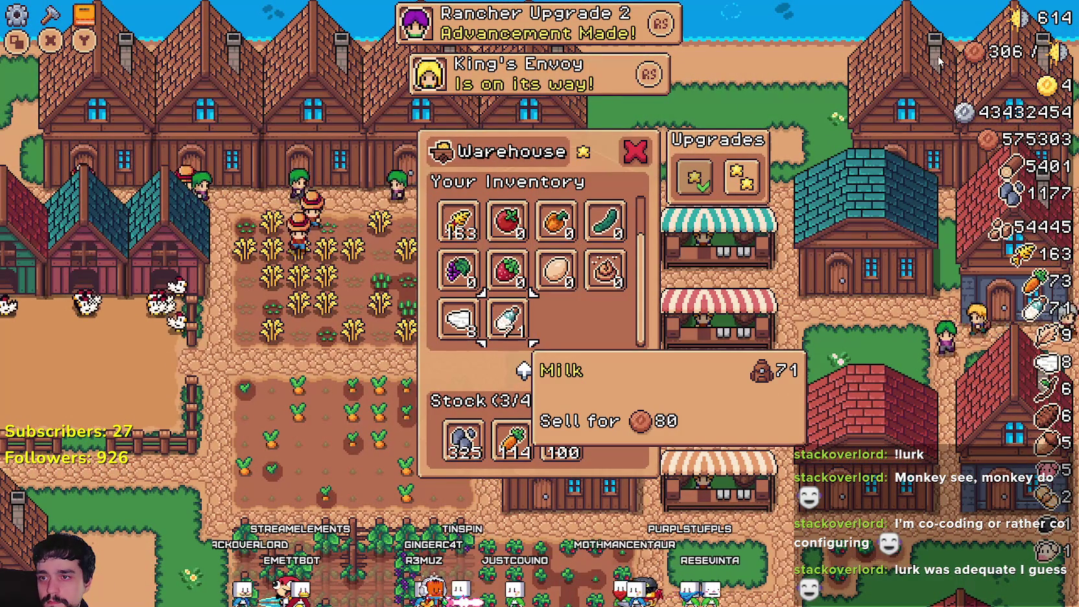
key(Up)
key(Up)
key(Up)
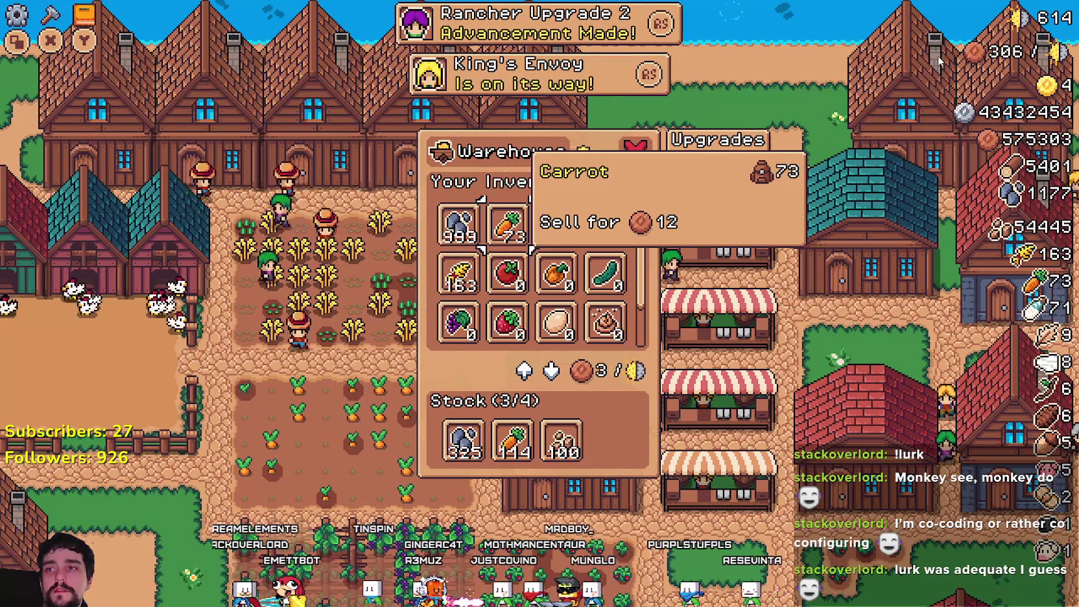
key(Right)
key(Right)
key(Down)
key(Down)
key(Down)
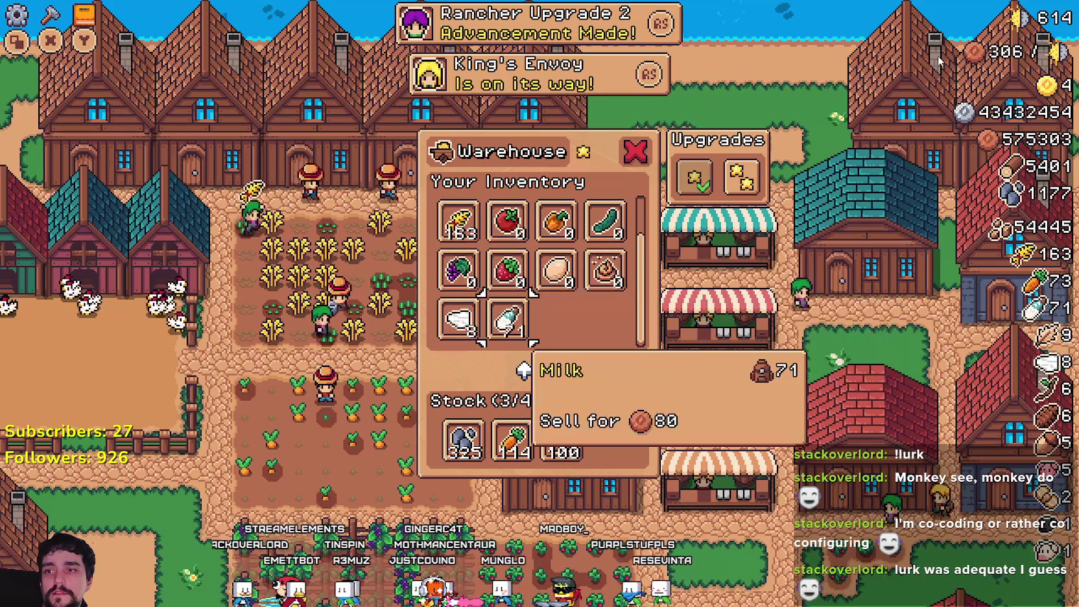
key(Down)
key(Up)
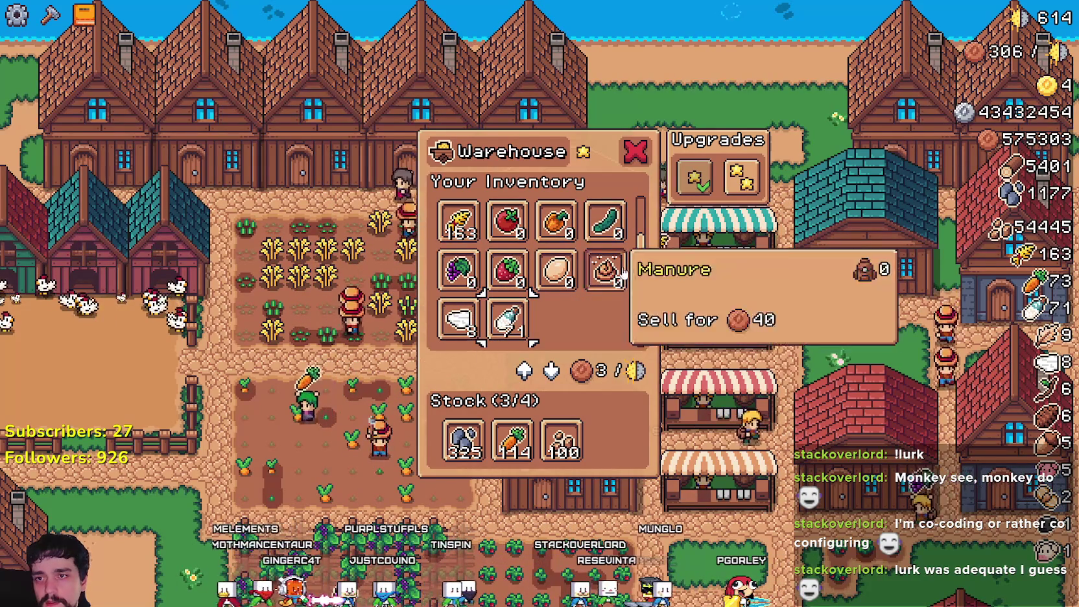
drag(636, 247, 641, 205)
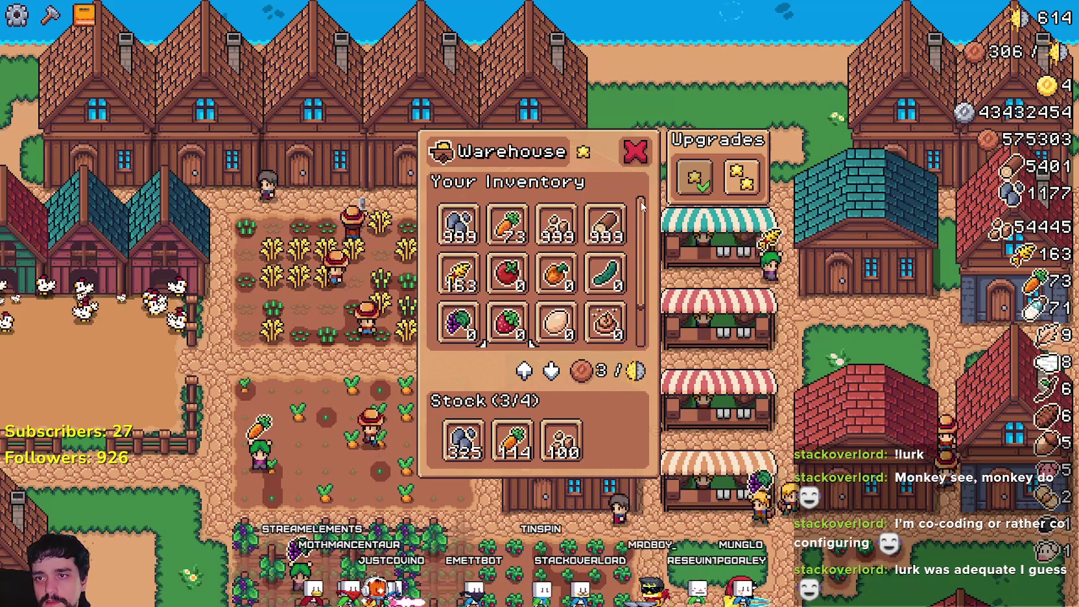
Step: Scroll the Warehouse grid to its last row and back, then close the panel with Escape
scroll(637, 255, down, 1)
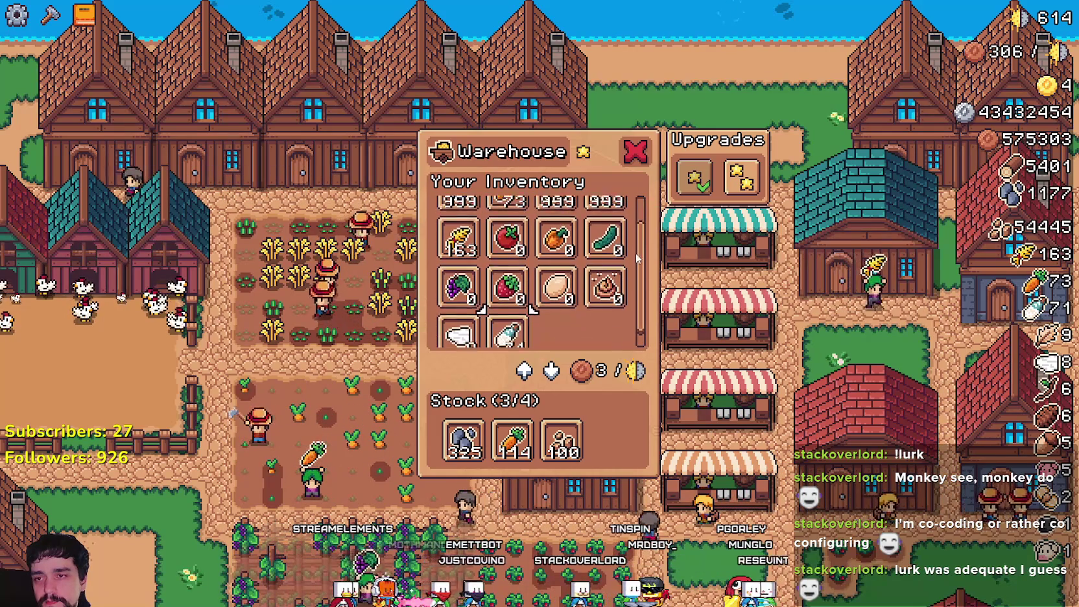
scroll(636, 254, down, 1)
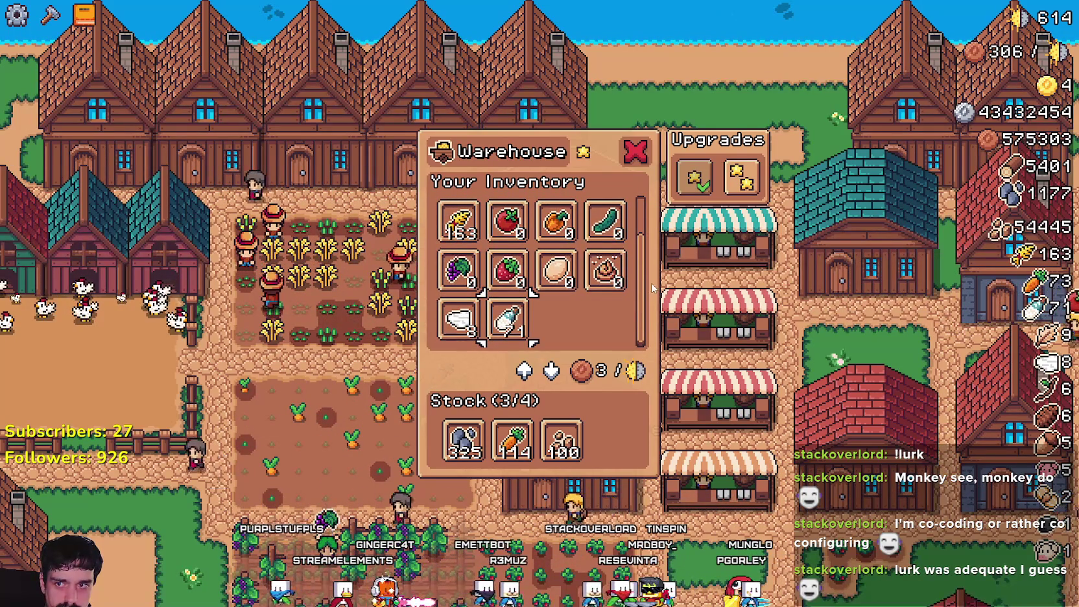
scroll(655, 265, up, 1)
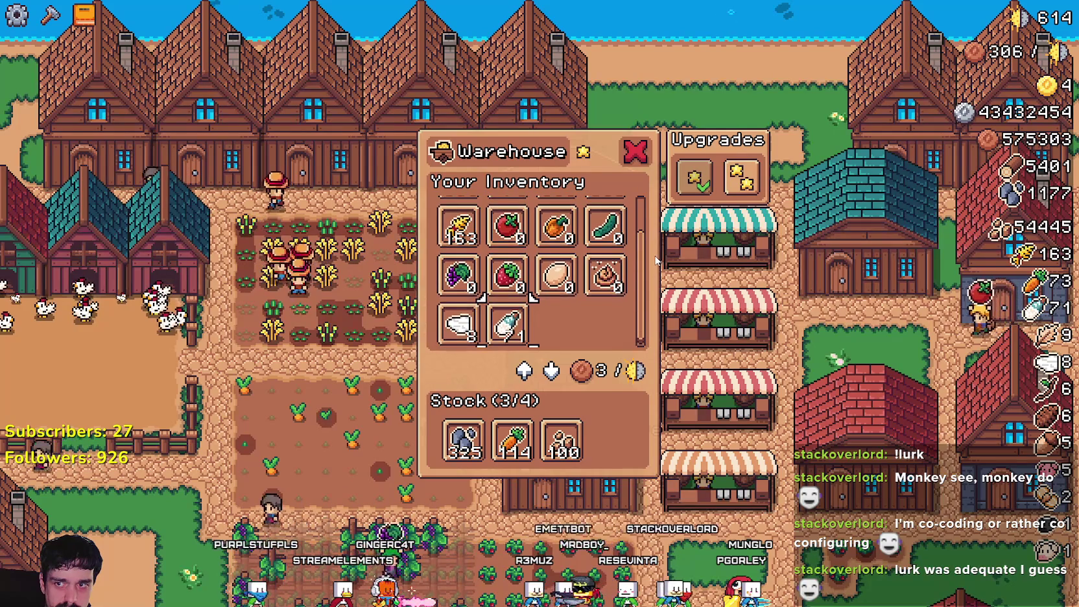
scroll(655, 261, up, 1)
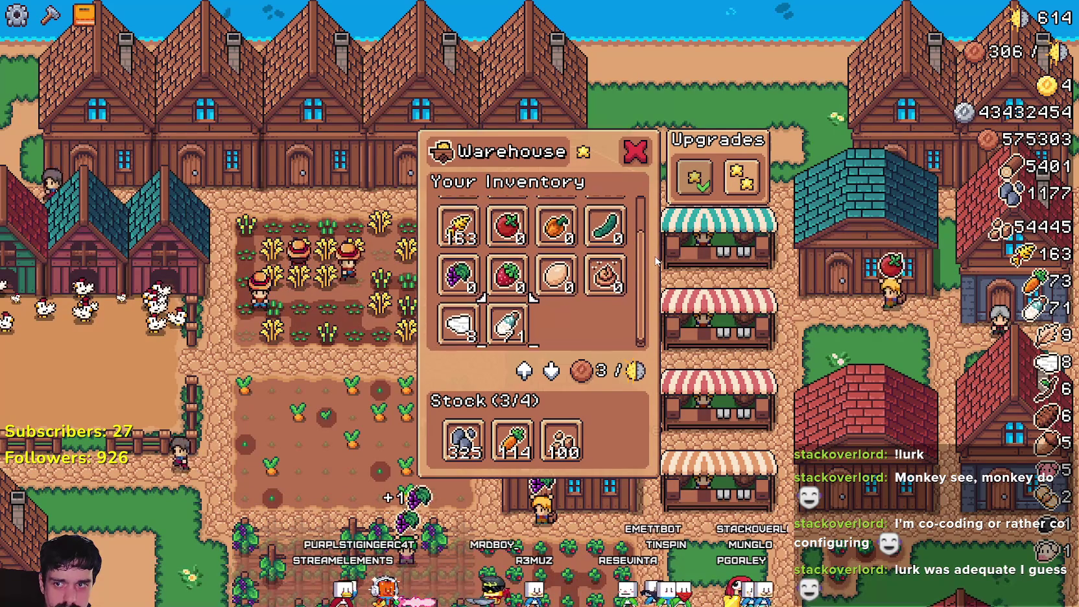
mouse_move(533, 340)
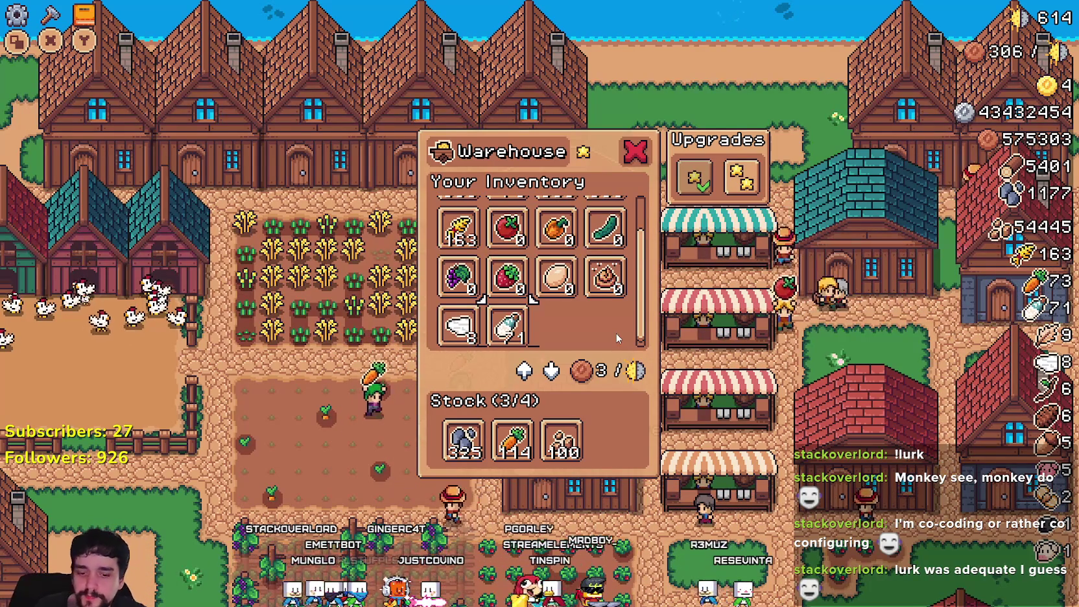
scroll(616, 337, down, 2)
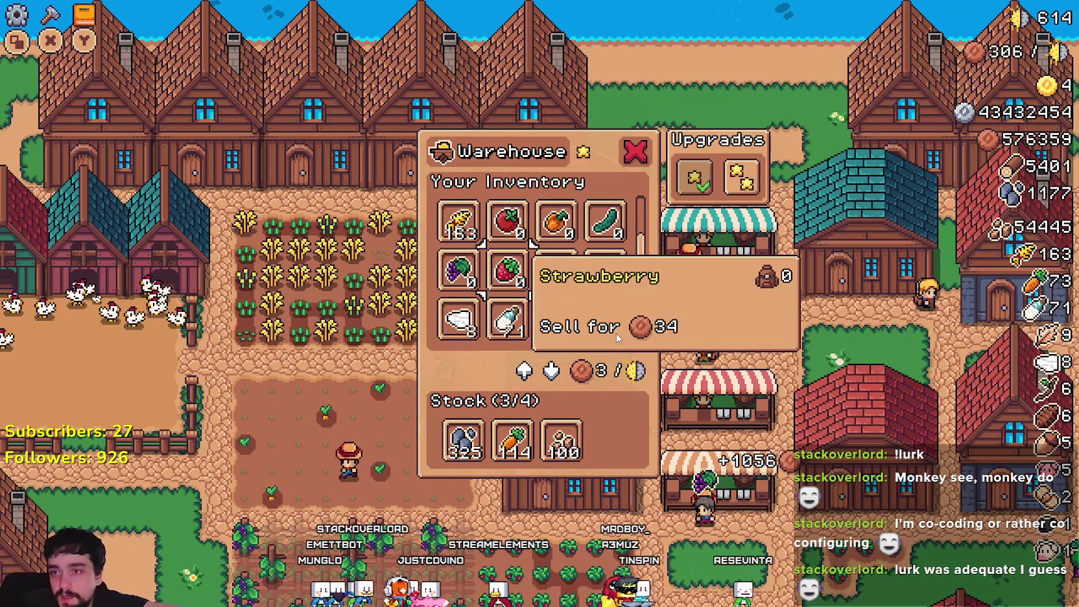
scroll(616, 337, up, 2)
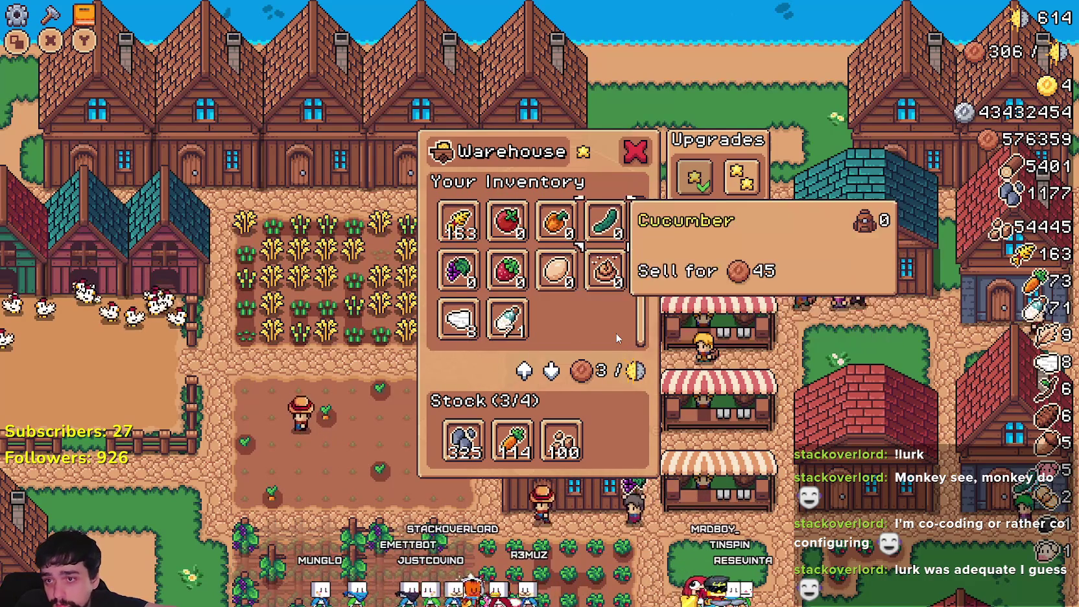
scroll(616, 333, down, 3)
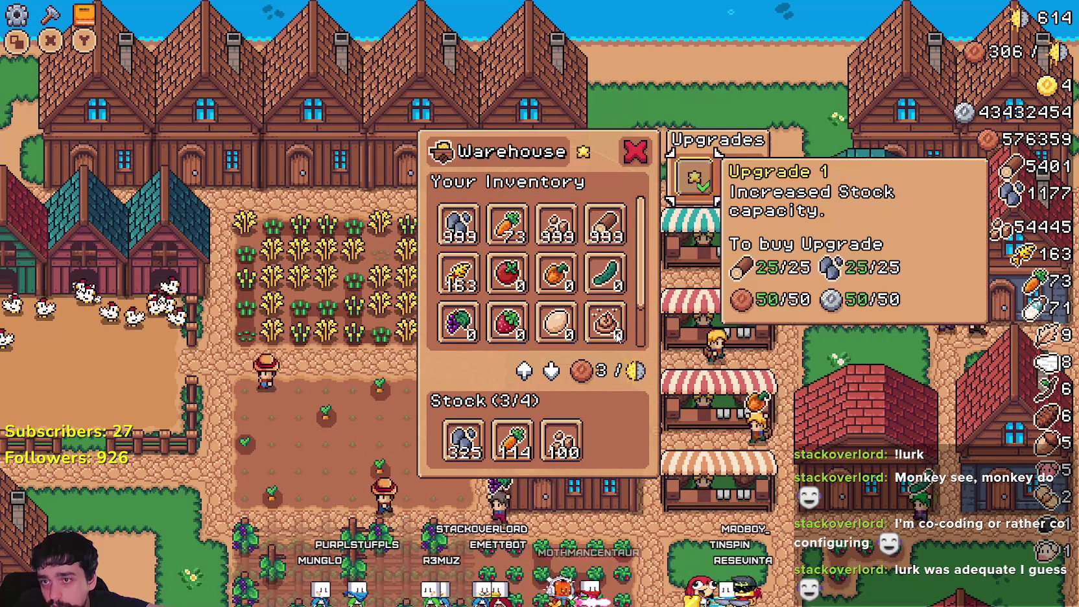
scroll(616, 333, down, 3)
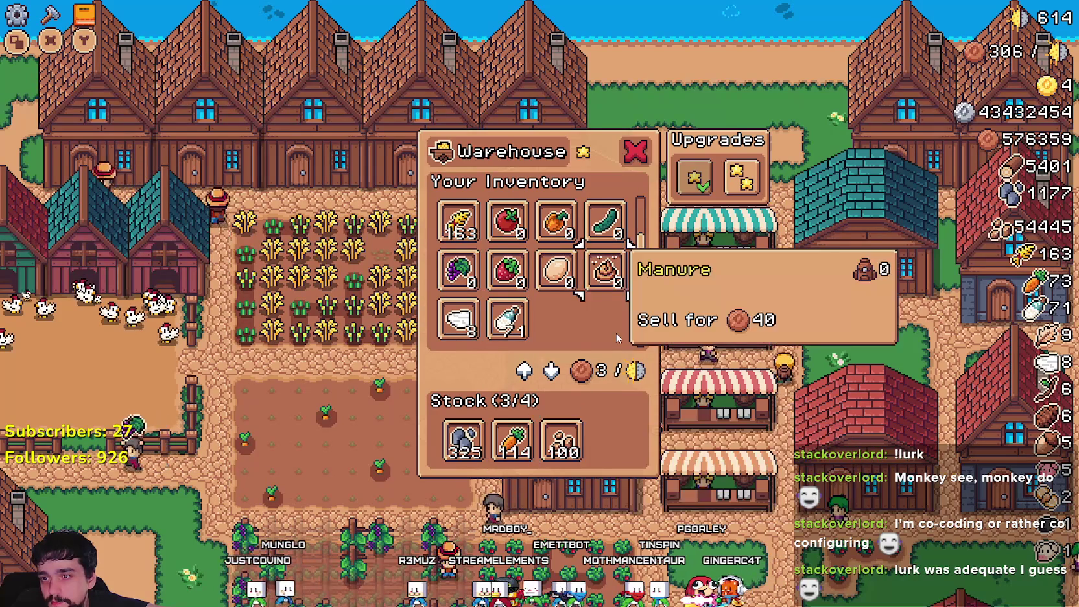
key(Escape)
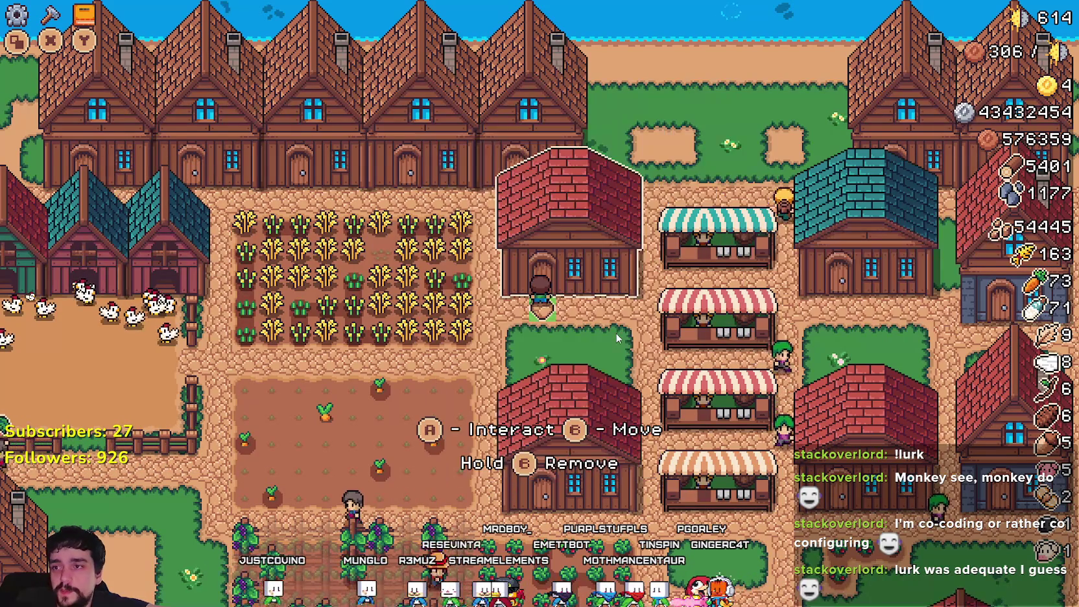
Step: Walk through the wheat field collecting wheat up to 167 and reach the chicken coop
key(Left)
key(Down)
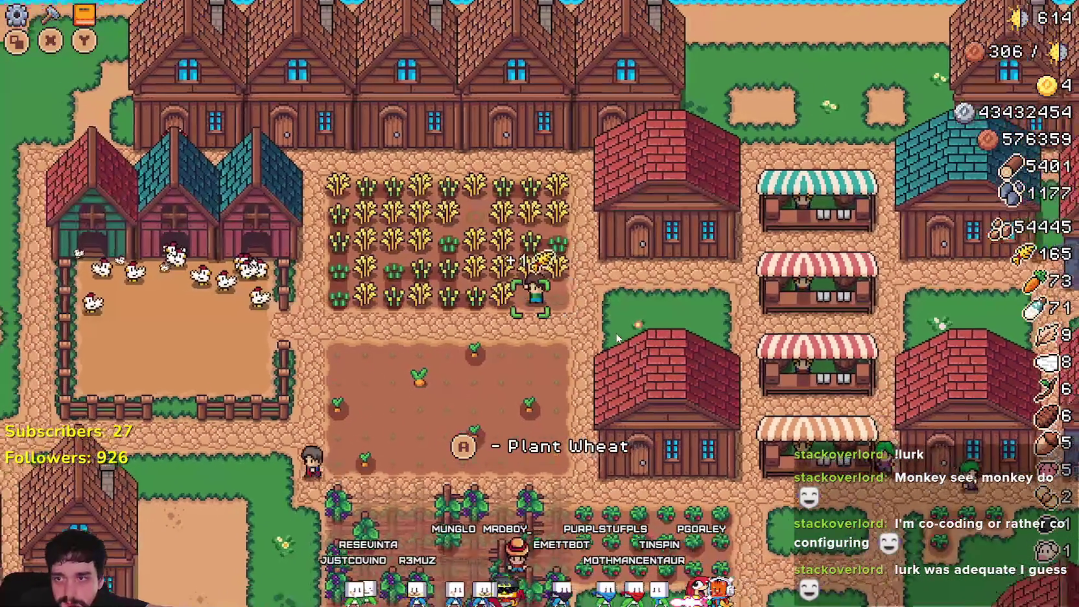
key(Left)
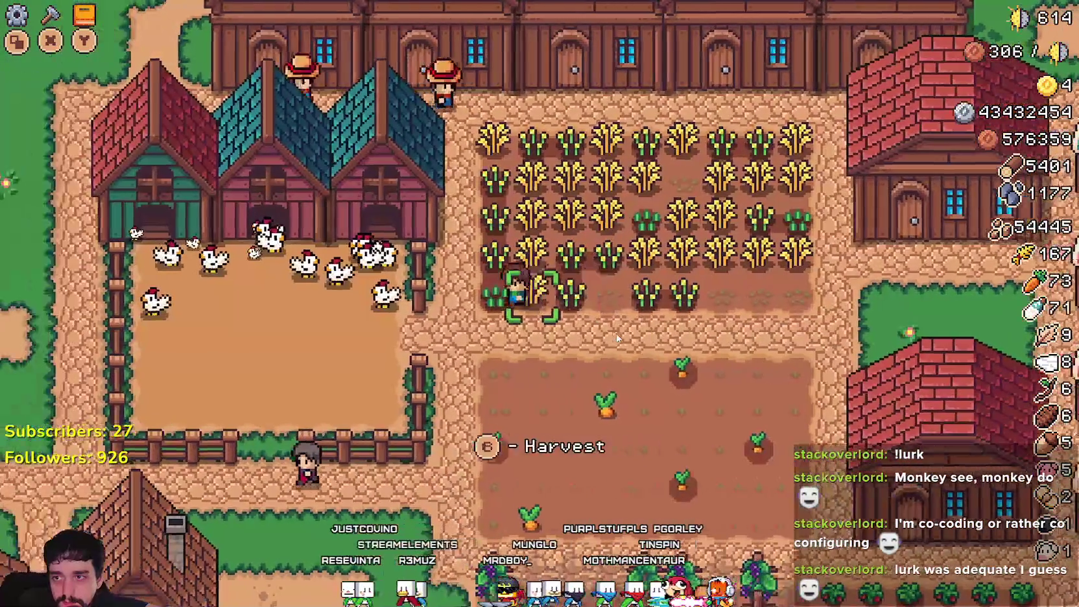
key(Left)
key(Up)
Step: Move chickens from the Nests into Your Chickens, check the Chicken stock, and close the coop
key(a)
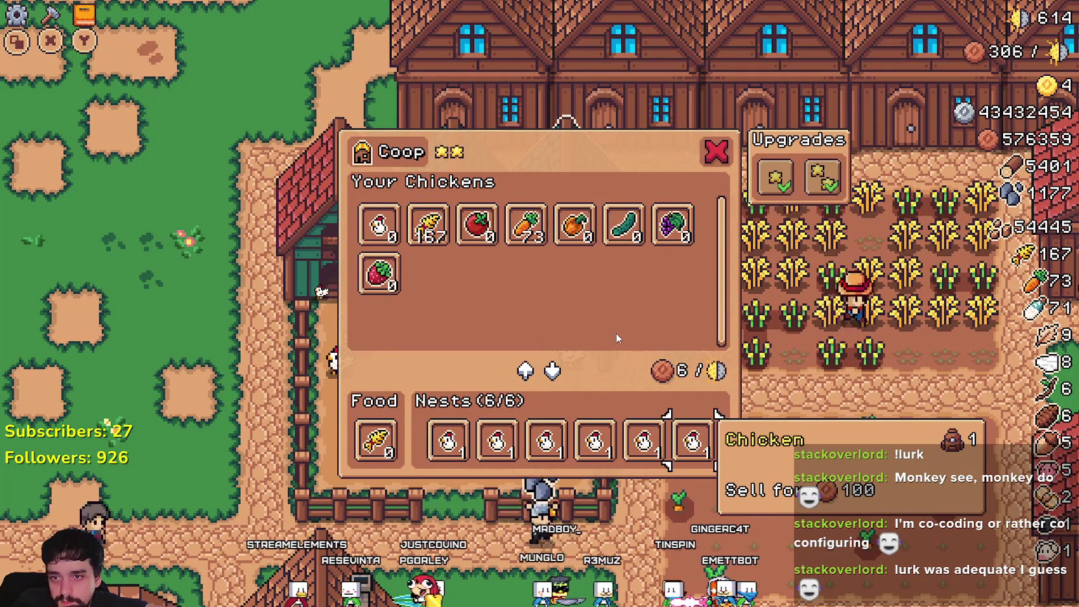
key(a)
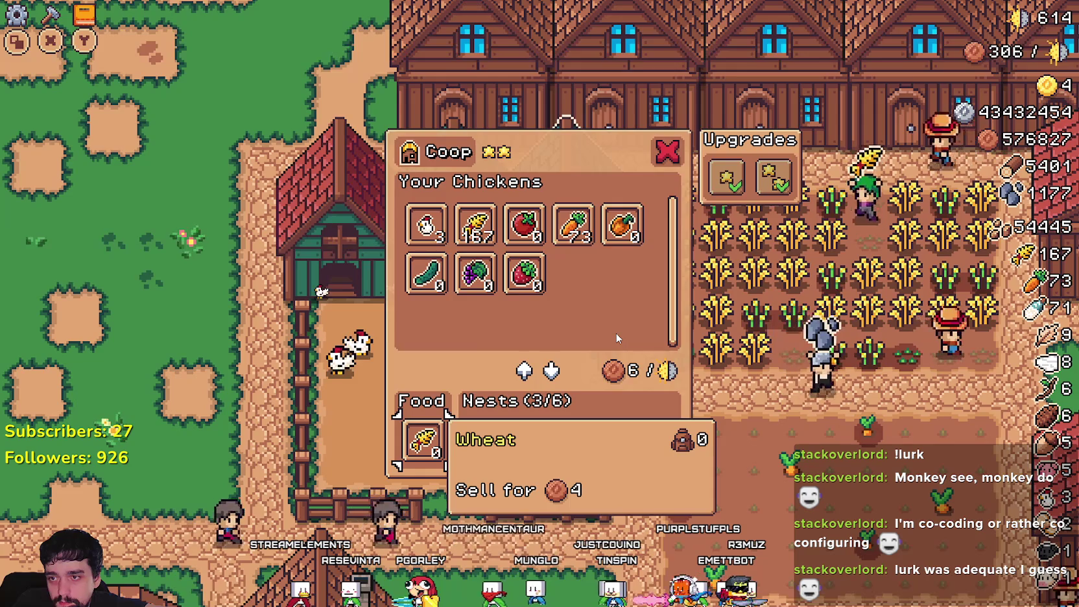
key(Escape)
key(a)
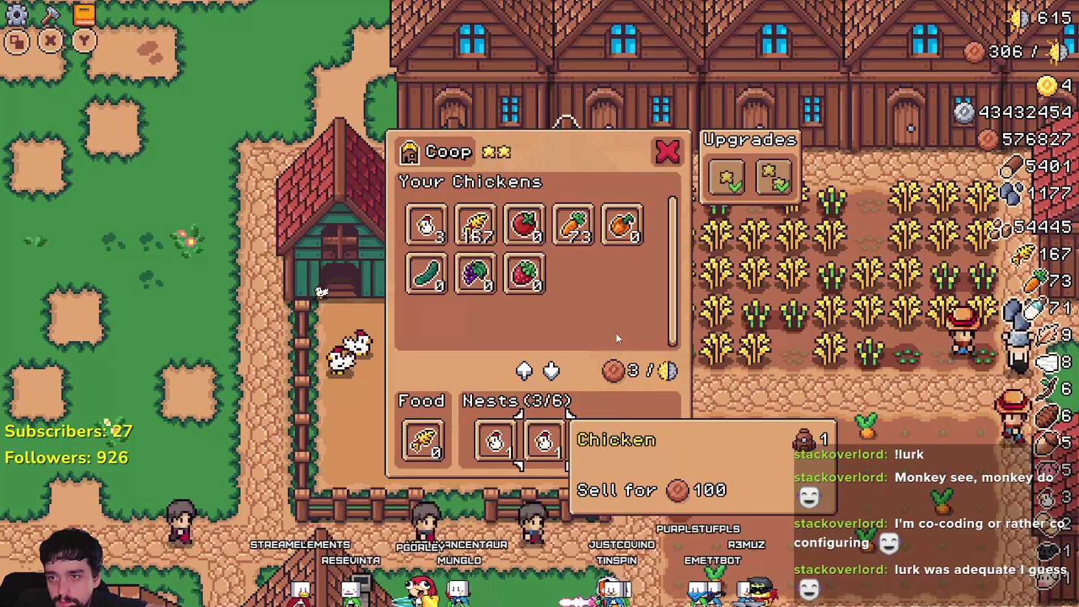
key(Up)
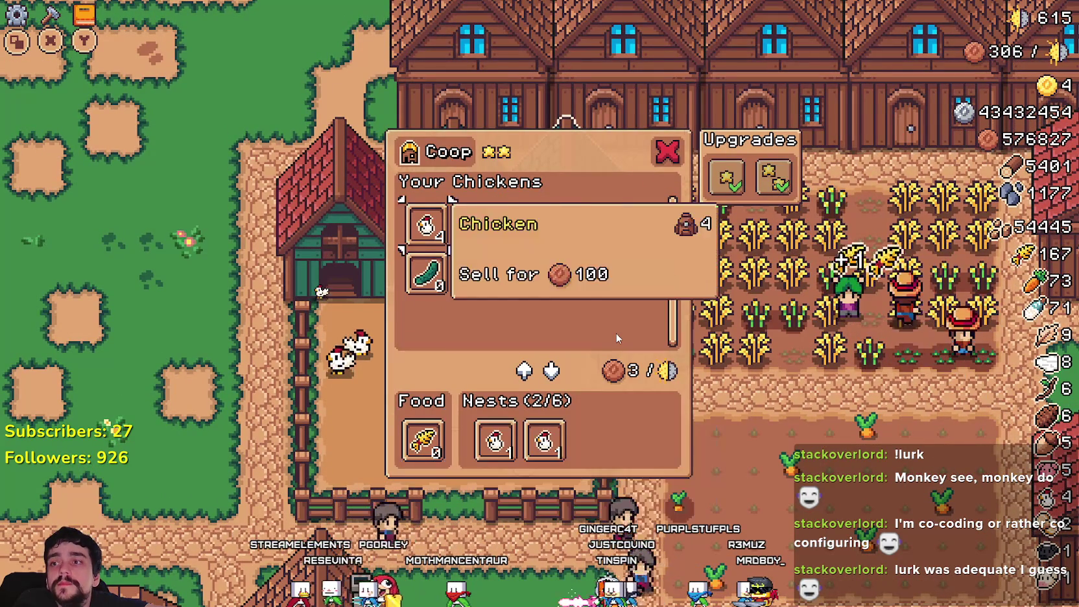
key(Escape)
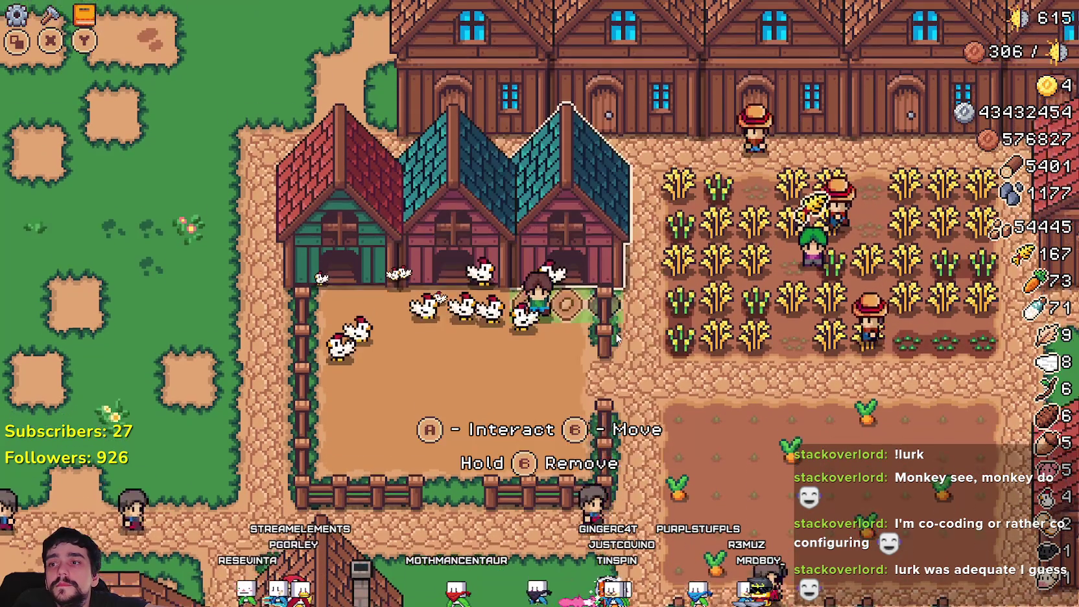
Step: Walk the farmer from the carrot field to the warehouse and glance over its inventory's Wood item
key(Right)
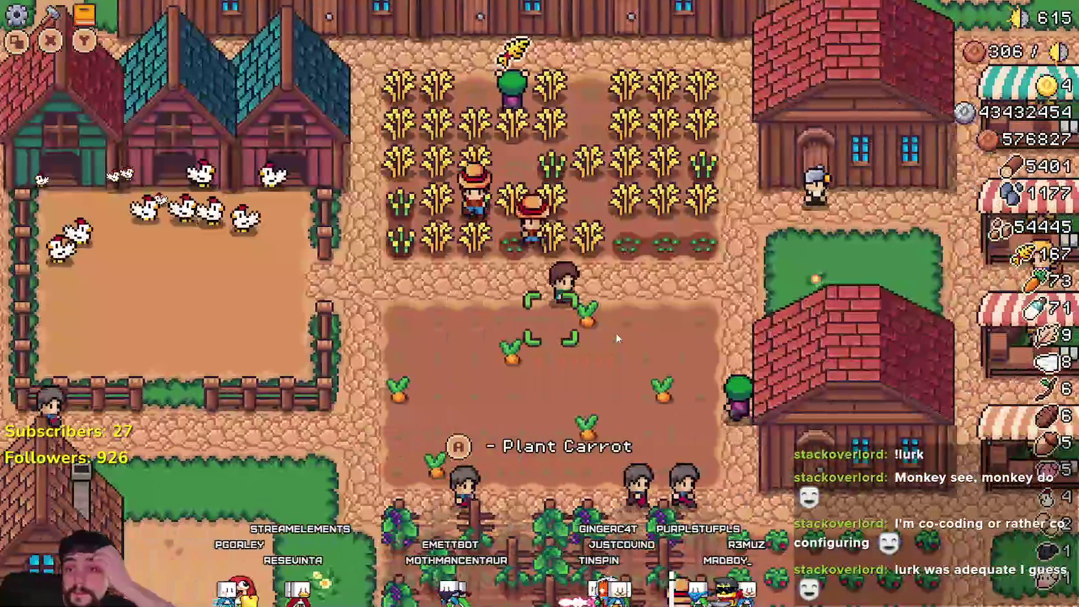
key(Down)
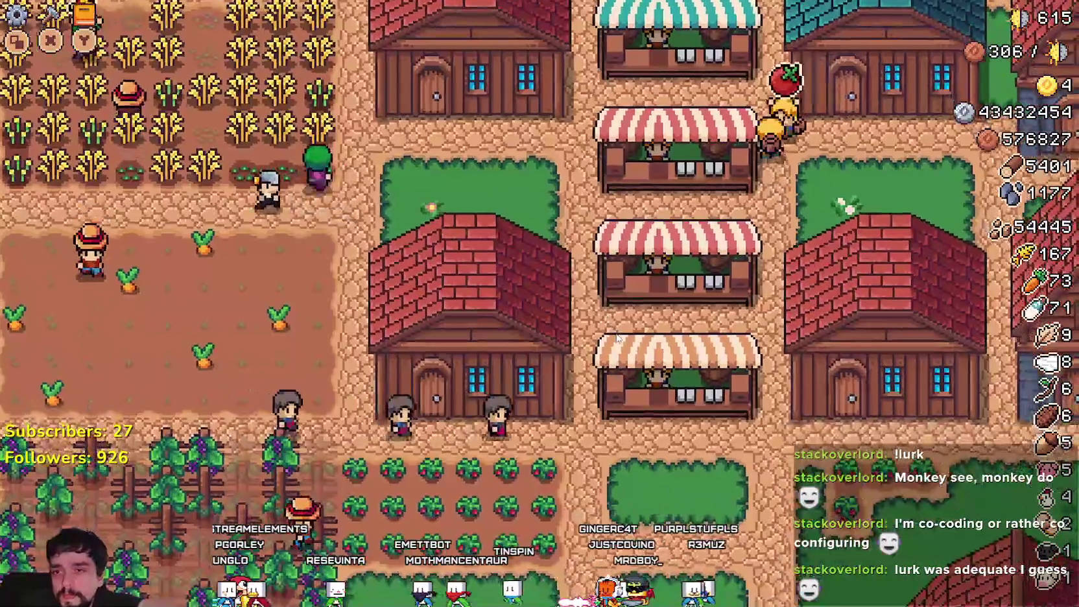
key(Down)
key(Right)
key(e)
key(Right)
key(Right)
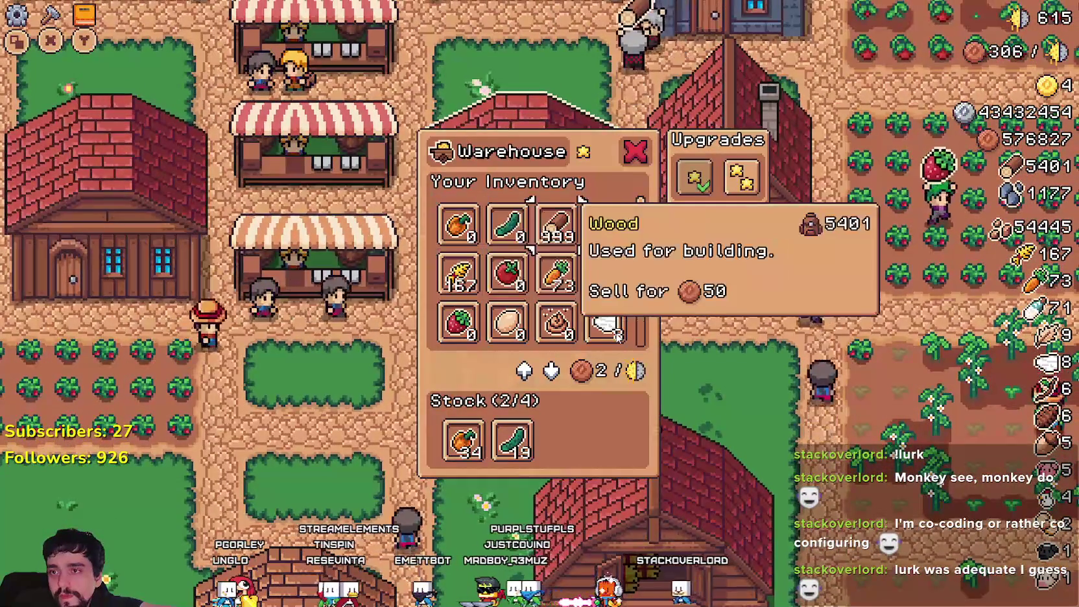
key(Escape)
Step: Zoom the camera out and back in, then pan down and left to the southern barns
key(Down)
key(Right)
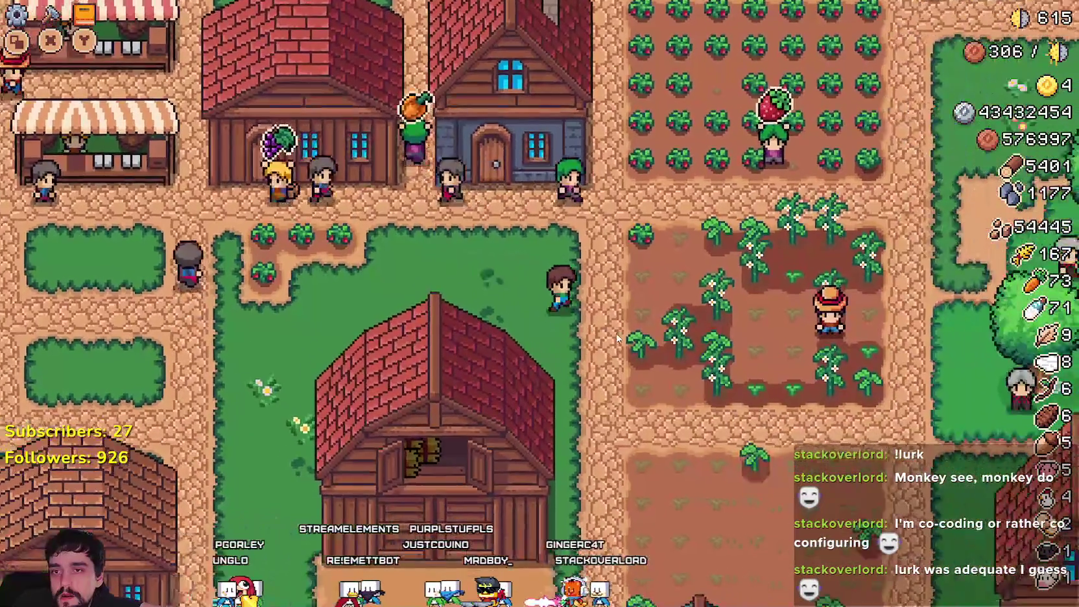
scroll(618, 338, down, 4)
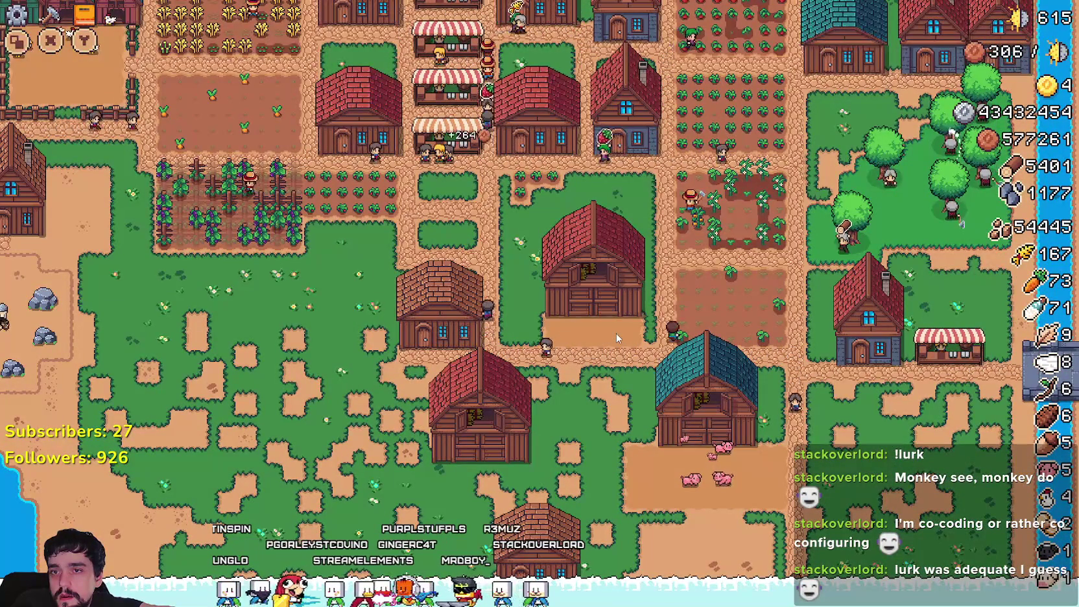
key(Up)
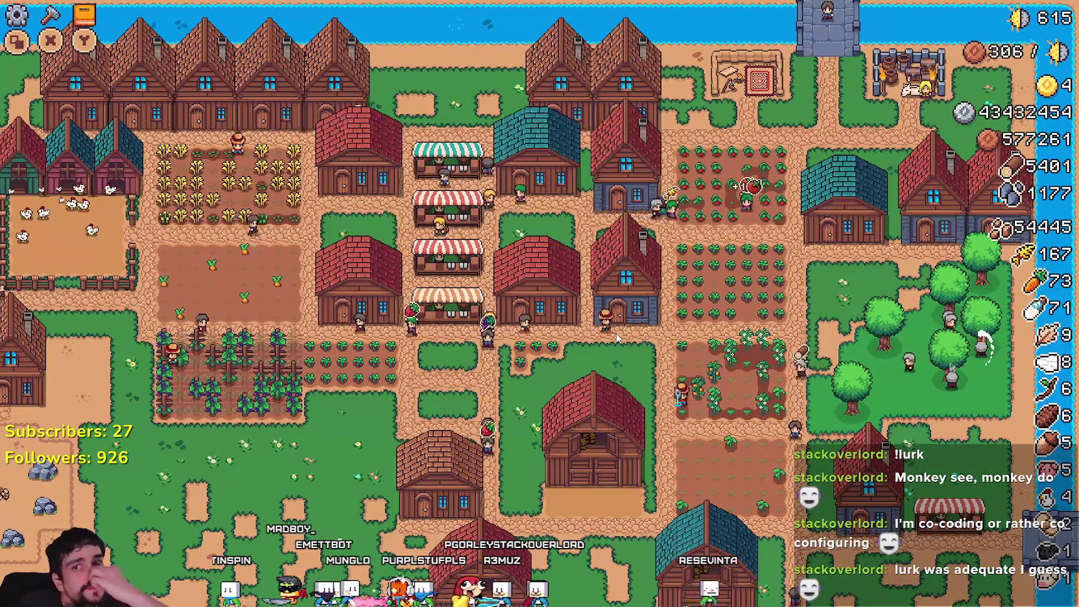
scroll(617, 337, up, 3)
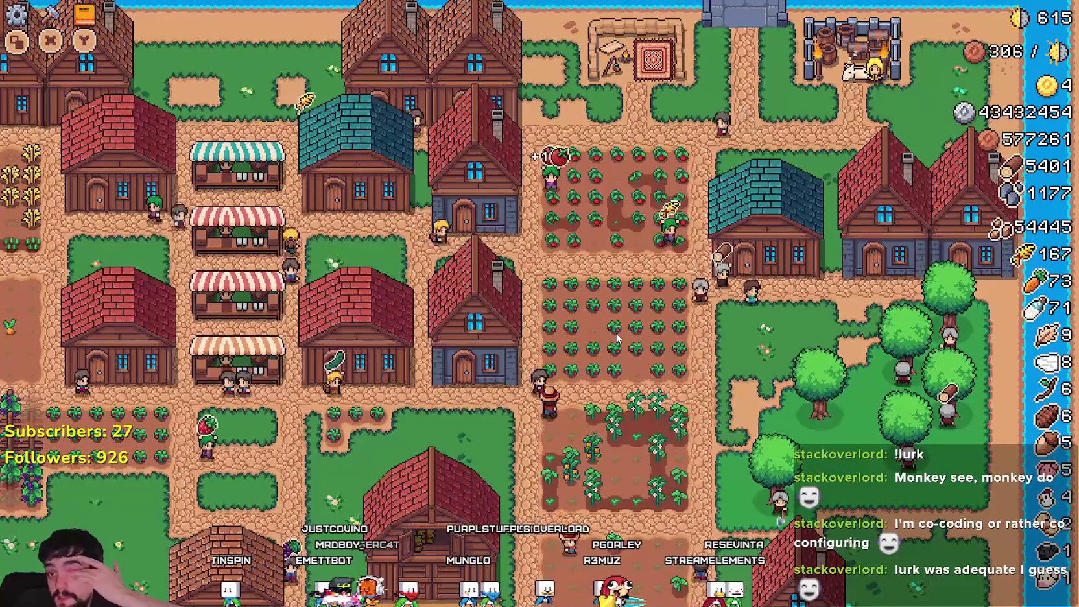
key(Down)
key(Down)
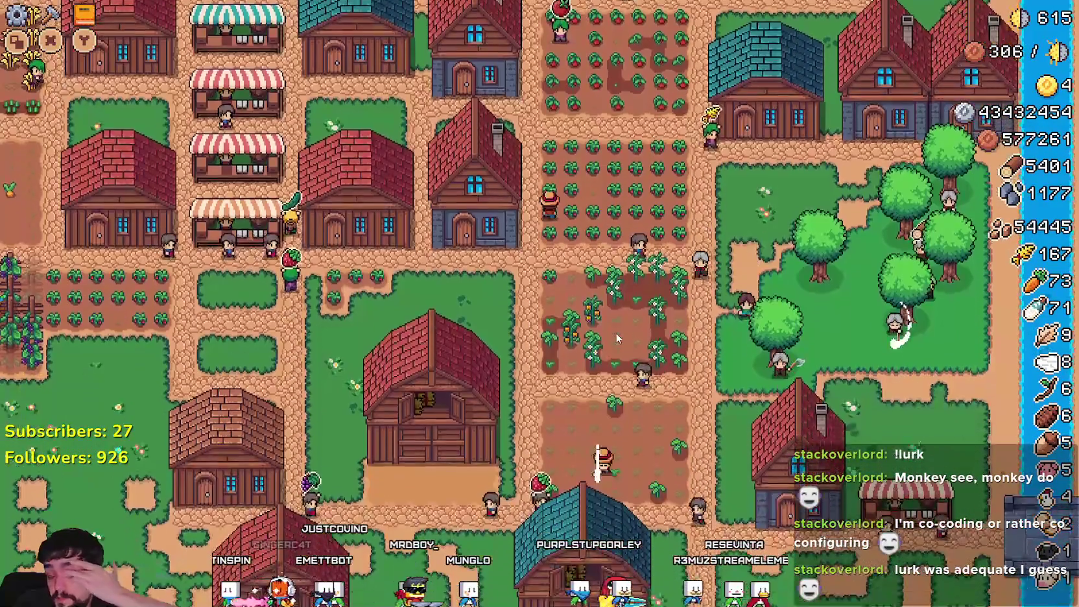
key(Down)
key(Left)
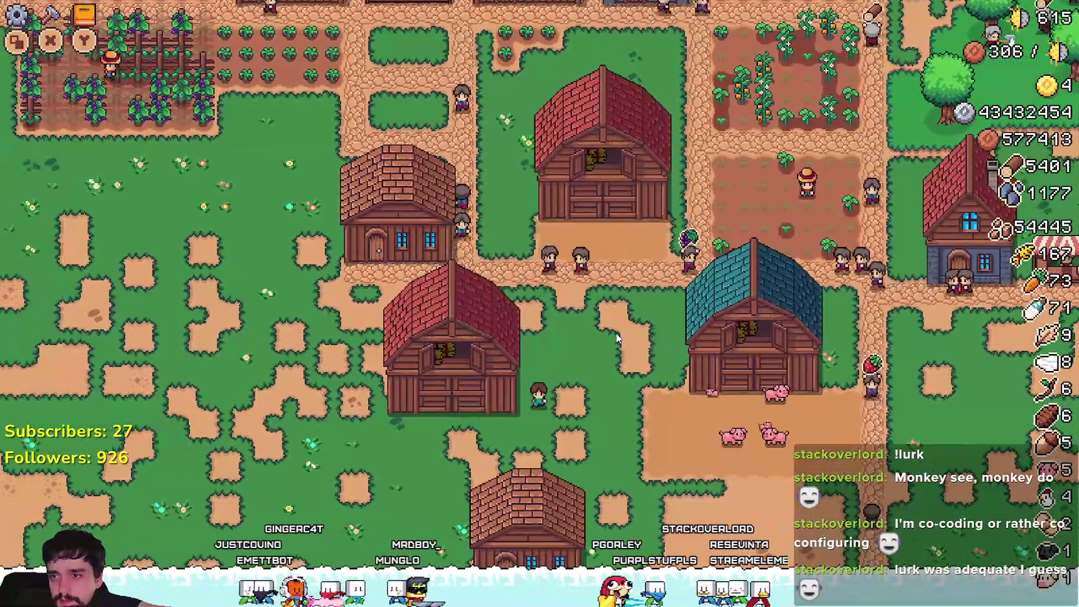
Step: Open the barn's animal inventory and scroll its item grid down and back up
click(615, 333)
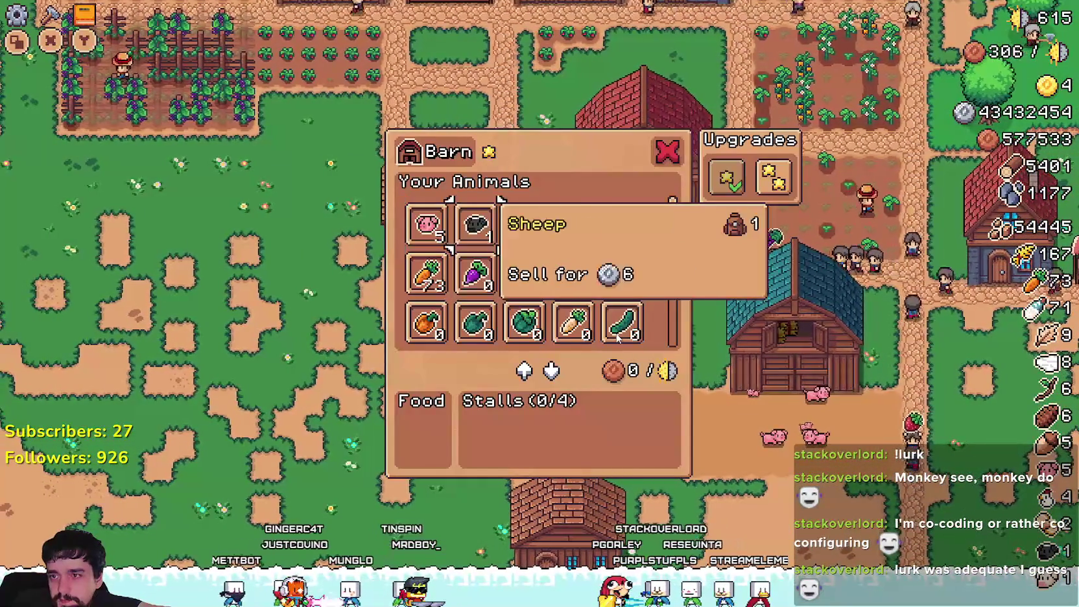
scroll(617, 336, down, 1)
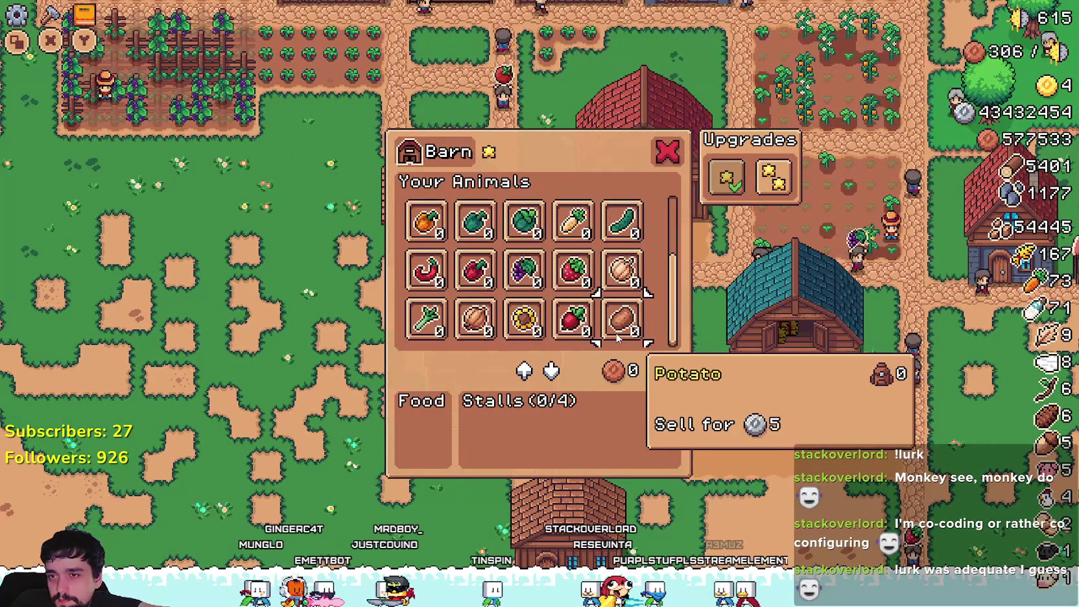
scroll(616, 335, up, 1)
scroll(616, 336, up, 1)
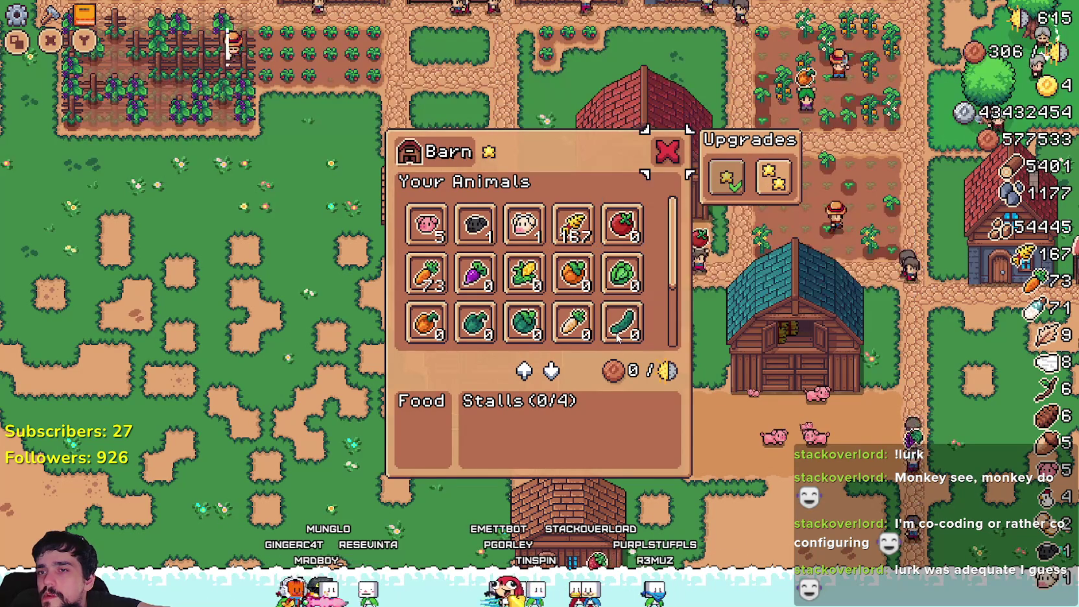
Step: Close that barn, open the other barn's animal panel, then pause the game
key(Escape)
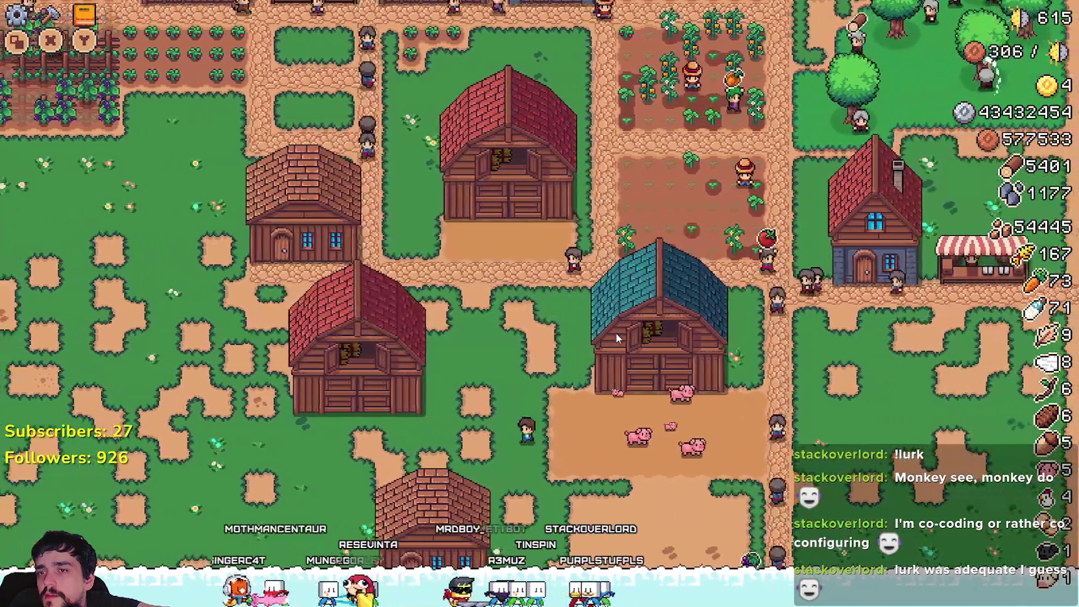
click(617, 337)
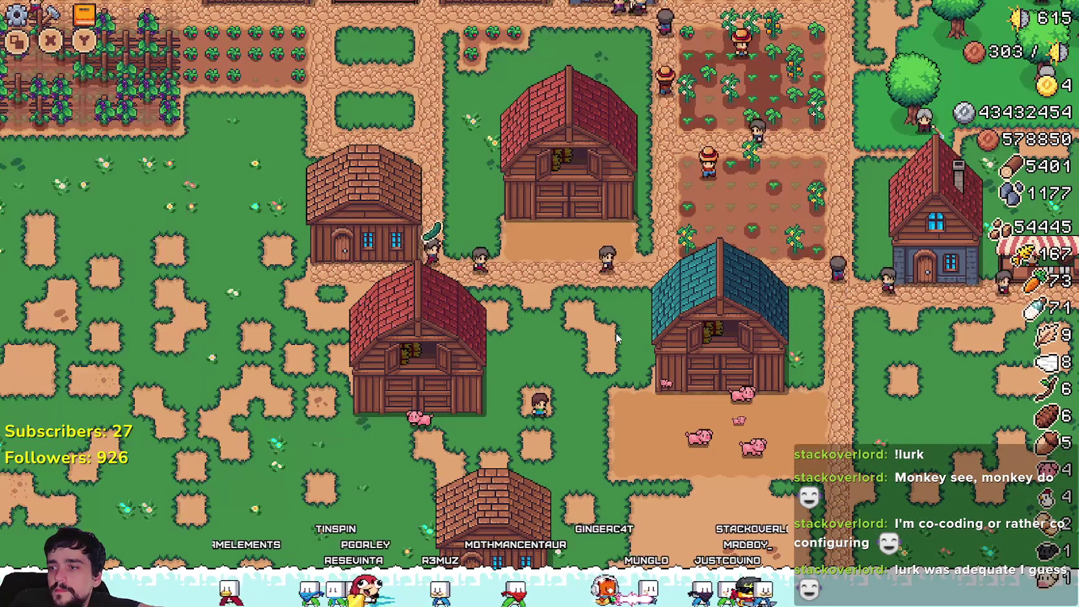
key(Escape)
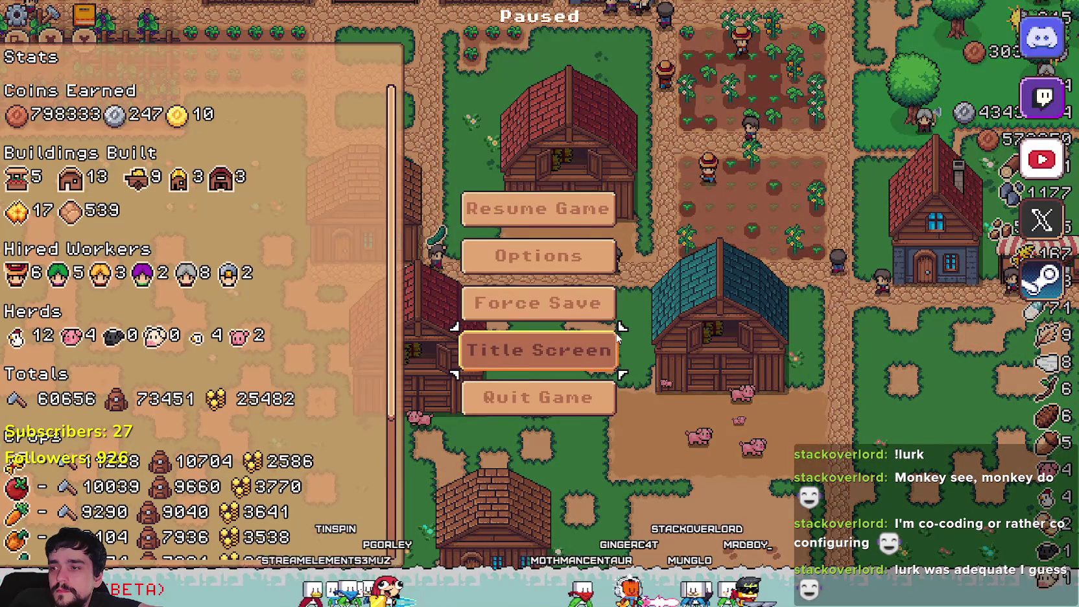
Step: Return to the title screen and load the Save 2 game
click(614, 339)
key(Up)
key(Return)
key(Down)
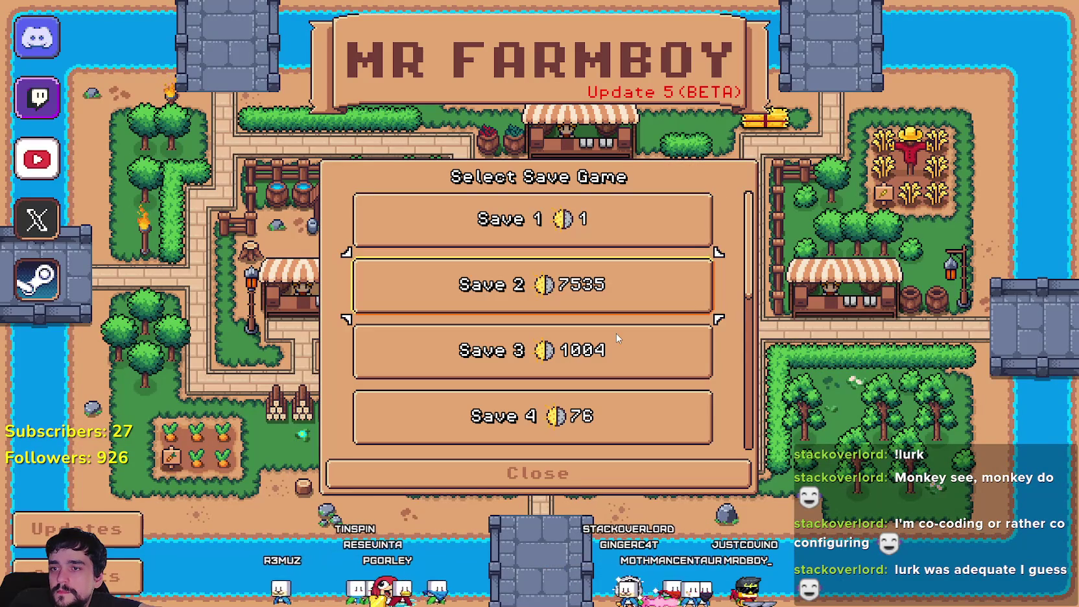
key(Return)
key(Return)
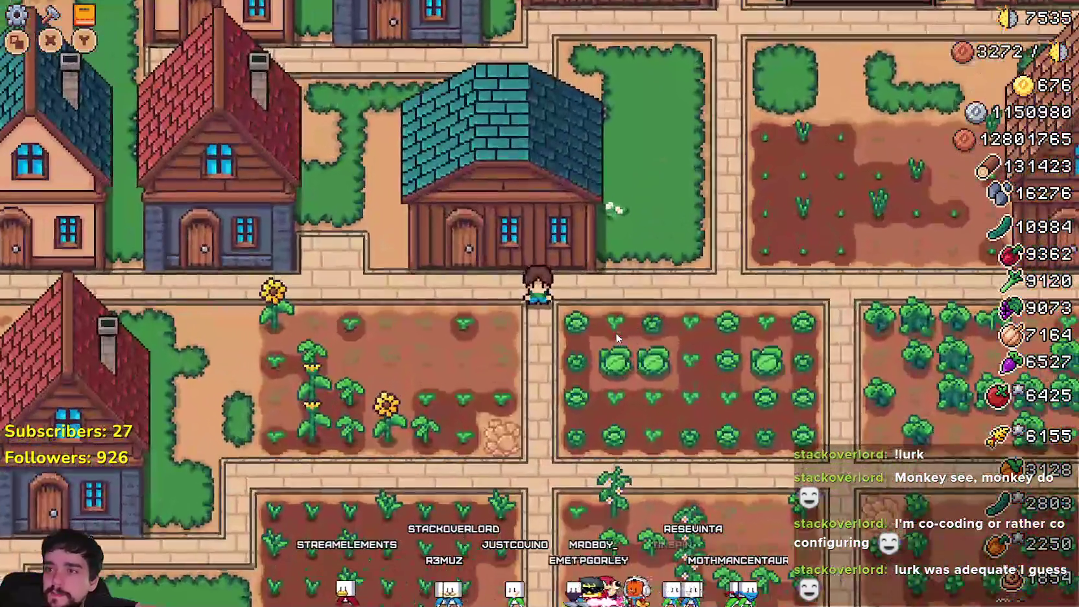
Step: Step through the warehouse items, then open the Inn's dishes panel
key(e)
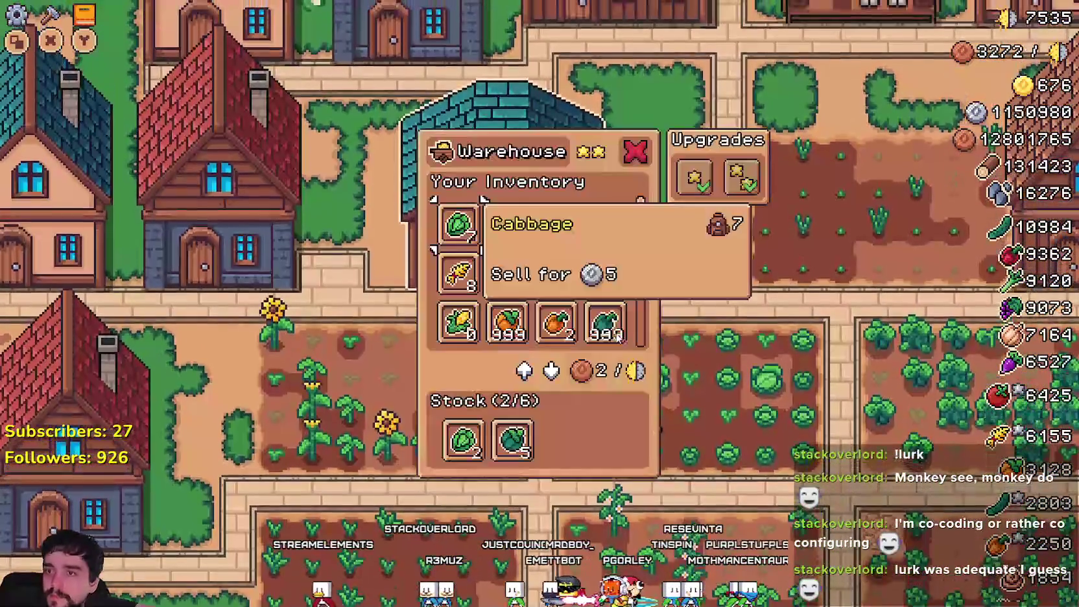
key(Down)
key(Down)
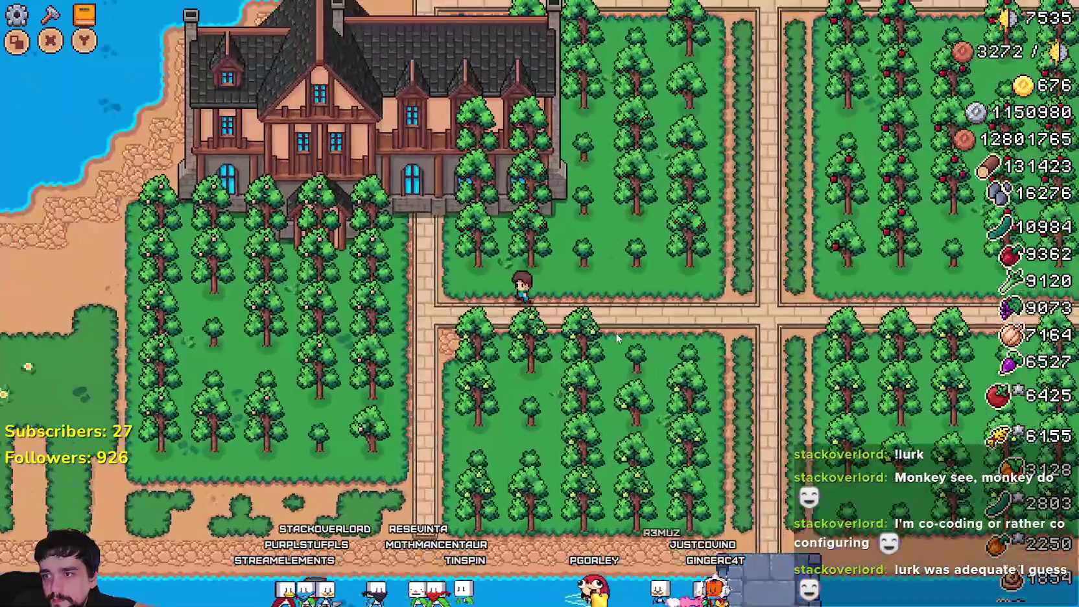
key(a)
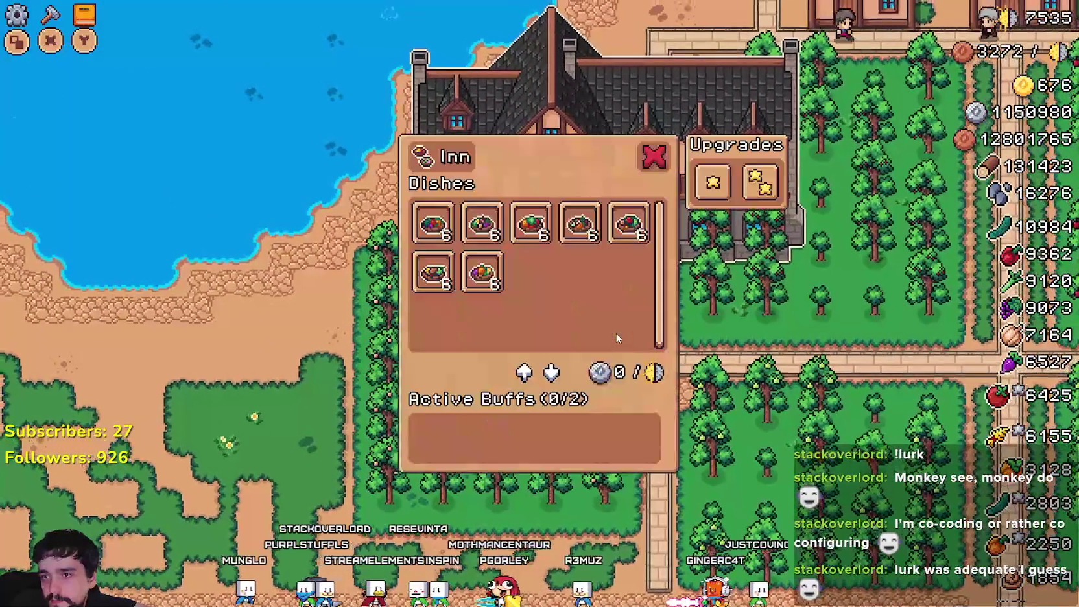
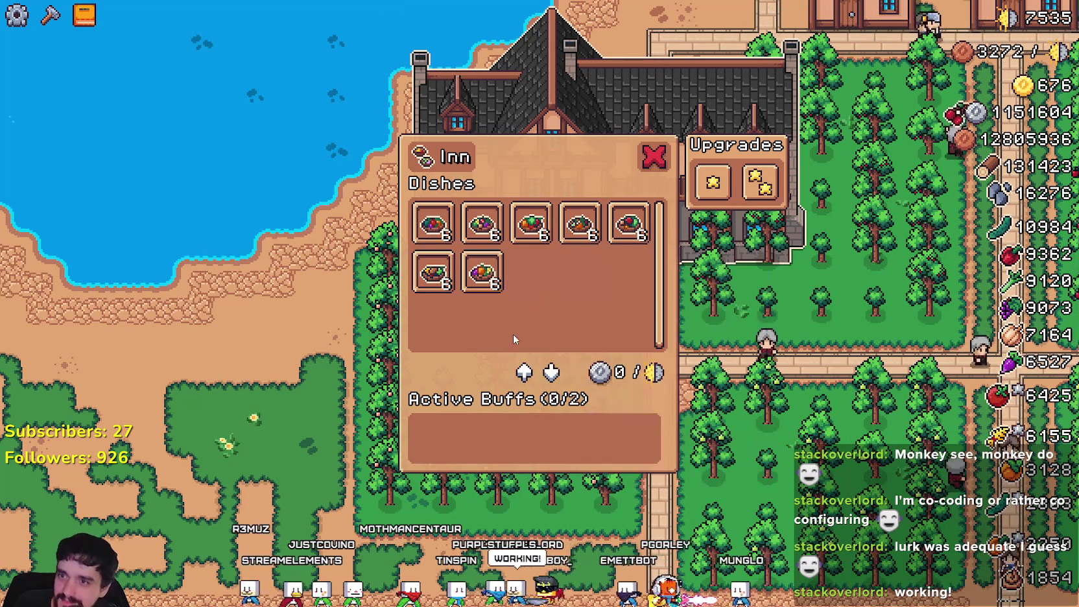
Step: Switch from the running game back to the Godot script editor showing building_panel.gd
mouse_move(572, 237)
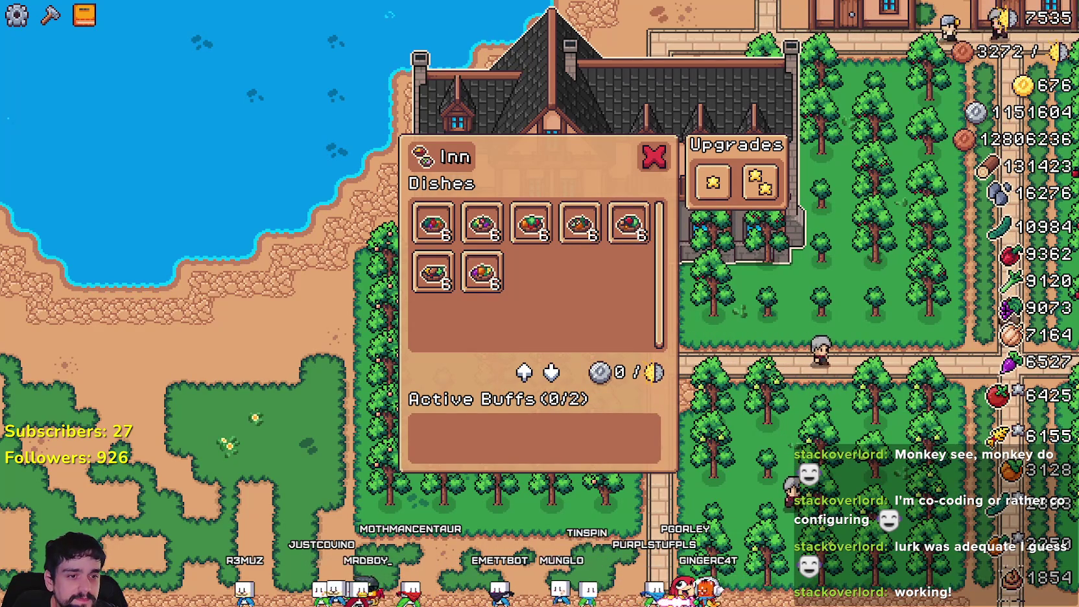
key(alt+Tab)
scroll(261, 238, up, 3)
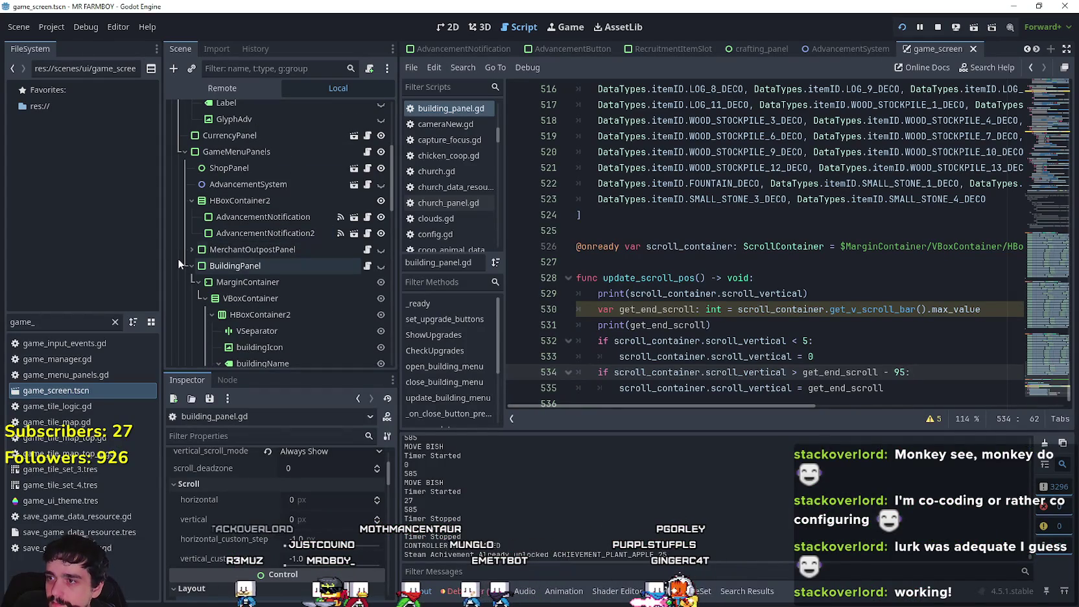
Step: Collapse the BuildingPanel node in the Scene dock and briefly check the running game
click(181, 263)
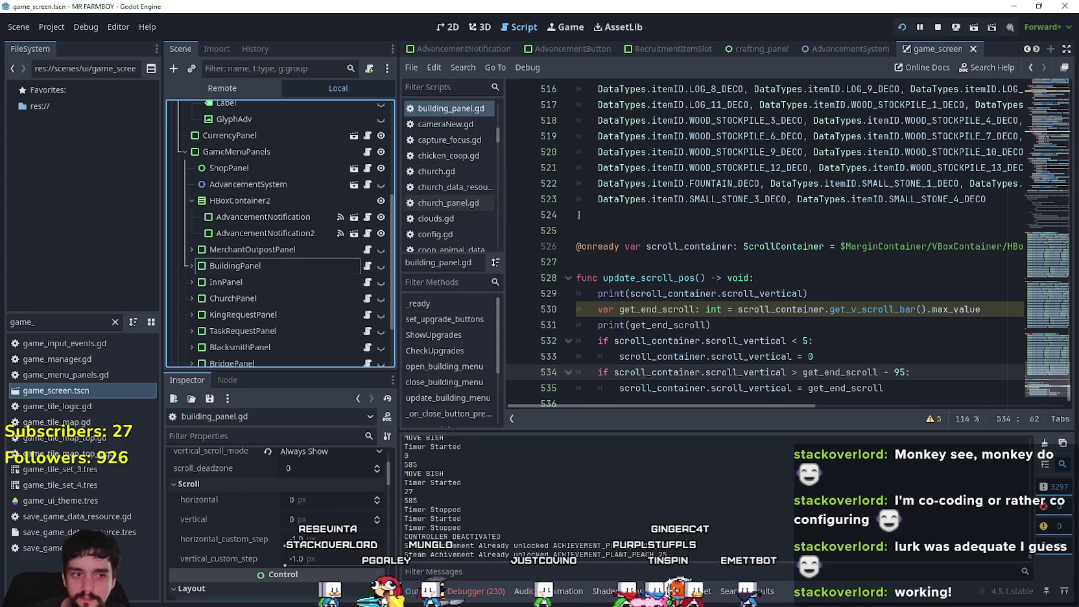
key(alt+Tab)
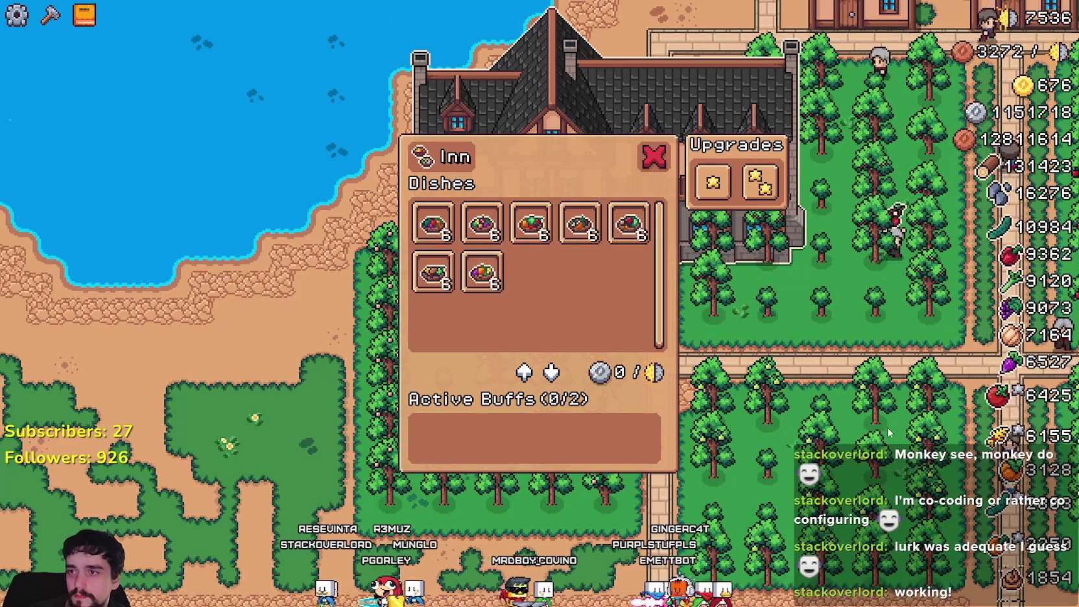
key(alt+Tab)
scroll(265, 192, down, 2)
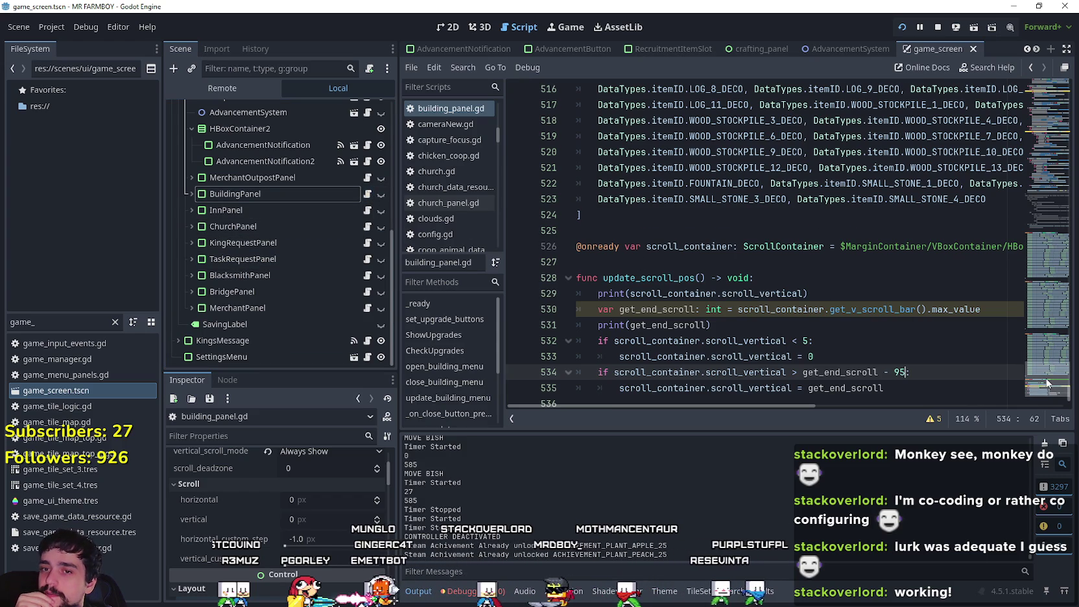
Step: Scroll building_panel.gd to about line 302 and select find_item_in_container and update_building_menu_slots
scroll(1048, 381, down, 1)
mouse_move(1044, 389)
mouse_down()
mouse_move(1045, 293)
mouse_move(1043, 309)
mouse_up()
click(957, 259)
mouse_move(992, 260)
mouse_down()
mouse_move(1023, 256)
mouse_move(778, 261)
mouse_move(584, 220)
mouse_move(577, 129)
mouse_move(573, 167)
mouse_move(581, 87)
mouse_move(590, 84)
mouse_move(623, 130)
mouse_move(654, 235)
mouse_move(648, 84)
mouse_move(661, 97)
mouse_move(677, 232)
mouse_move(685, 168)
mouse_move(698, 312)
mouse_move(584, 248)
mouse_up()
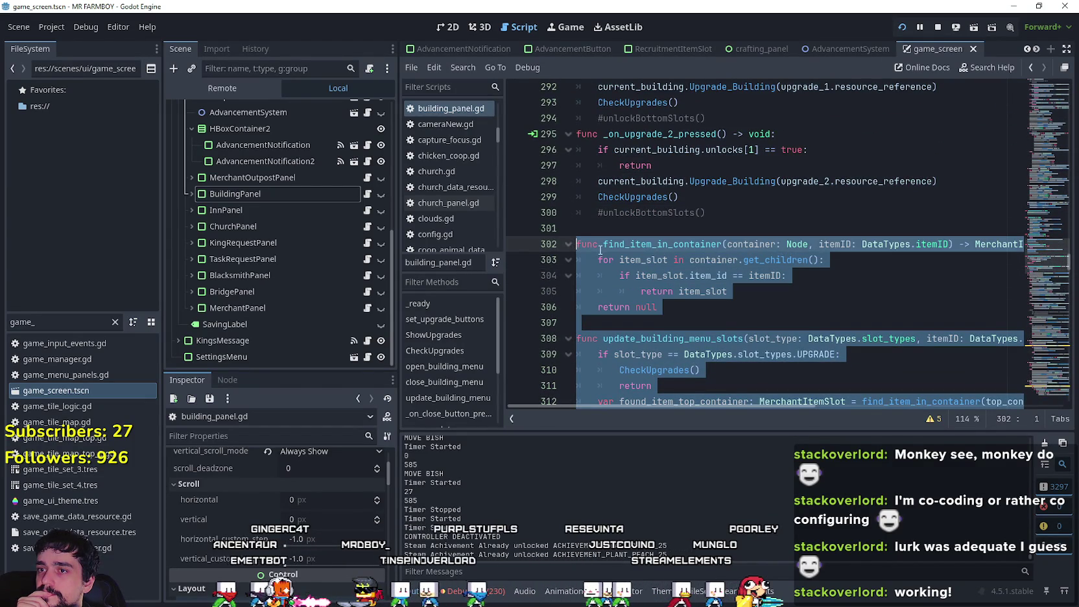
Step: Copy the selected functions and paste them at the end of inn_panel.gd
right_click(599, 250)
click(646, 335)
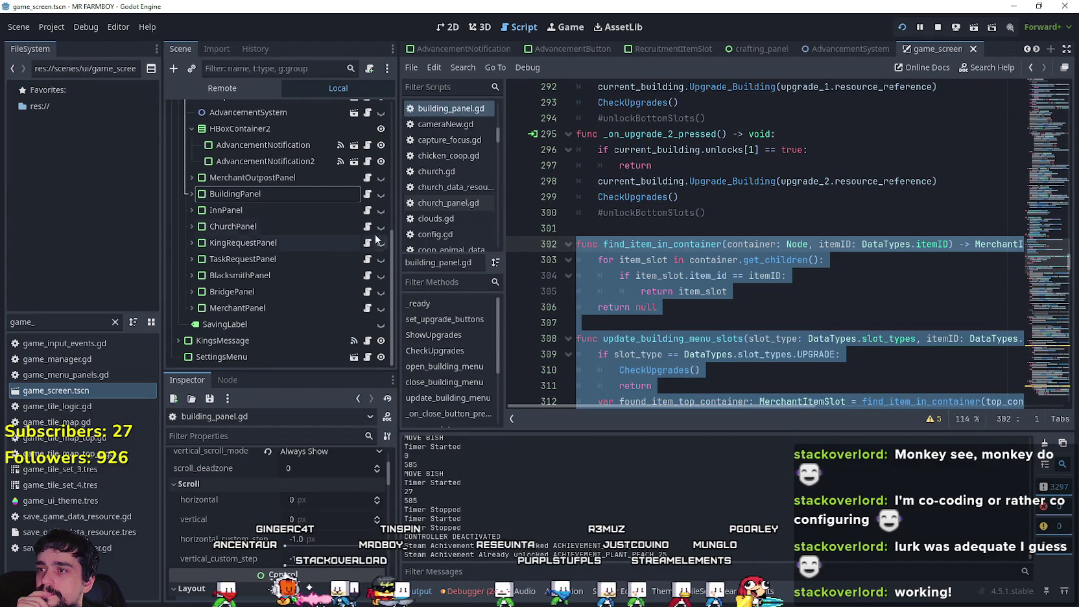
click(367, 211)
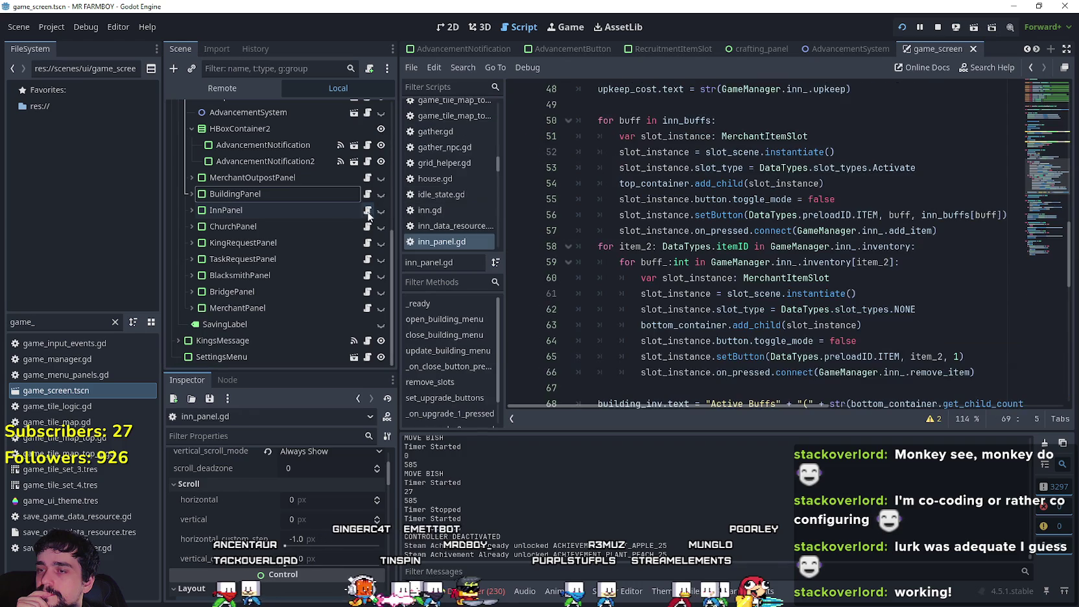
scroll(1028, 252, down, 4)
drag(1037, 216, 1044, 265)
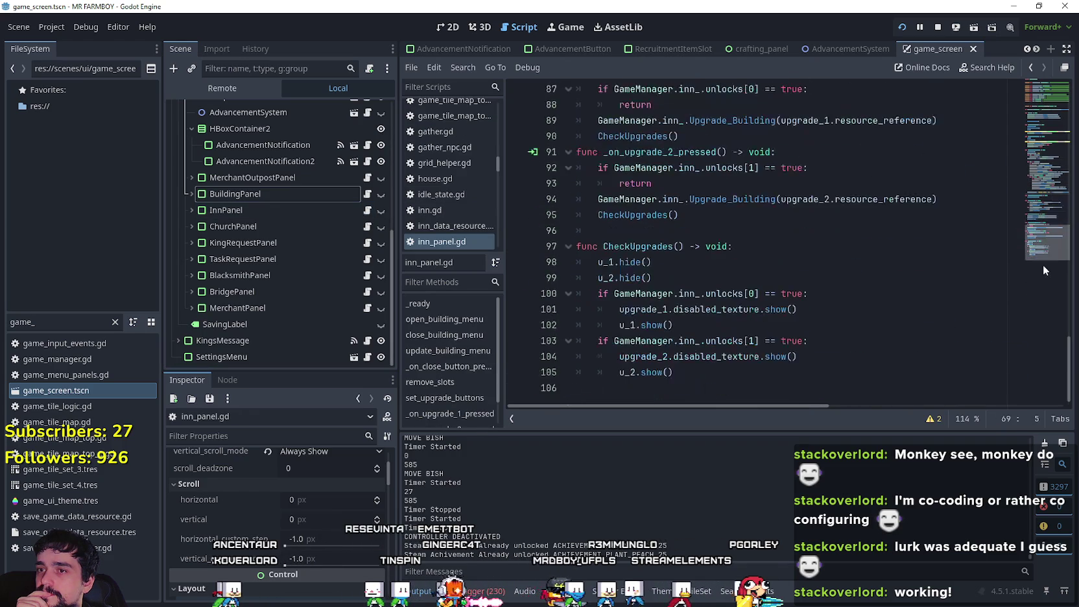
click(729, 393)
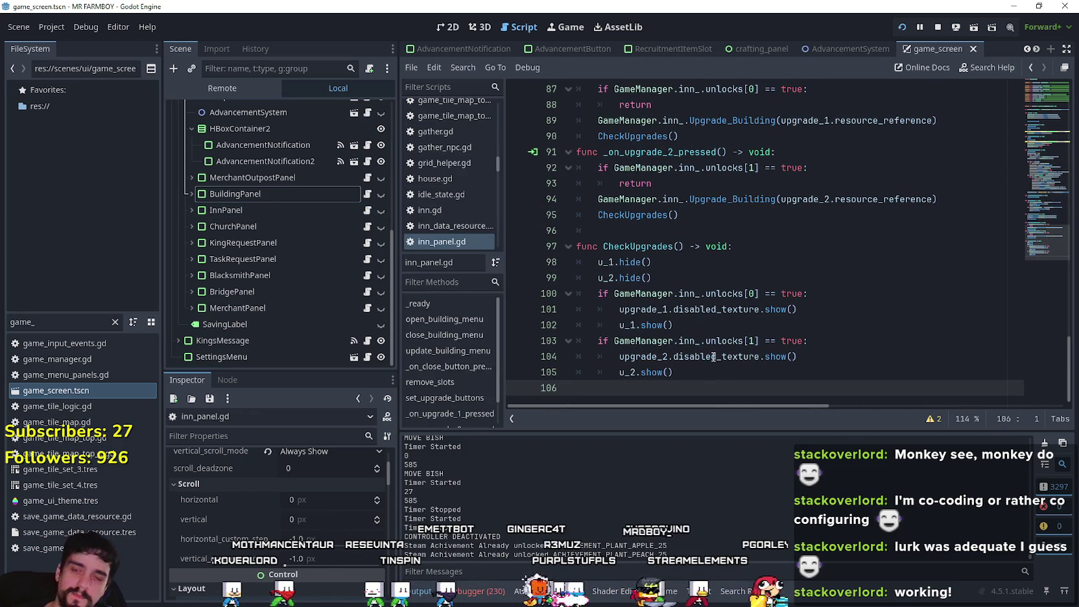
key(Return)
key(Return)
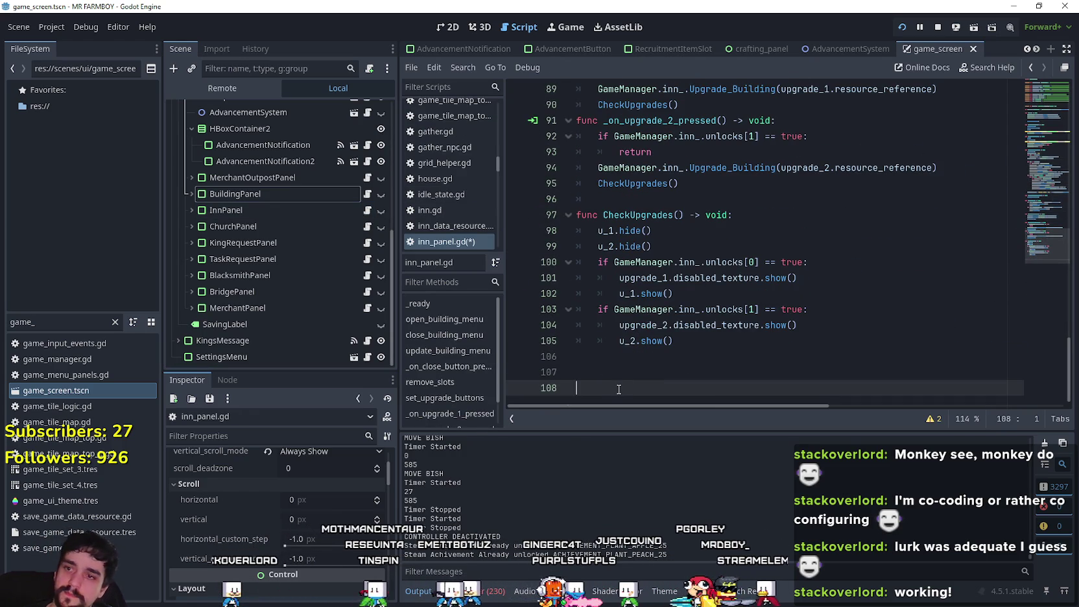
key(ctrl+v)
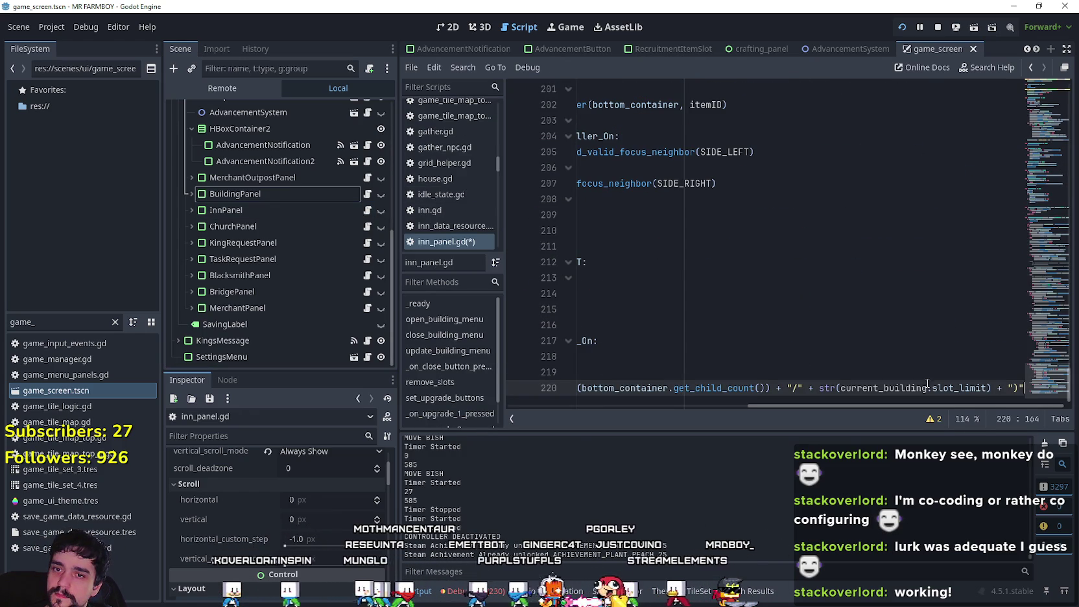
Step: Review the pasted code around lines 213-216 and check the Inn panel in the running game
key(Home)
key(Up)
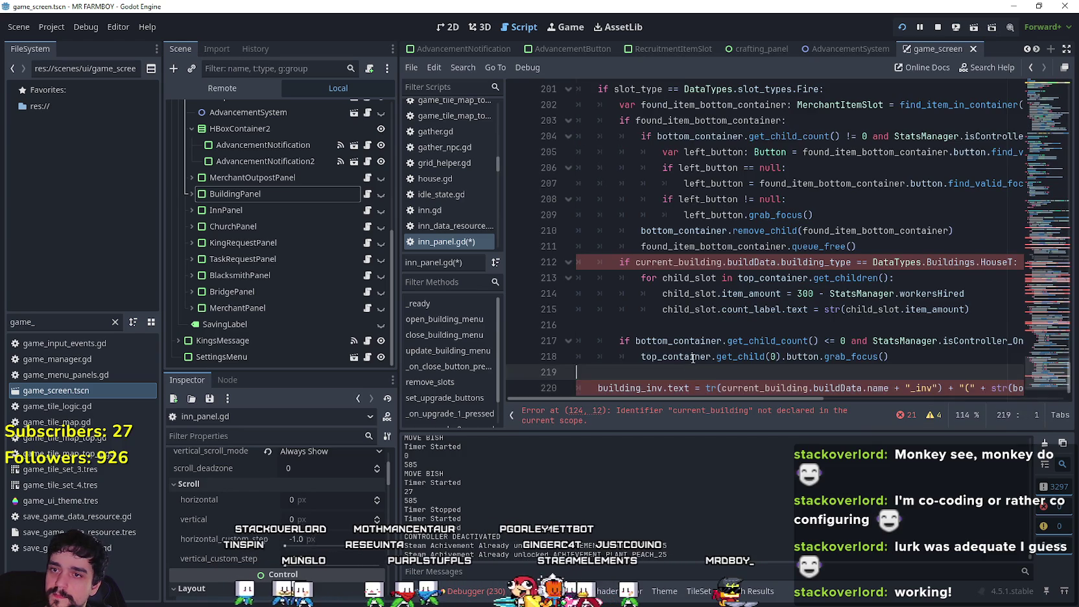
scroll(730, 331, up, 3)
scroll(676, 304, down, 2)
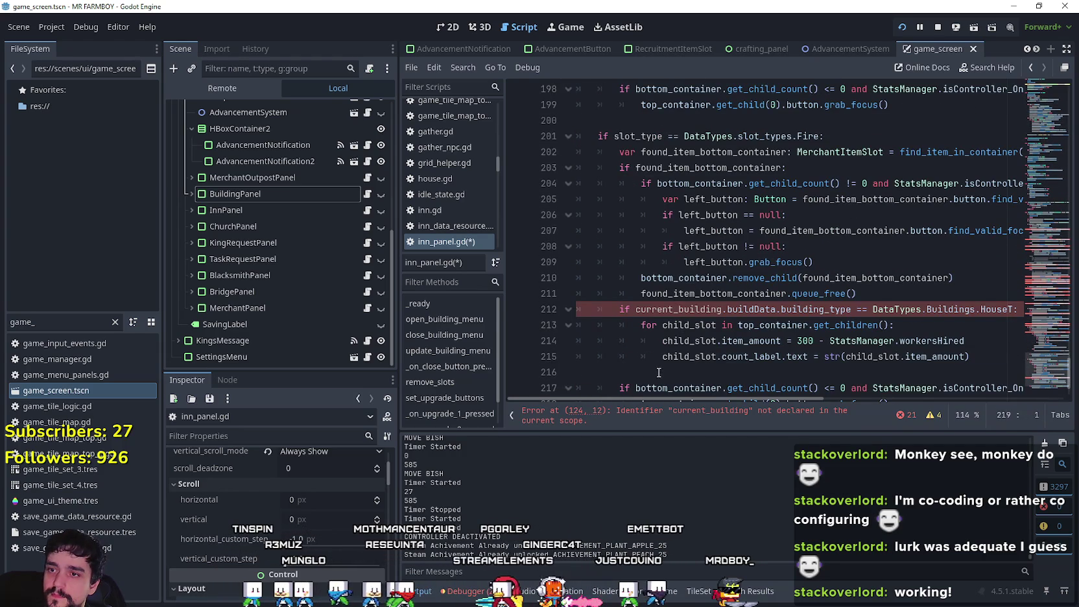
click(767, 370)
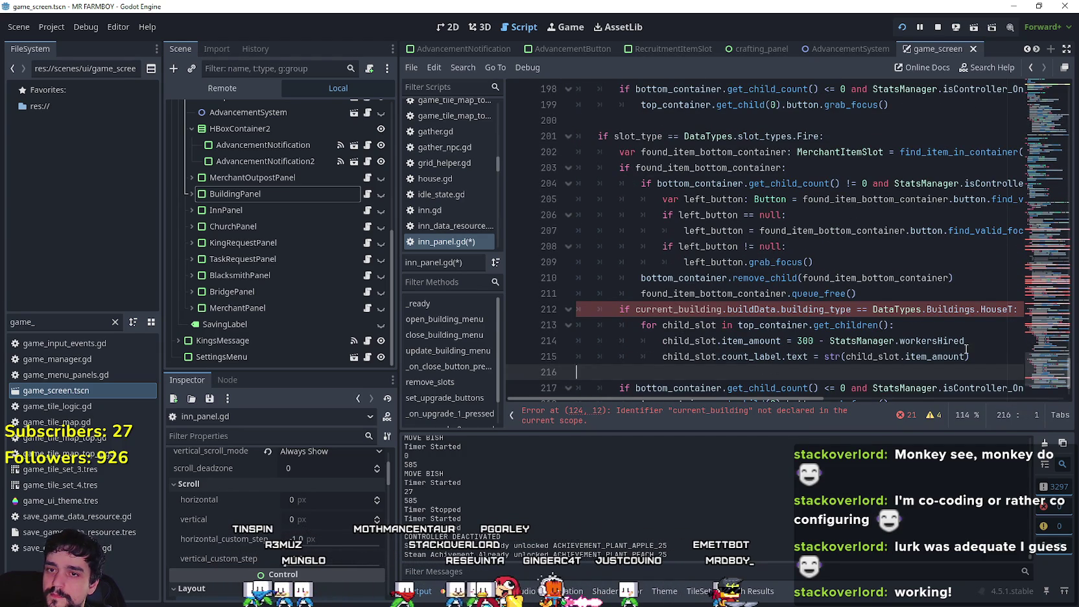
click(979, 356)
key(alt+Tab)
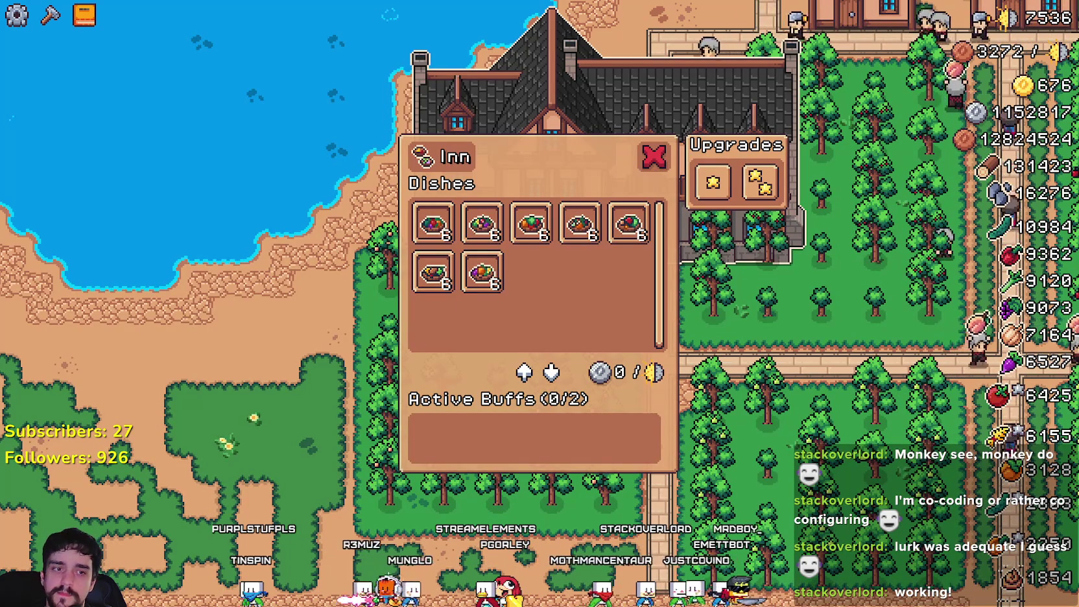
key(alt+Tab)
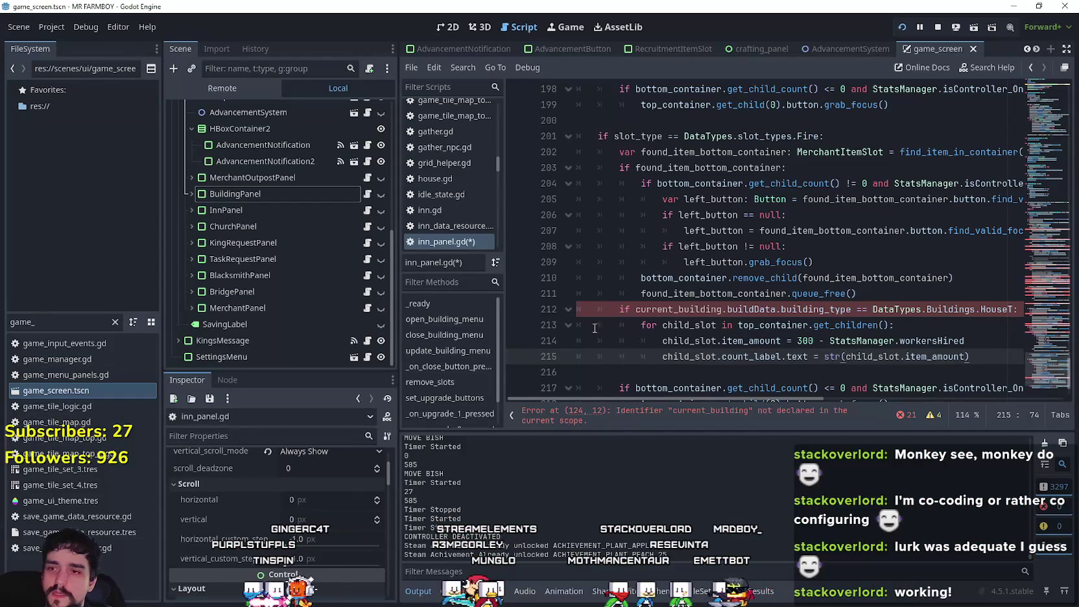
Step: Delete the Remove slot-type branch from the pasted code
click(867, 324)
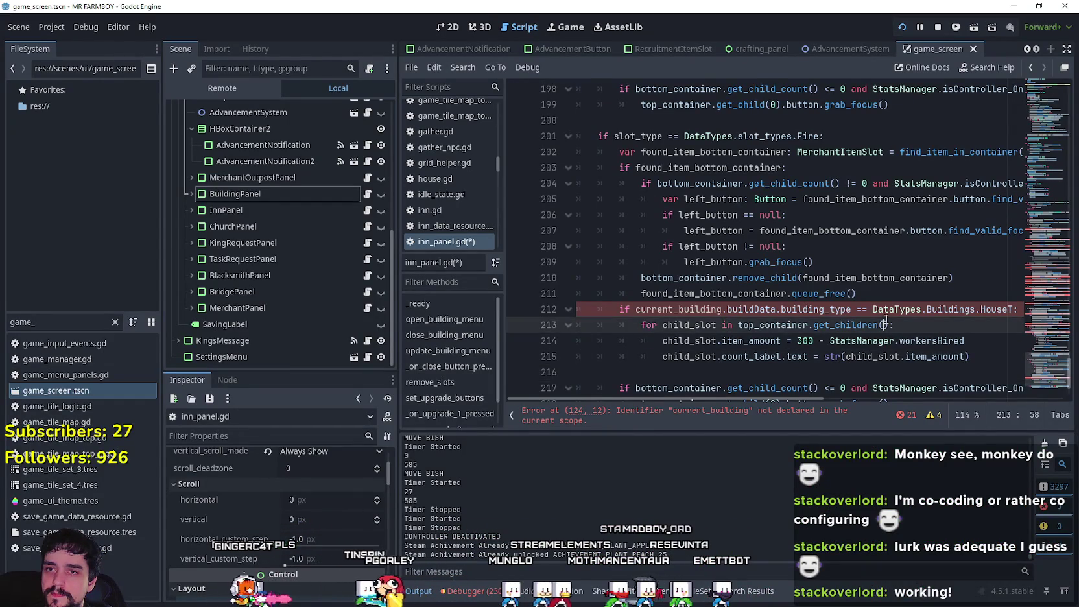
scroll(837, 305, up, 6)
scroll(807, 288, up, 1)
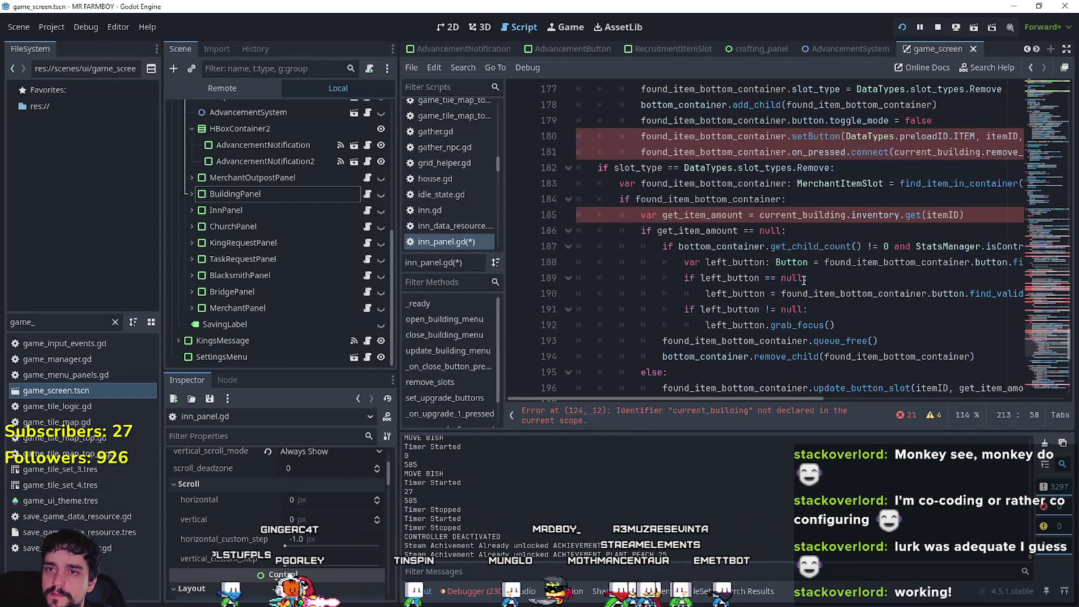
scroll(765, 191, down, 4)
mouse_move(895, 246)
mouse_down()
mouse_move(728, 212)
mouse_move(649, 251)
mouse_move(564, 261)
mouse_up()
key(Delete)
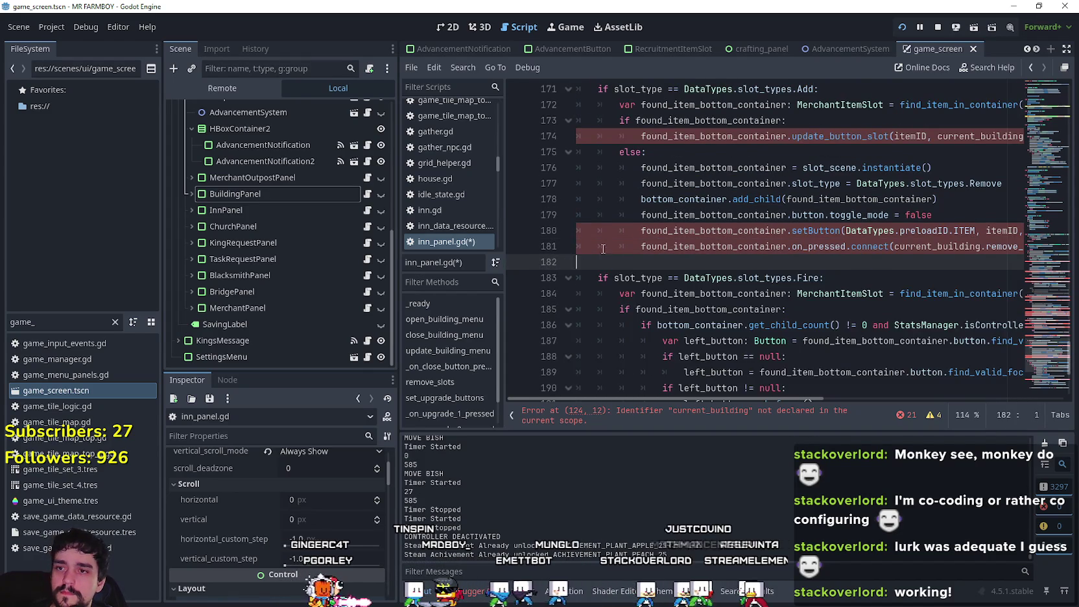
Step: Delete the Add slot-type branch and clean up the leftover empty line and indentation
scroll(657, 265, up, 2)
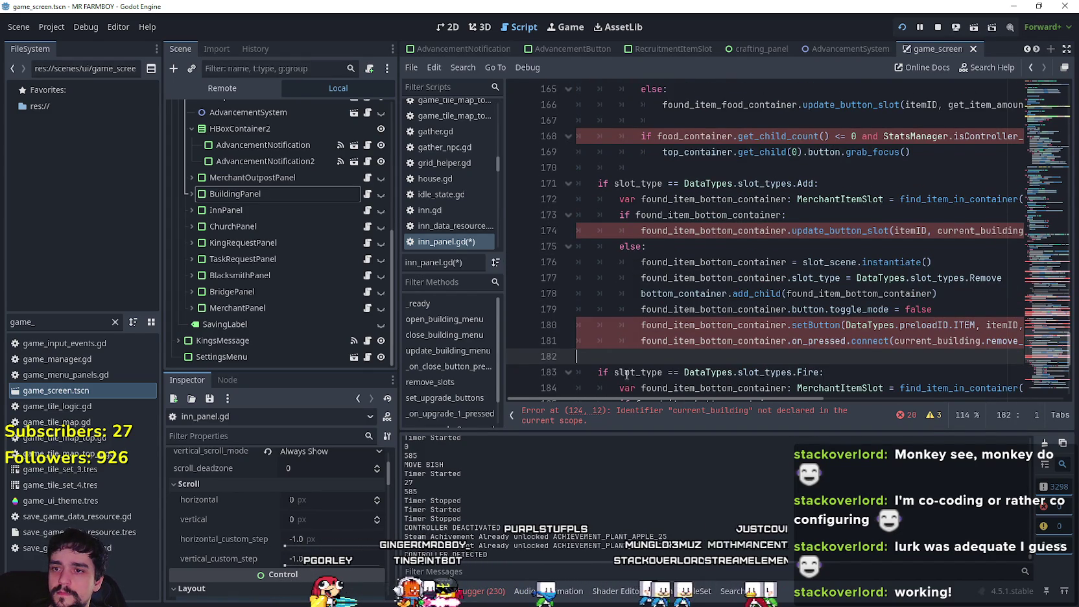
drag(620, 357, 584, 184)
key(Delete)
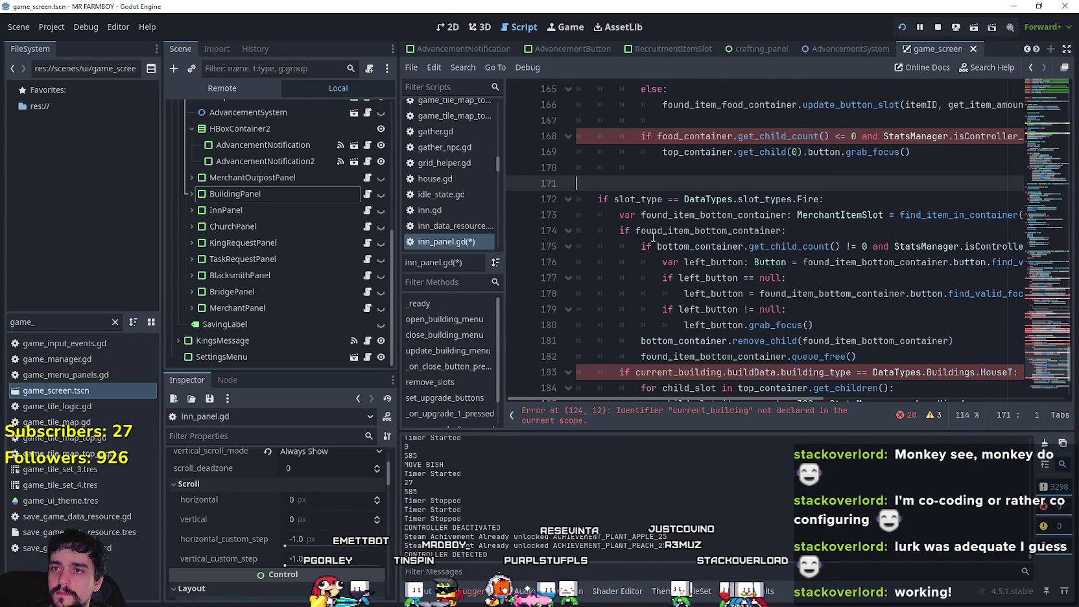
scroll(651, 238, up, 3)
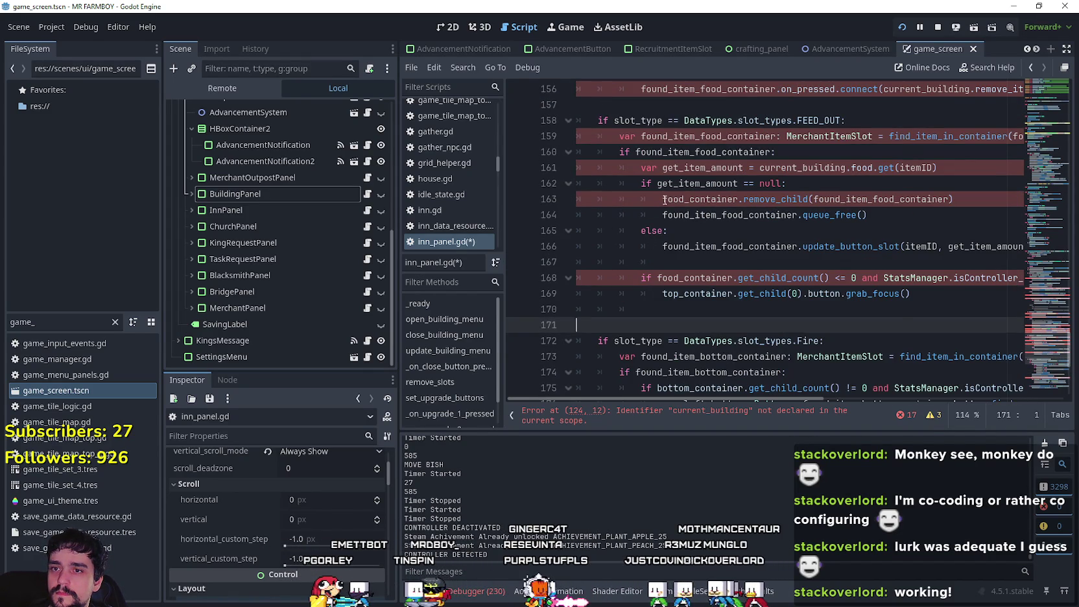
key(BackSpace)
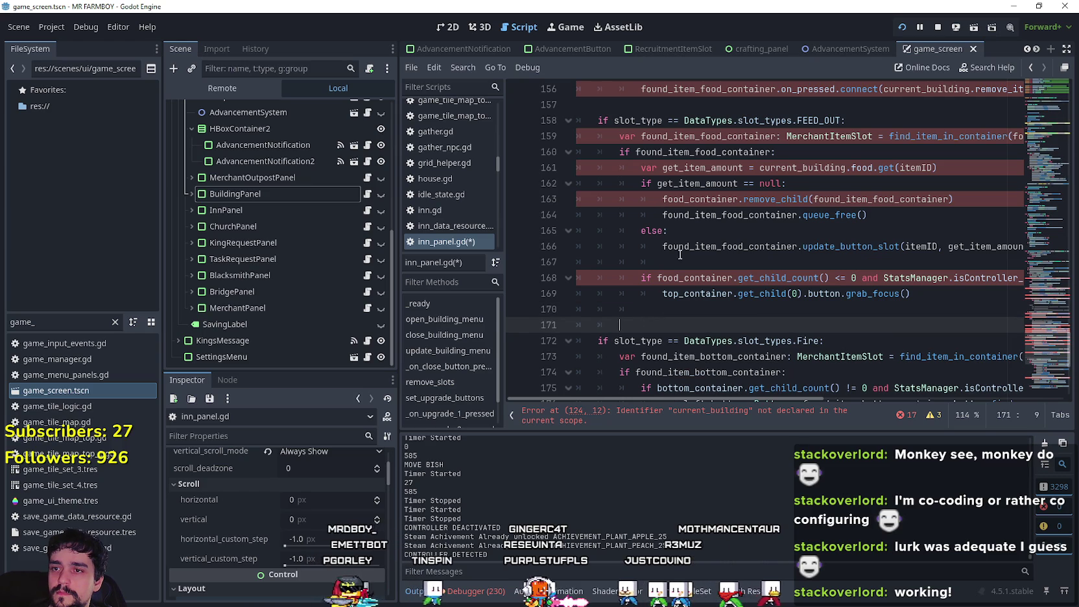
key(shift+Home)
key(BackSpace)
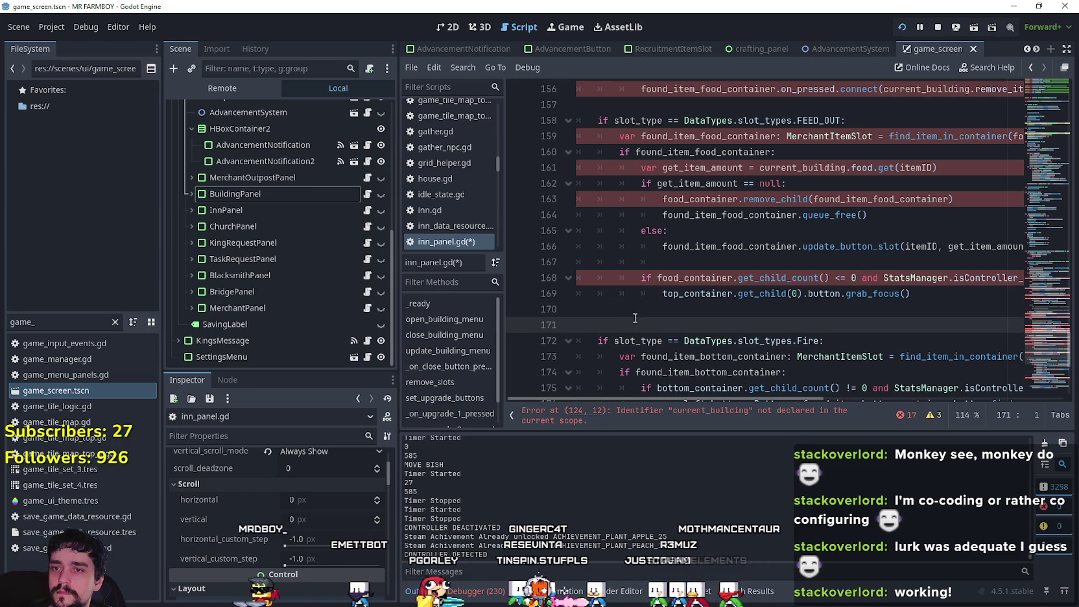
scroll(655, 311, up, 4)
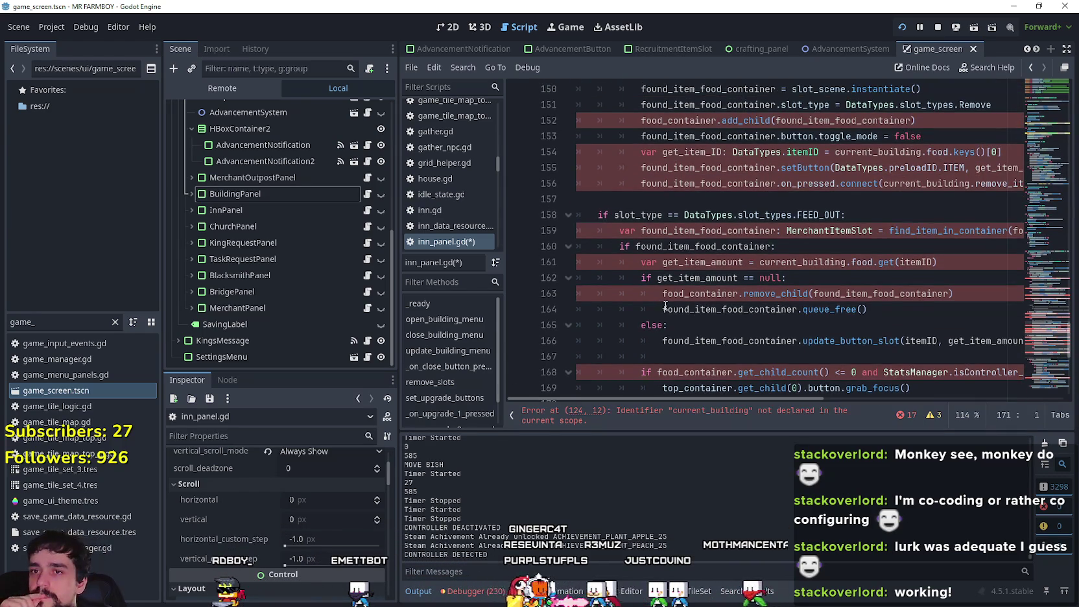
Step: Delete the FEED_IN and FEED_OUT blocks from update_building_menu_slots
scroll(672, 259, up, 6)
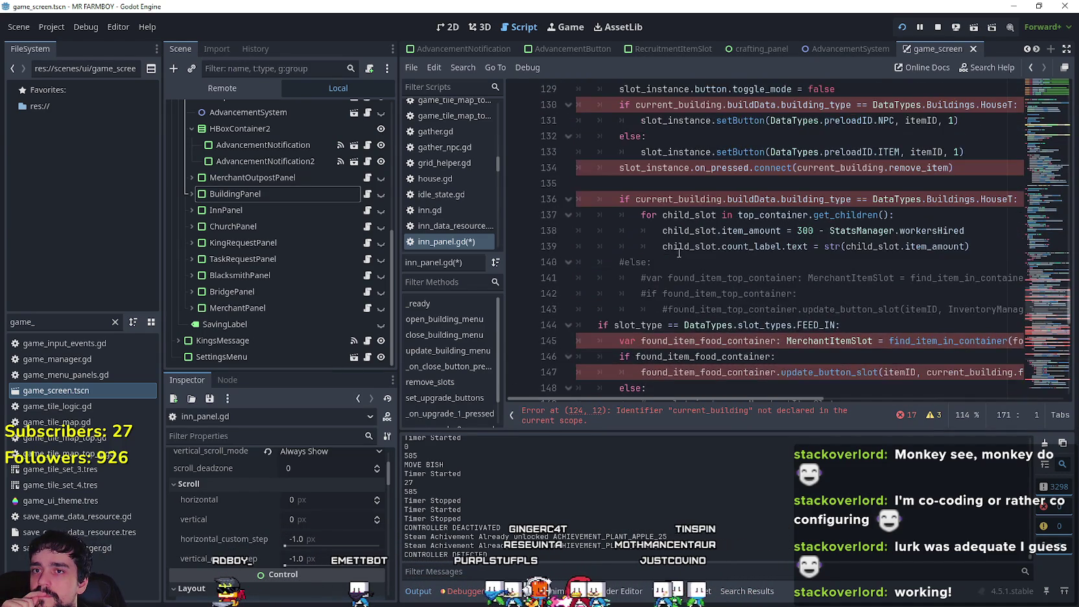
scroll(693, 222, up, 3)
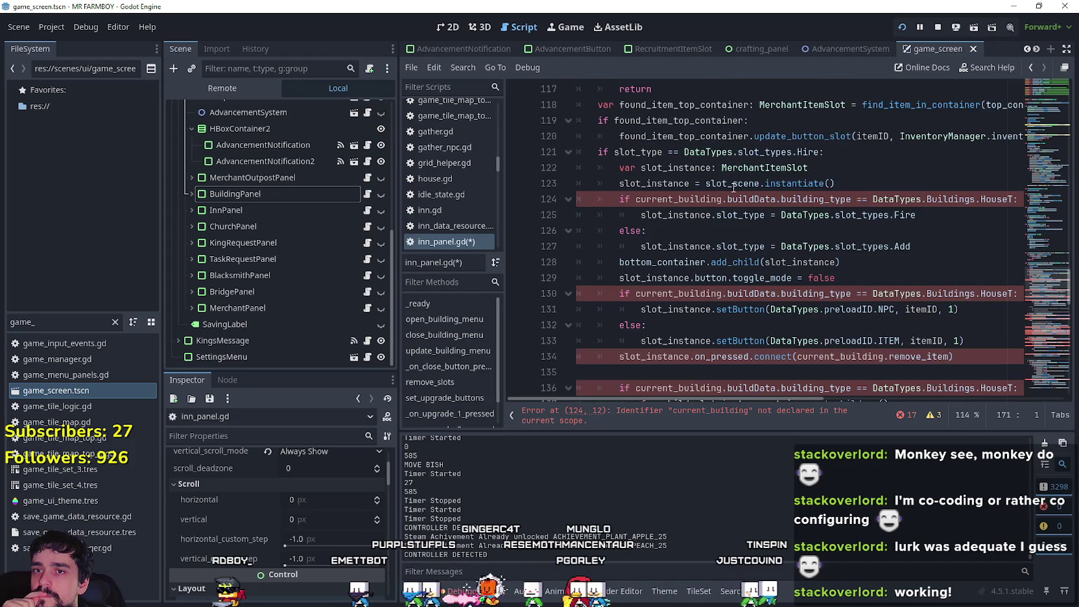
scroll(734, 188, up, 4)
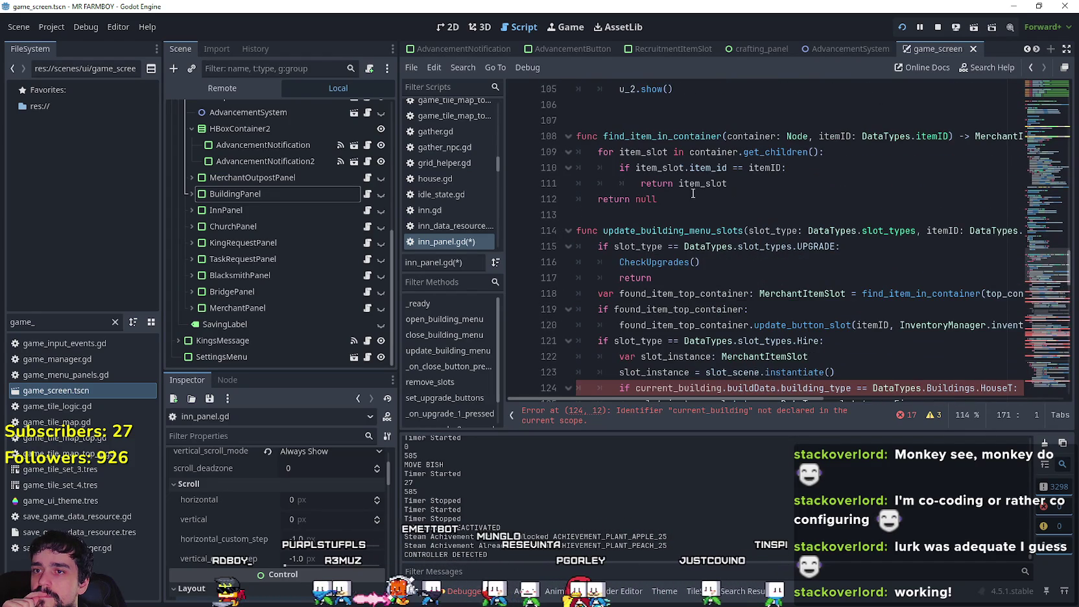
scroll(690, 197, down, 3)
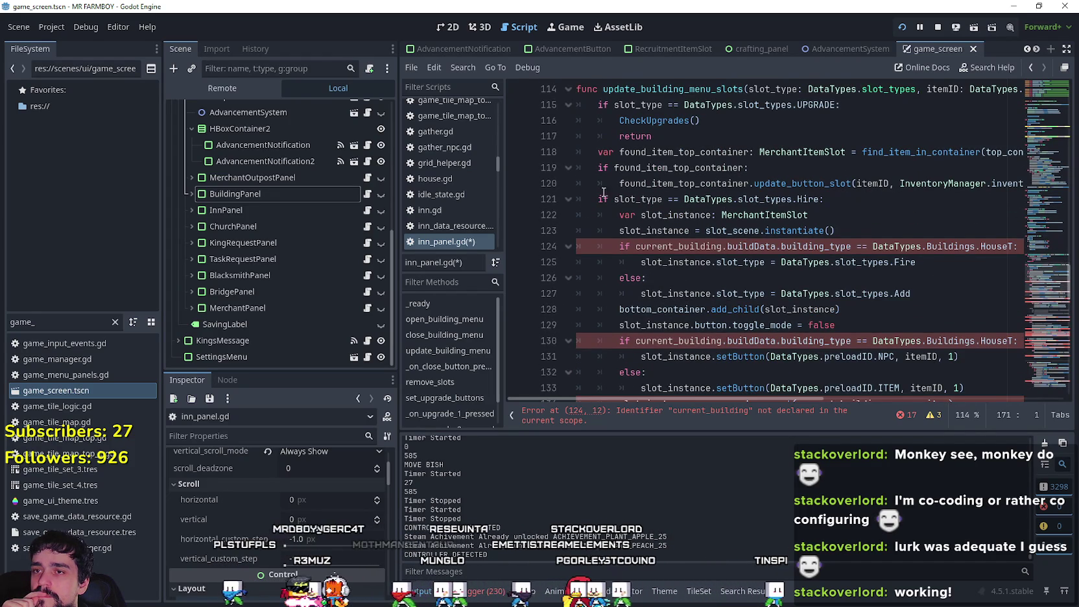
scroll(622, 227, down, 10)
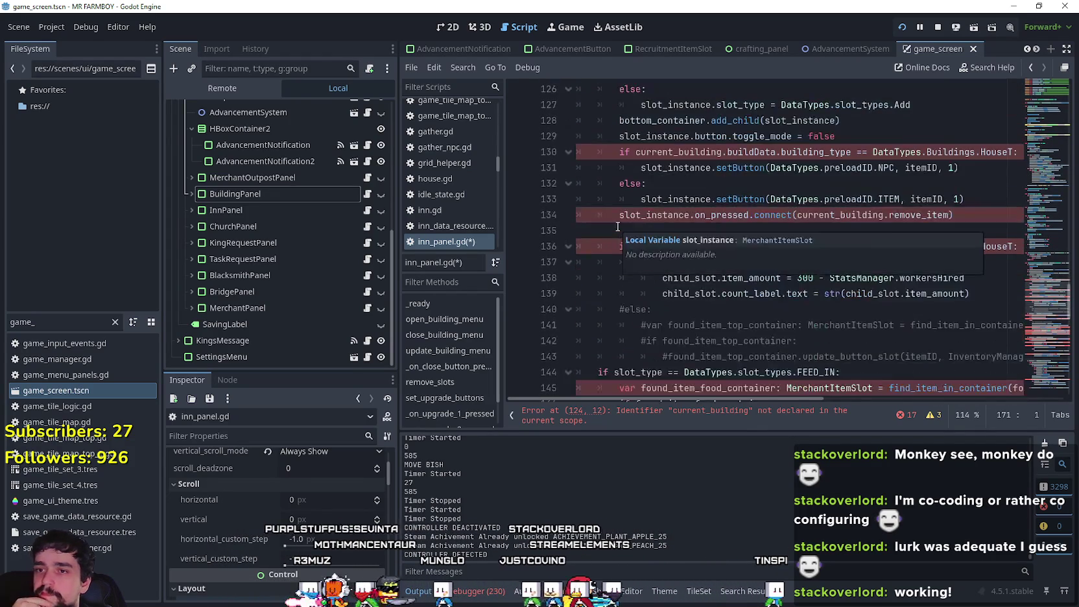
scroll(675, 286, down, 1)
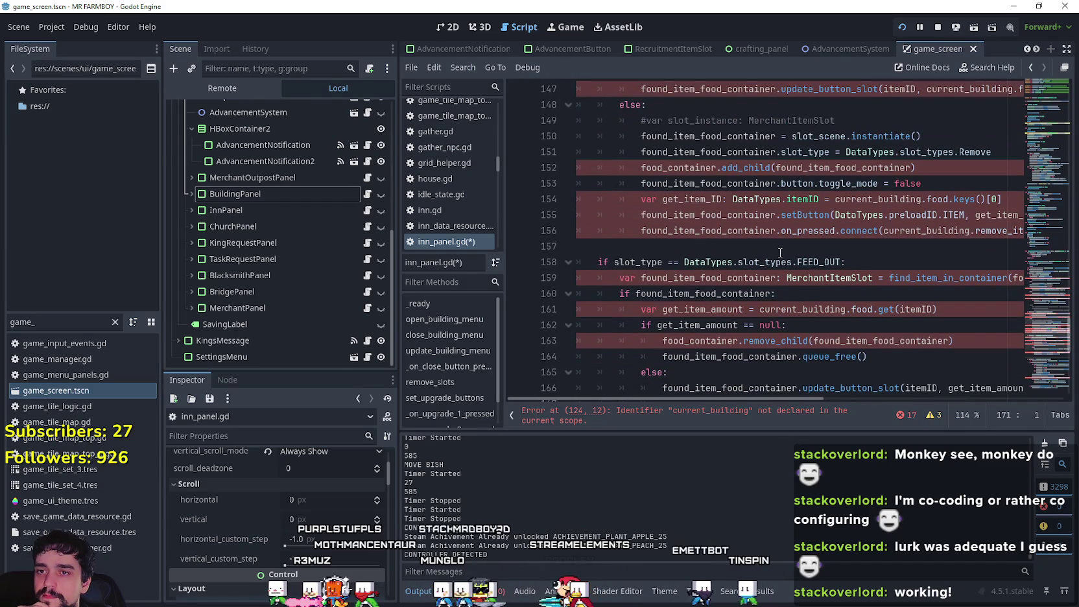
scroll(780, 253, down, 2)
mouse_move(663, 356)
mouse_down()
mouse_move(666, 285)
mouse_move(577, 237)
mouse_move(590, 174)
mouse_up()
scroll(668, 288, up, 6)
key(Delete)
key(Delete)
key(Delete)
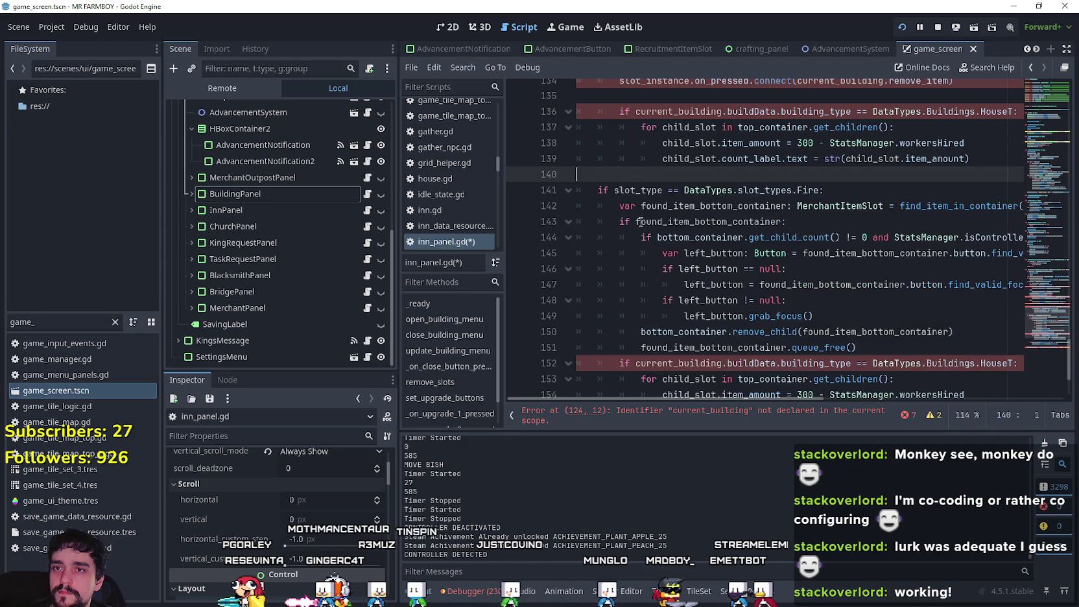
Step: Expand InnPanel in the Scene dock and locate the building_inv label code near line 68
scroll(642, 219, up, 4)
scroll(783, 238, up, 1)
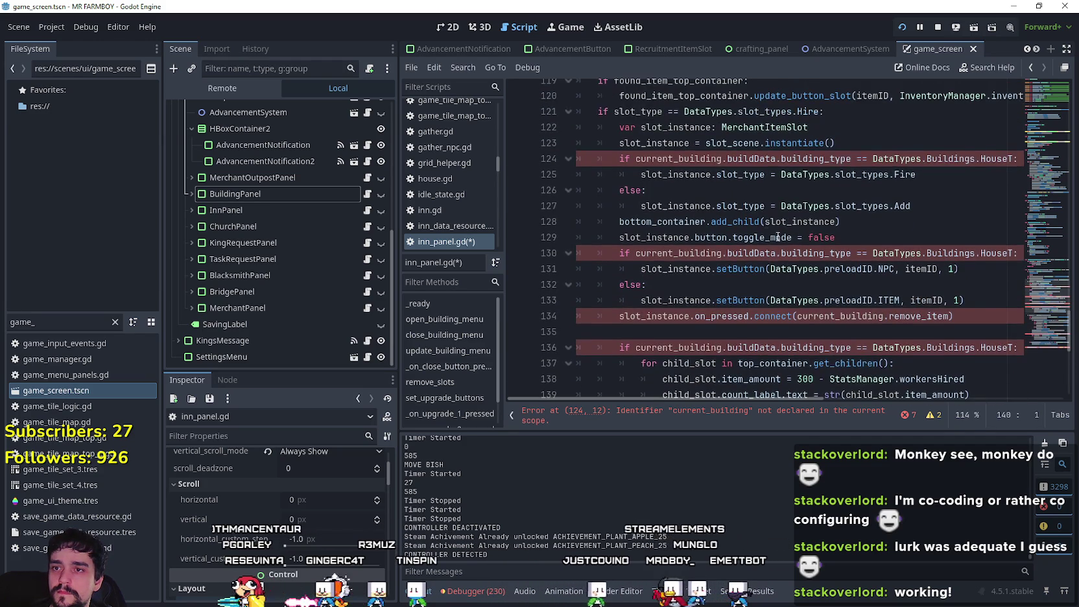
scroll(737, 221, up, 1)
scroll(718, 141, down, 8)
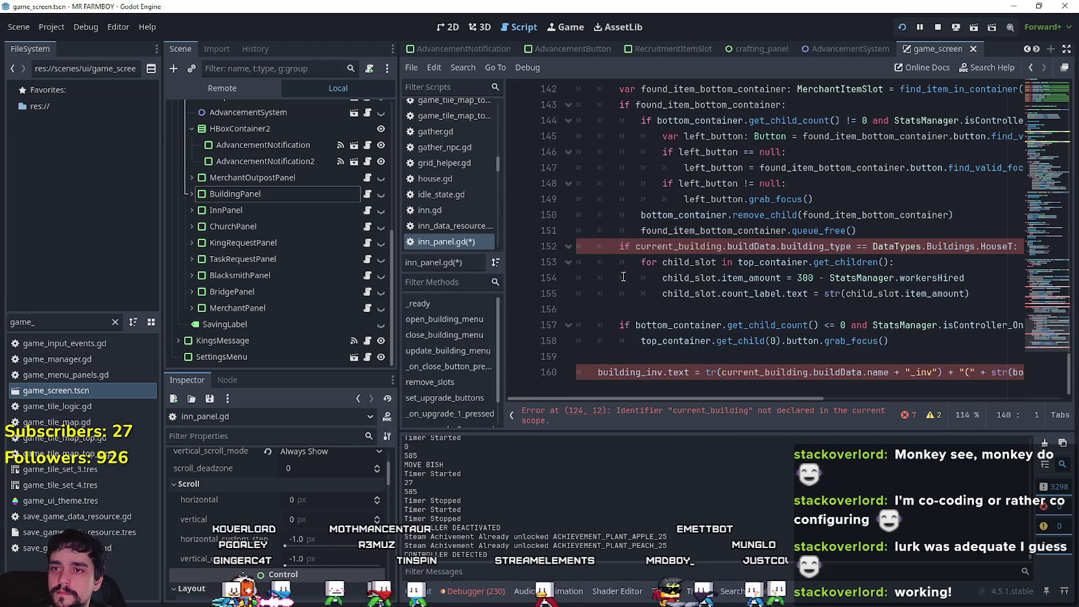
click(622, 356)
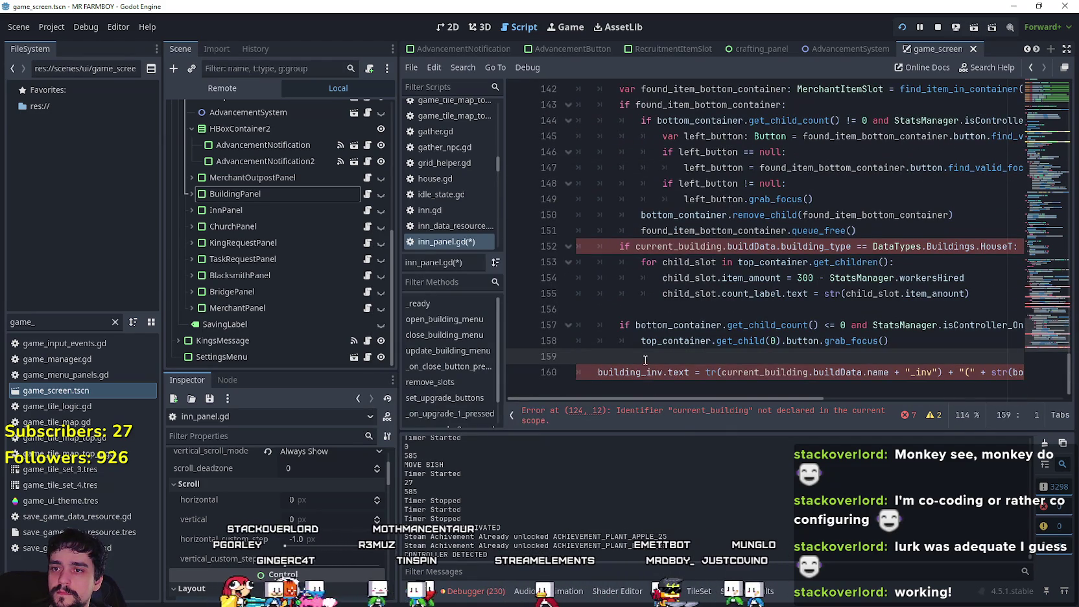
click(192, 211)
drag(1025, 348, 1024, 182)
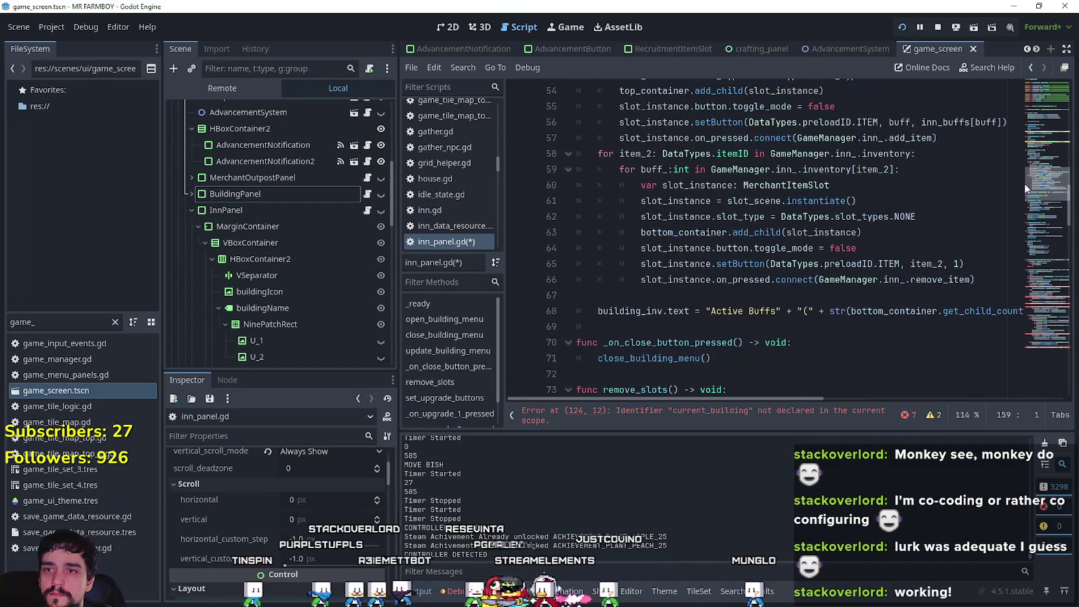
double_click(648, 310)
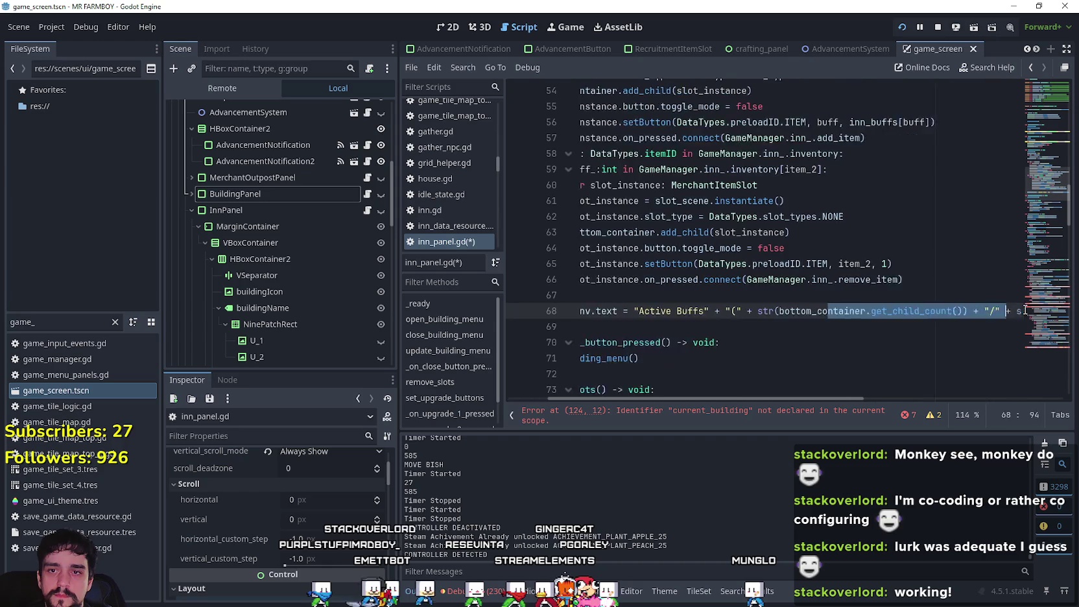
Step: Replace the old tr() building_inv label line 160 with the Active Buffs label line
click(620, 328)
drag(621, 327, 534, 305)
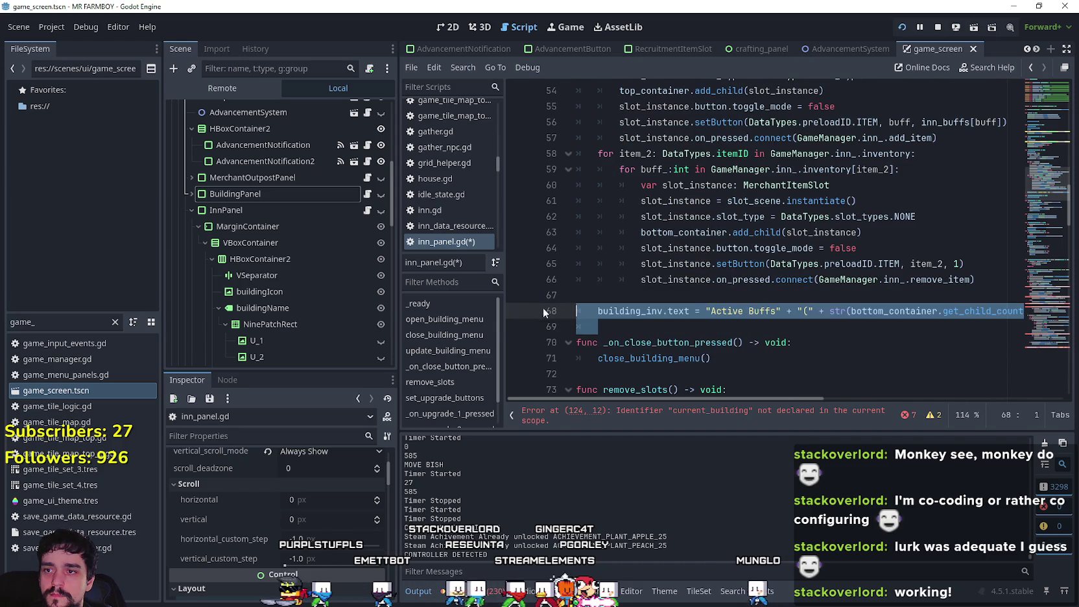
drag(1041, 320, 1037, 347)
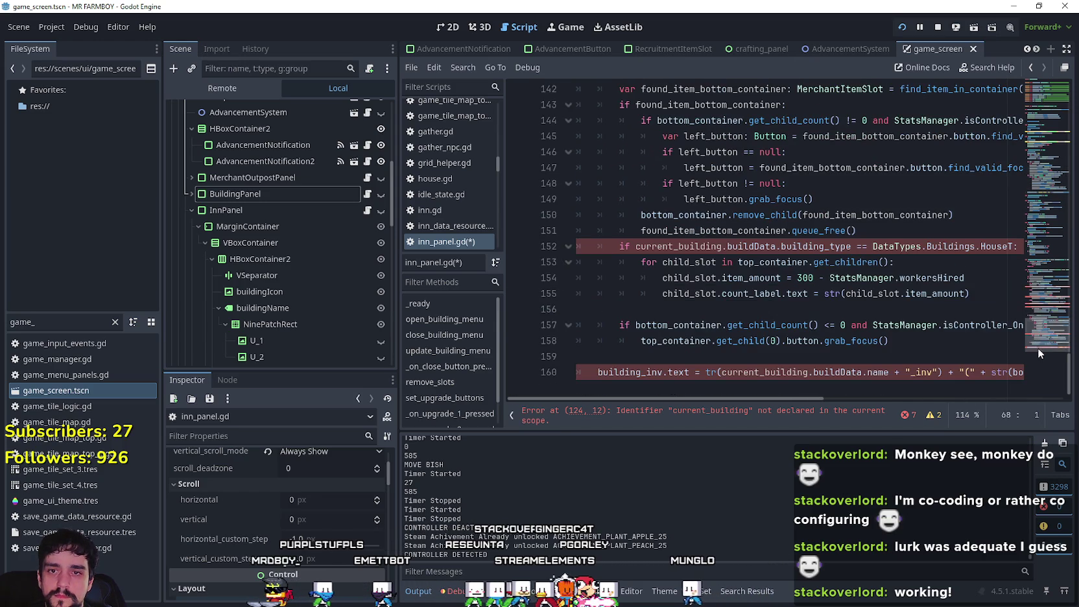
triple_click(613, 367)
key(ctrl+v)
key(Return)
key(ctrl+x)
key(ctrl+x)
scroll(797, 282, up, 1)
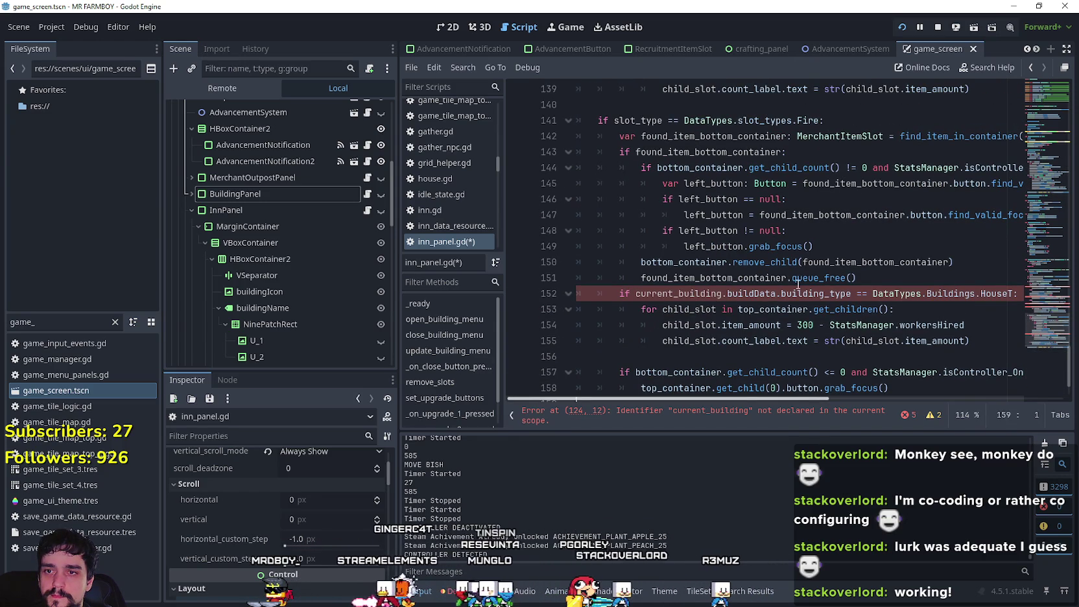
Step: Inspect the HouseT condition, workersHired and count label lines in the slot loop
drag(944, 293, 1021, 293)
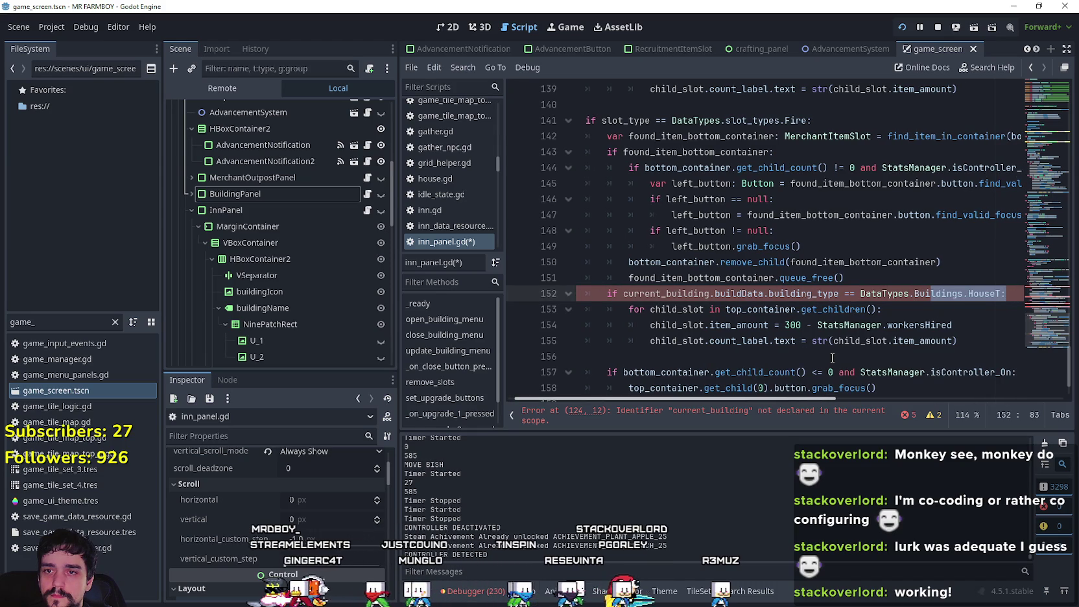
key(Down)
key(Down)
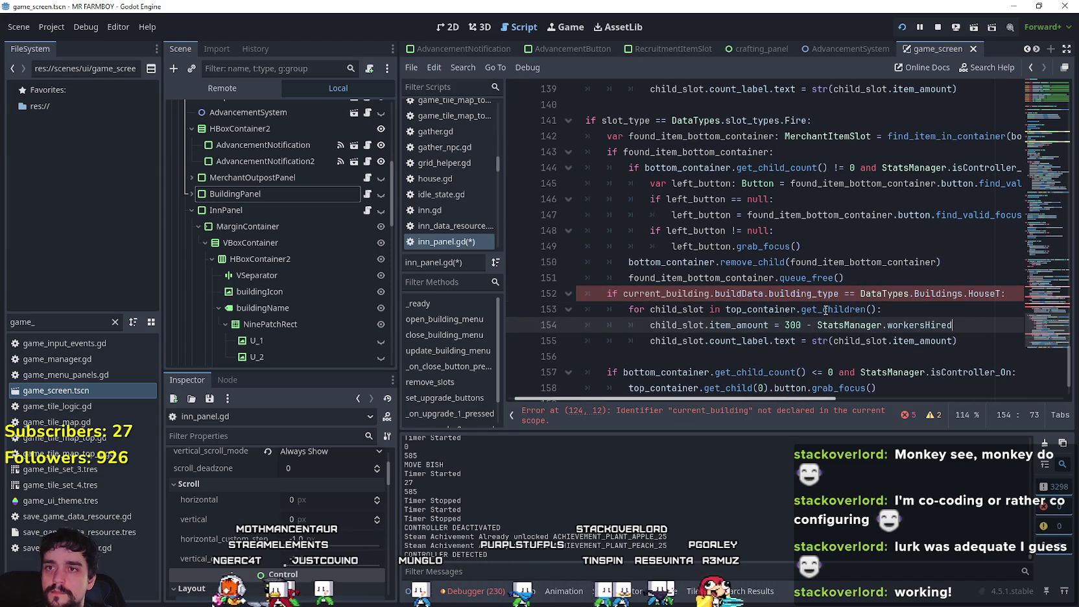
mouse_move(825, 310)
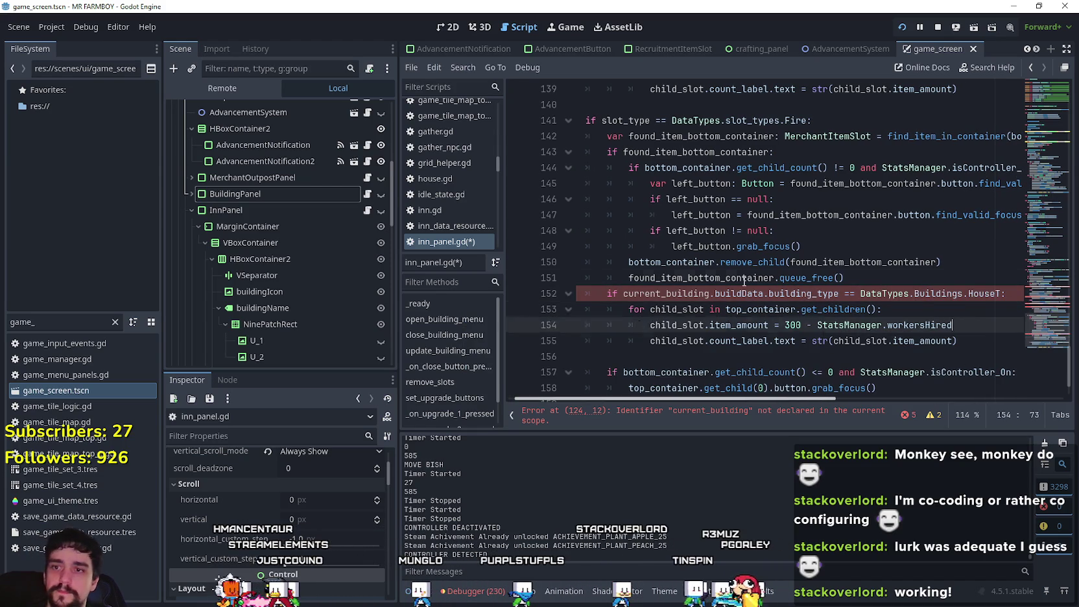
click(765, 357)
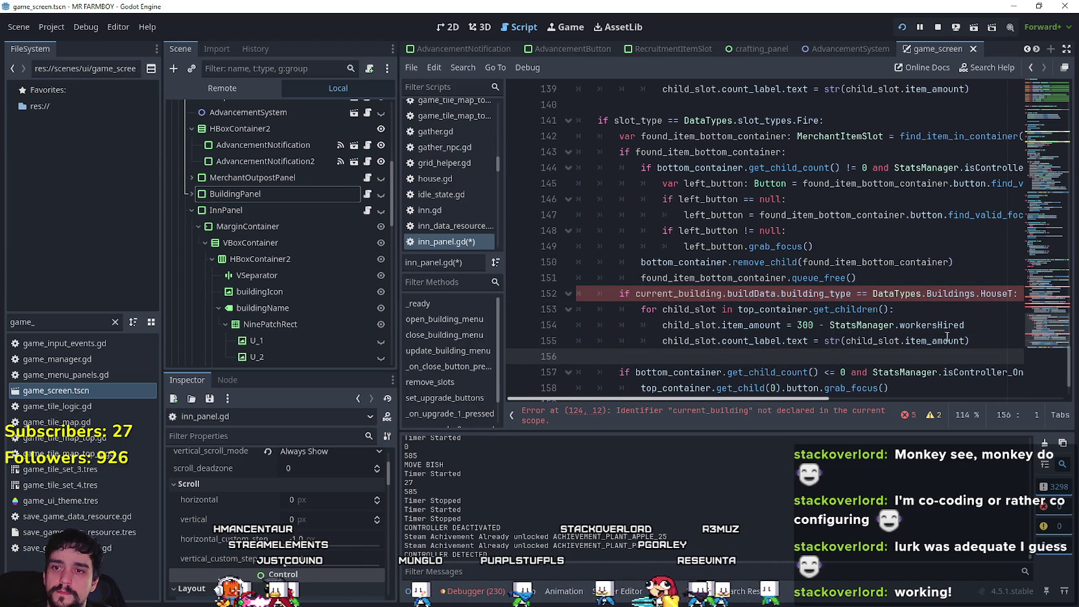
click(1012, 293)
click(966, 340)
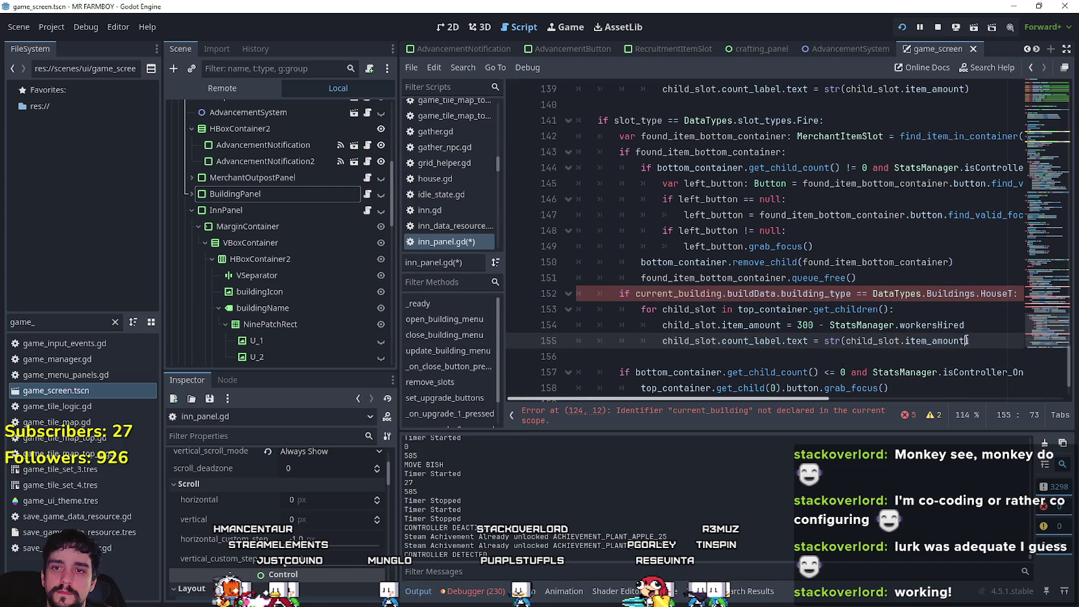
click(963, 322)
Step: Find the inn buff slot setup and select the Activate slot type name
scroll(1038, 307, up, 3)
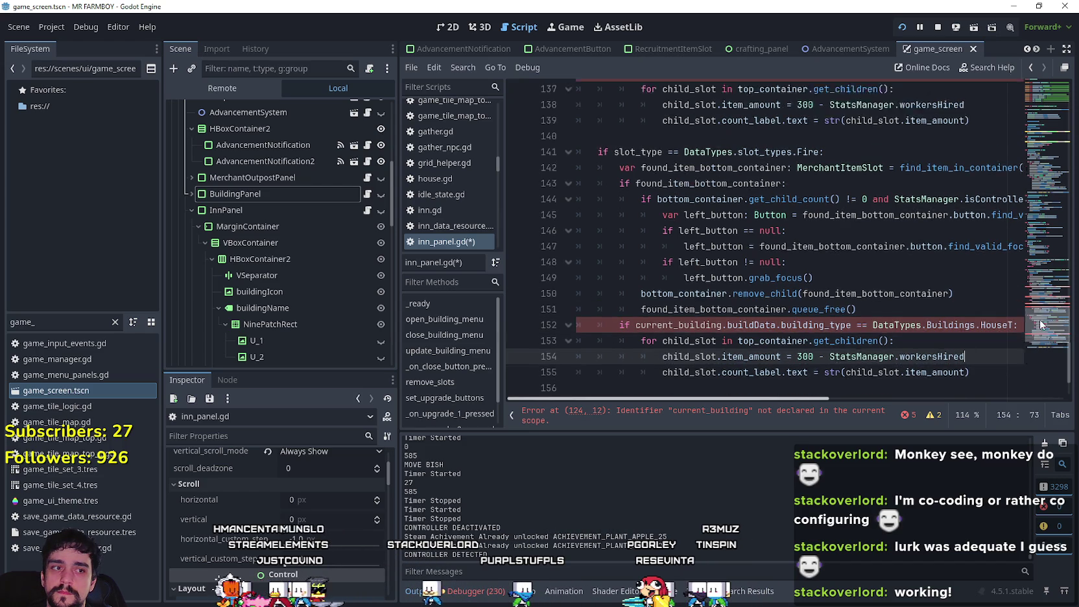
scroll(1039, 309, up, 4)
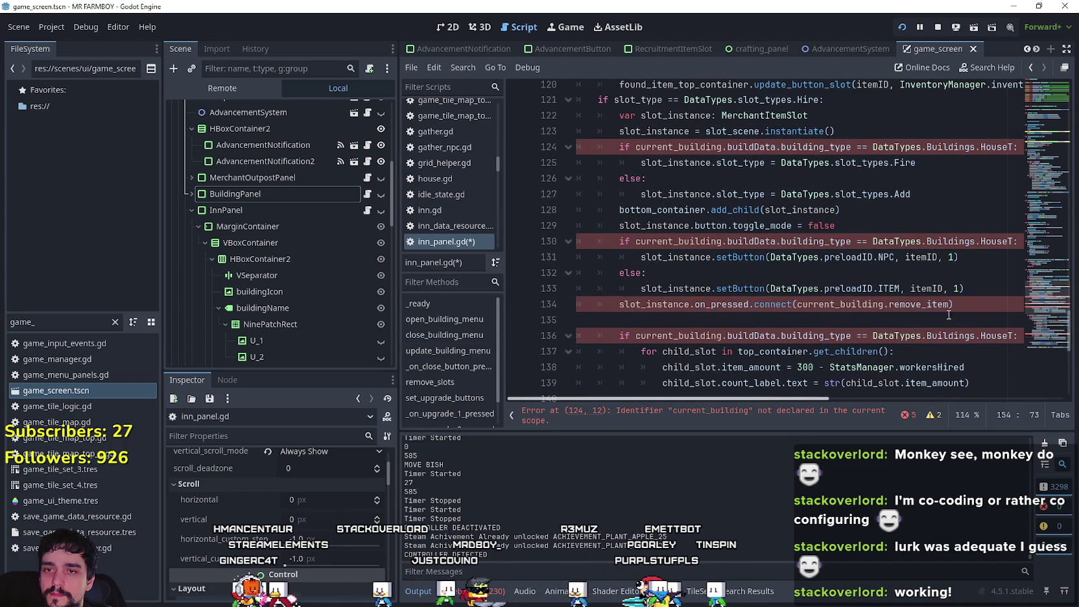
click(957, 306)
key(Up)
key(Up)
key(Up)
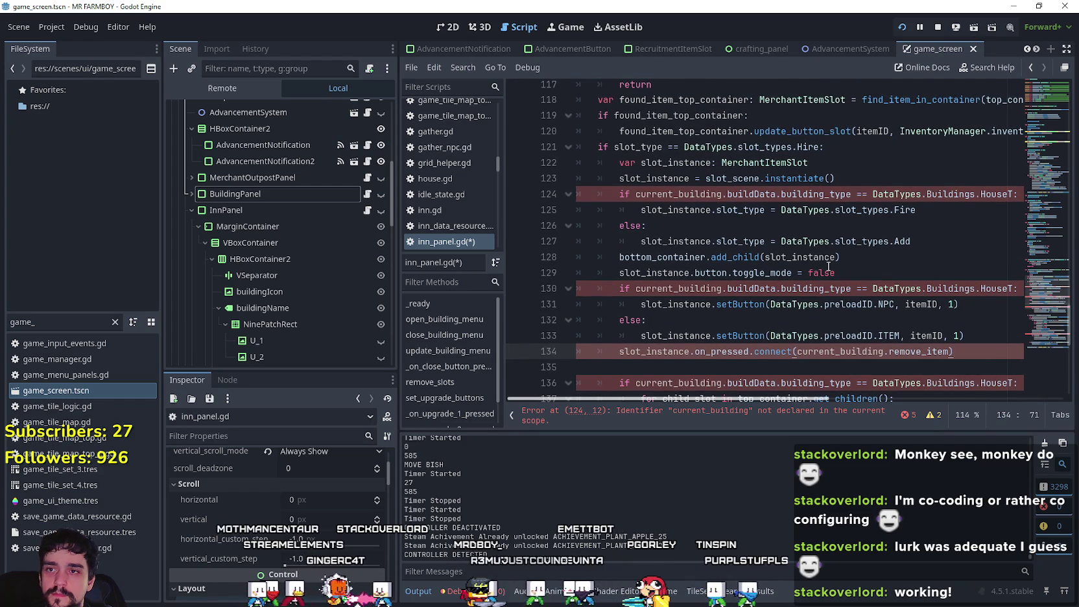
scroll(966, 260, up, 2)
scroll(1041, 292, up, 1)
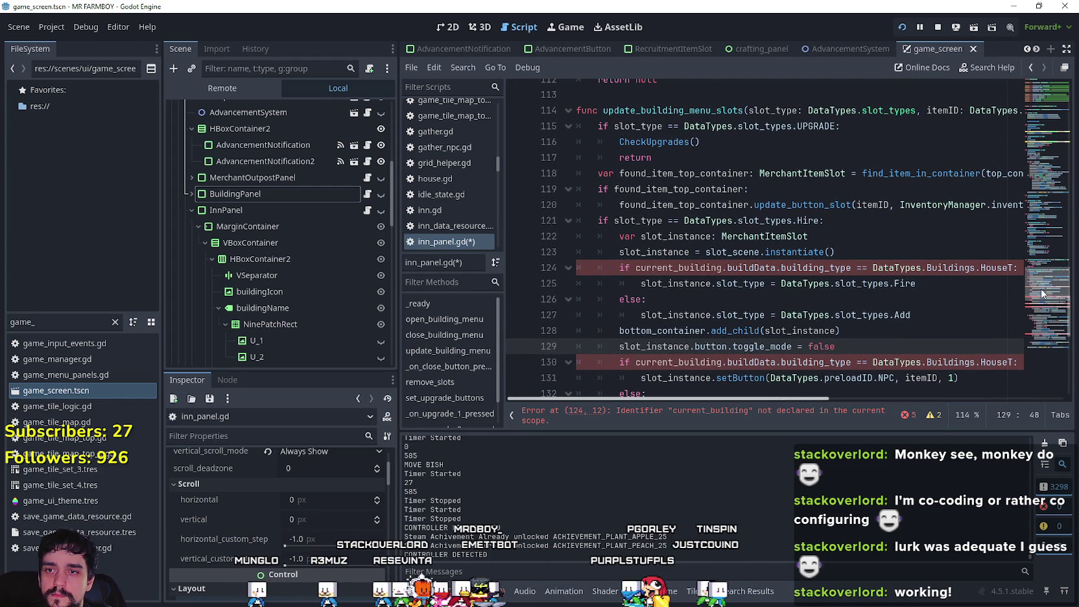
scroll(1041, 288, up, 1)
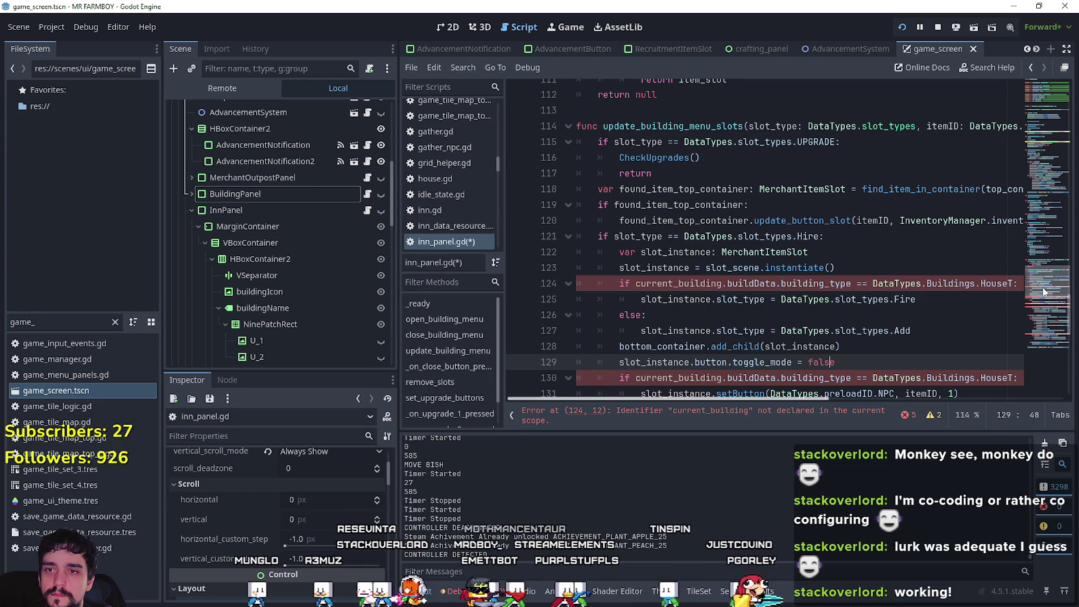
drag(1043, 292, 1026, 175)
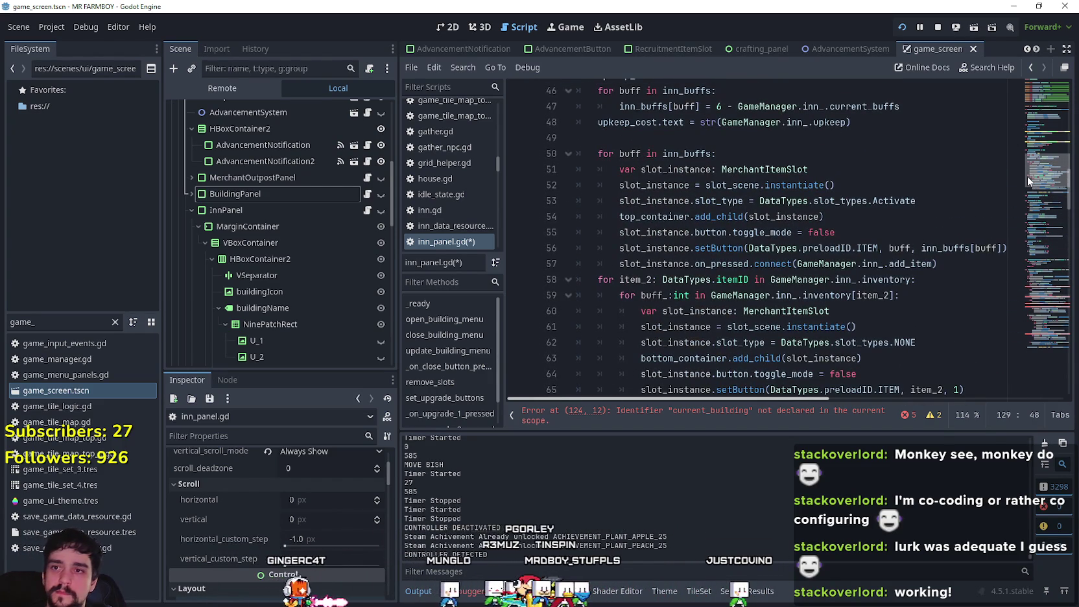
double_click(888, 201)
drag(1050, 176, 1053, 291)
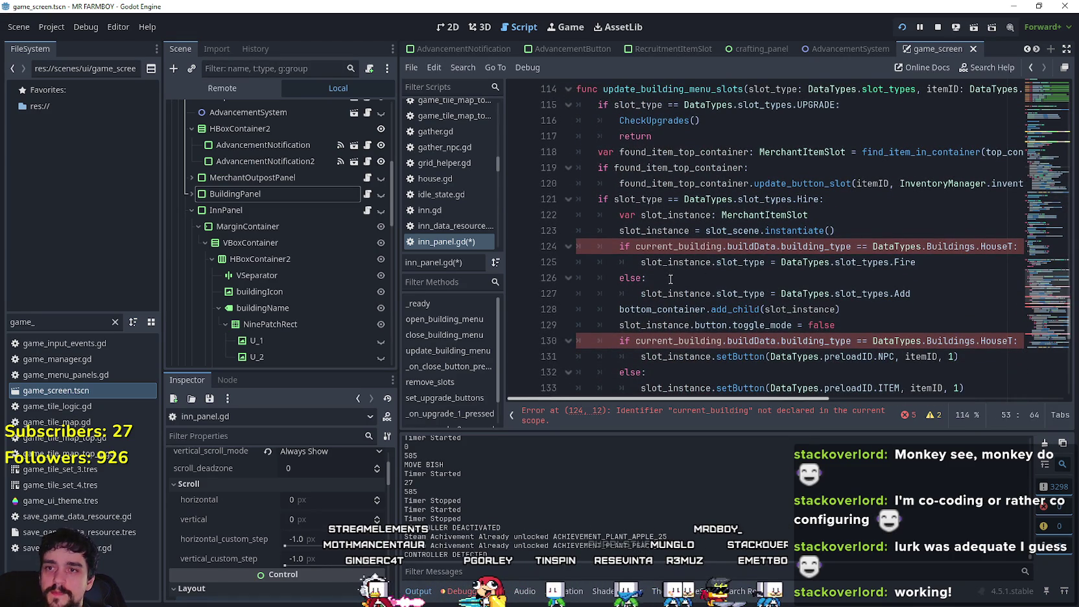
Step: Replace the Add slot type with Activate and delete the HouseT Fire/else lines
scroll(668, 275, up, 2)
scroll(654, 253, down, 2)
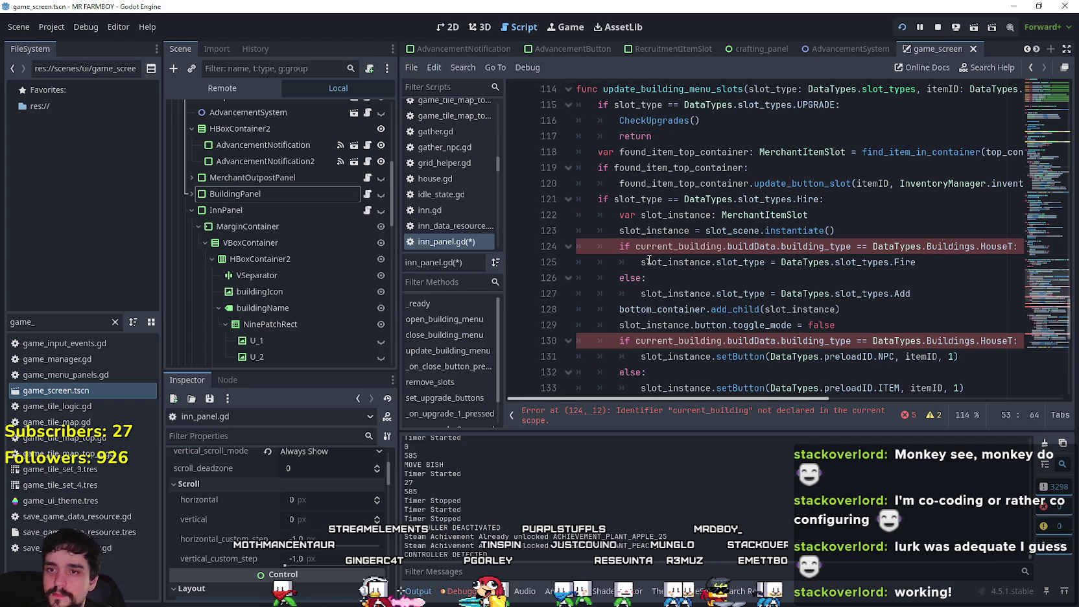
double_click(910, 294)
text(ctivate)
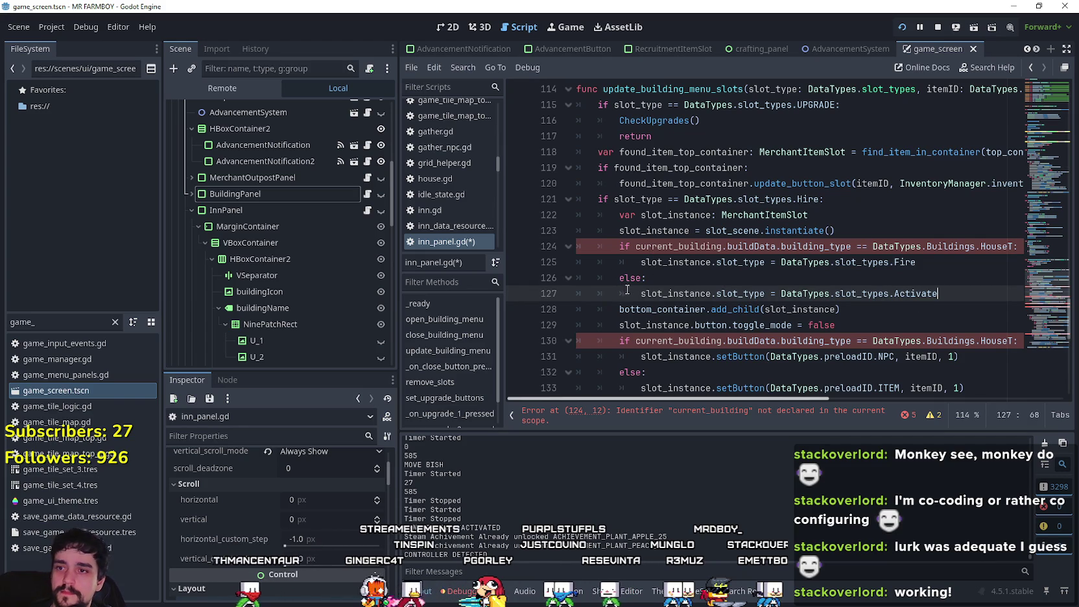
click(624, 288)
key(BackSpace)
drag(646, 277, 577, 258)
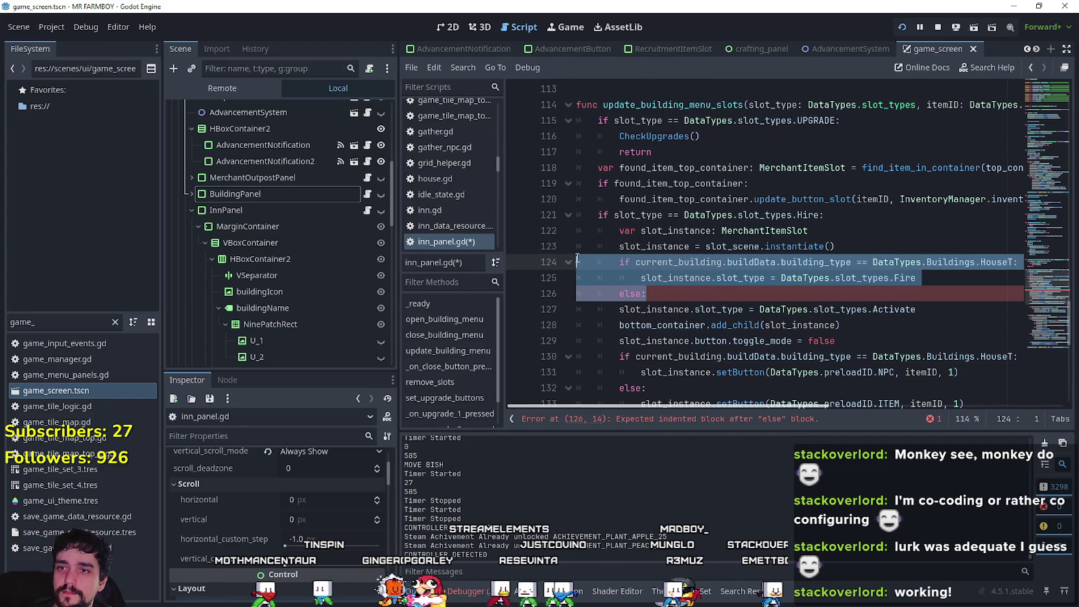
key(BackSpace)
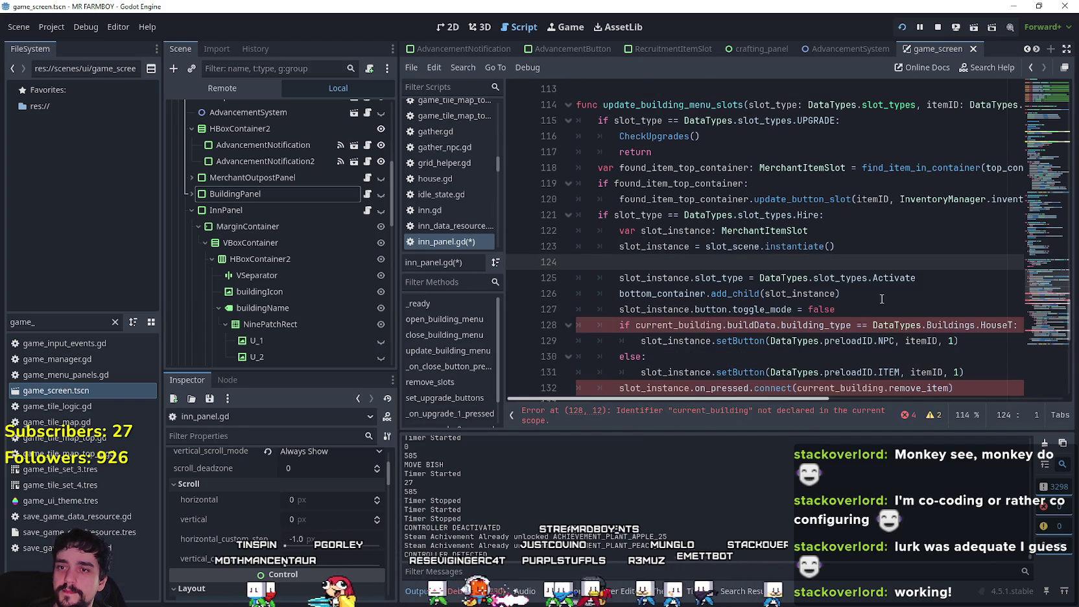
click(872, 283)
Step: Remove the HouseT NPC button branch and unindent the setButton(preloadID.ITEM, itemID, 1) line
scroll(872, 286, down, 3)
click(867, 286)
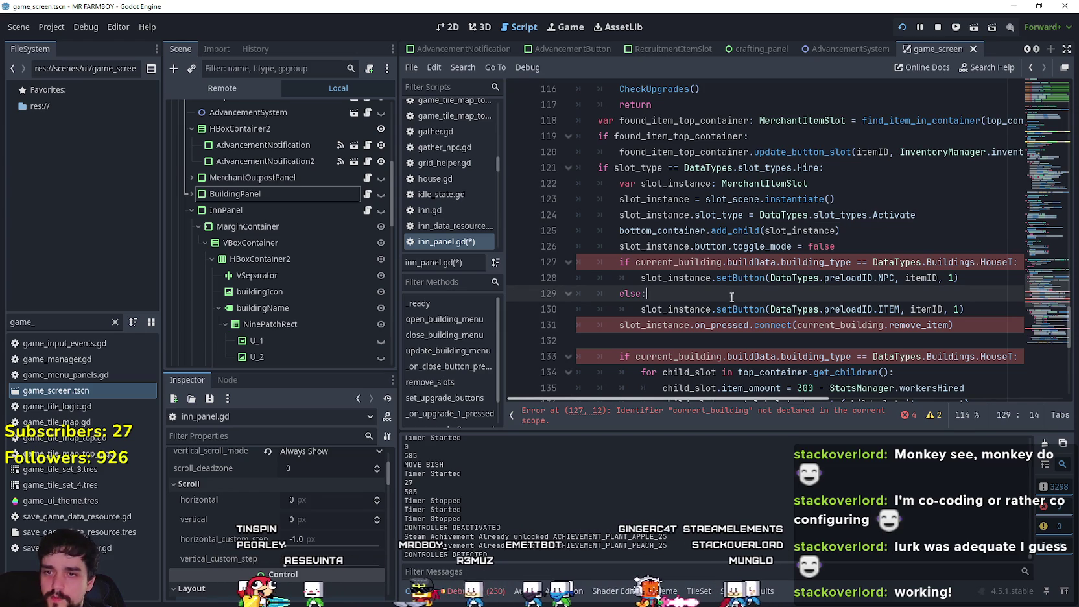
mouse_move(867, 285)
mouse_down()
mouse_move(580, 275)
mouse_move(570, 264)
mouse_up()
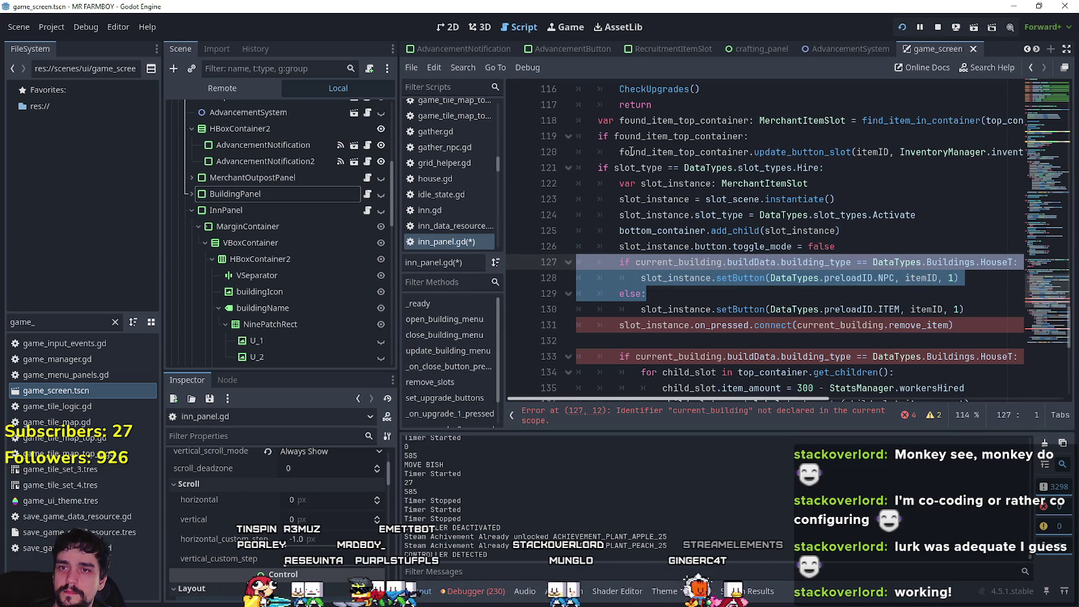
key(BackSpace)
key(Down)
key(shift+Tab)
key(Up)
key(BackSpace)
Step: Select the inn buff slot's setButton and connect lines for reuse in the Hire branch
click(657, 292)
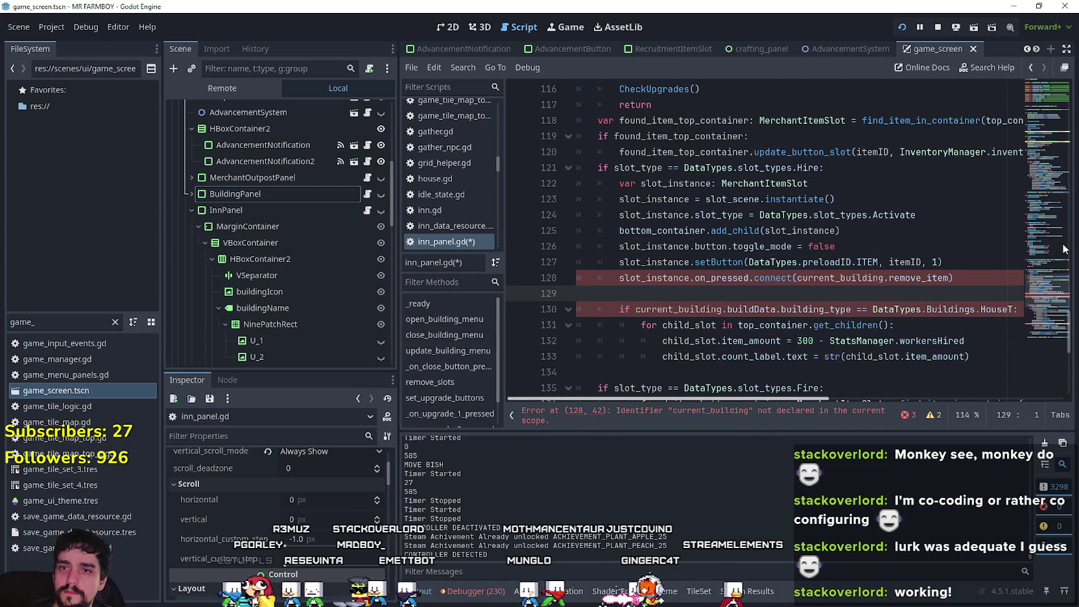
click(1051, 315)
mouse_move(1045, 307)
mouse_down()
mouse_move(1029, 187)
mouse_move(1040, 166)
mouse_up()
mouse_move(935, 271)
mouse_down()
mouse_move(574, 248)
mouse_move(599, 247)
mouse_move(497, 230)
mouse_move(497, 244)
mouse_up()
key(ctrl+c)
click(1043, 301)
scroll(869, 219, up, 1)
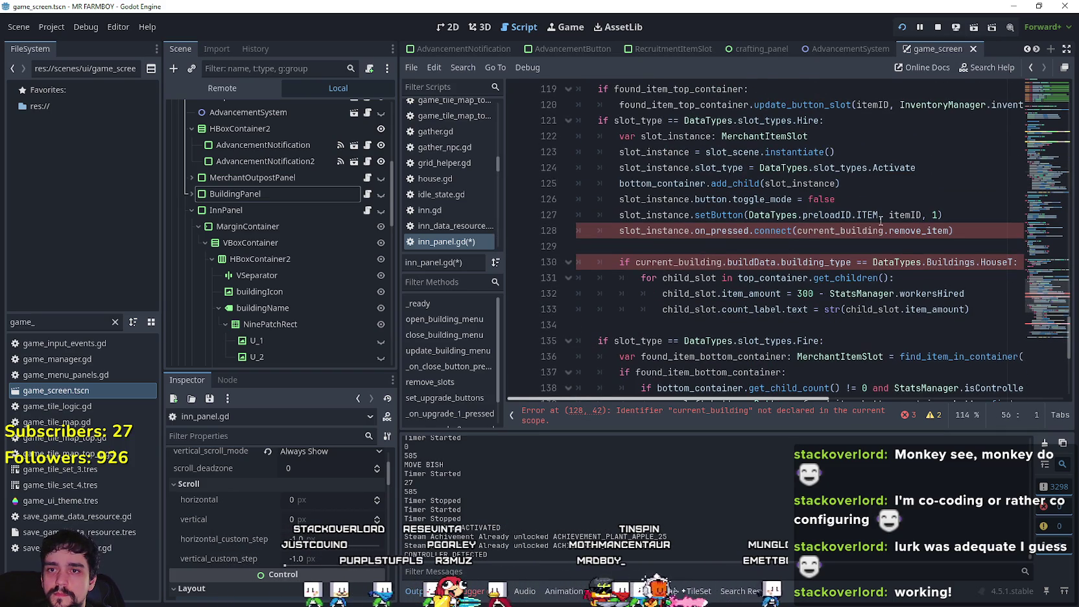
scroll(959, 246, up, 3)
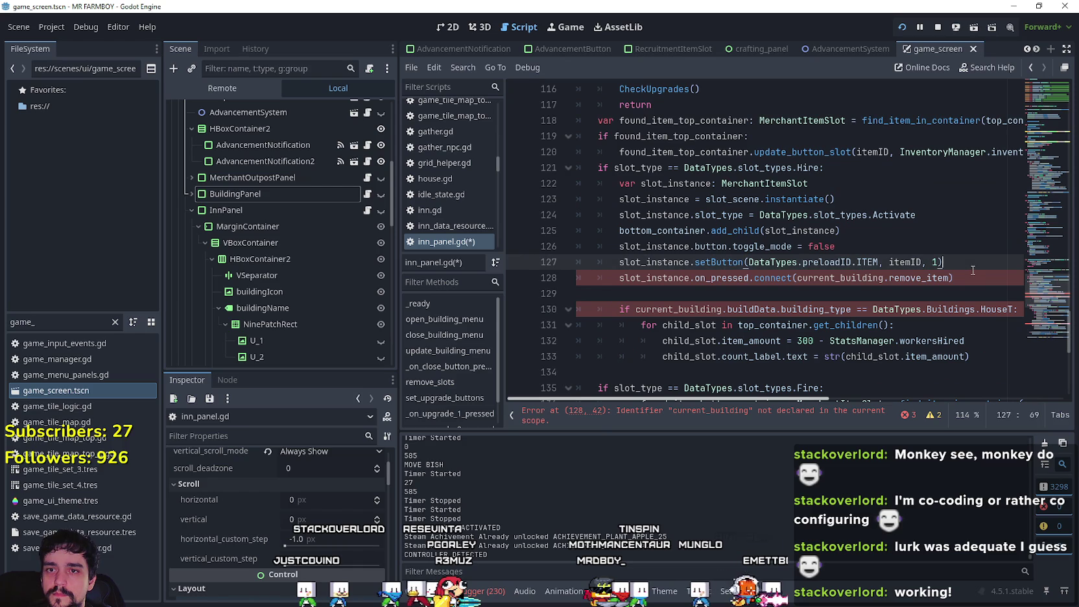
Step: Paste the inn buff setButton and connect lines into the Hire block after line 128
click(973, 277)
drag(973, 277, 512, 256)
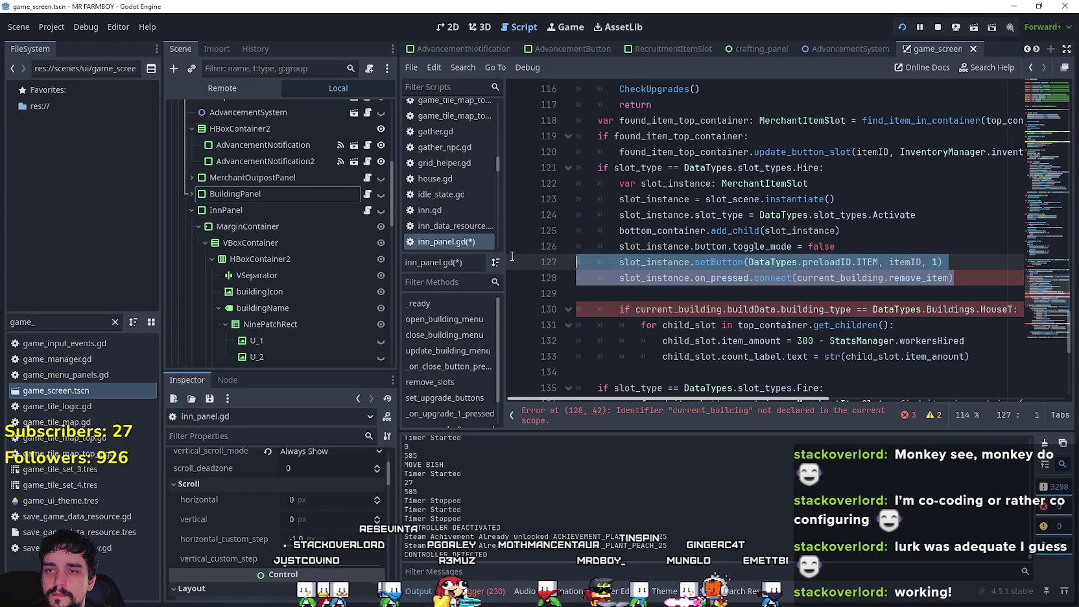
click(642, 293)
key(ctrl+v)
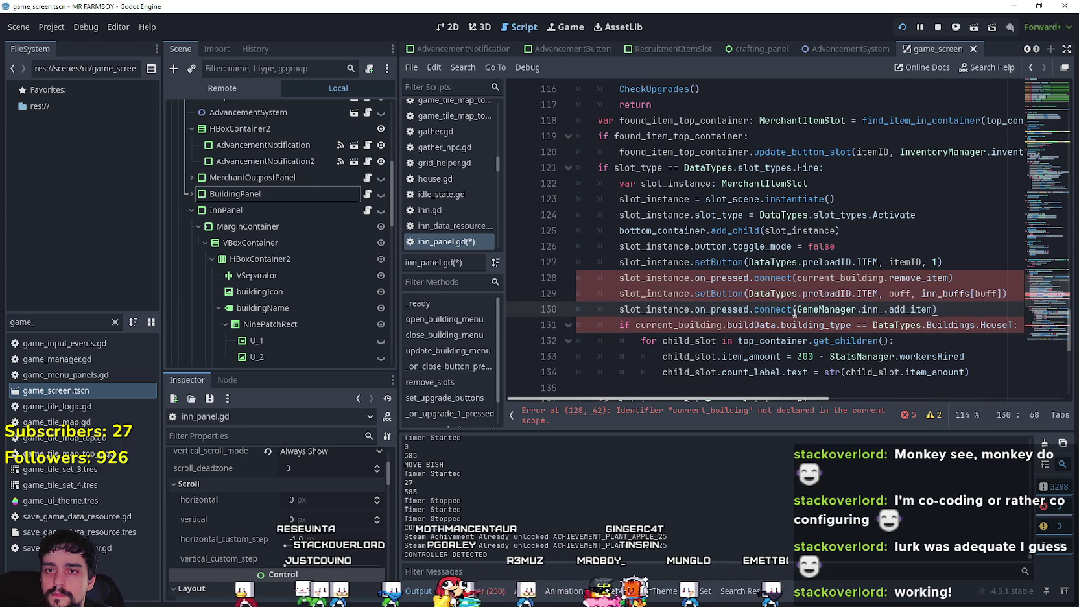
key(Return)
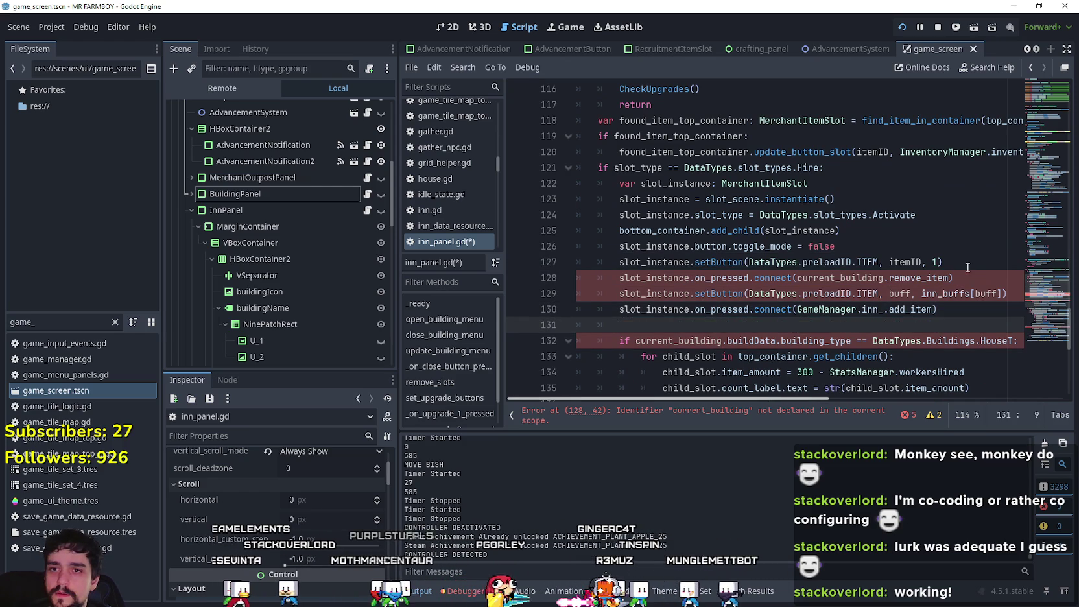
click(966, 265)
click(967, 275)
key(Return)
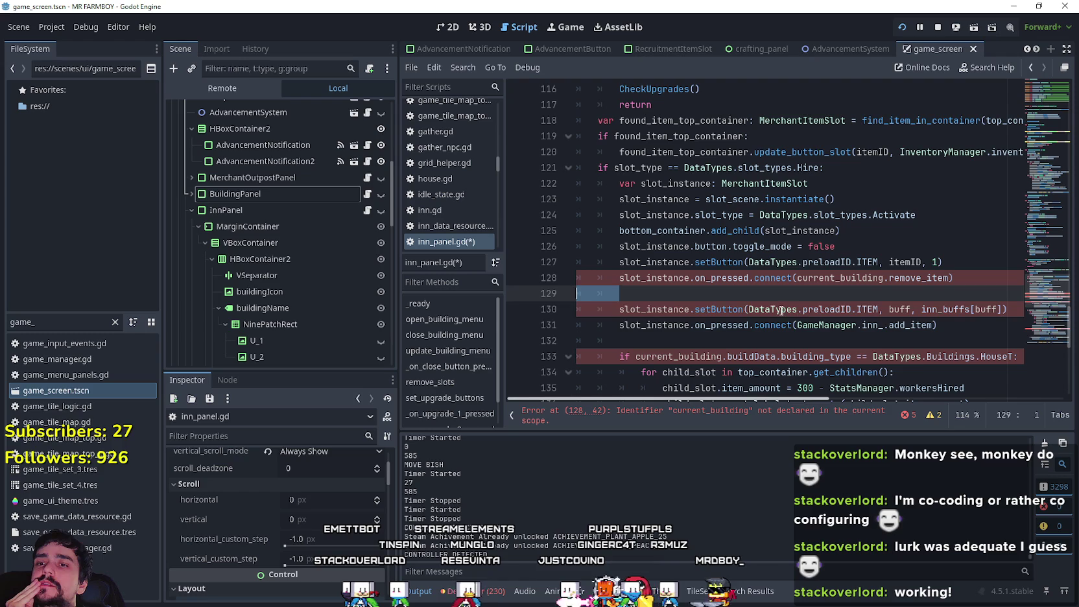
Step: Replace both buff references in the pasted setButton call with itemID
drag(782, 311, 853, 310)
click(904, 310)
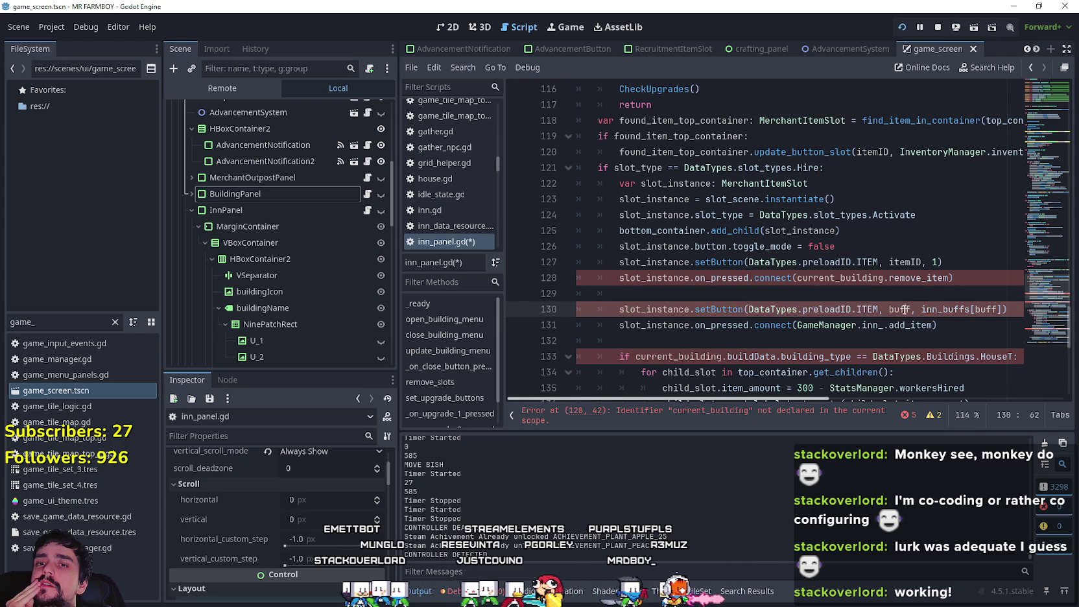
double_click(911, 262)
key(ctrl+c)
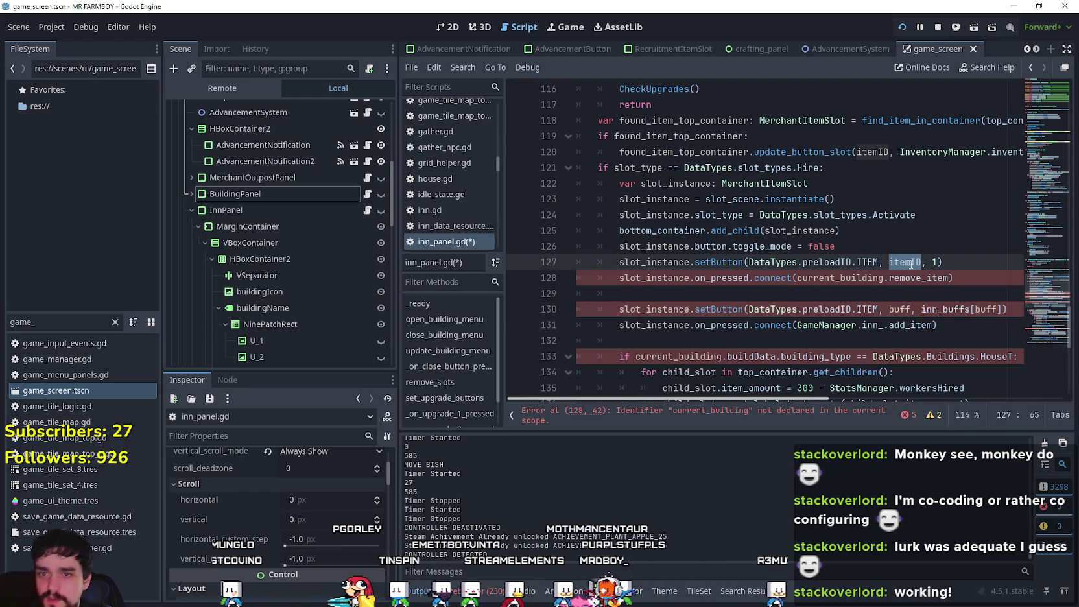
double_click(902, 309)
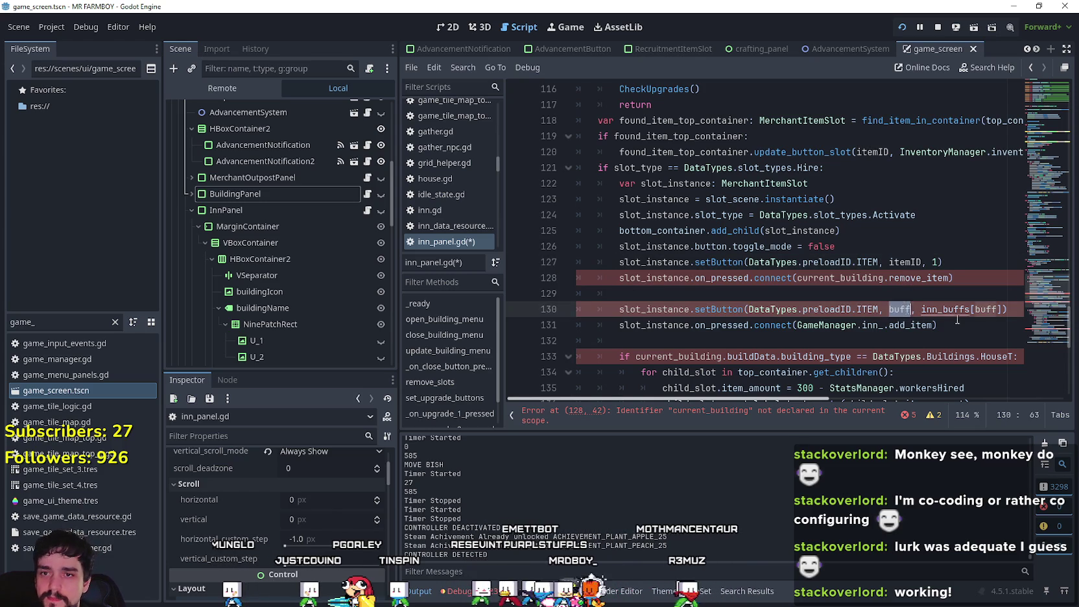
key(ctrl+v)
double_click(995, 309)
key(ctrl+v)
Step: Delete the old setButton and remove_item connect lines and the leftover blank line
click(752, 292)
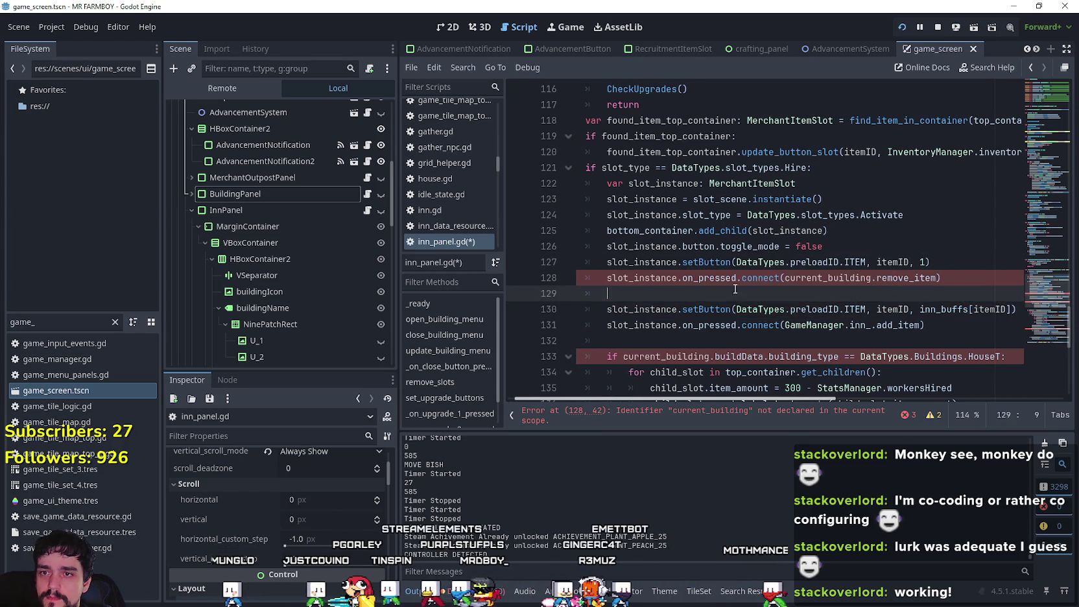
drag(752, 290, 560, 274)
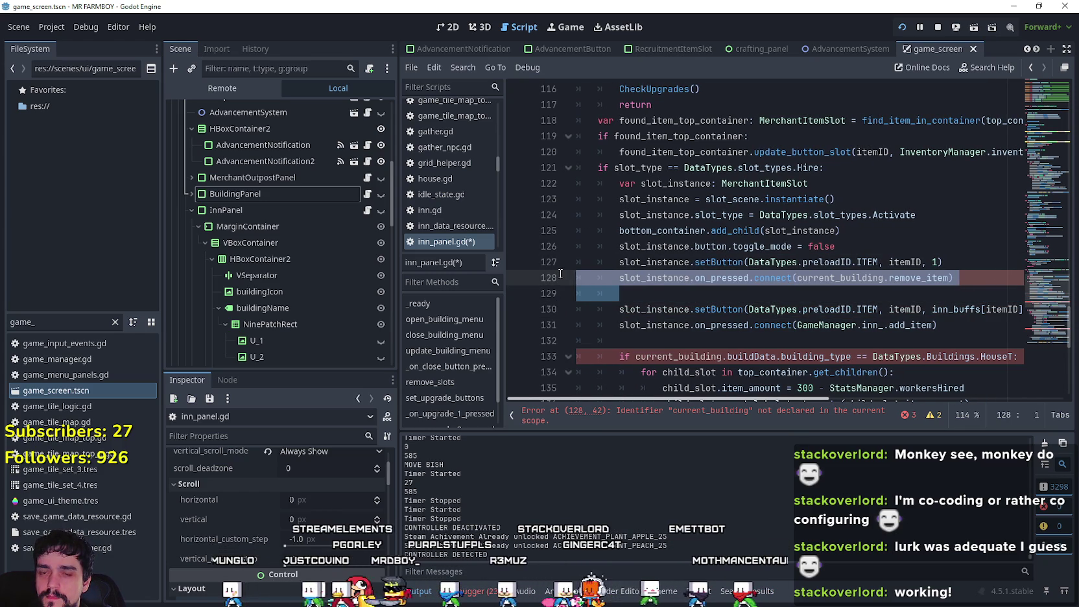
key(shift+Up)
key(BackSpace)
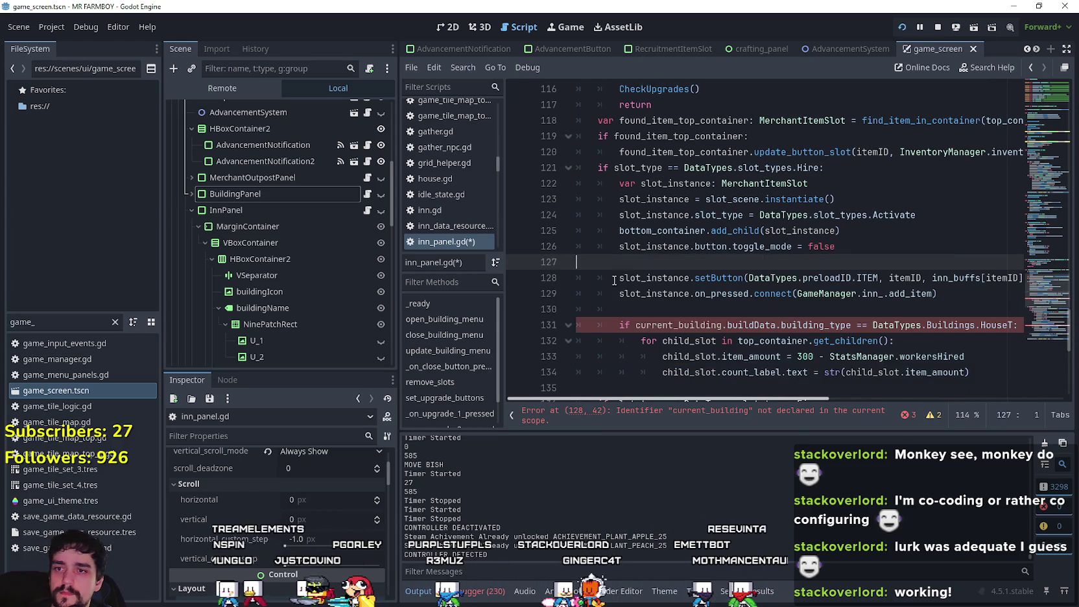
key(BackSpace)
click(609, 292)
scroll(681, 279, down, 2)
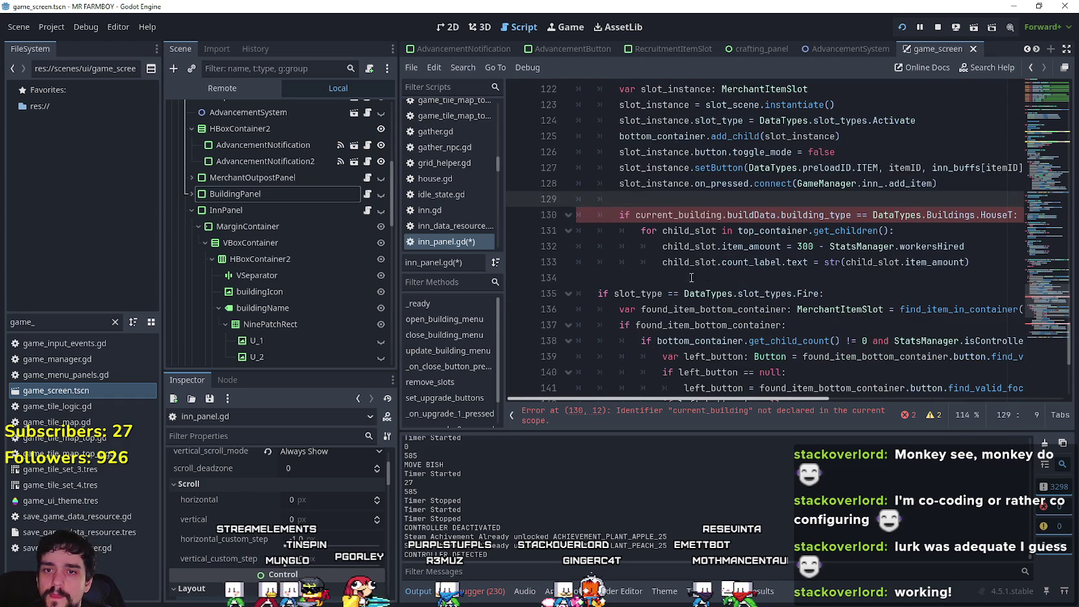
click(757, 274)
mouse_move(1037, 300)
mouse_down()
mouse_move(1027, 180)
mouse_move(1034, 158)
mouse_up()
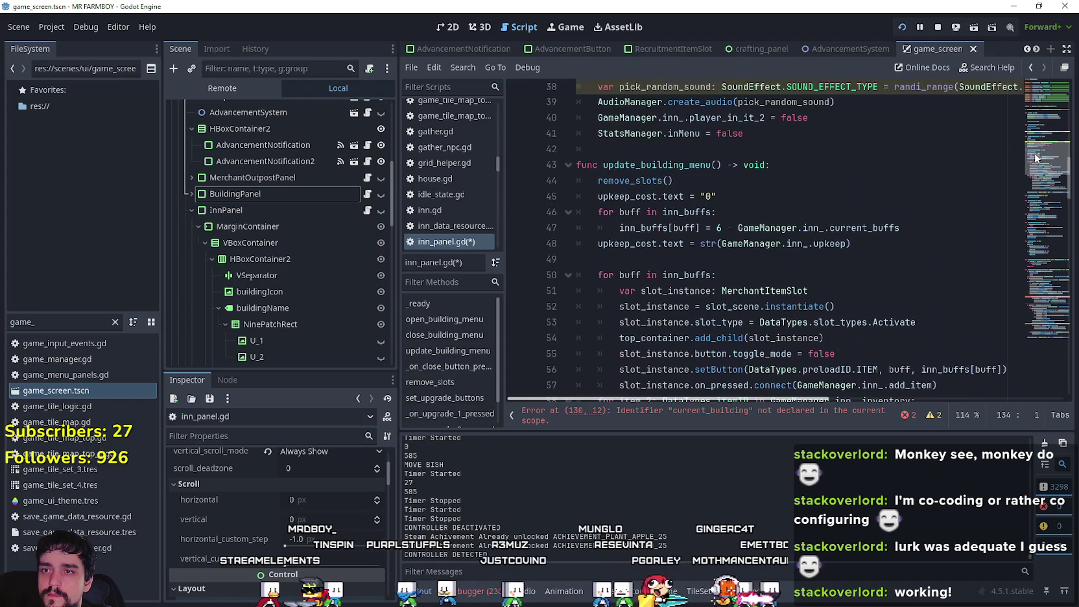
Step: Select the two-line for-buff loop that computes the inn buff counts
click(921, 227)
mouse_move(921, 227)
mouse_down()
mouse_move(582, 198)
mouse_move(582, 214)
mouse_up()
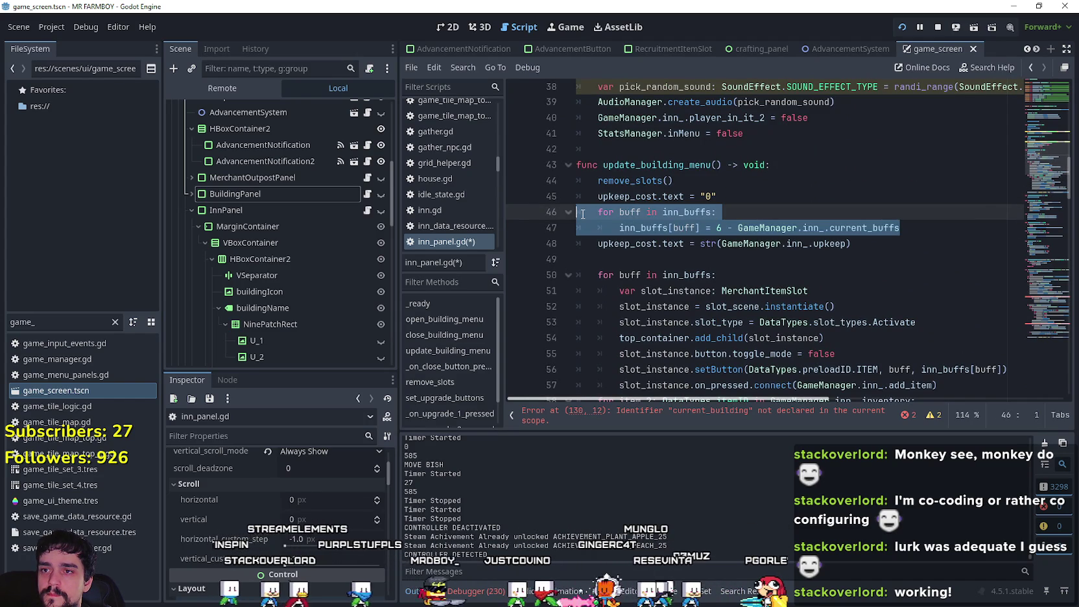
click(862, 243)
shift+click(560, 208)
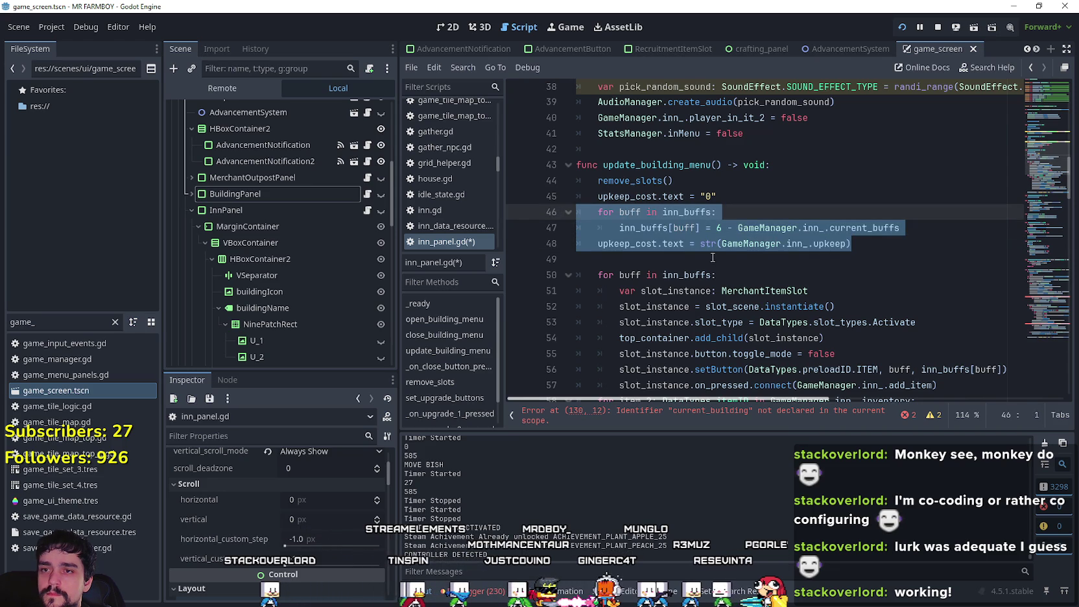
click(898, 228)
shift+click(546, 209)
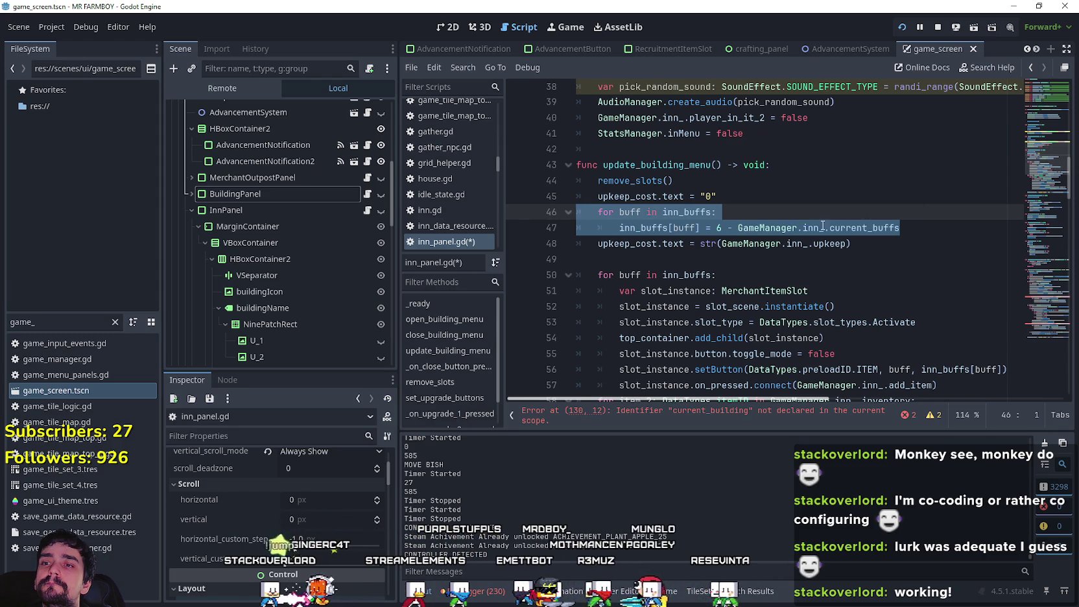
drag(850, 244, 547, 215)
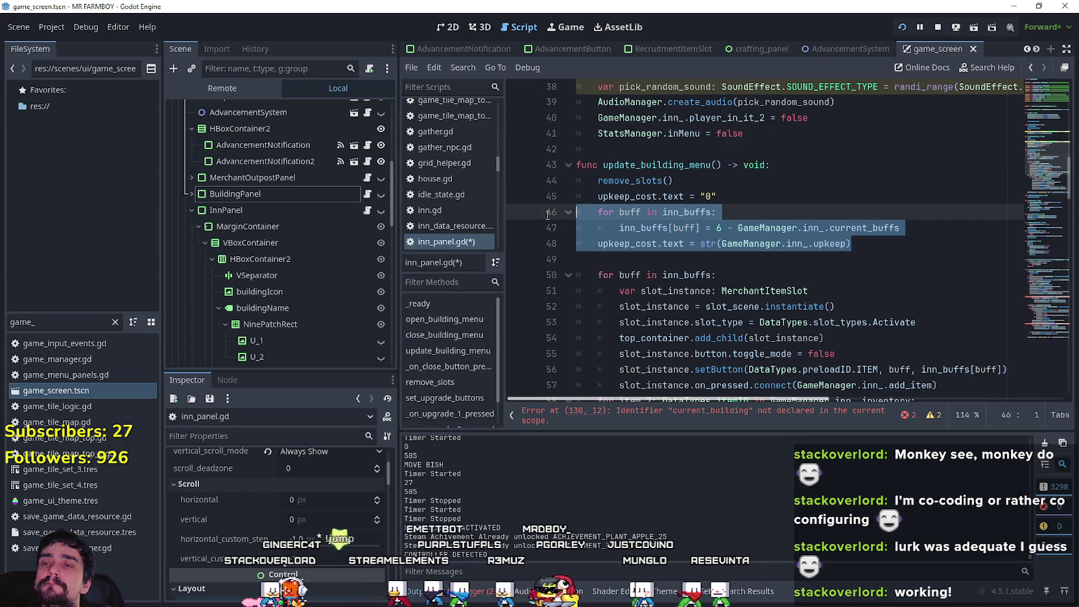
click(739, 227)
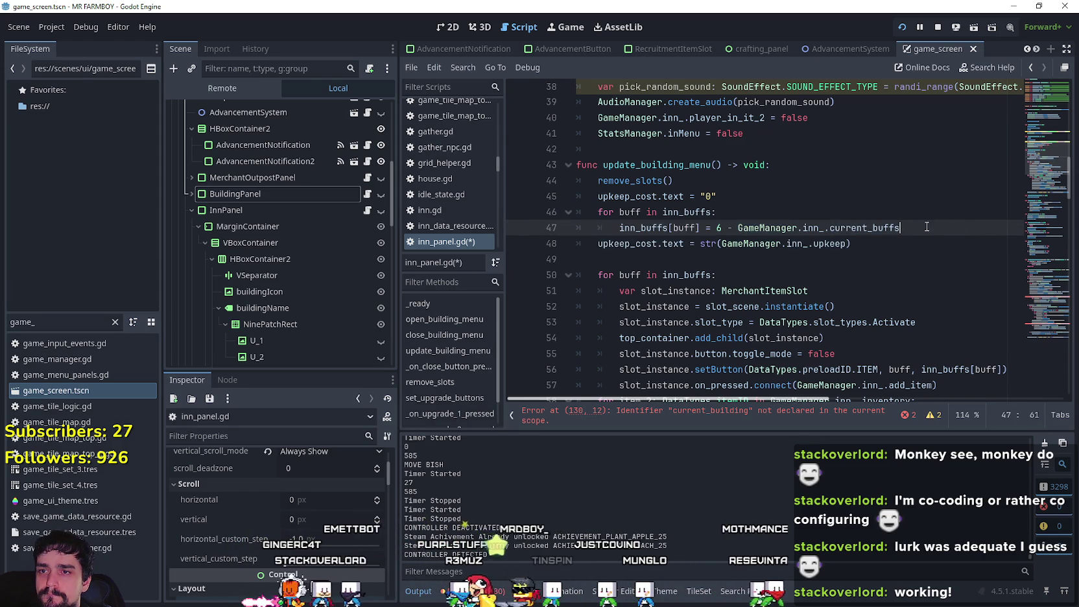
drag(932, 226, 574, 211)
key(ctrl+c)
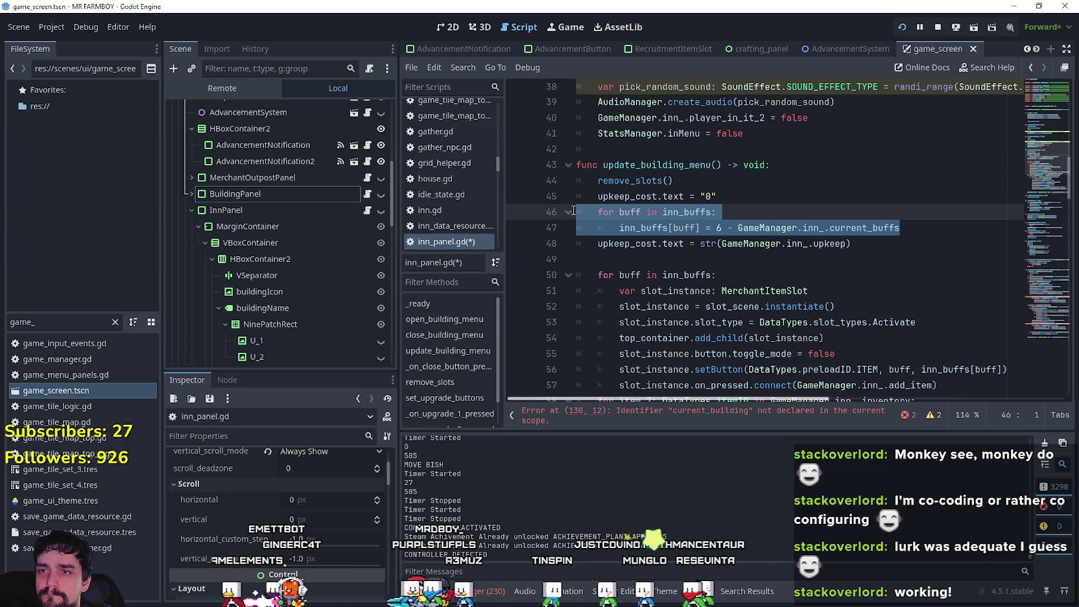
mouse_move(1037, 167)
mouse_down()
mouse_move(1032, 222)
mouse_move(1015, 251)
mouse_move(1024, 311)
mouse_move(1023, 300)
mouse_up()
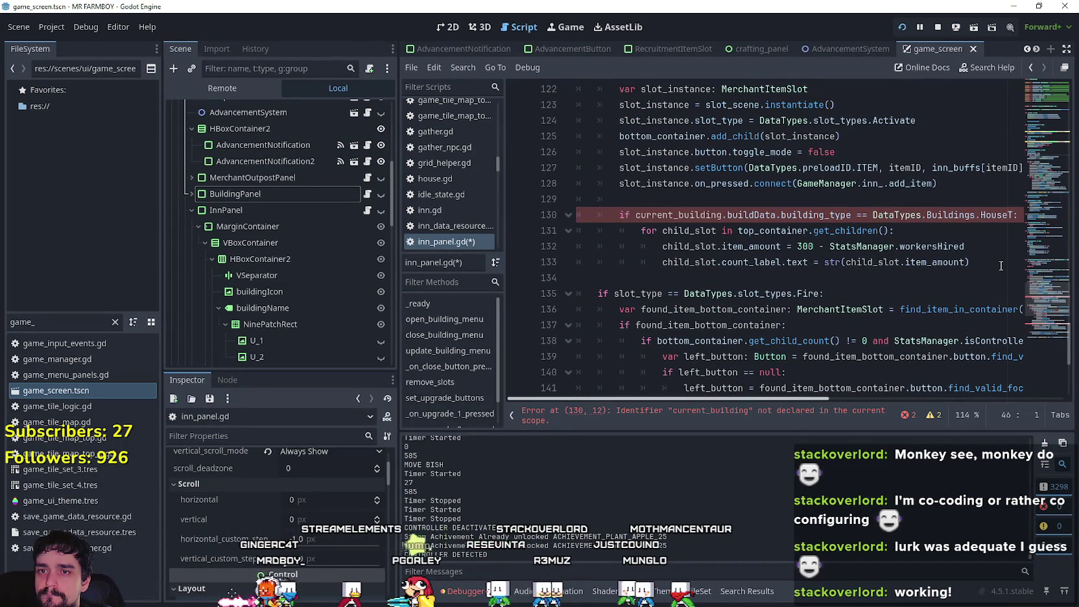
Step: Unindent the child slot loop and delete the HouseT building-type check above it
click(997, 263)
drag(976, 266, 573, 231)
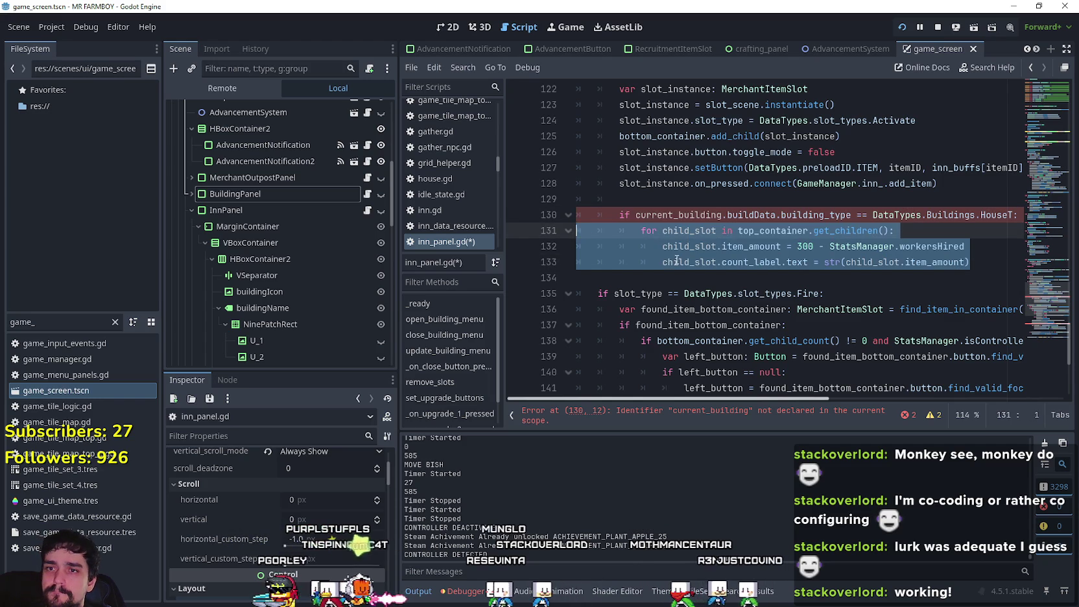
key(shift+Tab)
mouse_move(619, 230)
mouse_down()
mouse_move(907, 244)
mouse_move(1054, 233)
mouse_up()
key(BackSpace)
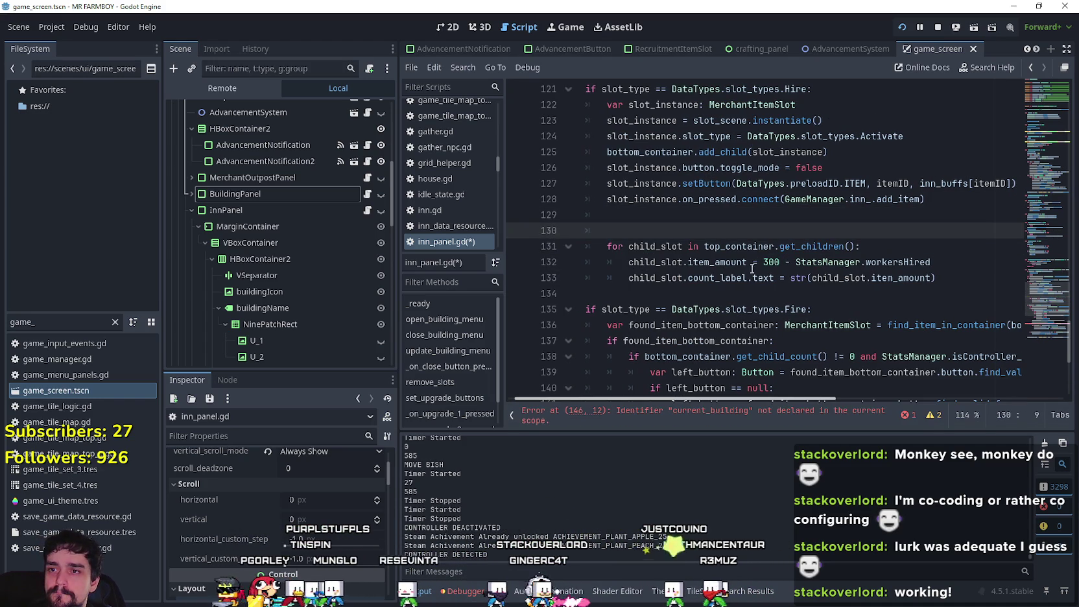
click(962, 283)
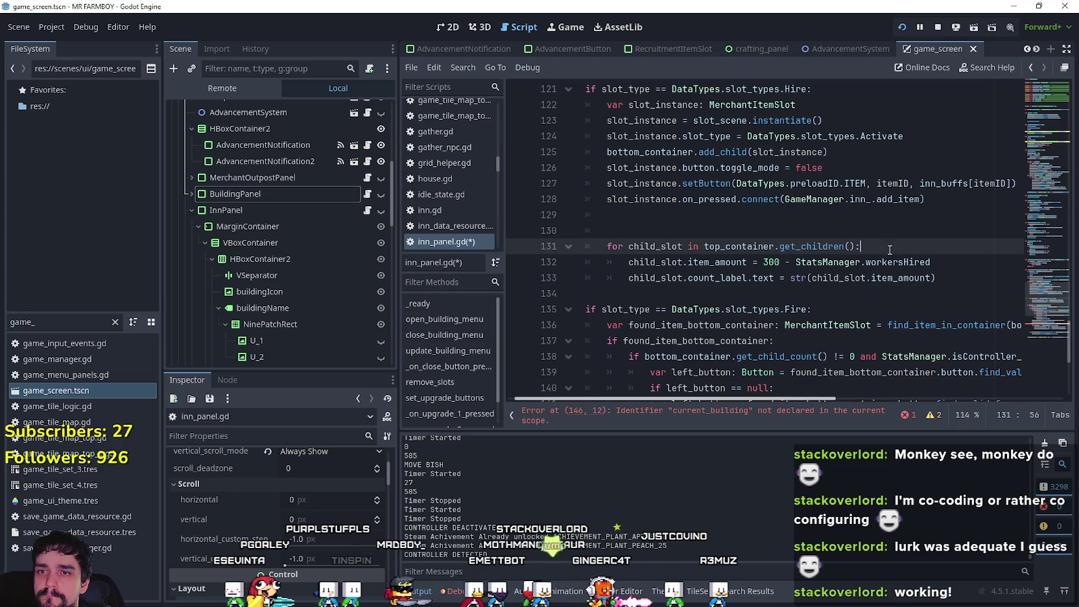
Step: Paste the buff loop on line 130 and replace the workersHired amount with 6 - current_buffs
click(543, 229)
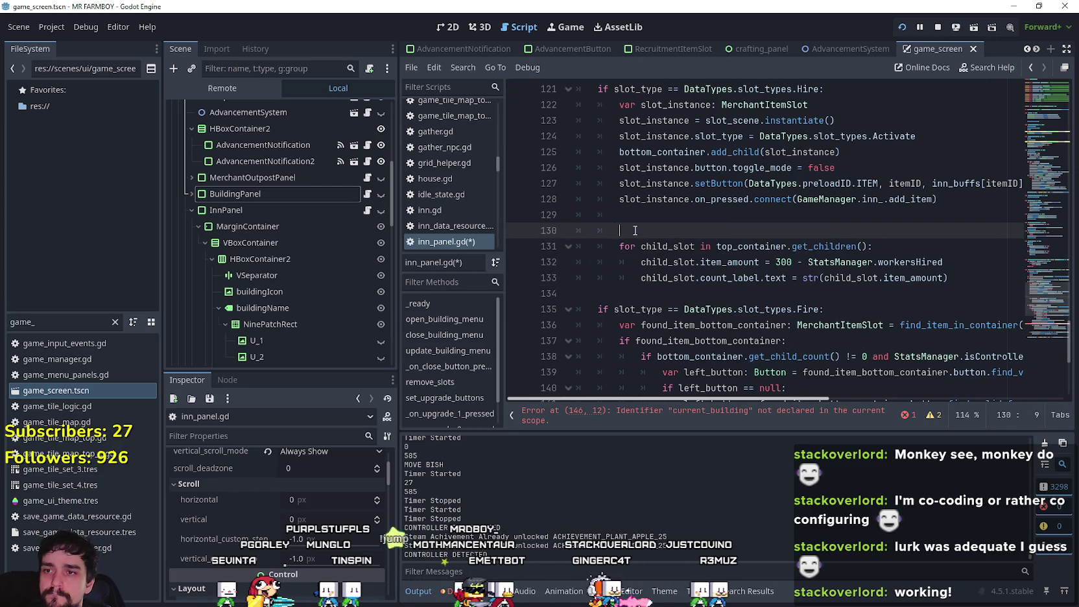
double_click(559, 230)
key(ctrl+v)
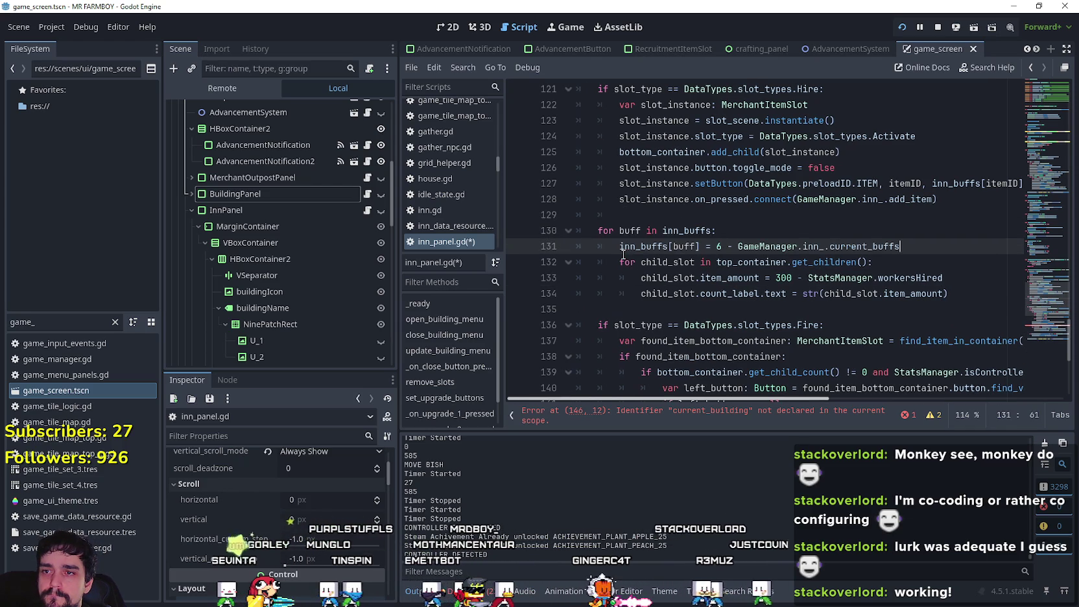
drag(716, 246, 923, 252)
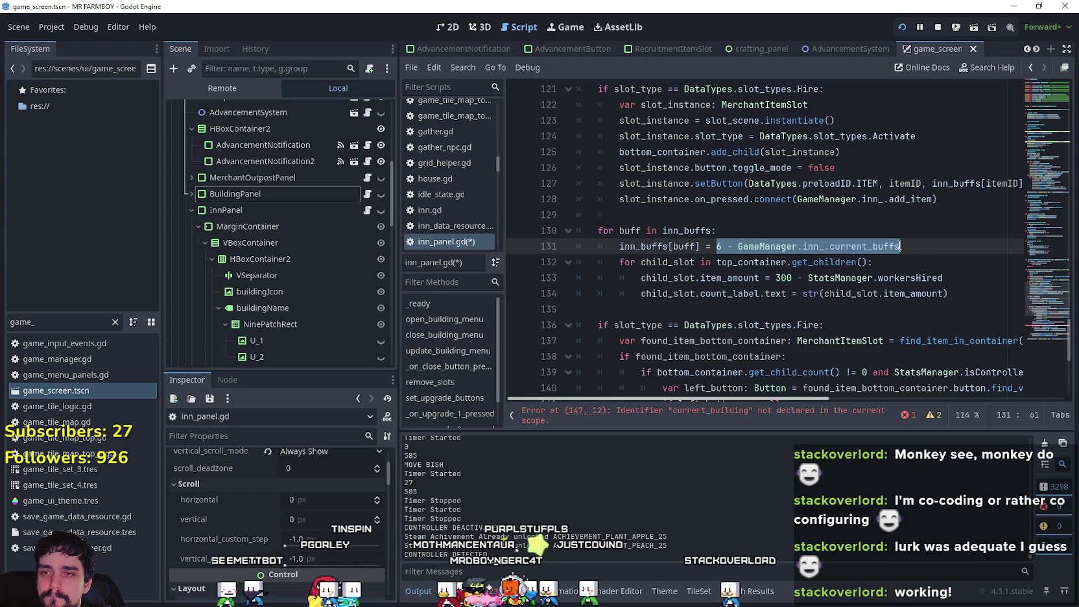
double_click(630, 246)
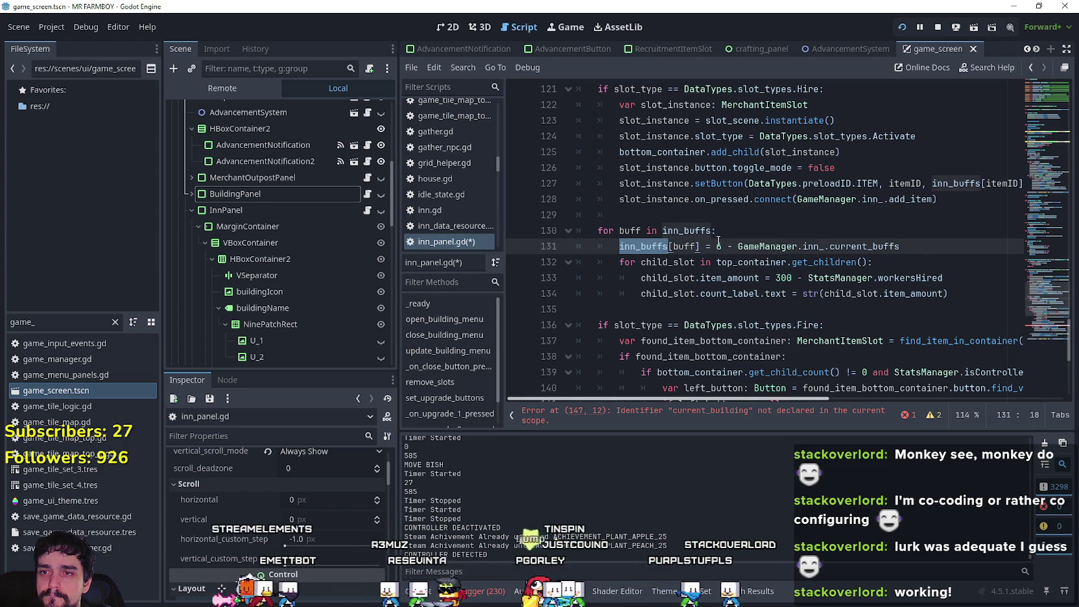
drag(718, 247, 931, 254)
key(ctrl+c)
drag(776, 278, 944, 278)
key(ctrl+v)
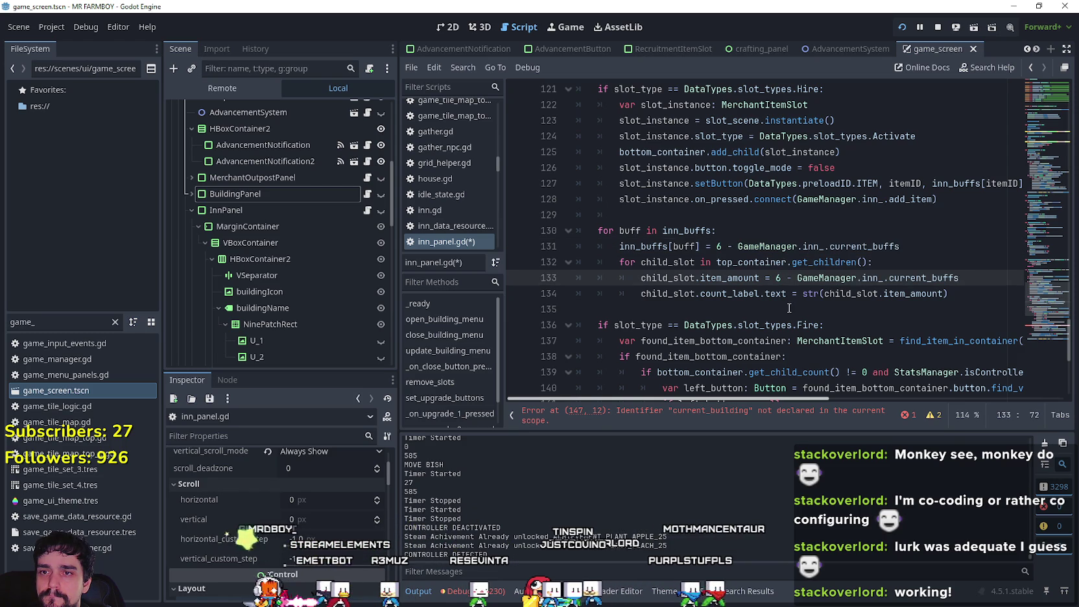
double_click(911, 293)
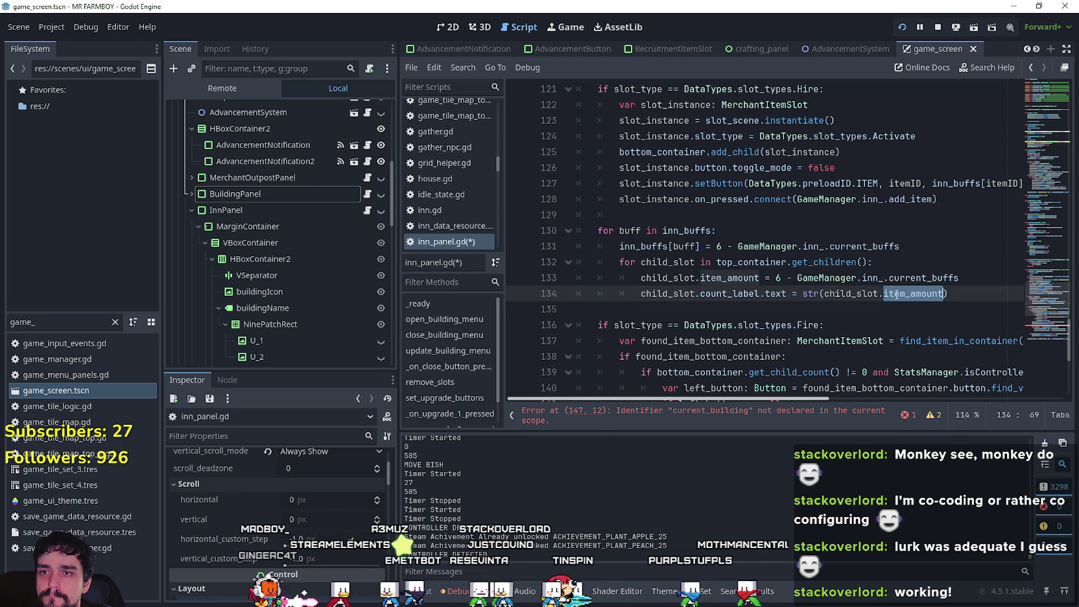
click(716, 279)
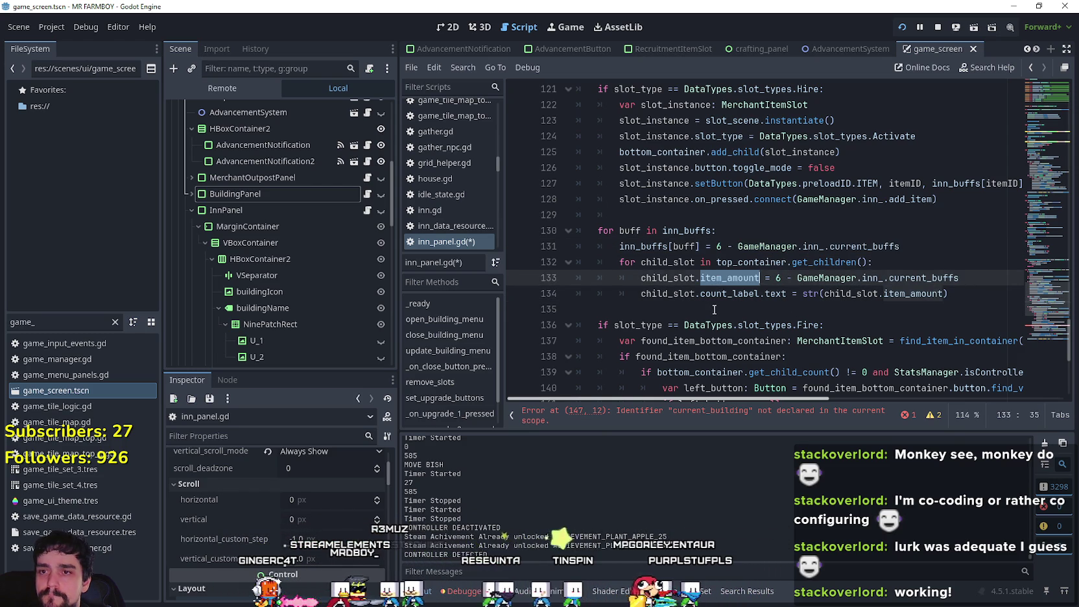
Step: Delete the leftover for-buff loop on lines 130–131
click(712, 309)
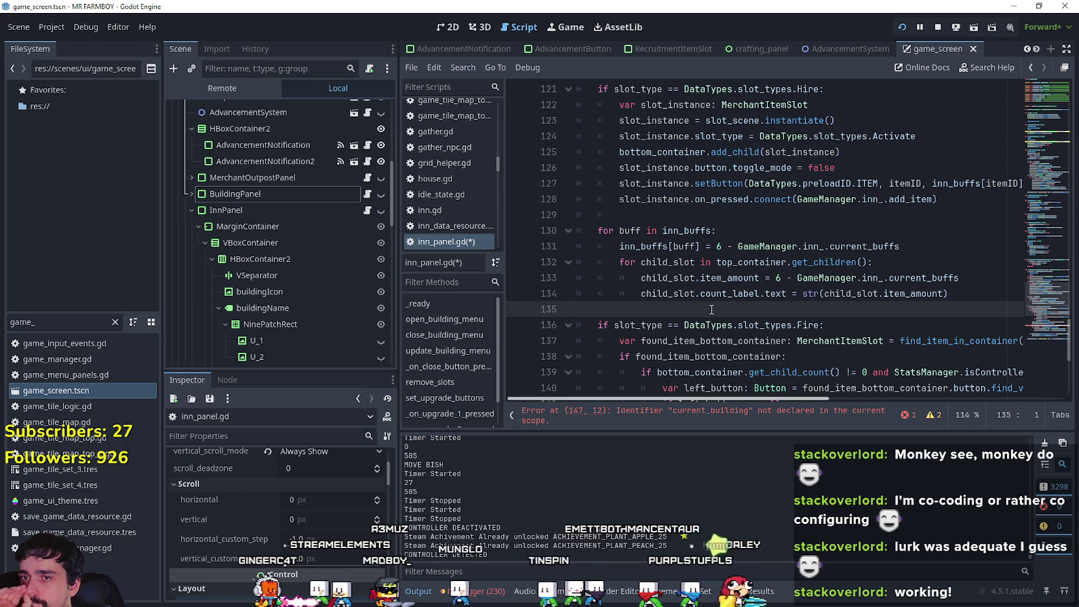
click(921, 244)
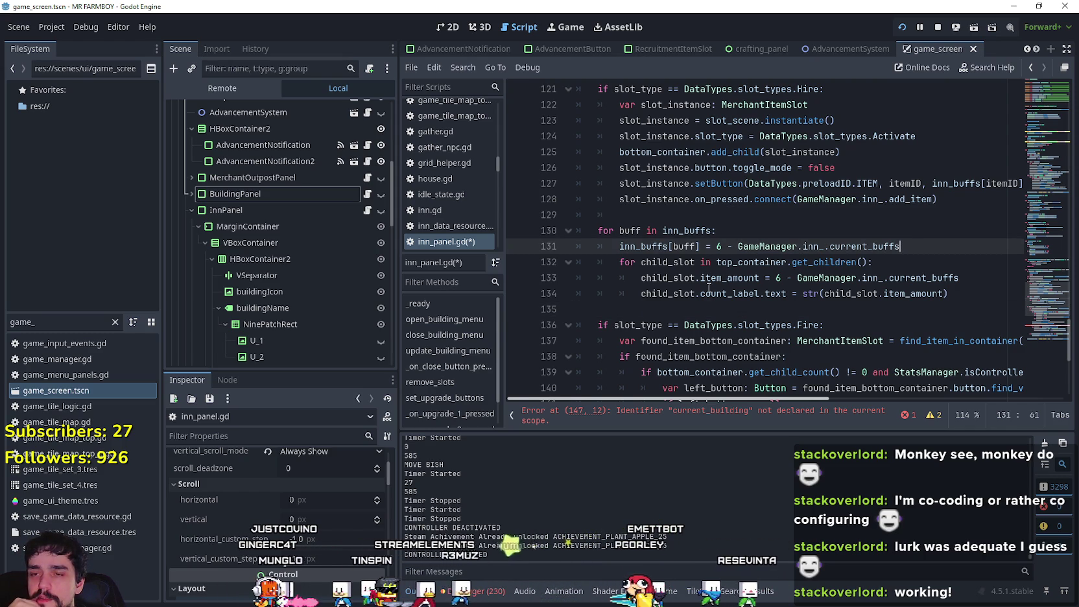
drag(903, 247, 598, 235)
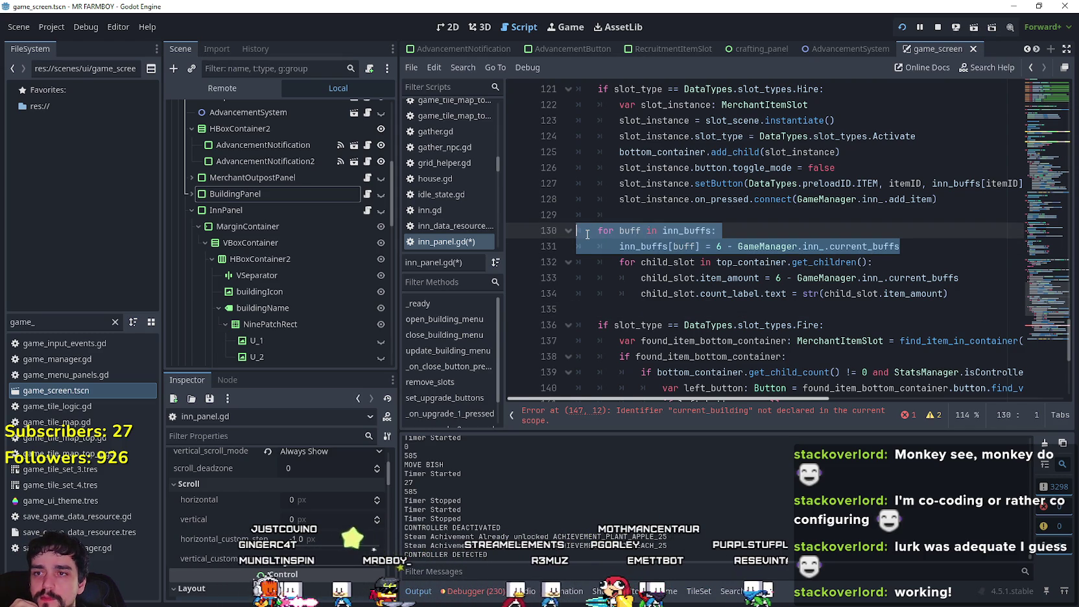
key(BackSpace)
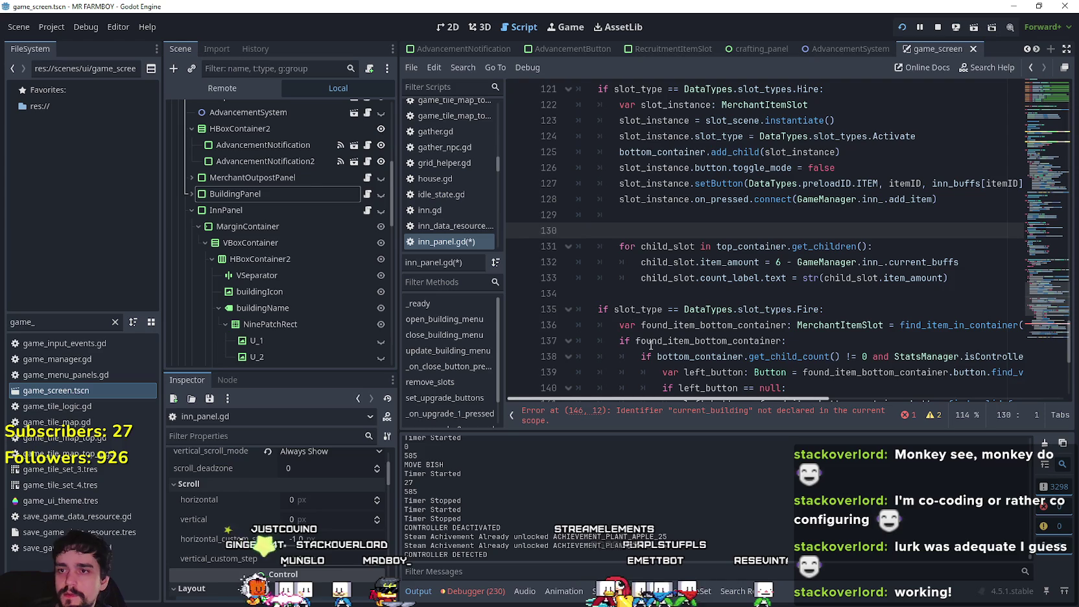
click(661, 299)
scroll(687, 302, down, 3)
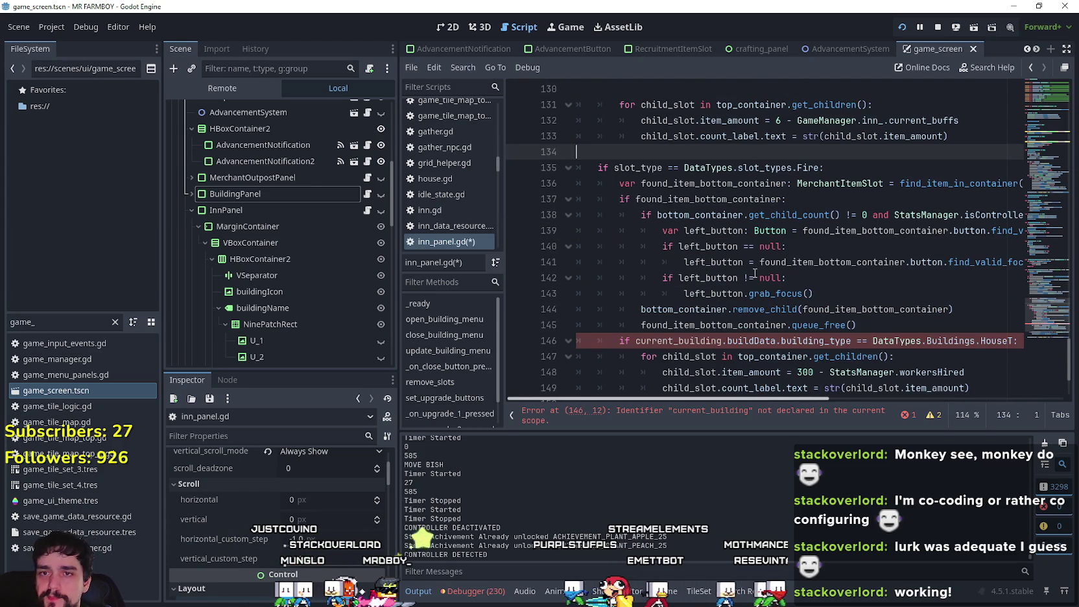
Step: Change the Fire branch's 300 - workersHired slot amount to 6 minus the inn's current buffs
drag(808, 244, 796, 262)
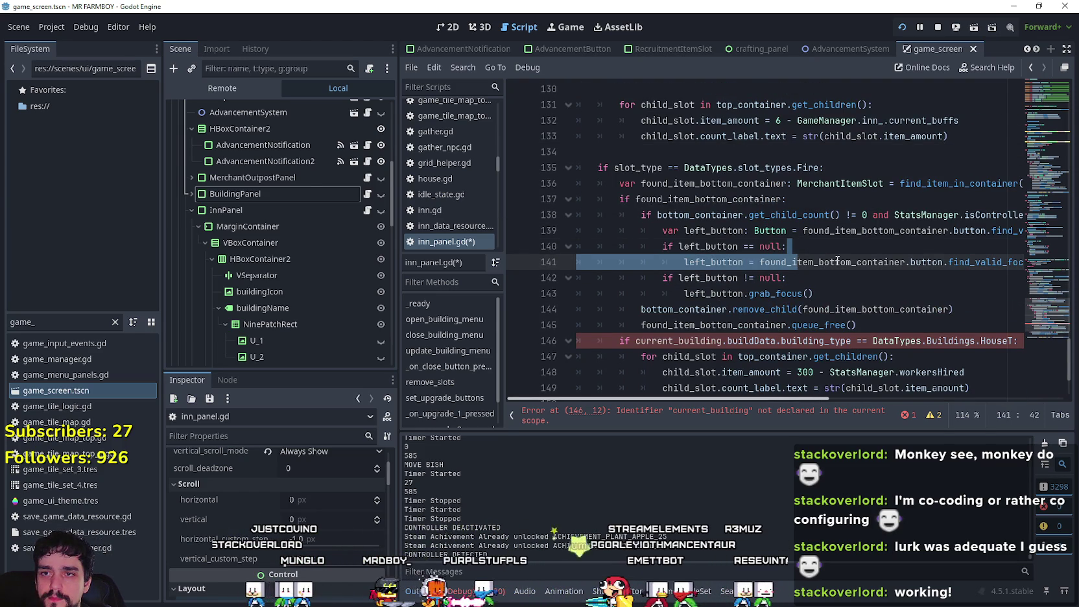
key(Left)
scroll(833, 279, down, 3)
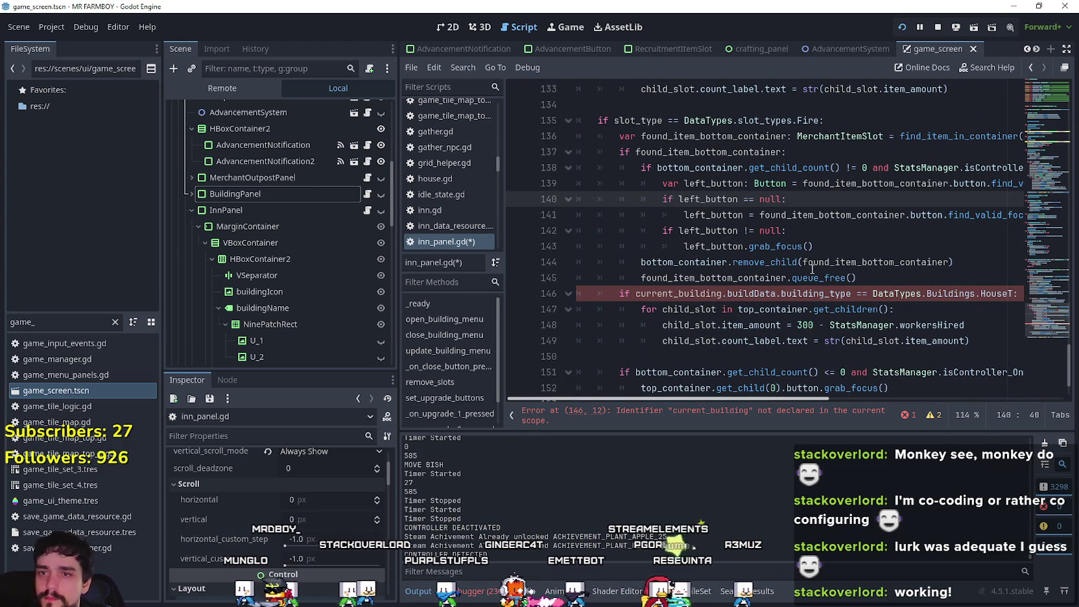
scroll(825, 211, down, 3)
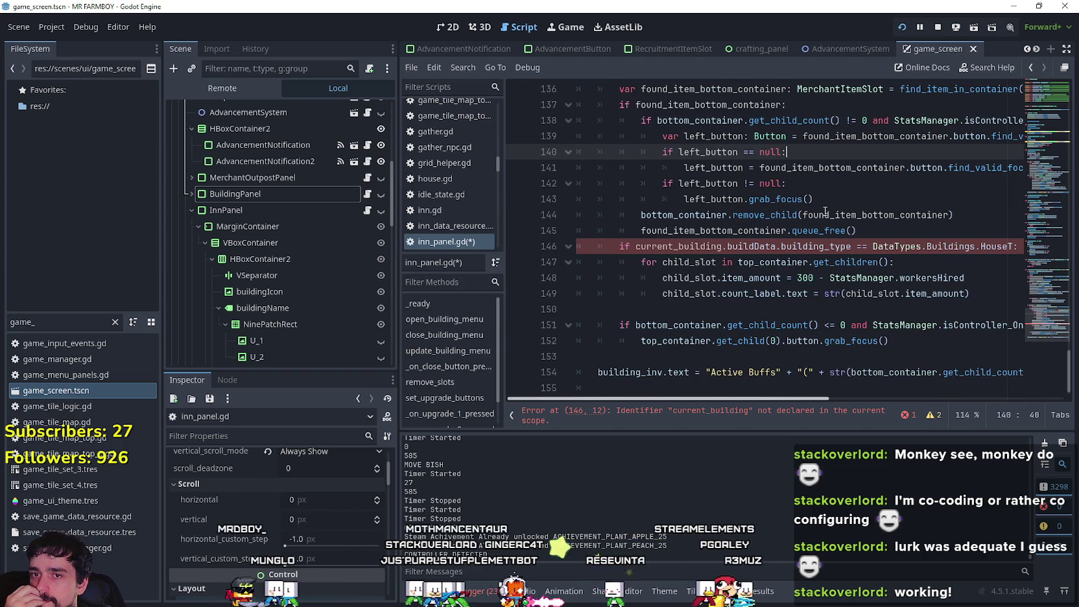
click(978, 293)
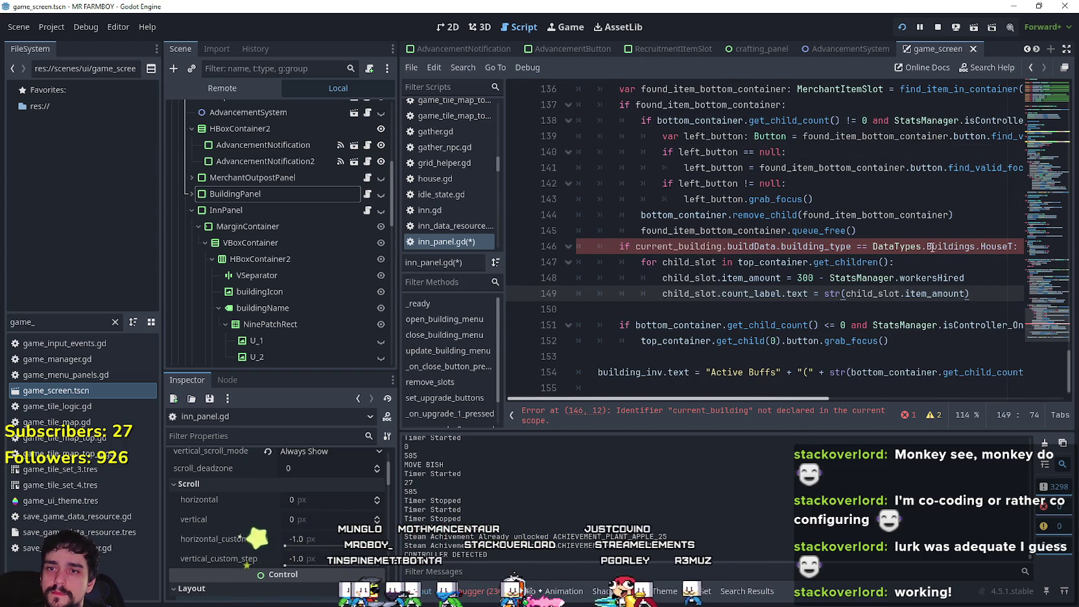
click(969, 281)
key(ctrl+z)
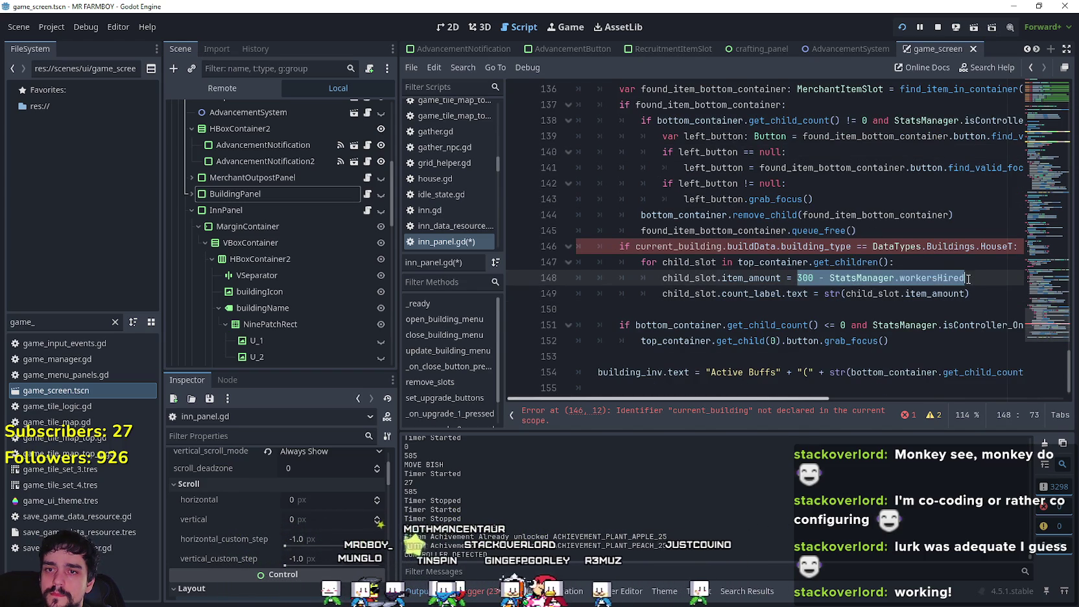
Step: Delete the current_building check on line 146 and unindent the slot loop on lines 147–149
mouse_move(996, 245)
mouse_down()
mouse_move(1026, 247)
mouse_move(648, 231)
mouse_move(578, 247)
mouse_up()
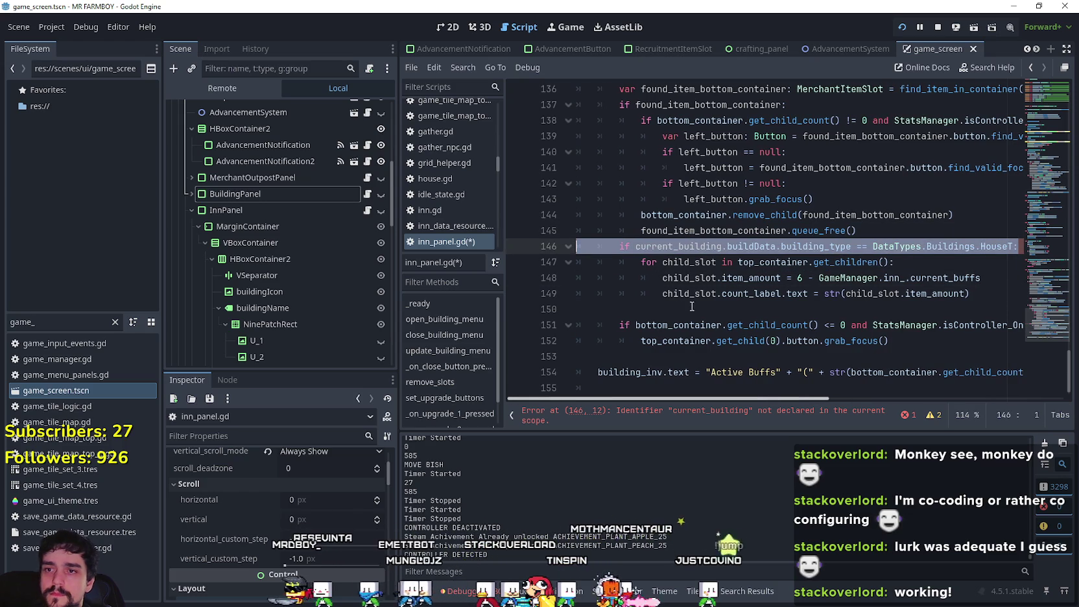
key(Delete)
drag(969, 293, 574, 264)
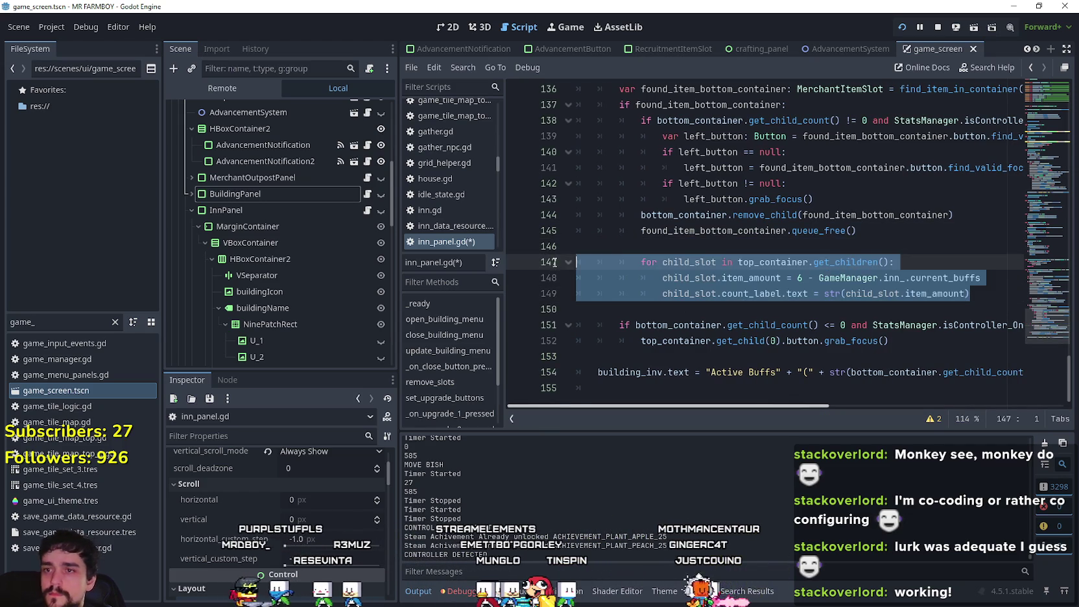
key(shift+Tab)
click(679, 232)
click(732, 310)
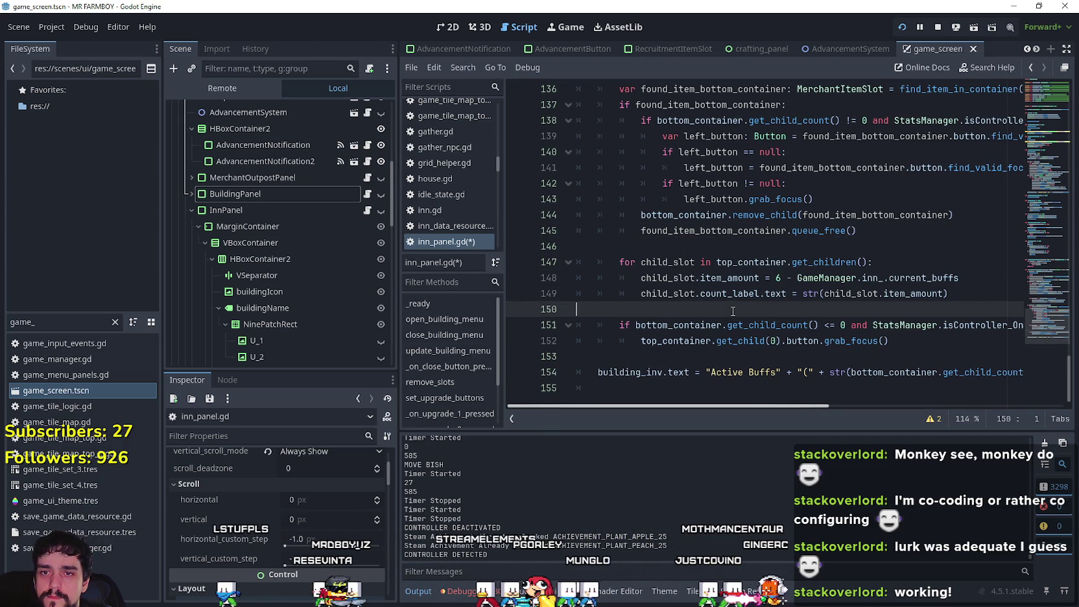
mouse_move(796, 407)
mouse_down()
mouse_move(858, 401)
mouse_move(256, 229)
mouse_up()
Step: Insert blank lines below the Active Buffs label line in inn_panel.gd
scroll(292, 220, down, 3)
scroll(298, 220, down, 3)
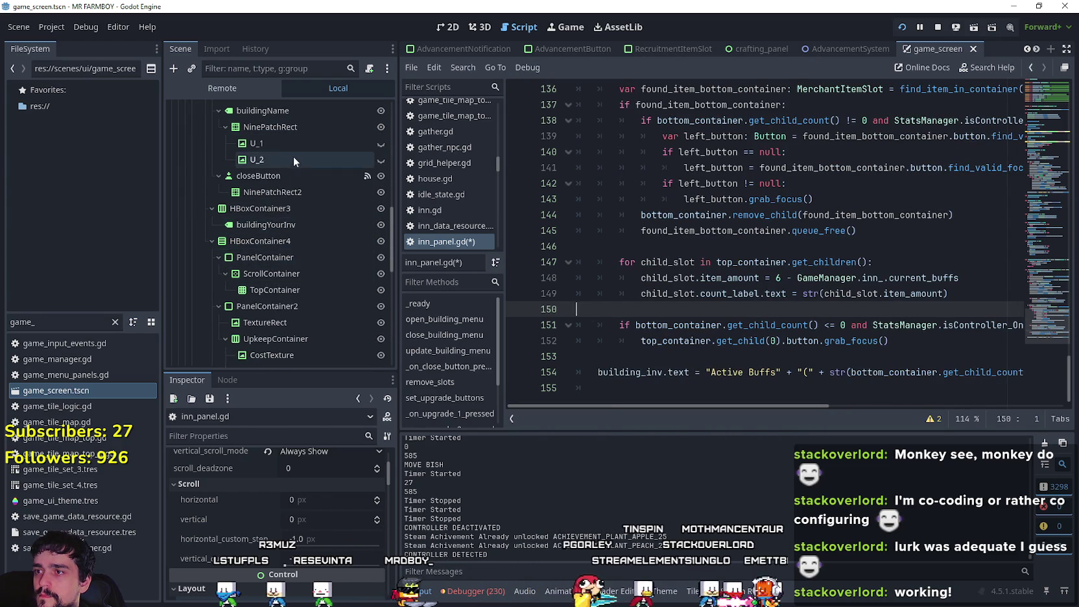
scroll(305, 305, down, 3)
scroll(319, 330, down, 4)
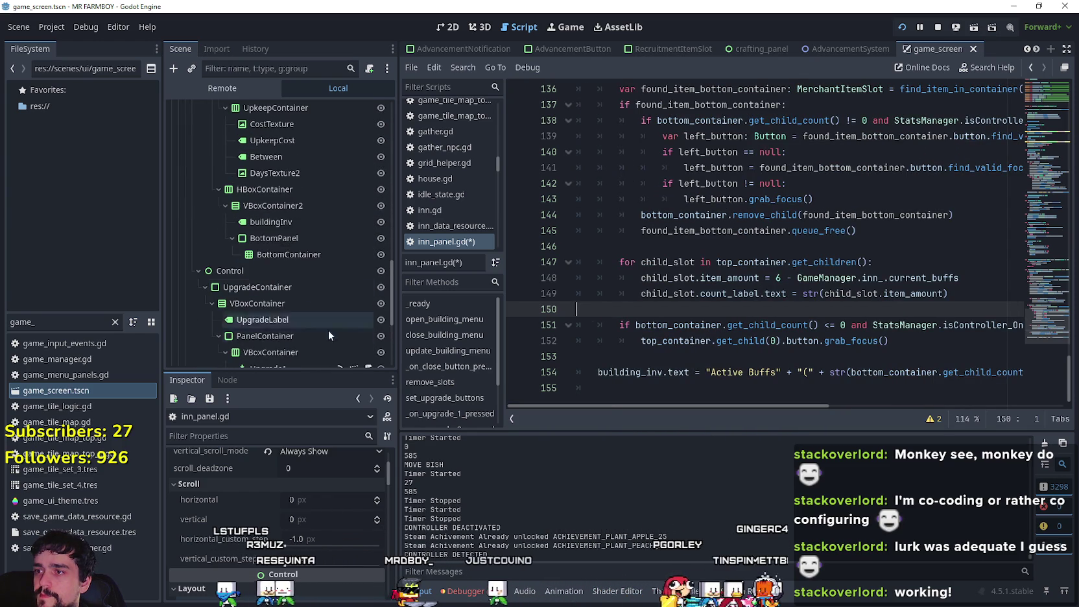
scroll(749, 293, up, 2)
scroll(749, 293, up, 5)
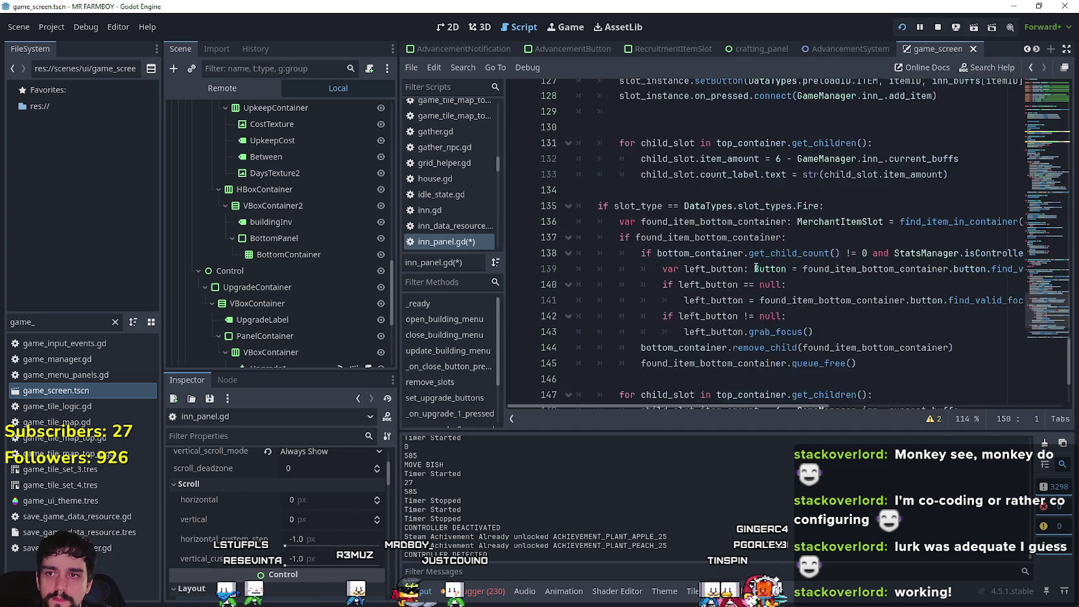
scroll(853, 321, down, 5)
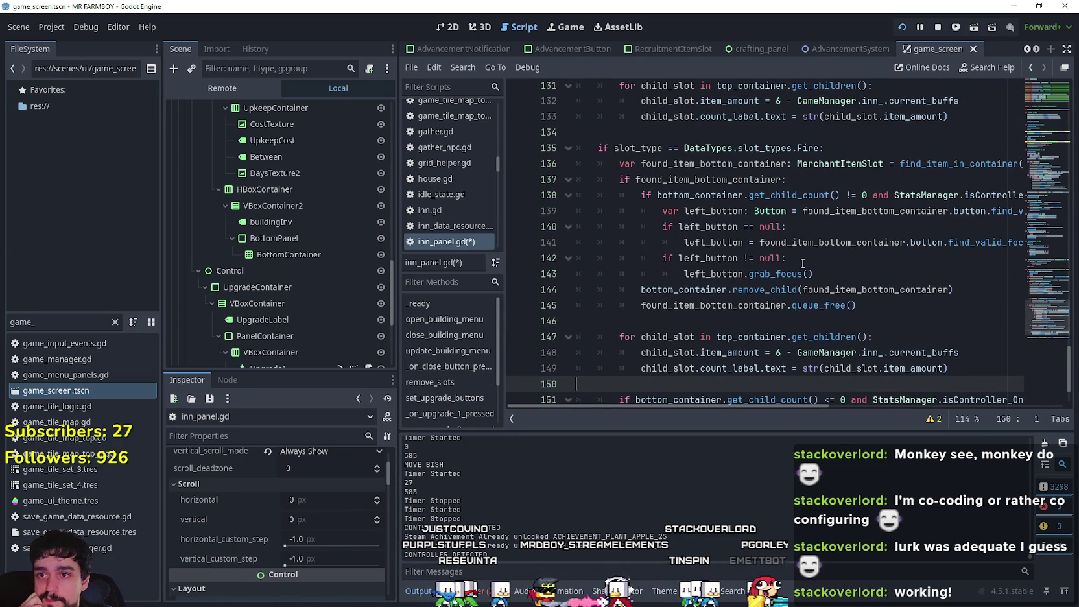
scroll(802, 263, up, 3)
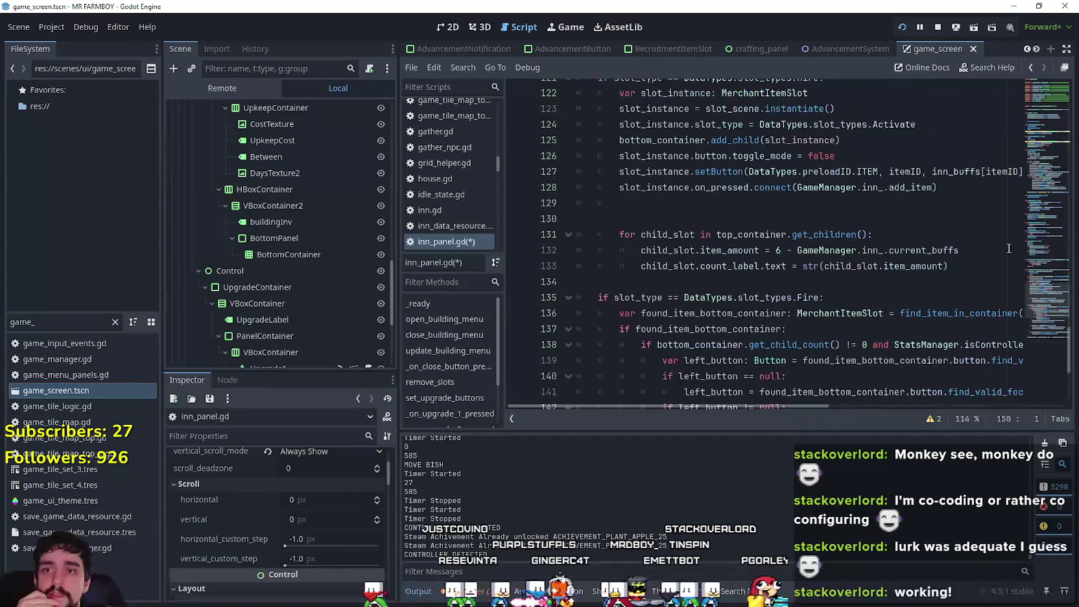
drag(1044, 310, 1044, 207)
click(766, 219)
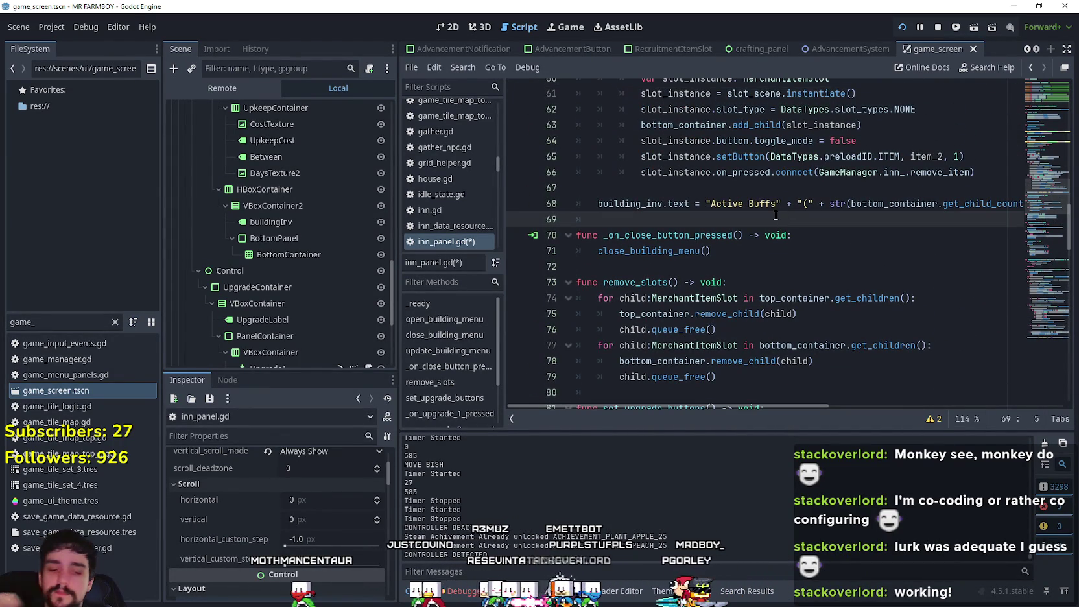
key(Return)
key(Return)
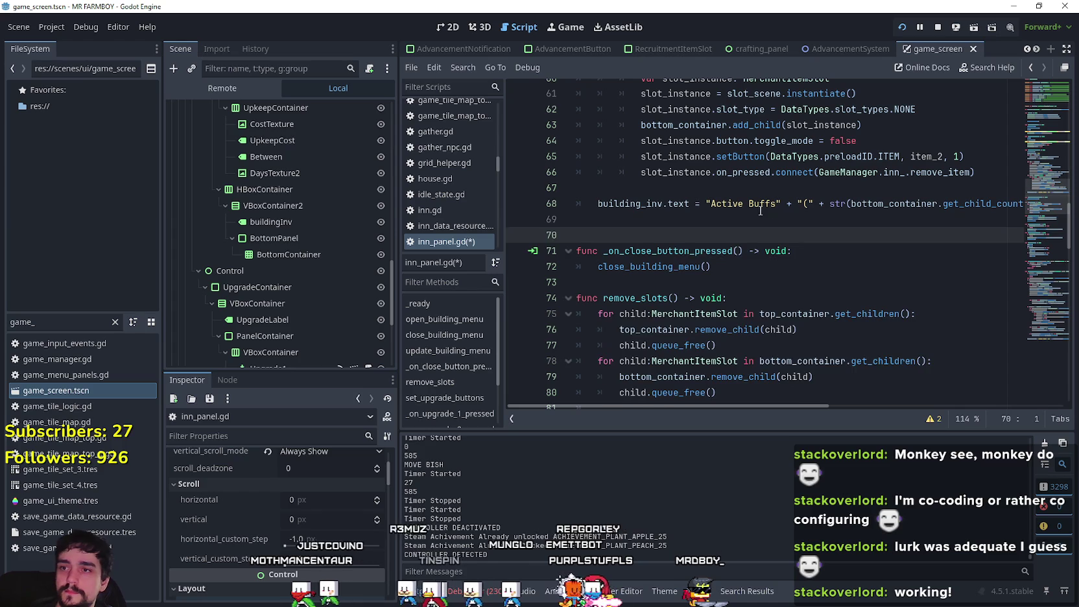
key(Up)
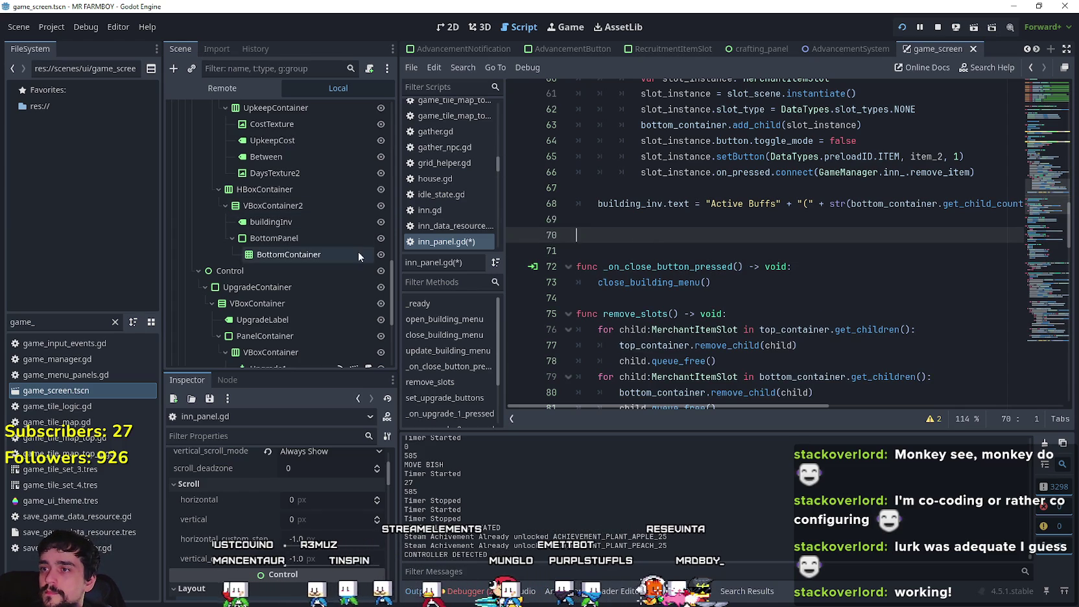
Step: Expand the BuildingPanel node and open its building_panel.gd script
scroll(390, 277, up, 2)
scroll(391, 278, up, 1)
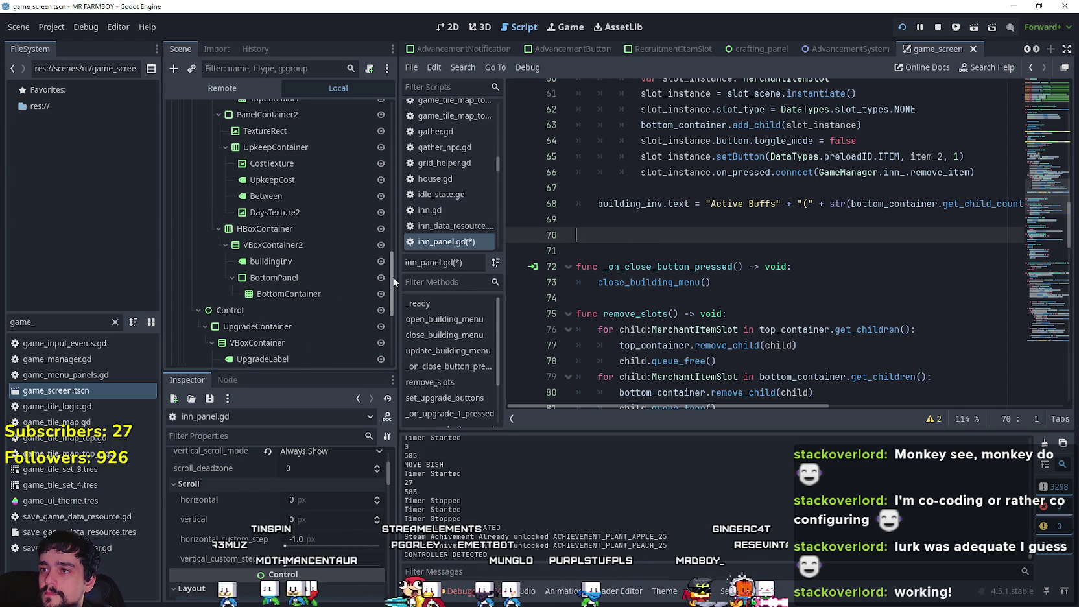
scroll(335, 241, up, 10)
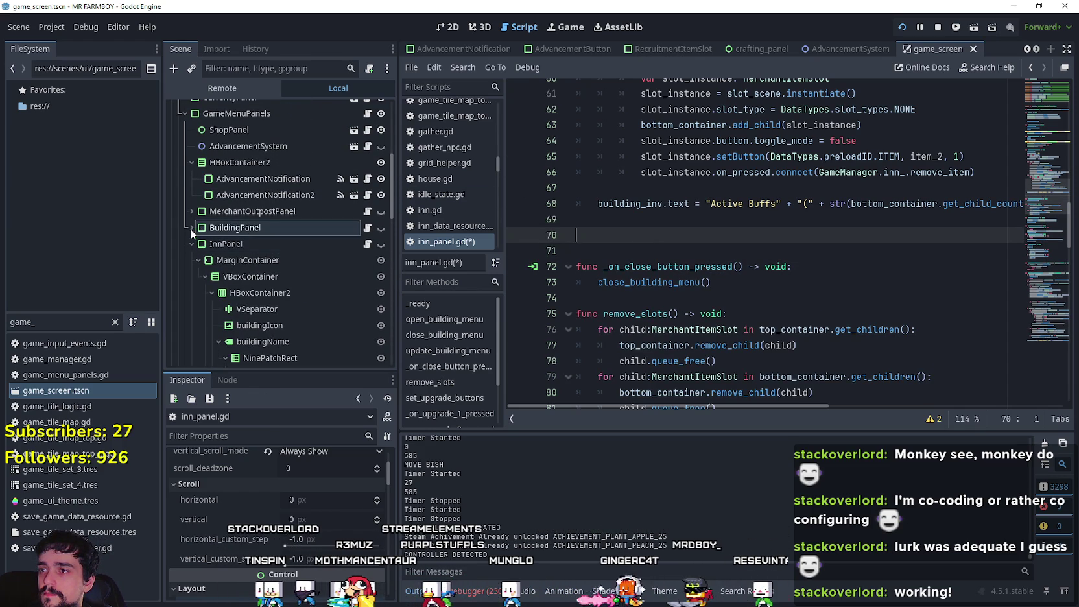
click(191, 228)
scroll(287, 253, down, 5)
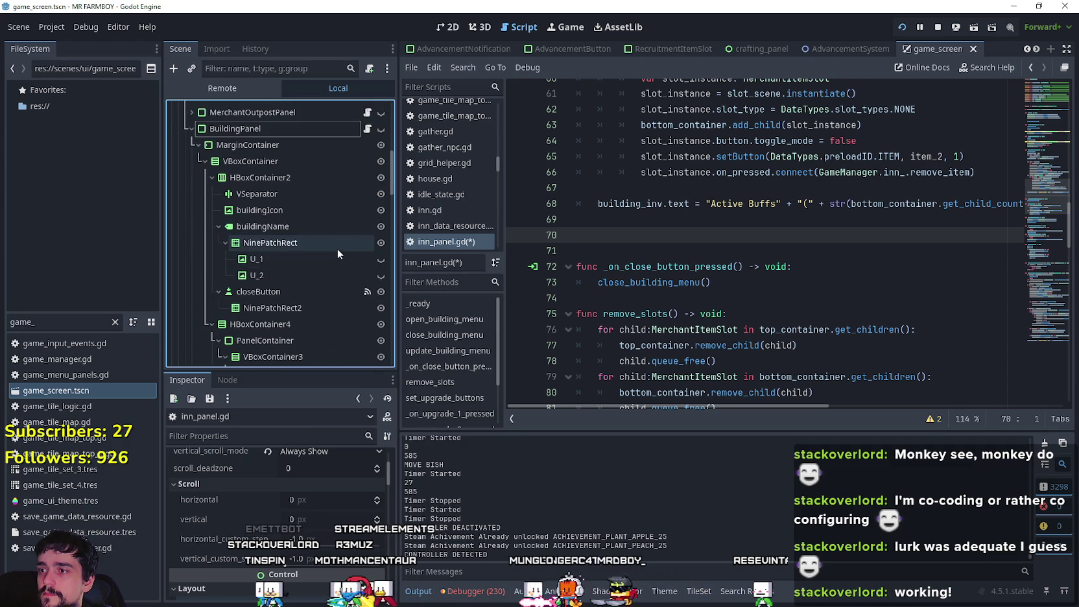
scroll(340, 249, up, 3)
click(367, 194)
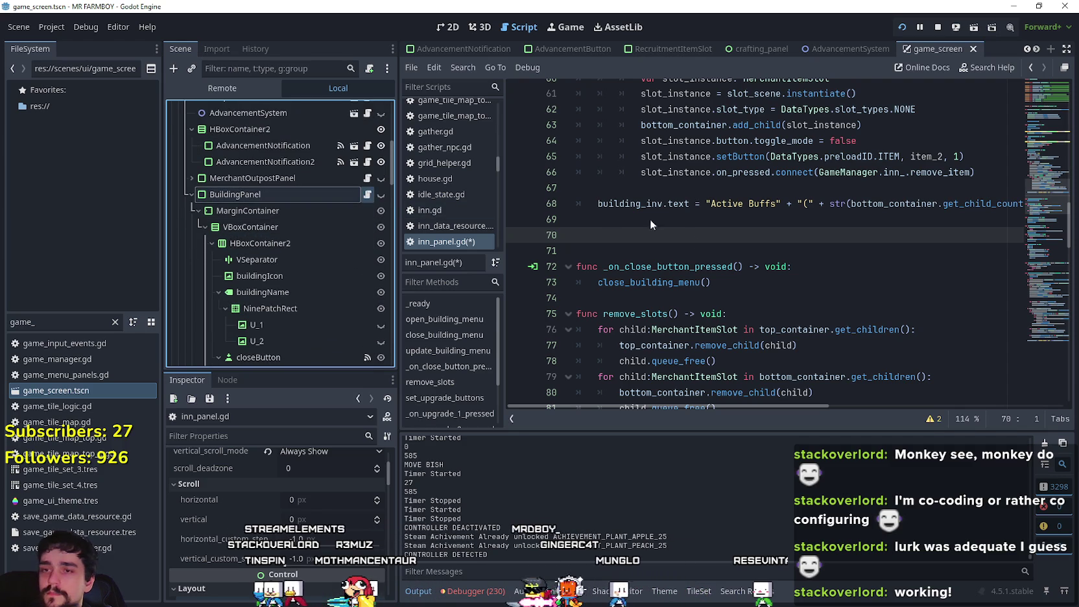
Step: Copy the controller focus-grab block on lines 271–273 of building_panel.gd
scroll(831, 225, down, 2)
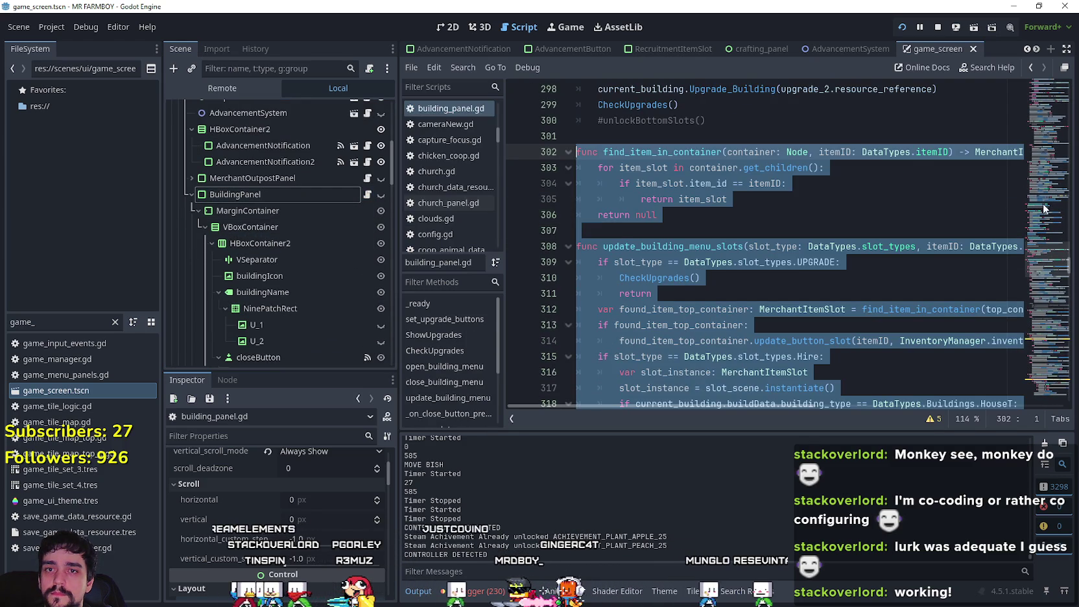
scroll(1046, 251, up, 5)
scroll(1047, 251, up, 20)
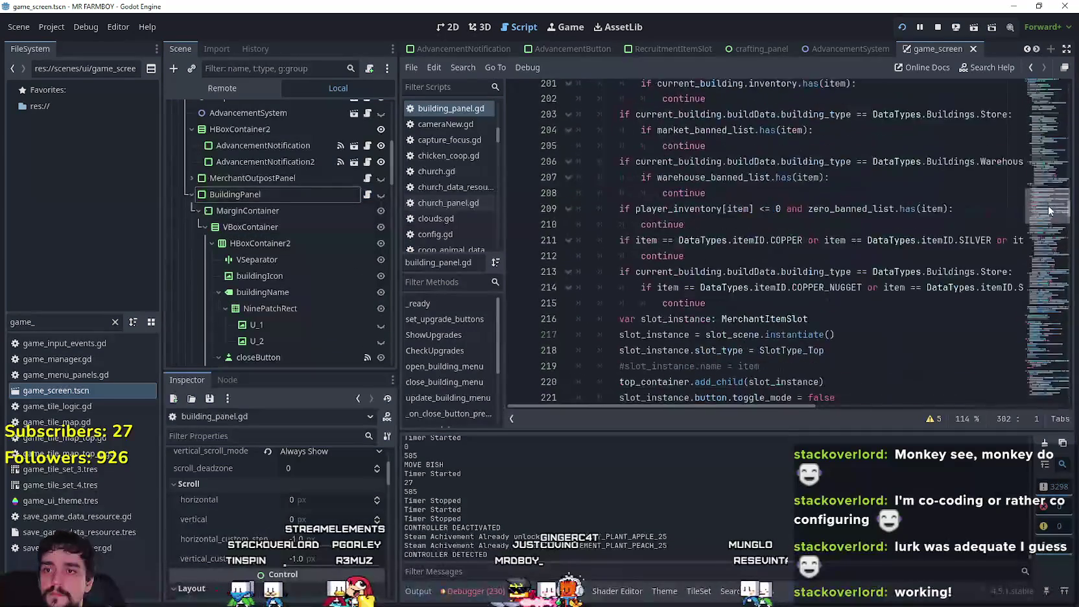
scroll(1046, 243, down, 20)
scroll(1046, 235, up, 7)
scroll(1046, 235, down, 1)
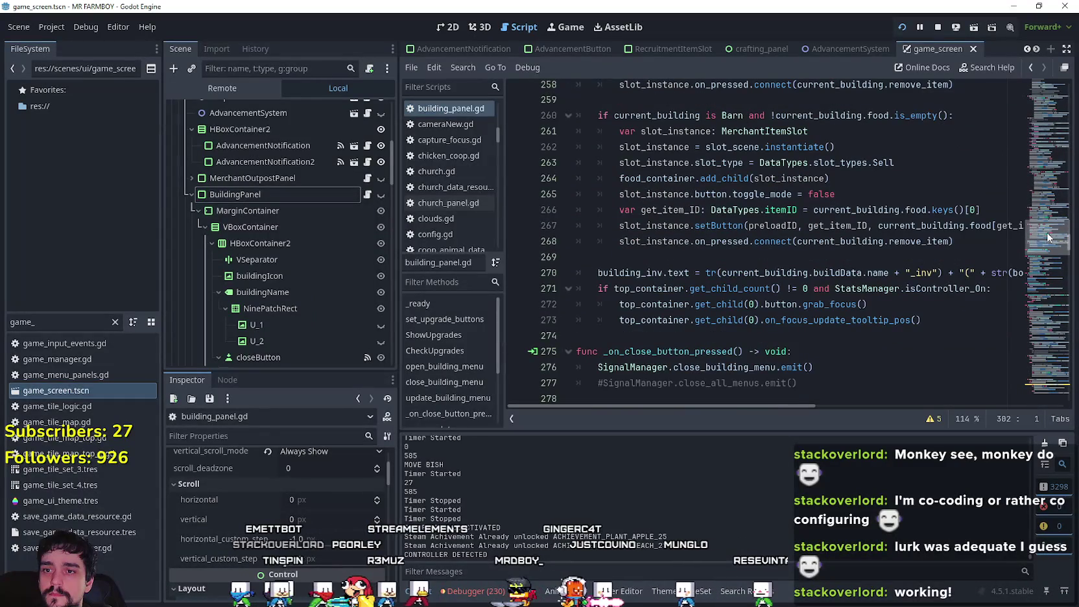
mouse_move(922, 320)
mouse_down()
mouse_move(648, 317)
mouse_move(537, 295)
mouse_up()
key(ctrl+c)
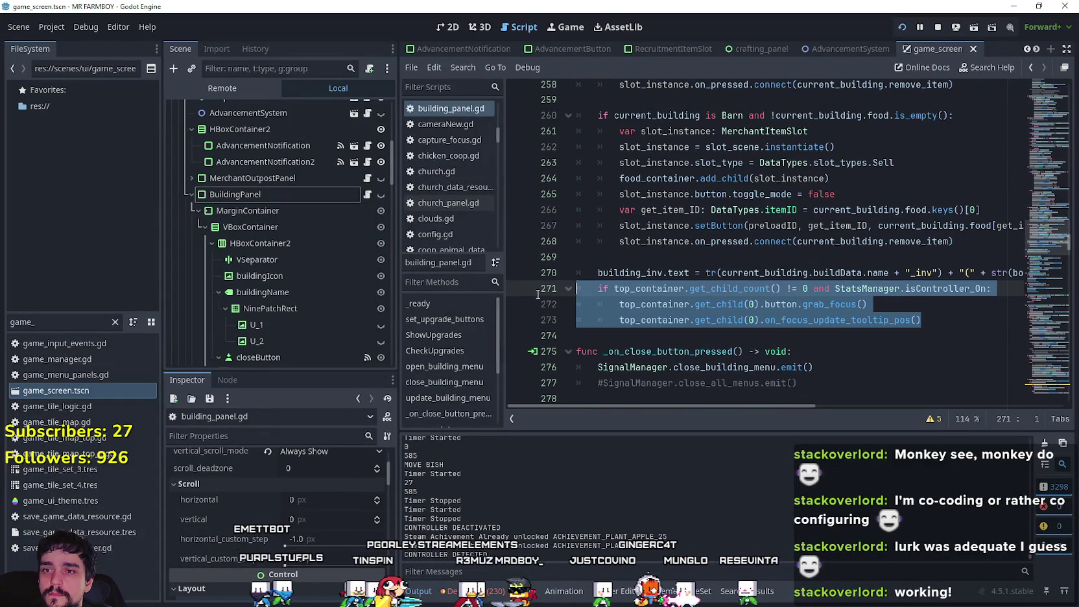
click(661, 319)
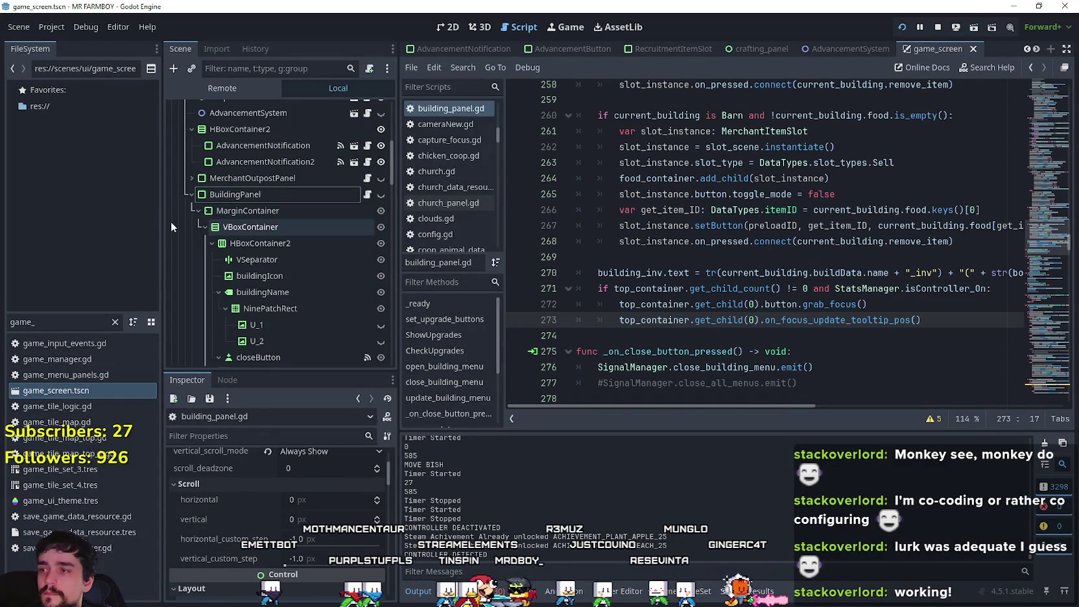
Step: Paste the focus-grab block below line 69 of inn_panel.gd and save
click(182, 192)
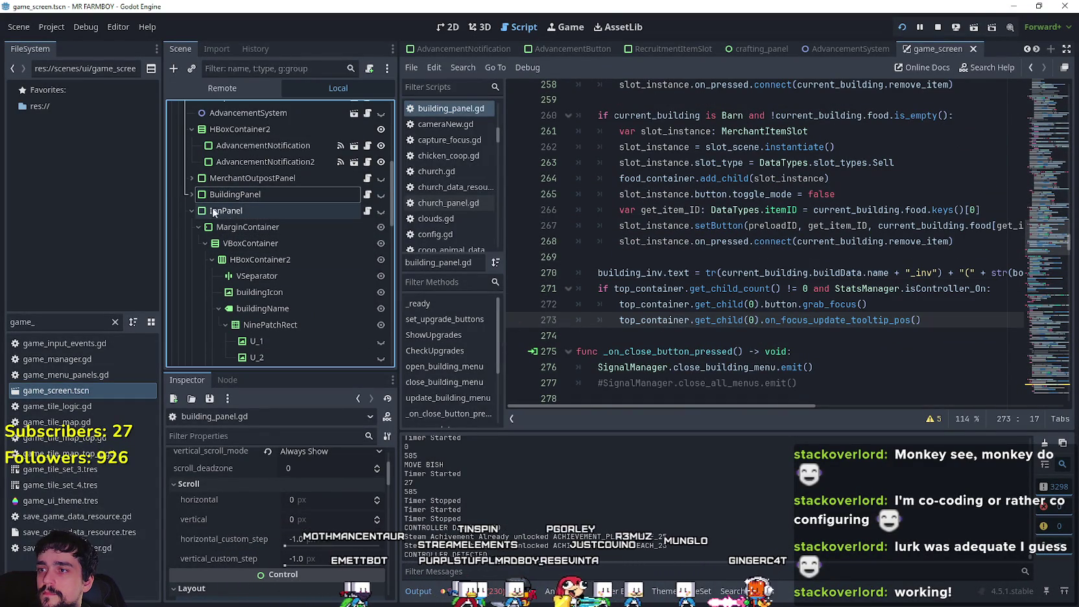
click(365, 211)
click(629, 231)
key(Return)
key(ctrl+v)
key(ctrl+s)
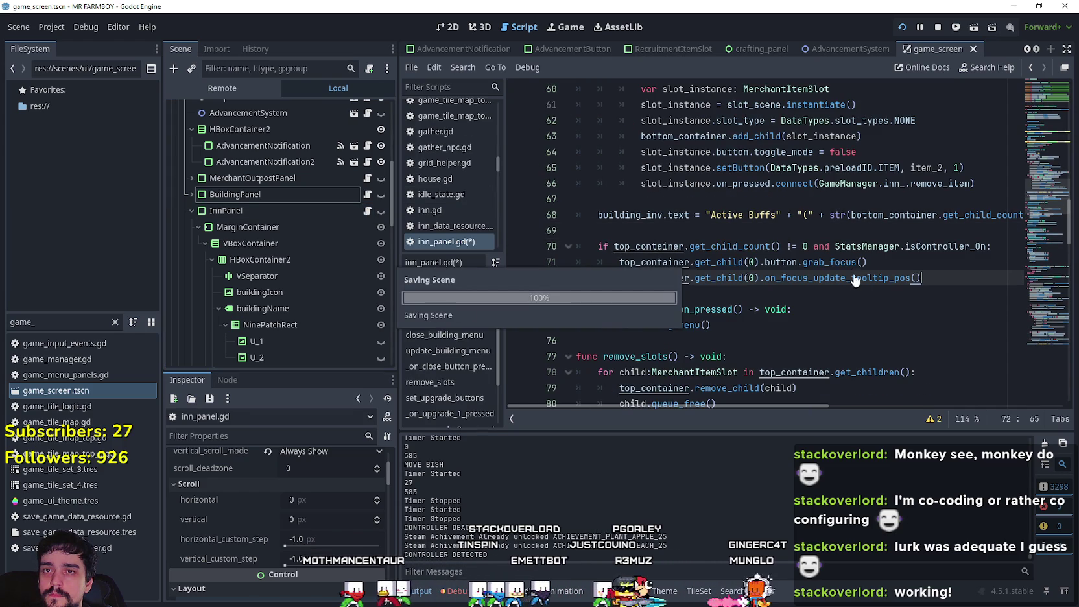